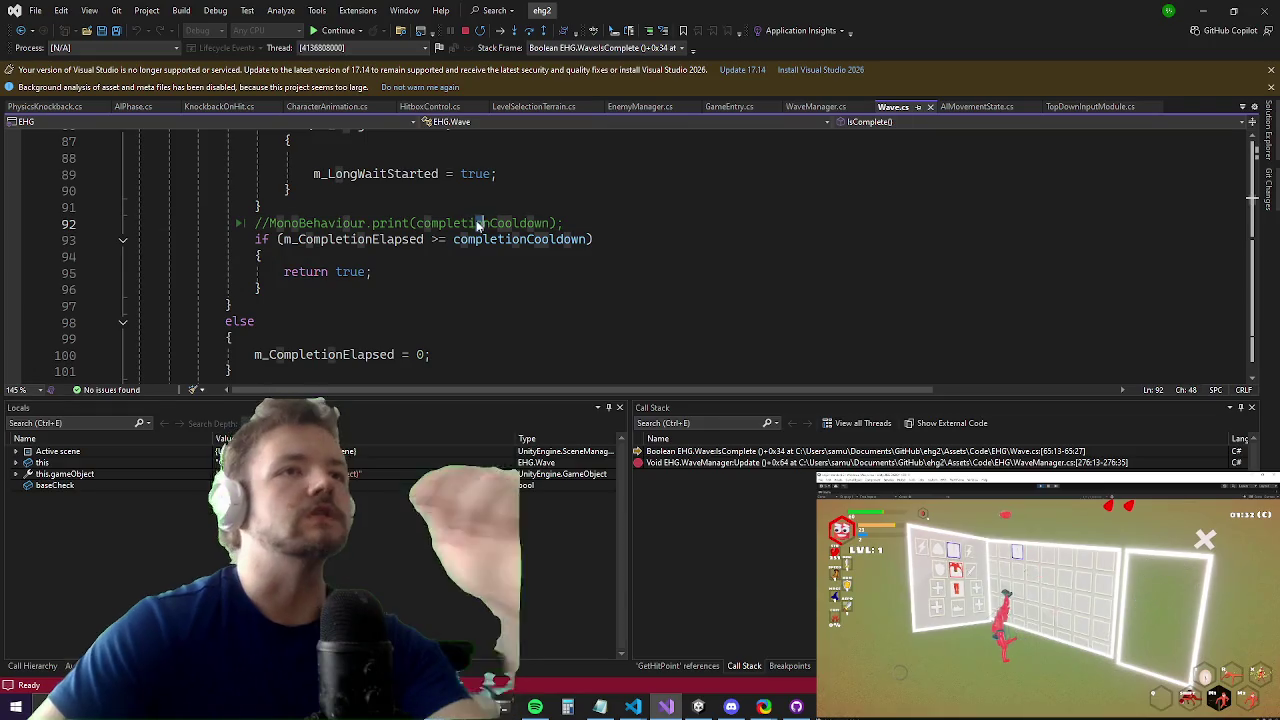
# Step: Remove the WaveManager.cs breakpoints on the IsComplete check and the ActivateNextWave call (lines 276–277)
pyautogui.hotkey('ctrl', '-')
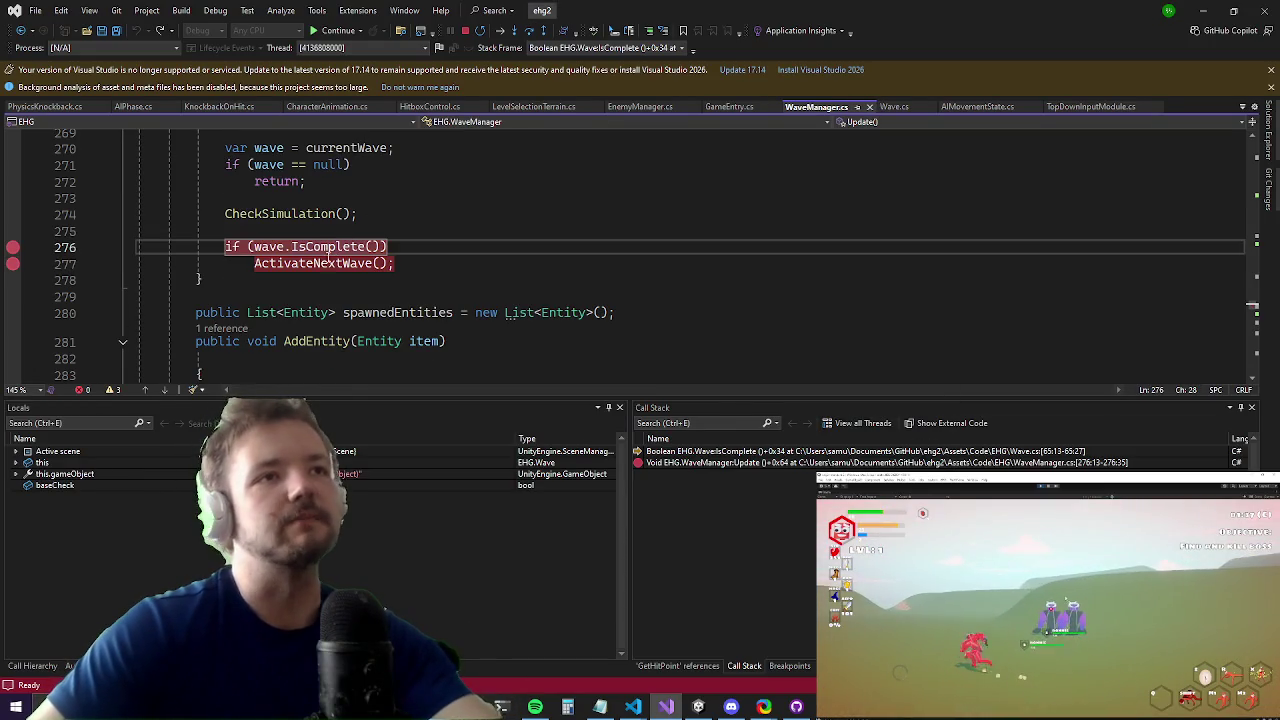
pyautogui.click(12, 248)
pyautogui.click(12, 264)
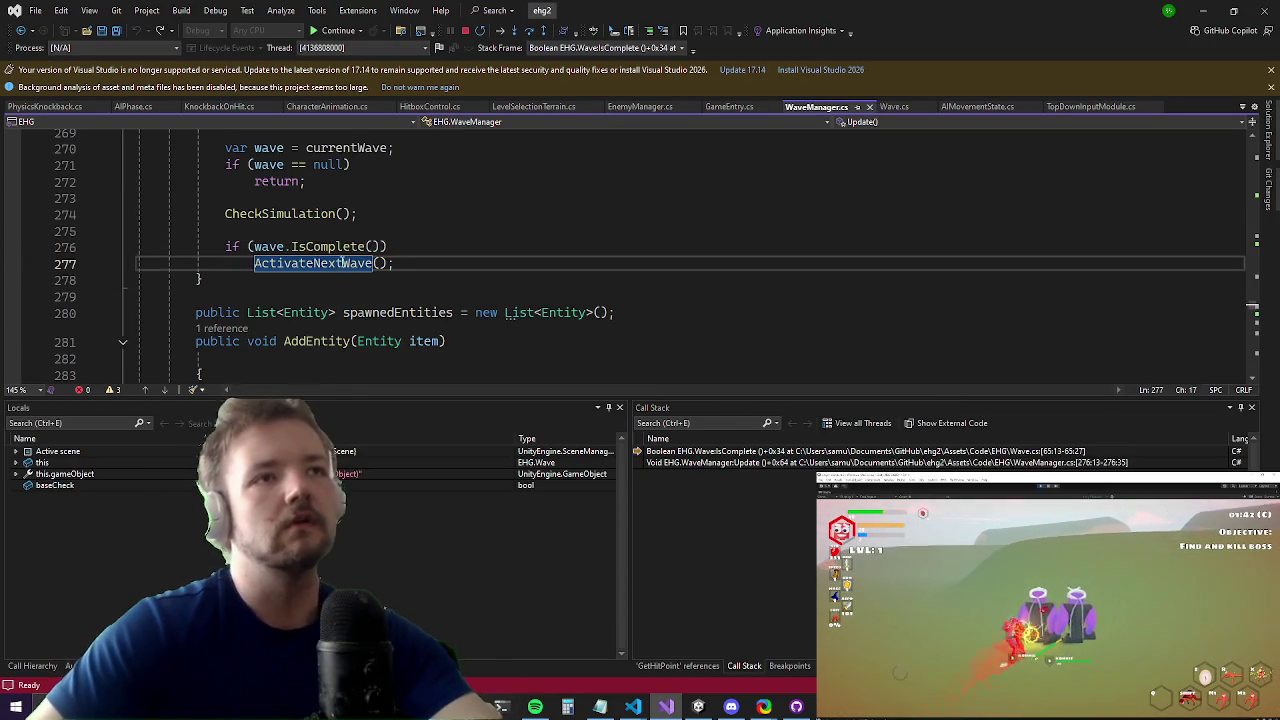
# Step: Go to the ActivateNextWave definition and set a breakpoint on its line 165 isActive check
pyautogui.click(330, 263)
pyautogui.press('F12')
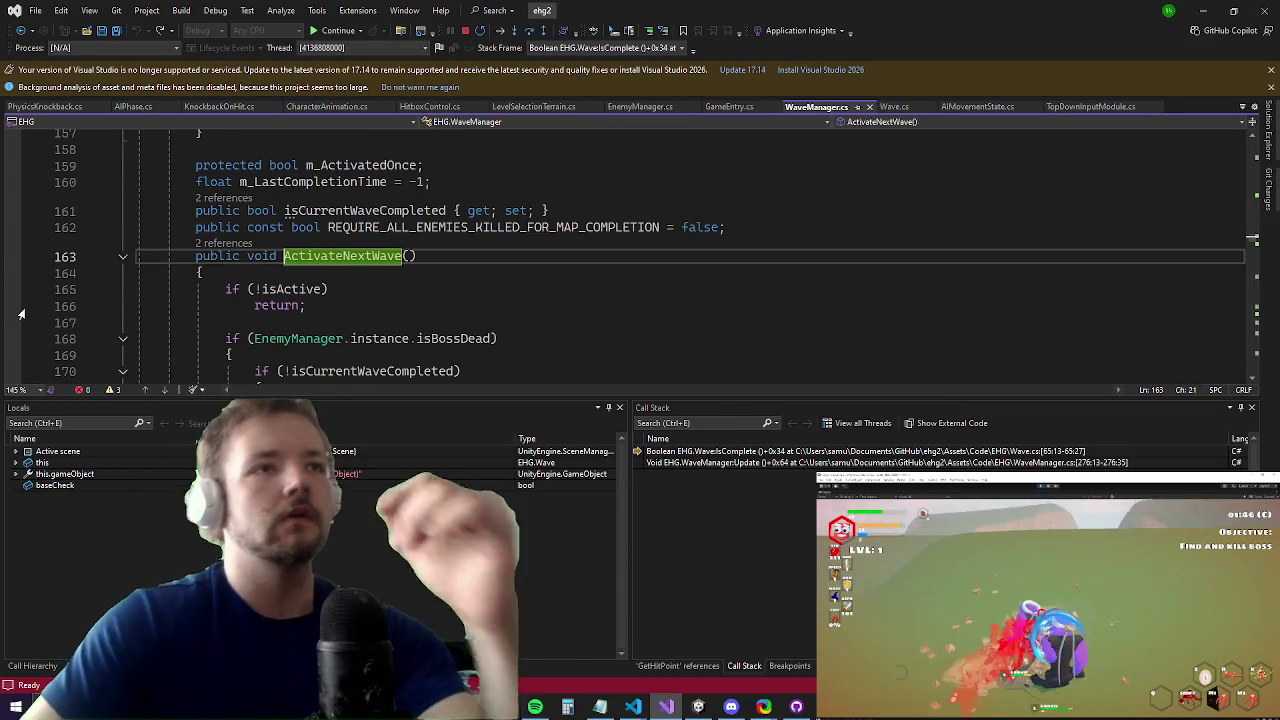
pyautogui.click(13, 290)
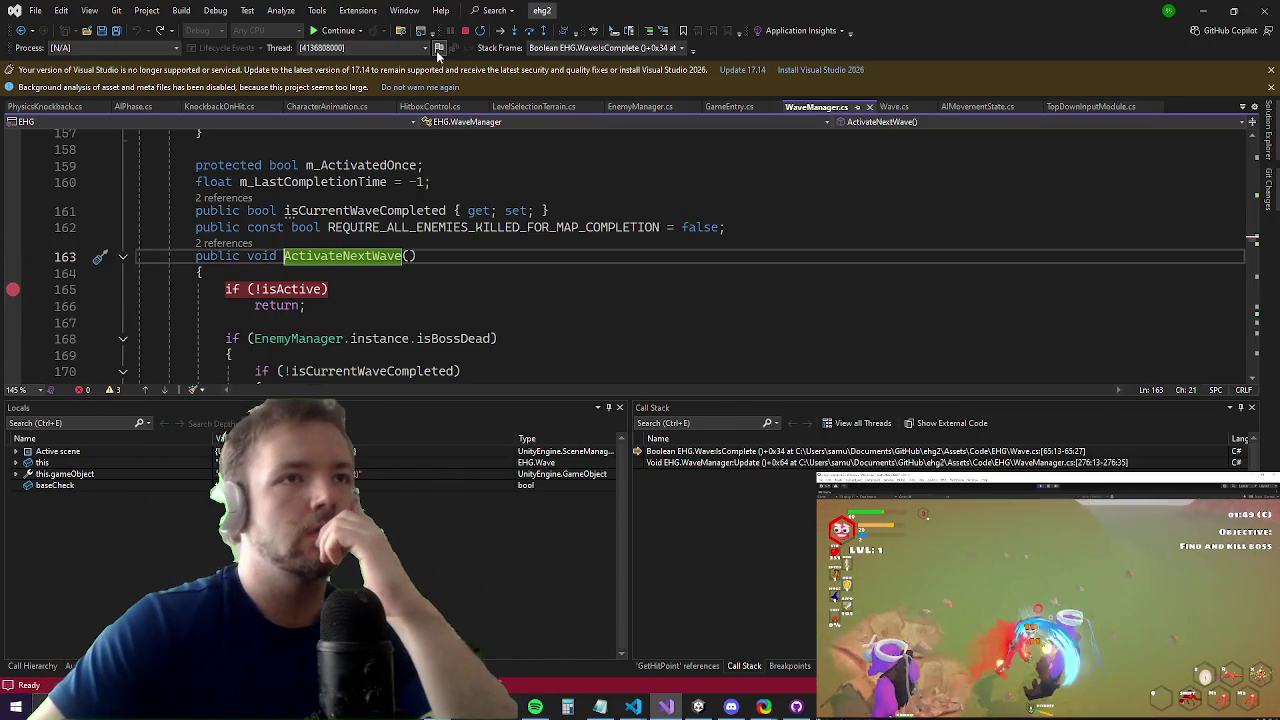
# Step: Resume the paused game and close its settings menu to continue playing
pyautogui.click(339, 32)
pyautogui.hotkey('alt', 'Tab')
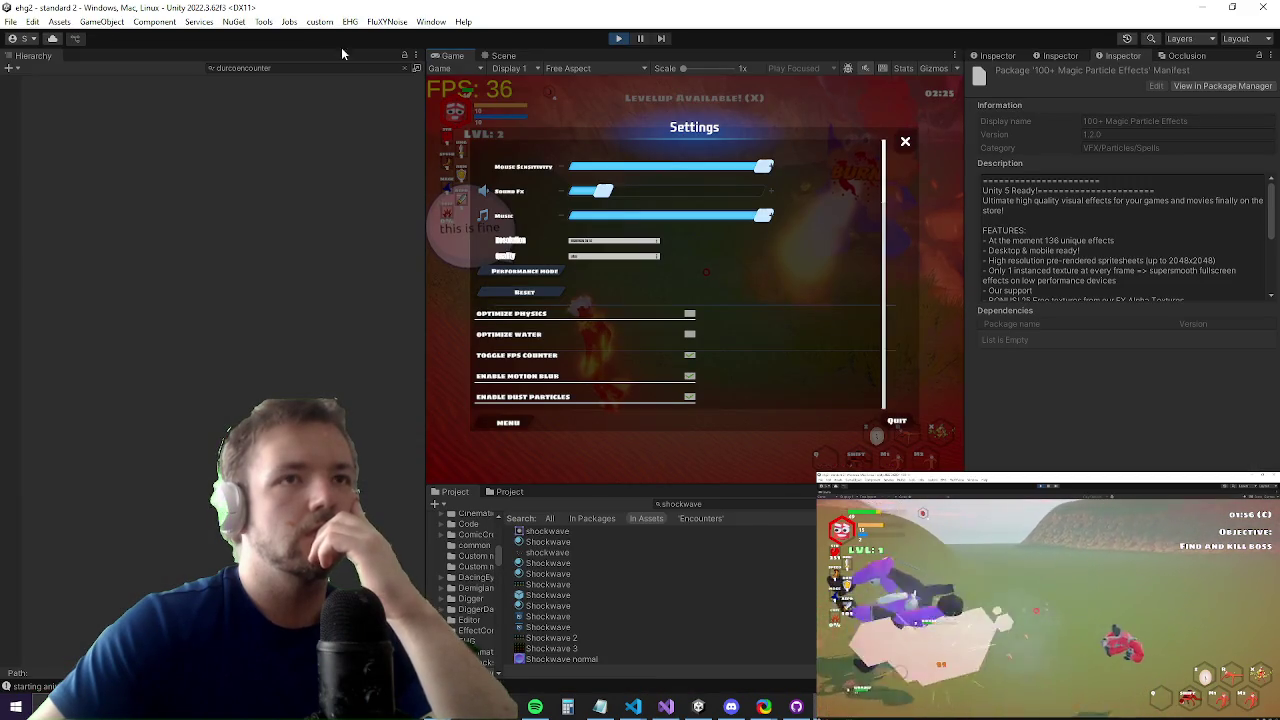
pyautogui.press('Escape')
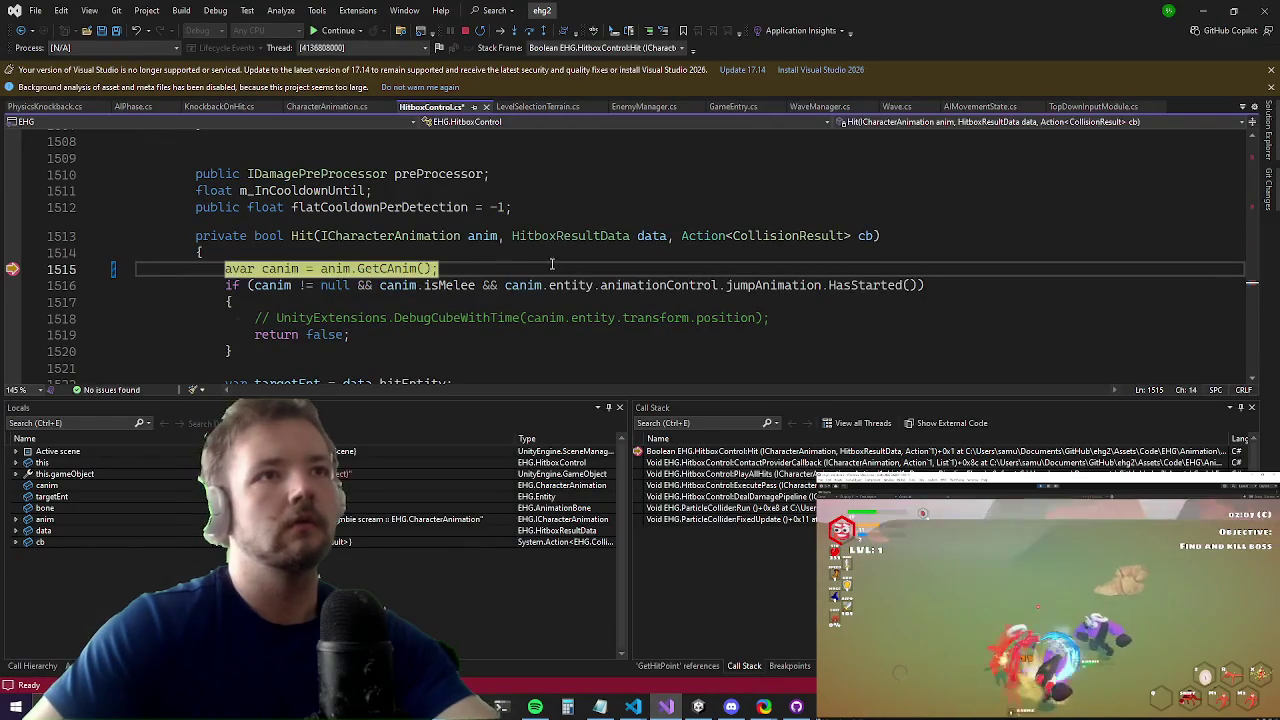
# Step: Remove the stray 'a' before var on line 1515, then resume past the hitbox and grass stops
pyautogui.hotkey('ctrl', 'z')
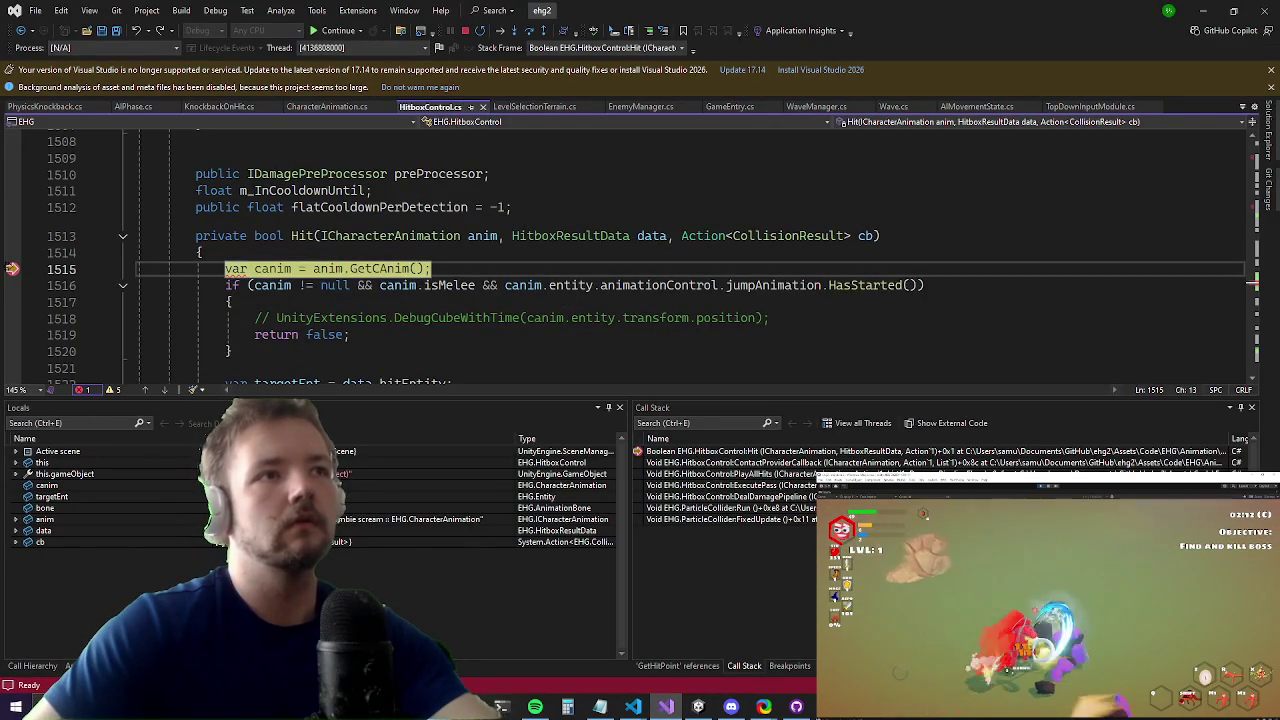
pyautogui.click(317, 40)
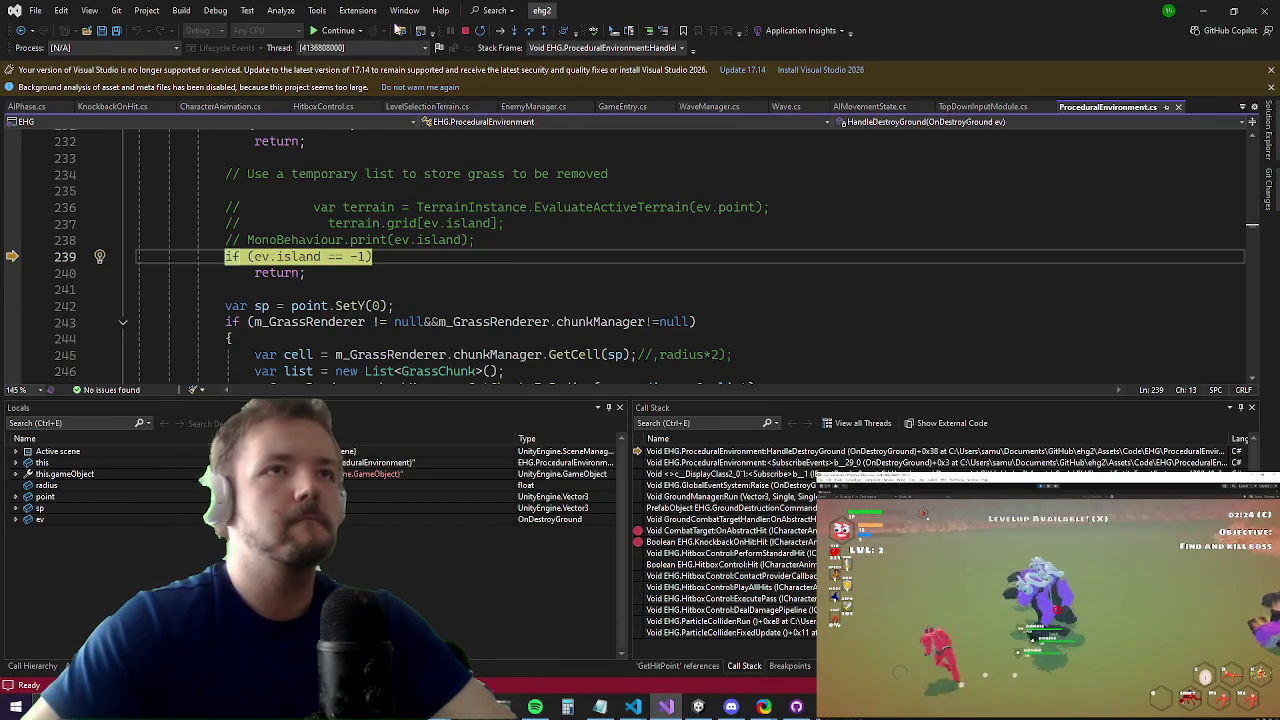
pyautogui.click(334, 30)
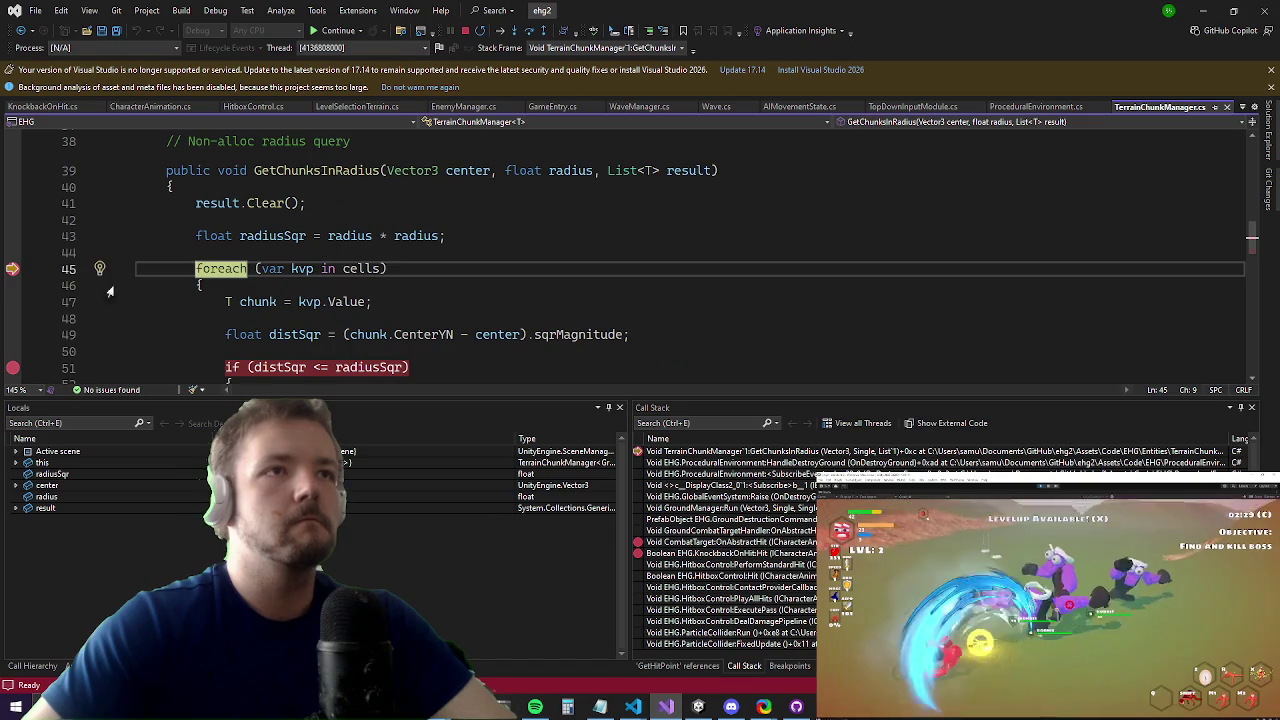
# Step: Clear the line 51 breakpoint in TerrainChunkManager.cs's GetChunksInRadius and return to the running game
pyautogui.scroll(-2, 124, 265)
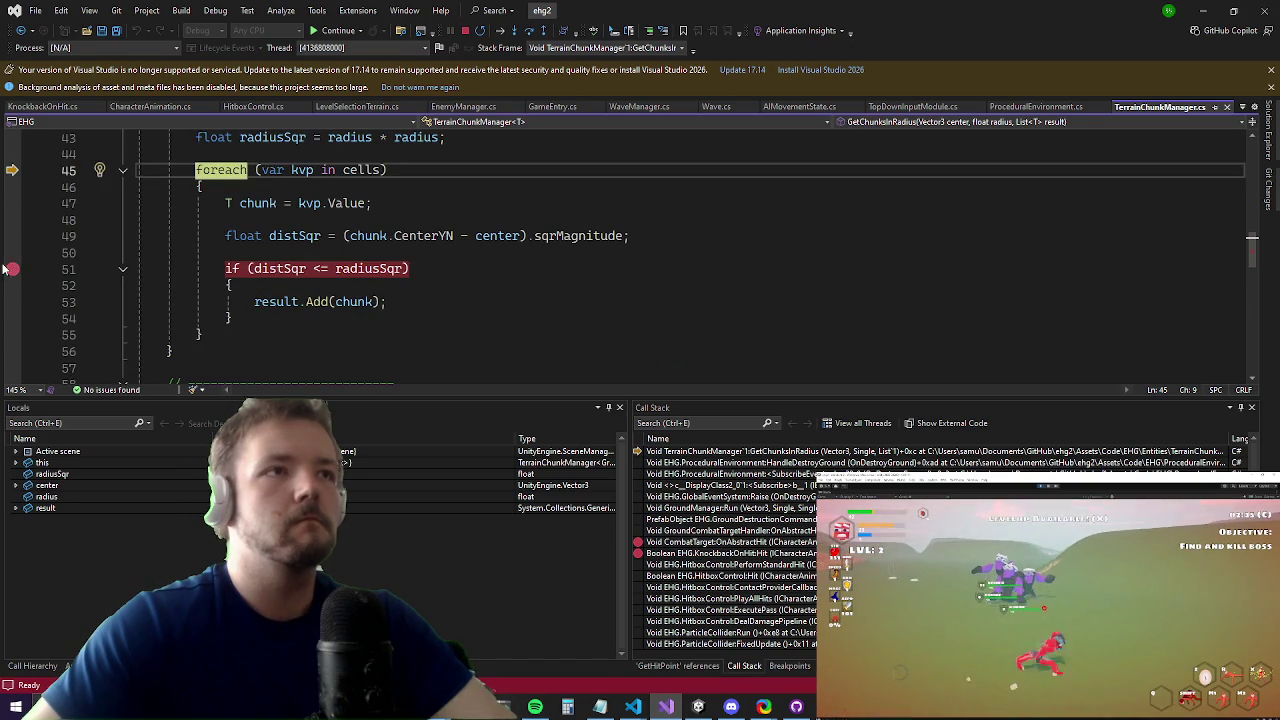
pyautogui.press('F5')
pyautogui.click(318, 31)
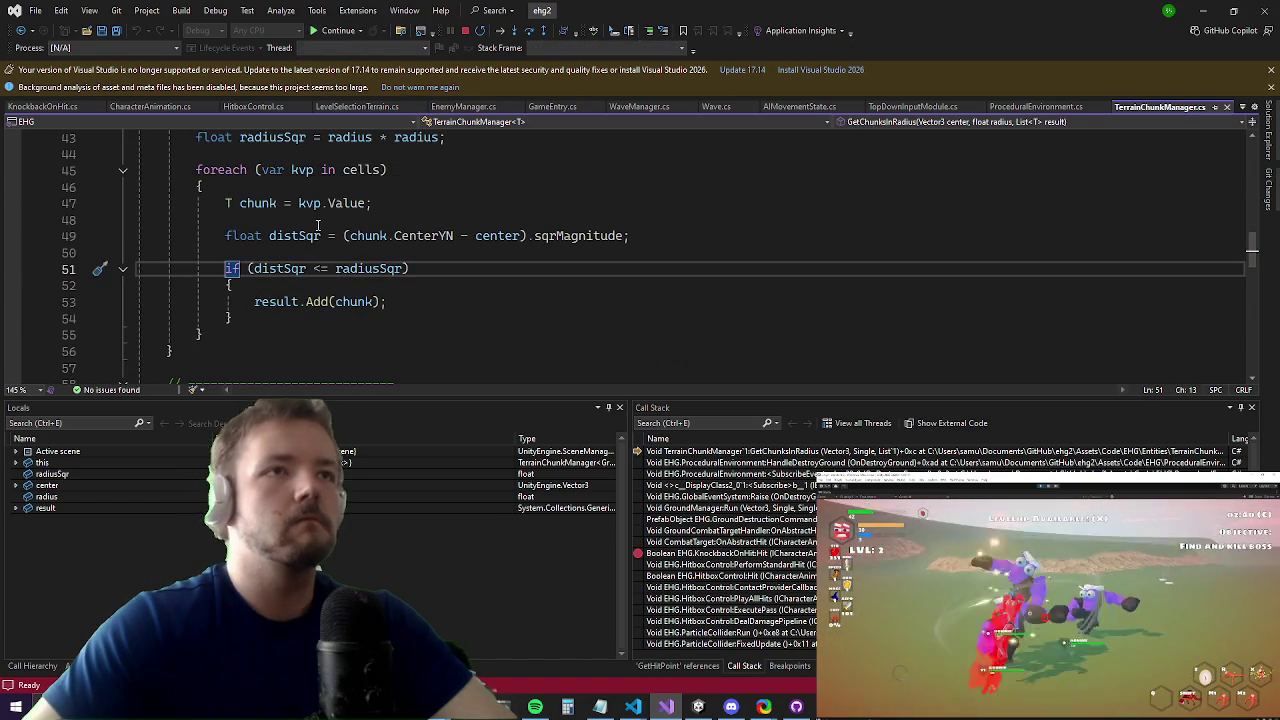
pyautogui.hotkey('alt', 'Tab')
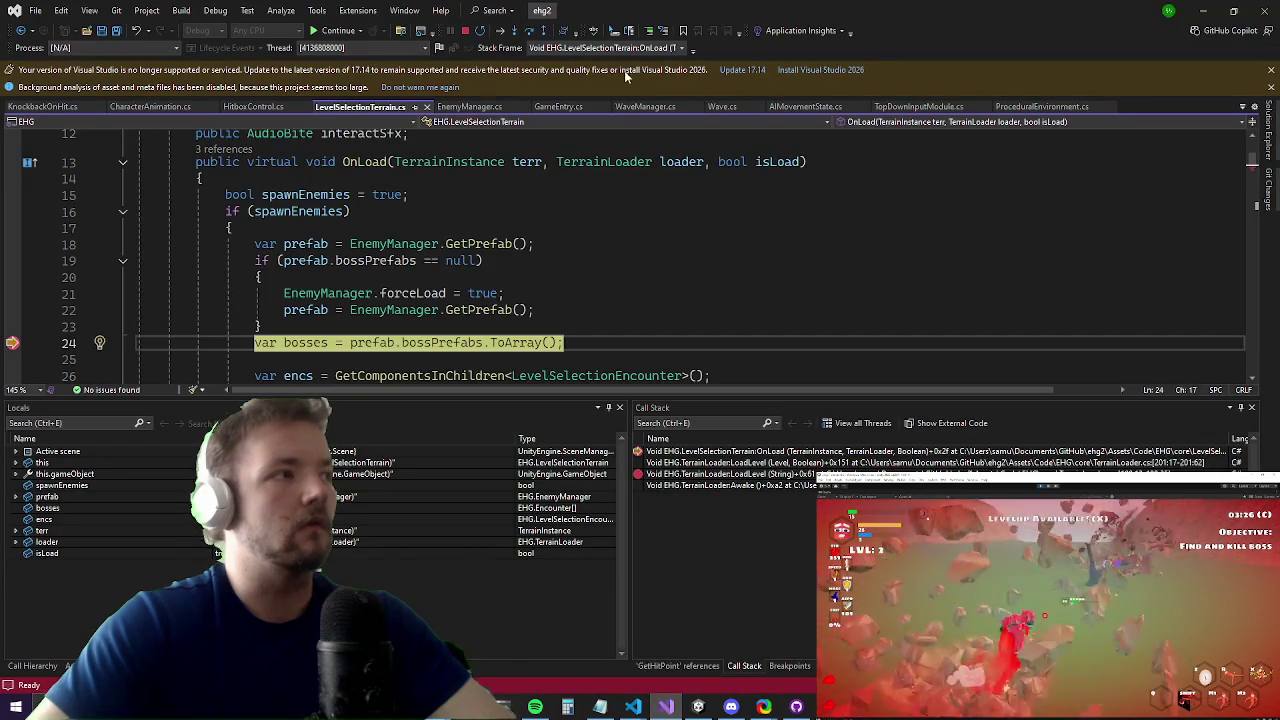
# Step: Remove the line 27 encounter-loop breakpoint in LevelSelectionTerrain.cs, resume, and minimize Visual Studio
pyautogui.click(527, 244)
pyautogui.scroll(-1, 116, 300)
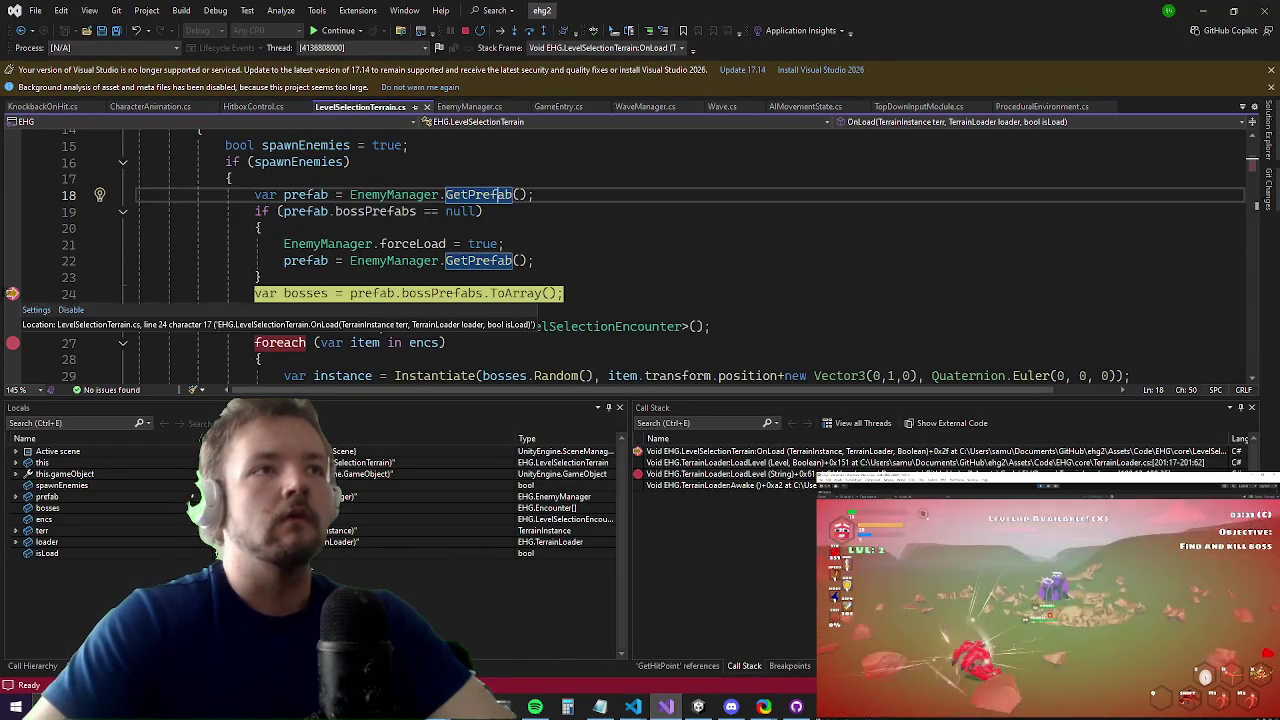
pyautogui.click(255, 342)
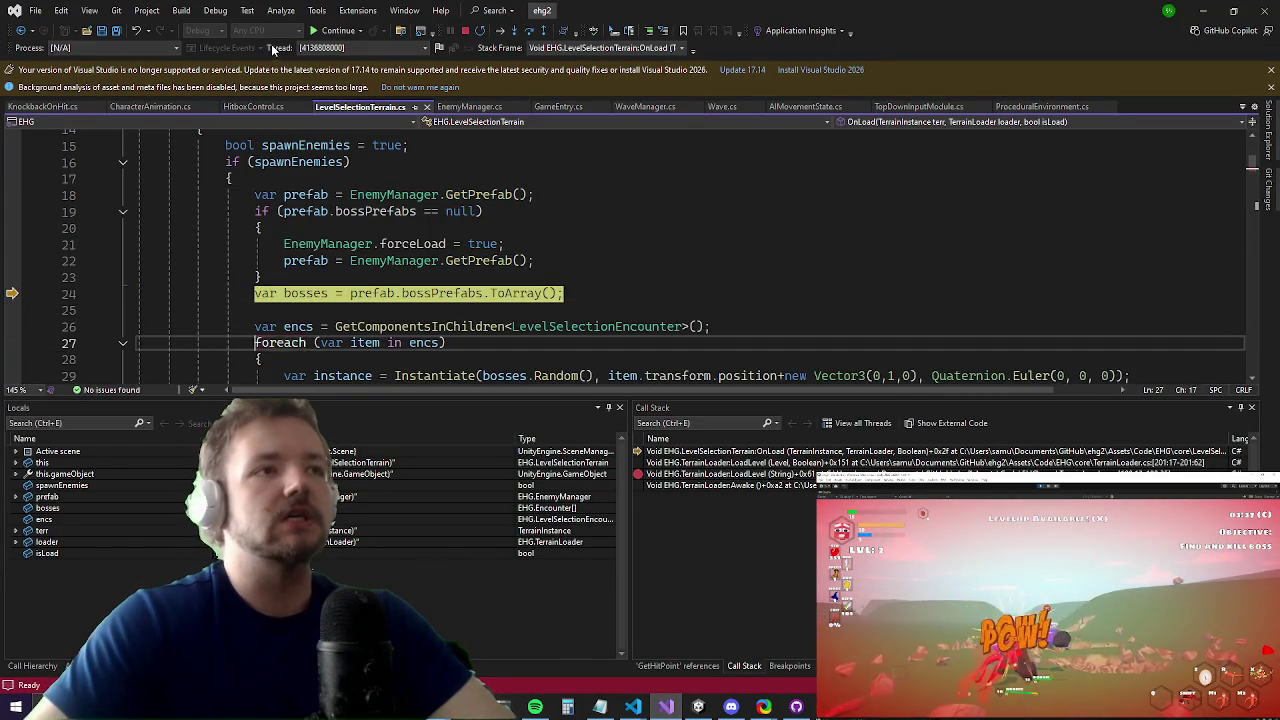
pyautogui.click(339, 40)
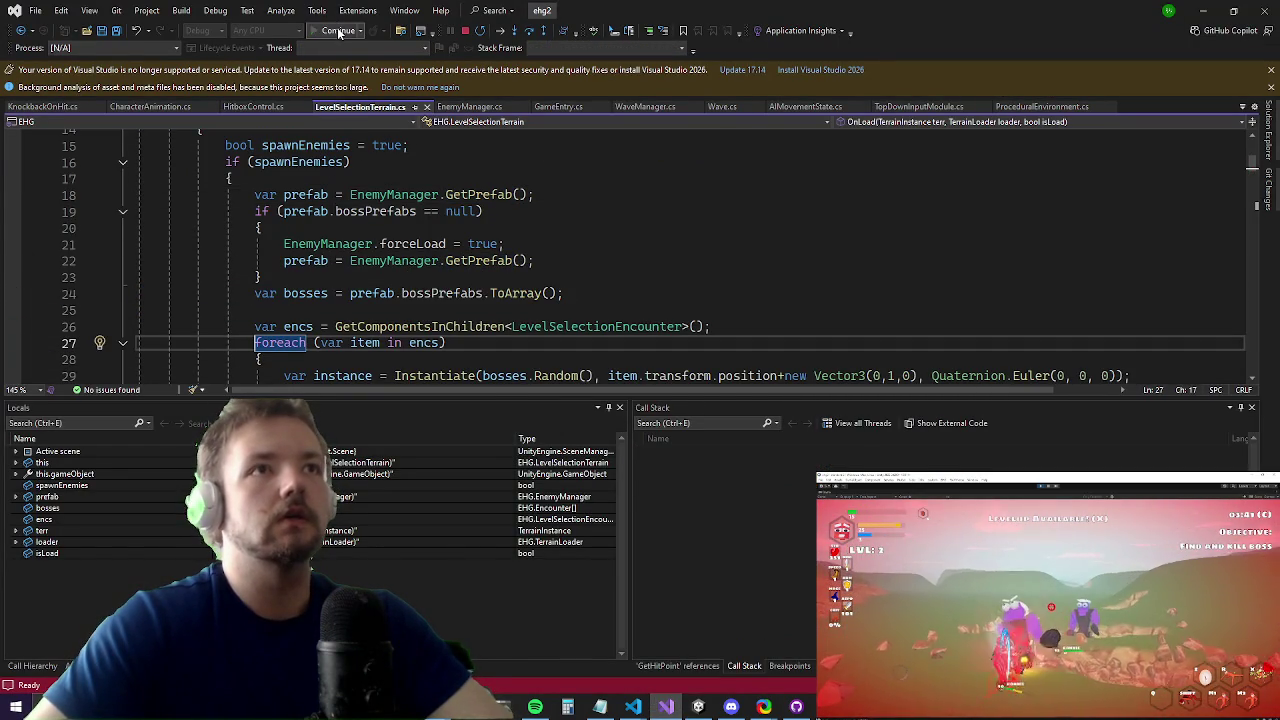
pyautogui.click(1205, 8)
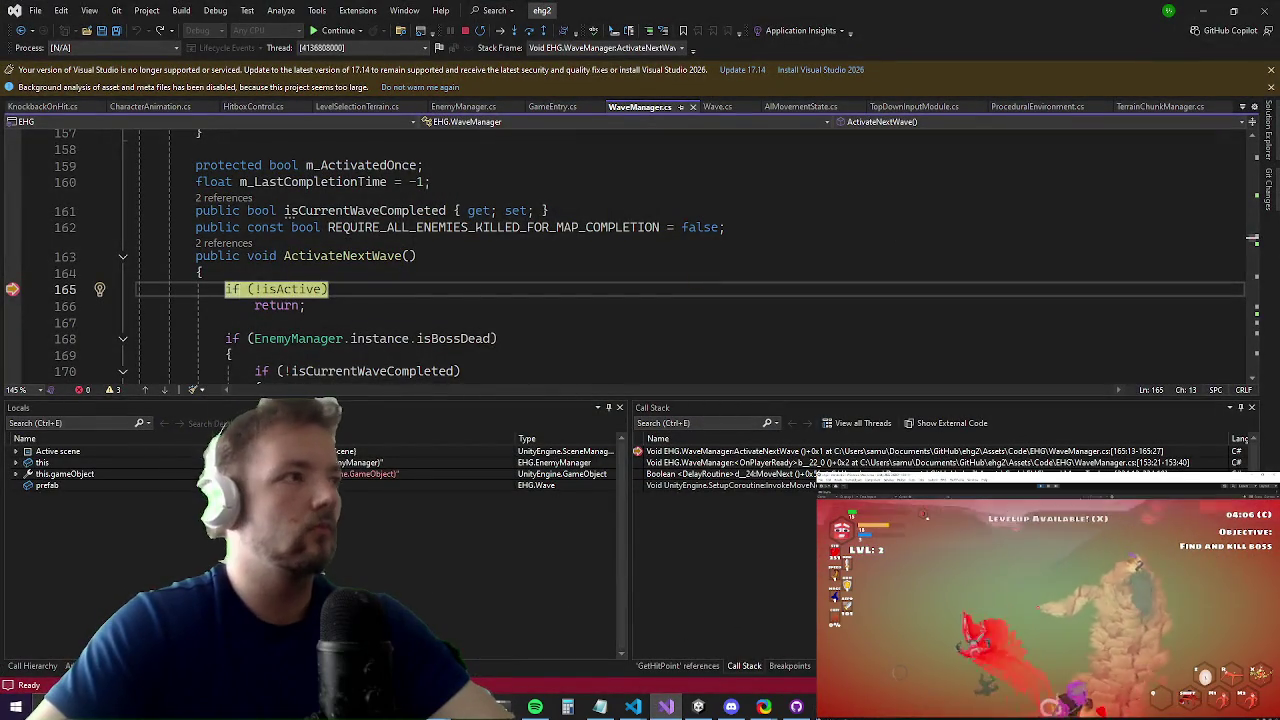
# Step: Dismiss the Start menu and continue until line 165 breaks again from WaveManager.Update
pyautogui.press('super')
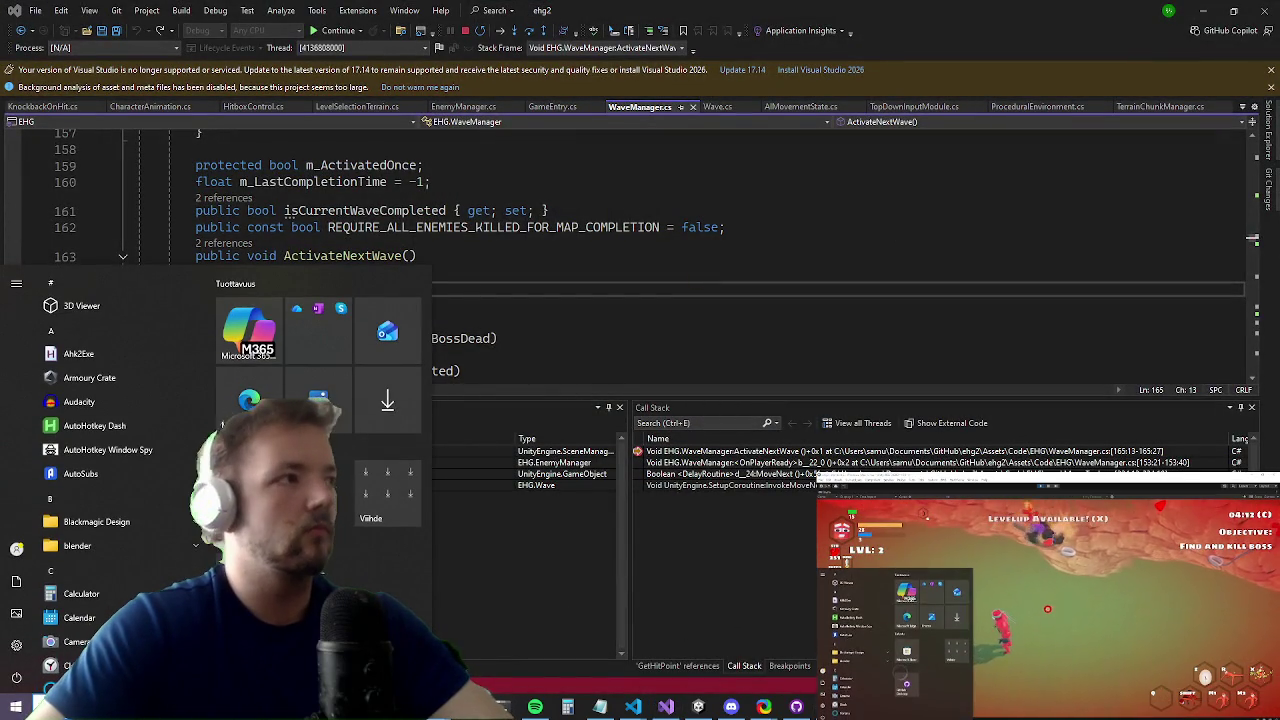
pyautogui.click(333, 35)
pyautogui.click(333, 35)
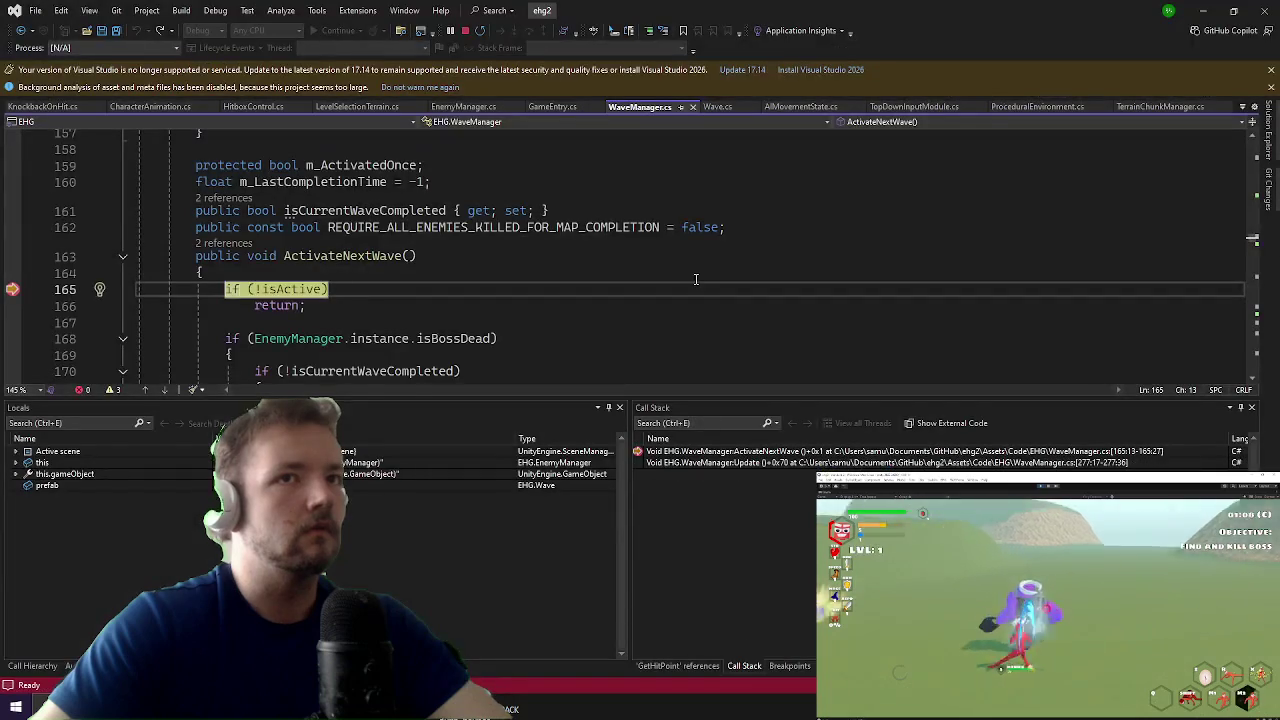
# Step: Drag the execution arrow back to line 165's isActive check to rerun ActivateNextWave
pyautogui.moveTo(254, 306); pyautogui.dragTo(224, 323)
pyautogui.scroll(-2, 417, 284)
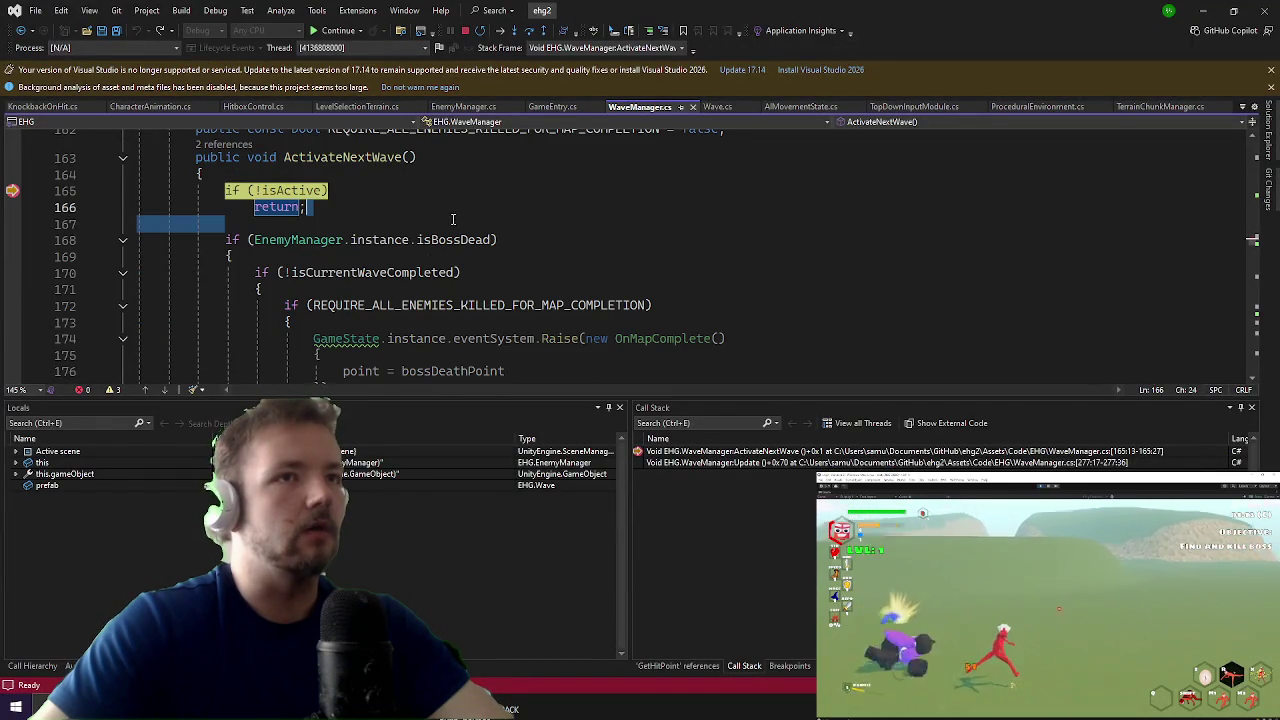
pyautogui.scroll(1, 453, 219)
pyautogui.moveTo(466, 355)
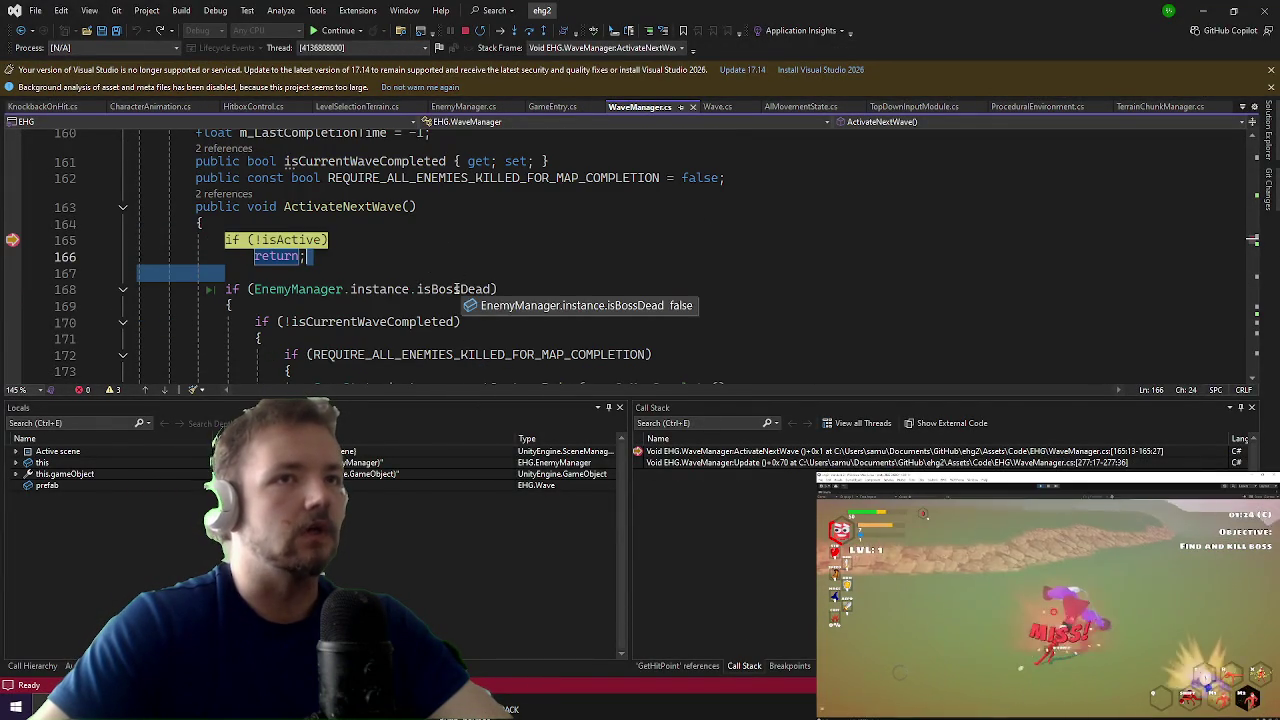
pyautogui.moveTo(20, 243); pyautogui.dragTo(18, 241)
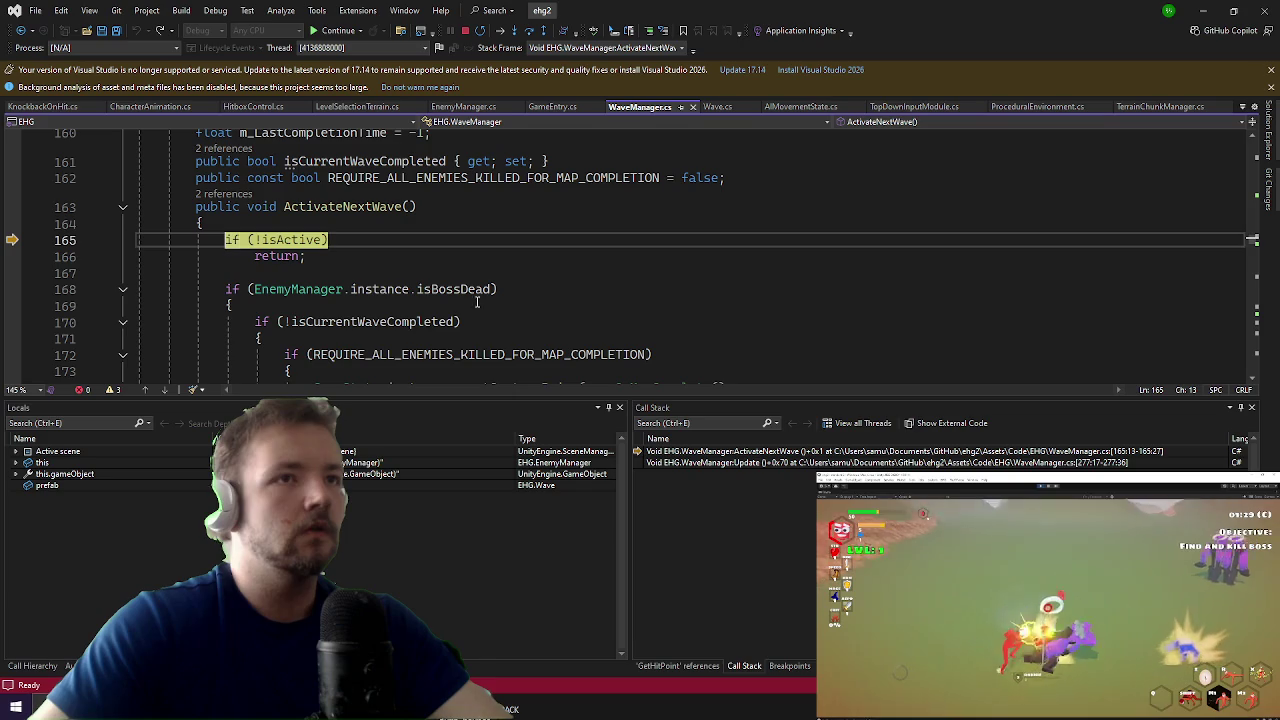
# Step: Inspect isCurrentWaveCompleted and set a breakpoint on its line 170 check
pyautogui.click(340, 321)
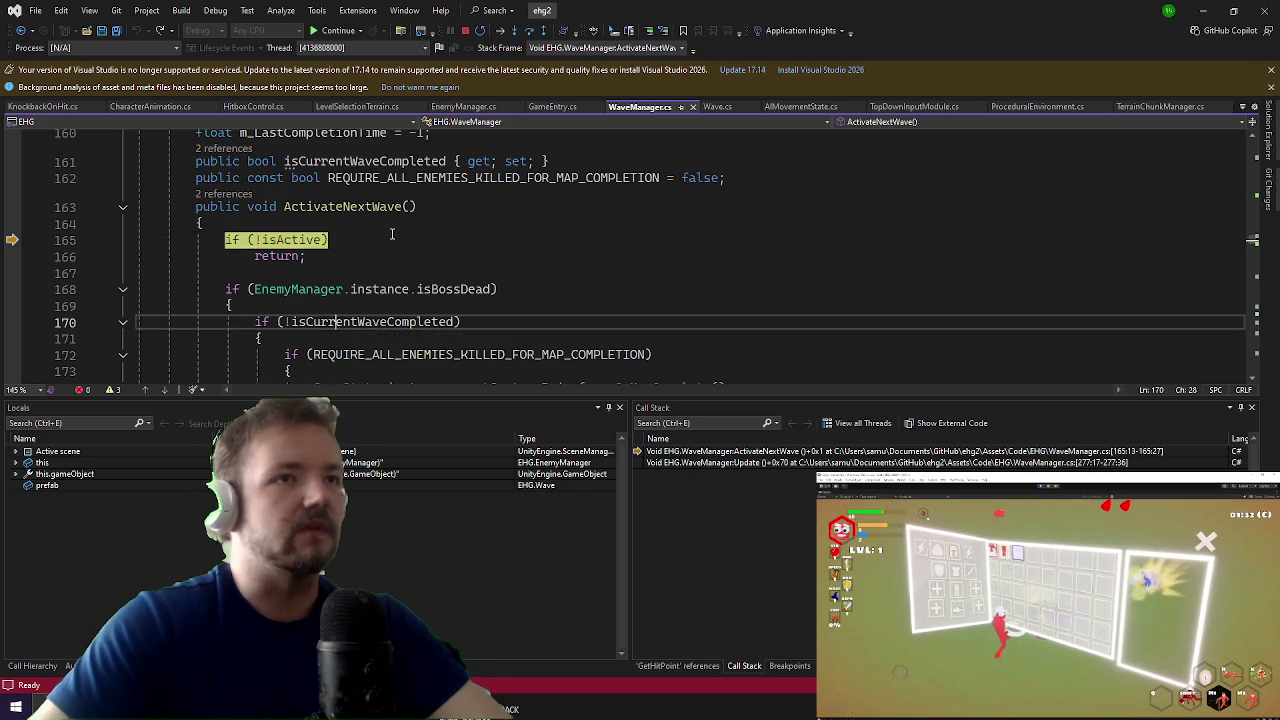
pyautogui.scroll(-3, 392, 236)
pyautogui.scroll(2, 392, 236)
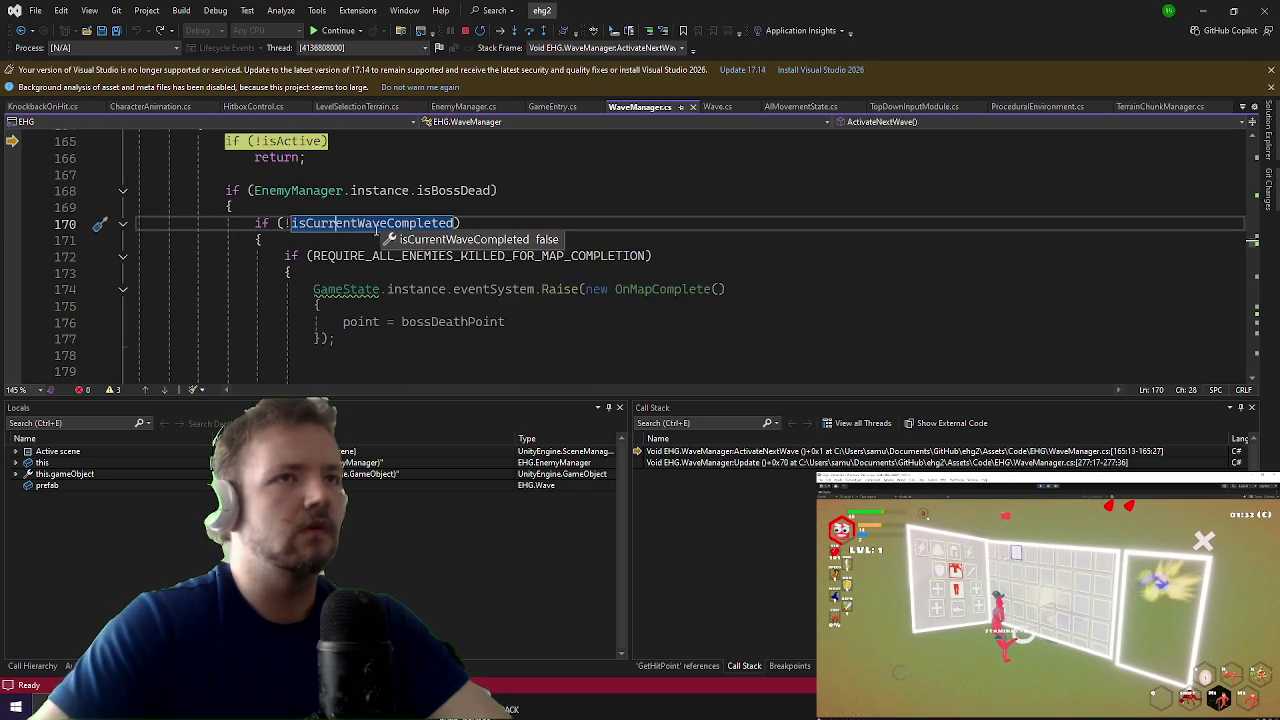
pyautogui.click(378, 224)
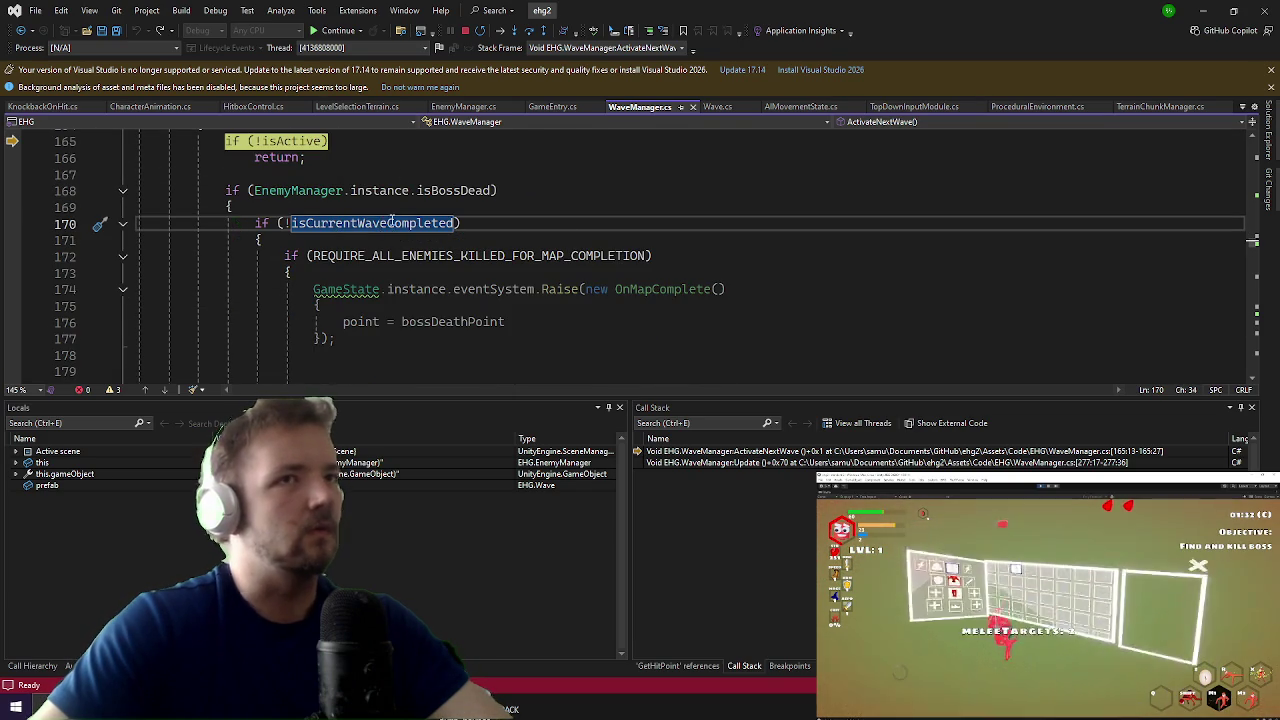
pyautogui.scroll(1, 378, 226)
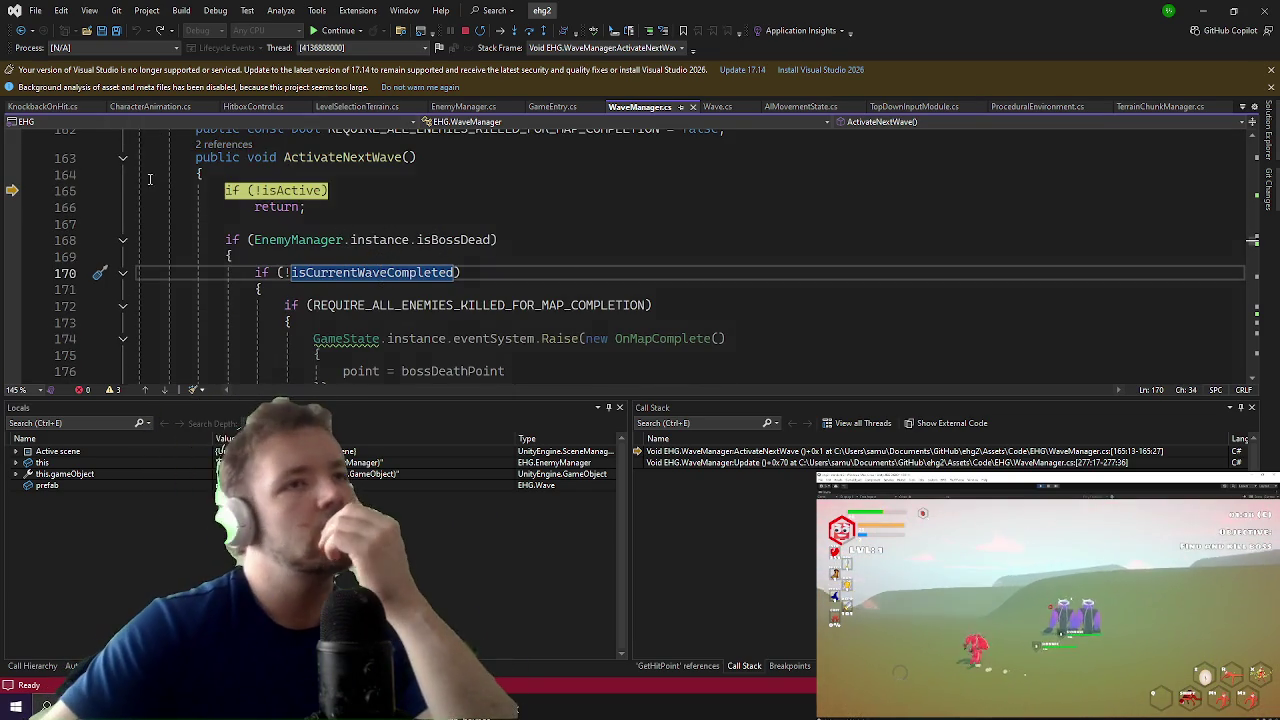
pyautogui.scroll(-4, 256, 246)
pyautogui.scroll(3, 256, 246)
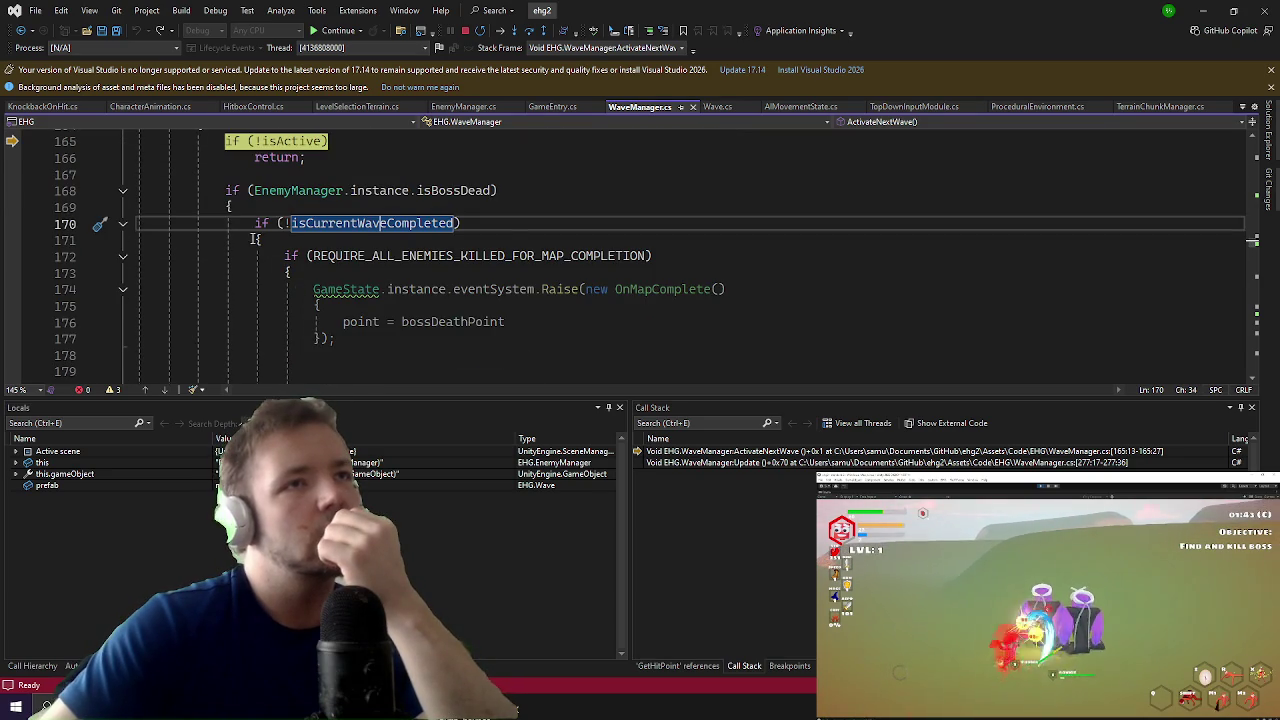
pyautogui.moveTo(330, 226)
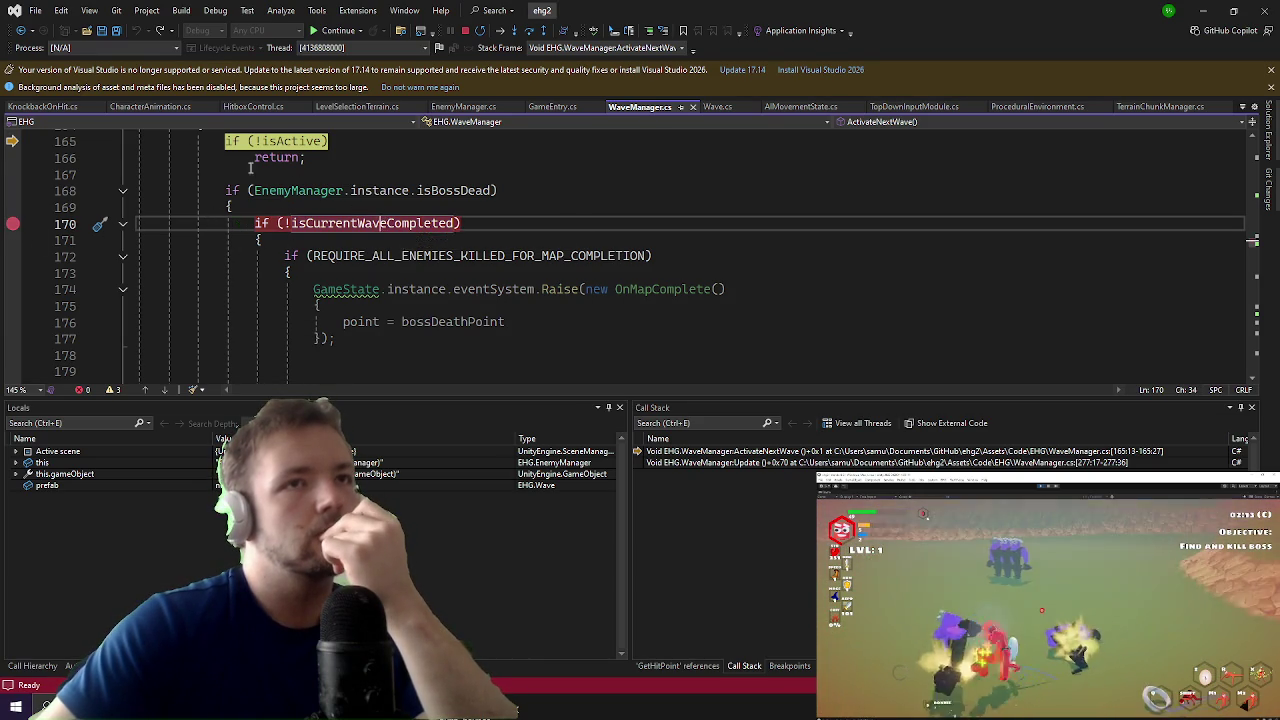
pyautogui.scroll(-4, 157, 173)
pyautogui.scroll(-3, 157, 173)
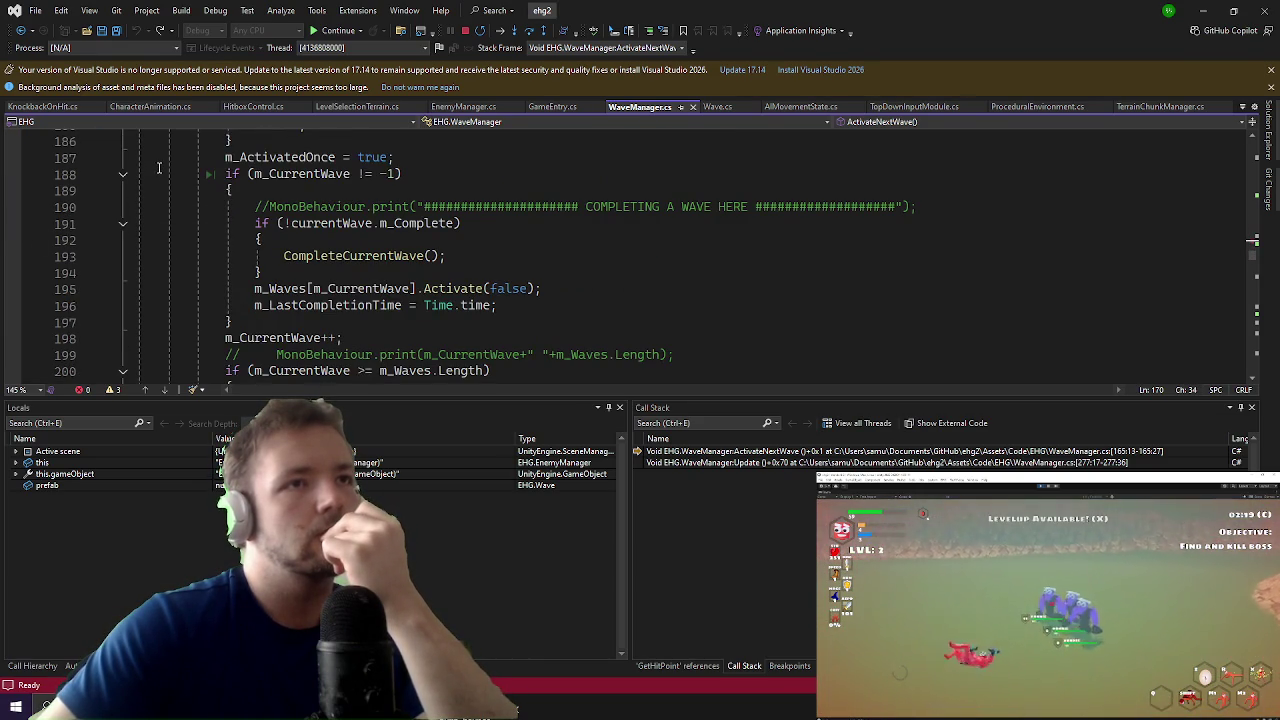
pyautogui.scroll(7, 176, 162)
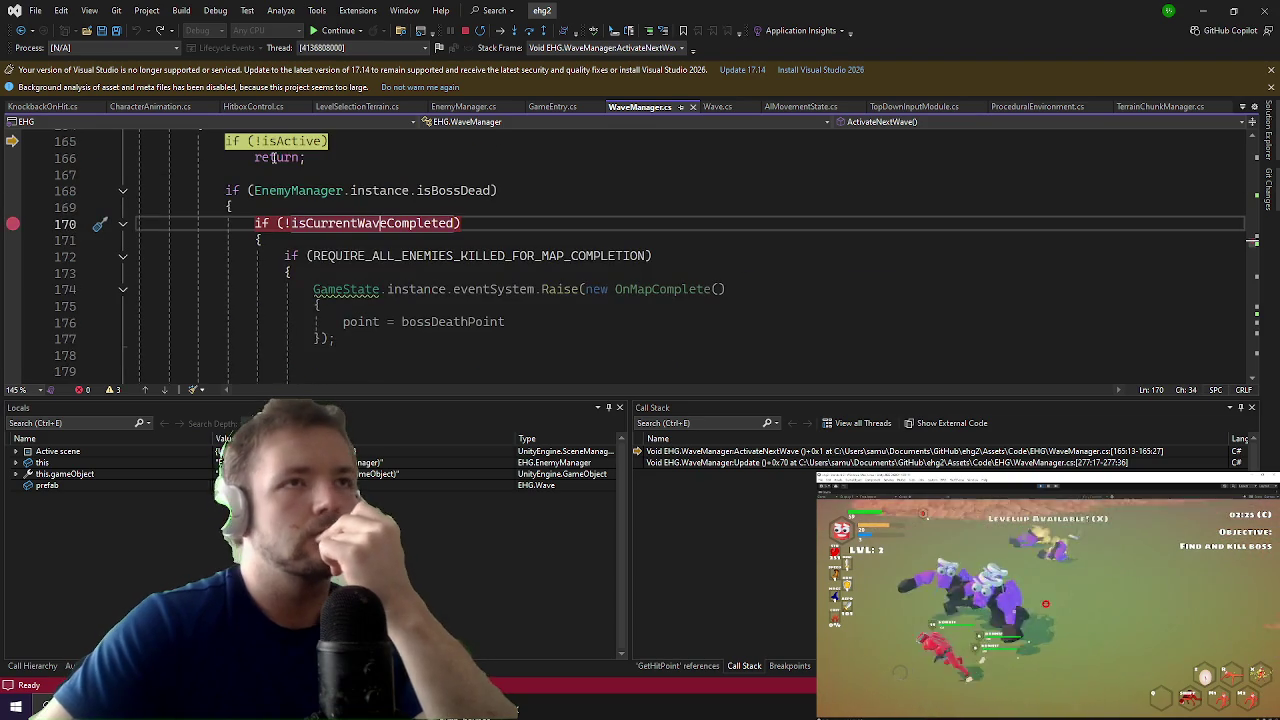
# Step: Find all references to isCurrentWaveCompleted and jump to its line 181 assignment to true
pyautogui.rightClick(376, 226)
pyautogui.click(450, 357)
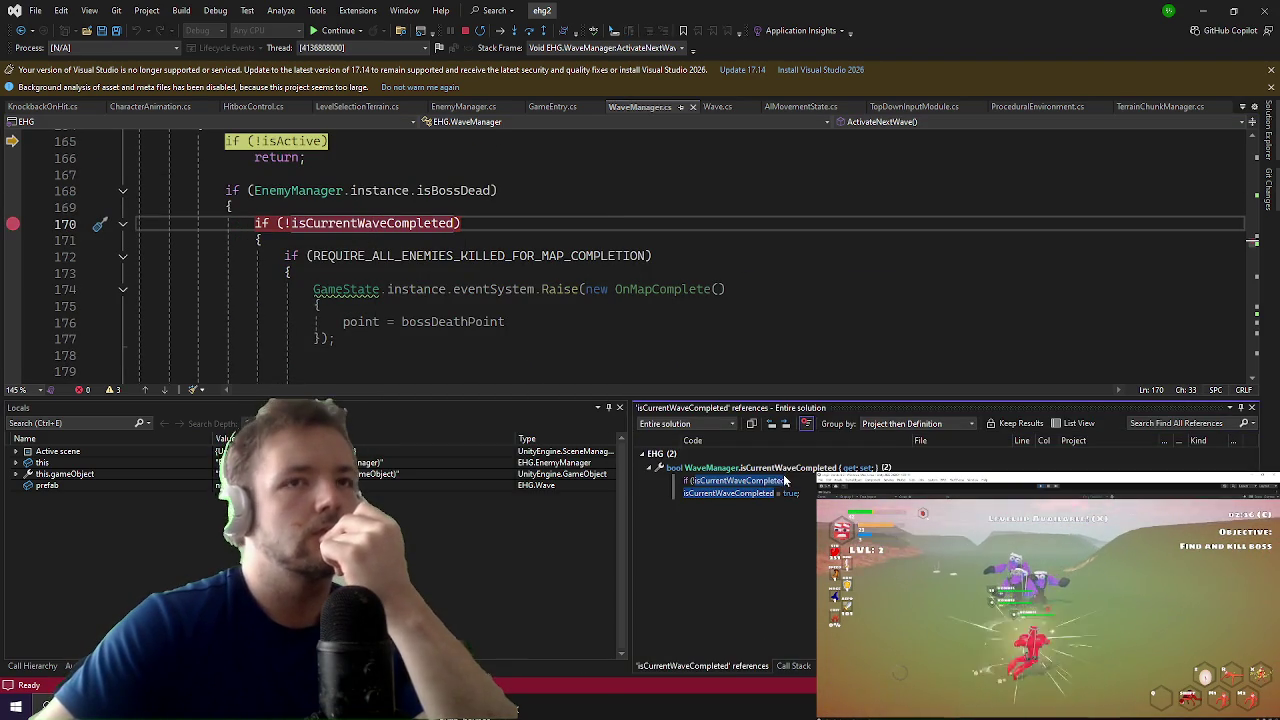
pyautogui.doubleClick(738, 494)
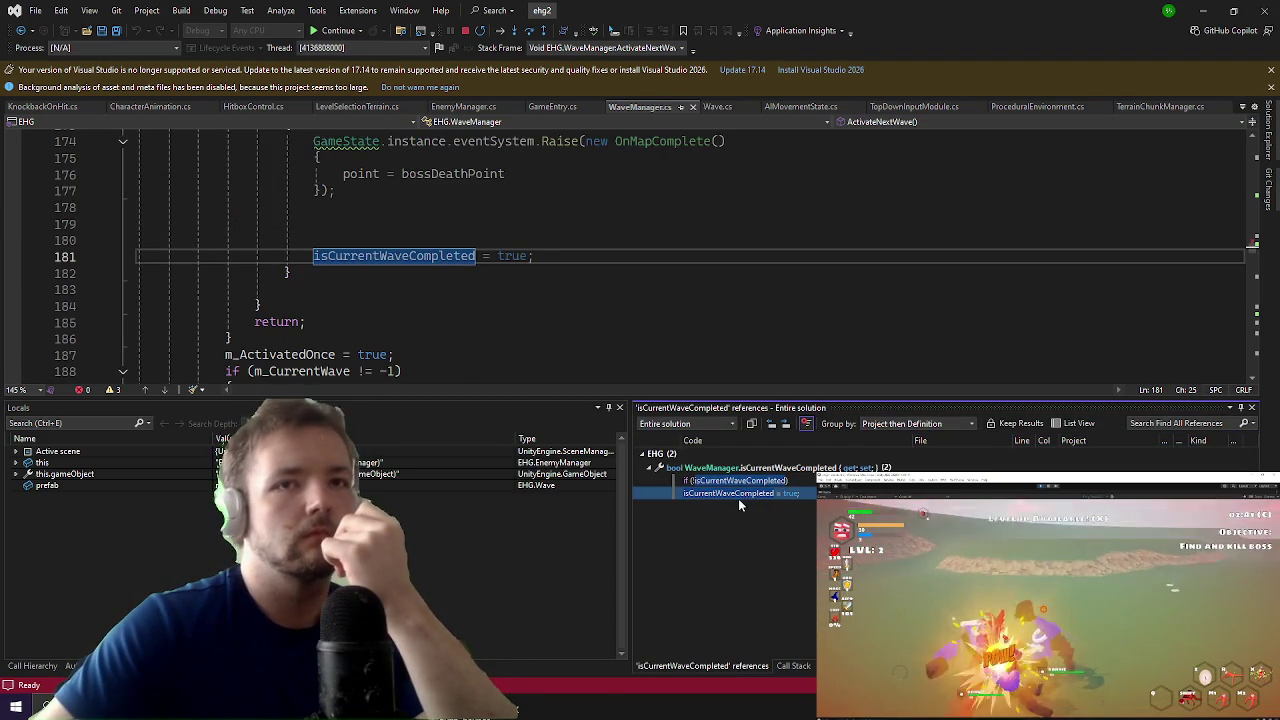
# Step: Read the DataTip values of nearby variables, then return the caret to line 170
pyautogui.scroll(3, 596, 350)
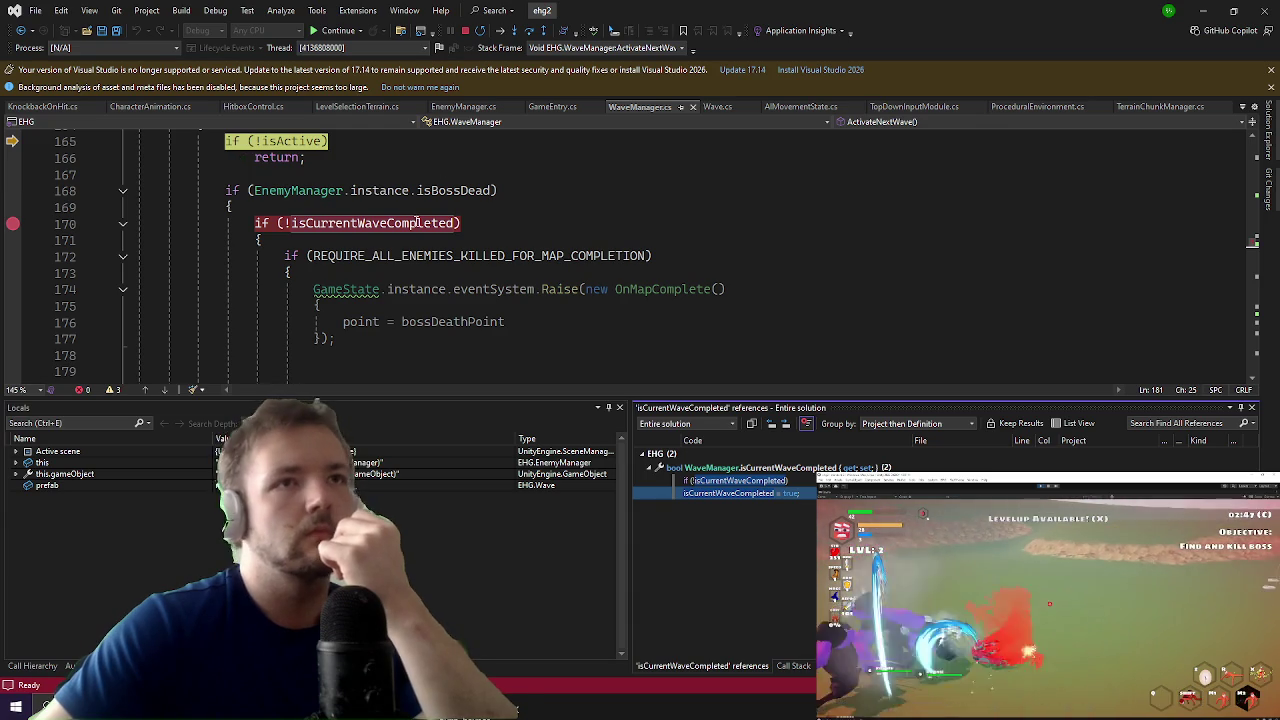
pyautogui.moveTo(423, 257)
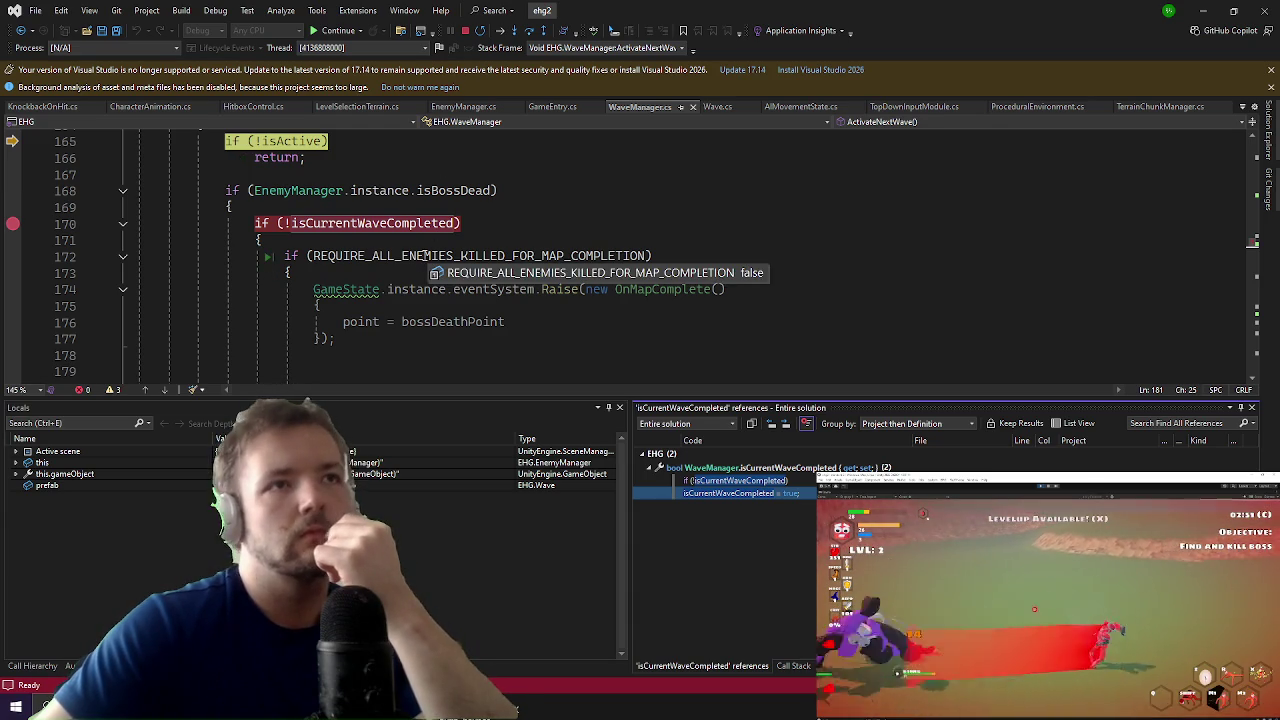
pyautogui.moveTo(459, 197)
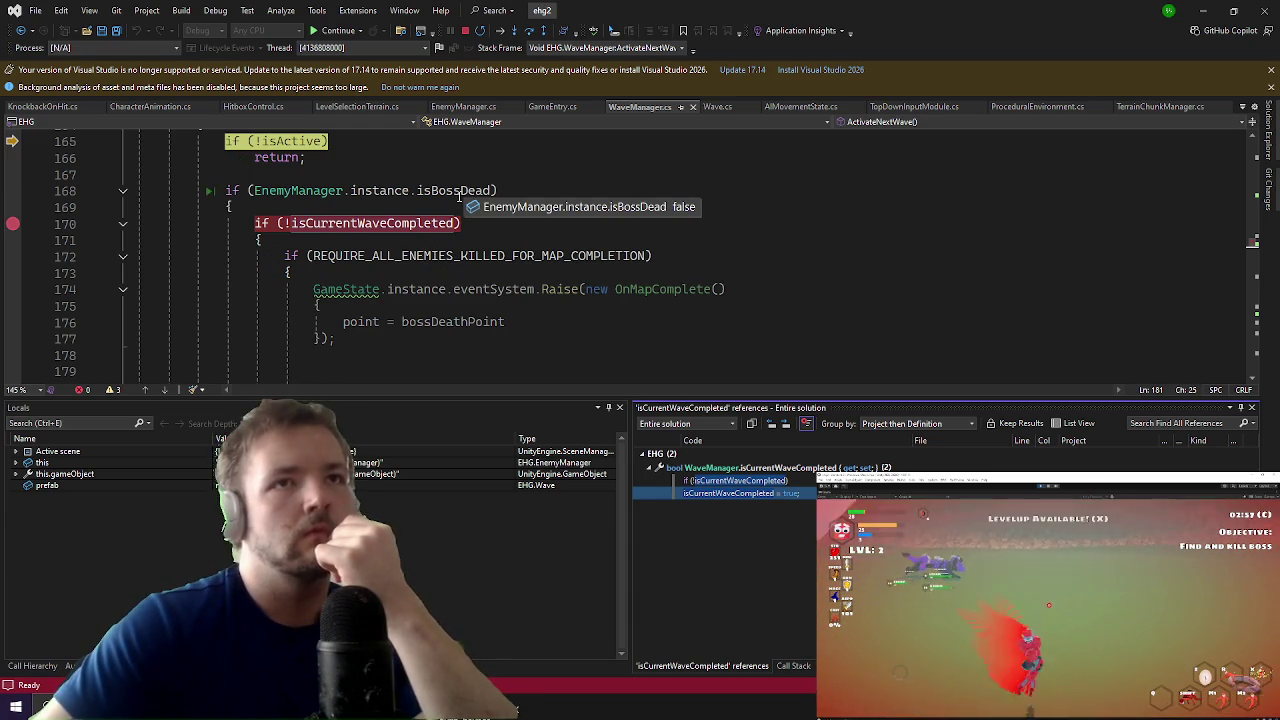
pyautogui.scroll(-2, 459, 197)
pyautogui.scroll(3, 200, 250)
pyautogui.moveTo(8, 278)
pyautogui.click(101, 272)
pyautogui.scroll(-5, 101, 284)
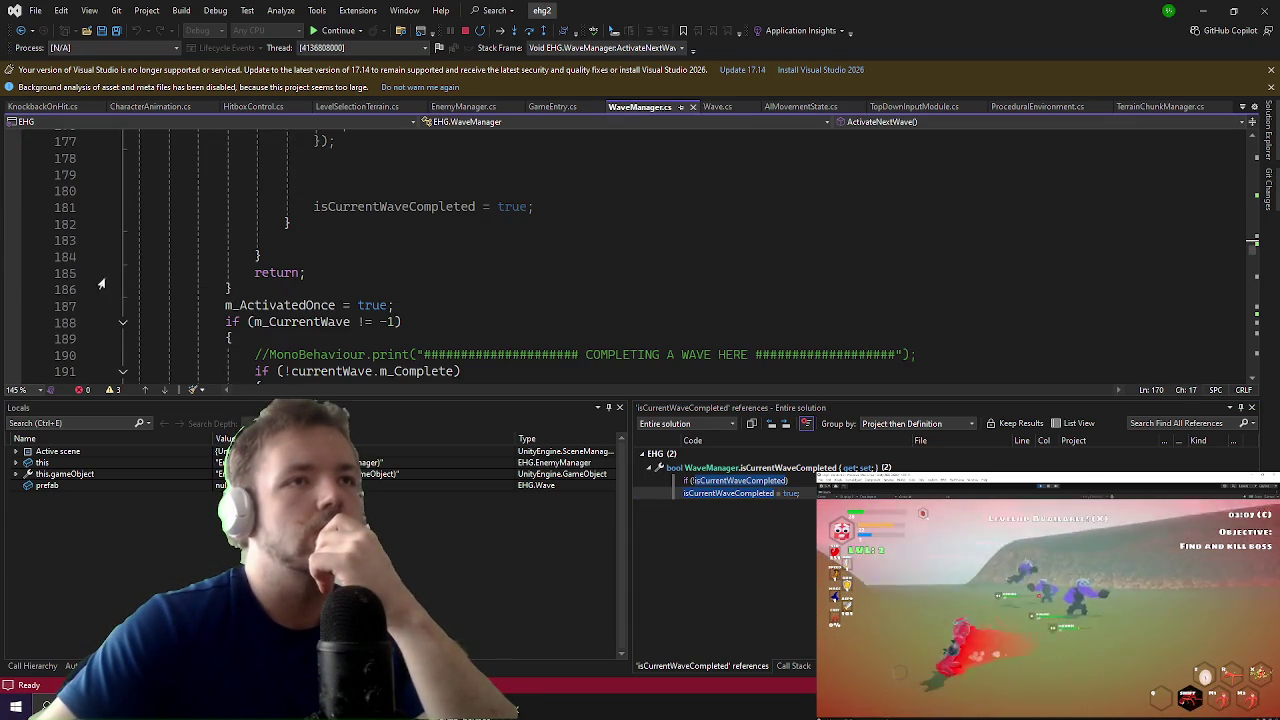
# Step: Break on line 187's m_ActivatedOnce assignment and run the game until it hits
pyautogui.click(13, 307)
pyautogui.click(333, 30)
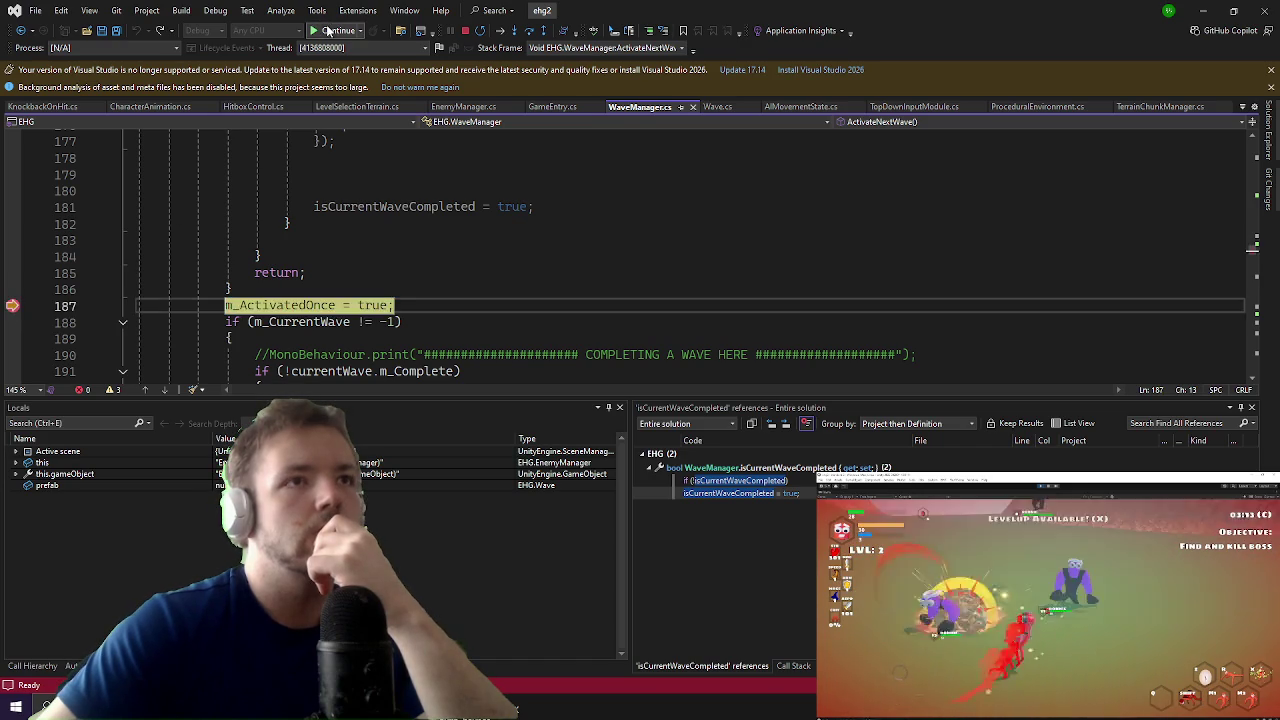
pyautogui.scroll(-1, 272, 330)
pyautogui.scroll(2, 91, 277)
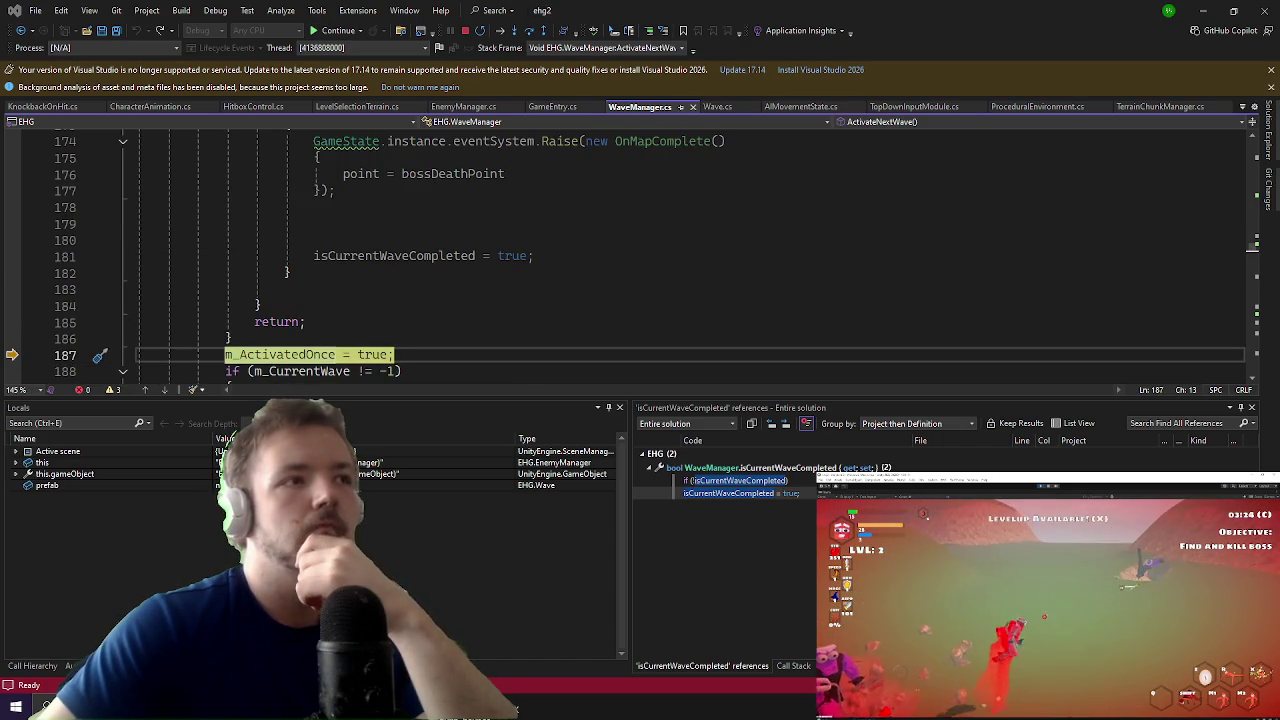
pyautogui.scroll(-4, 427, 284)
pyautogui.scroll(1, 239, 287)
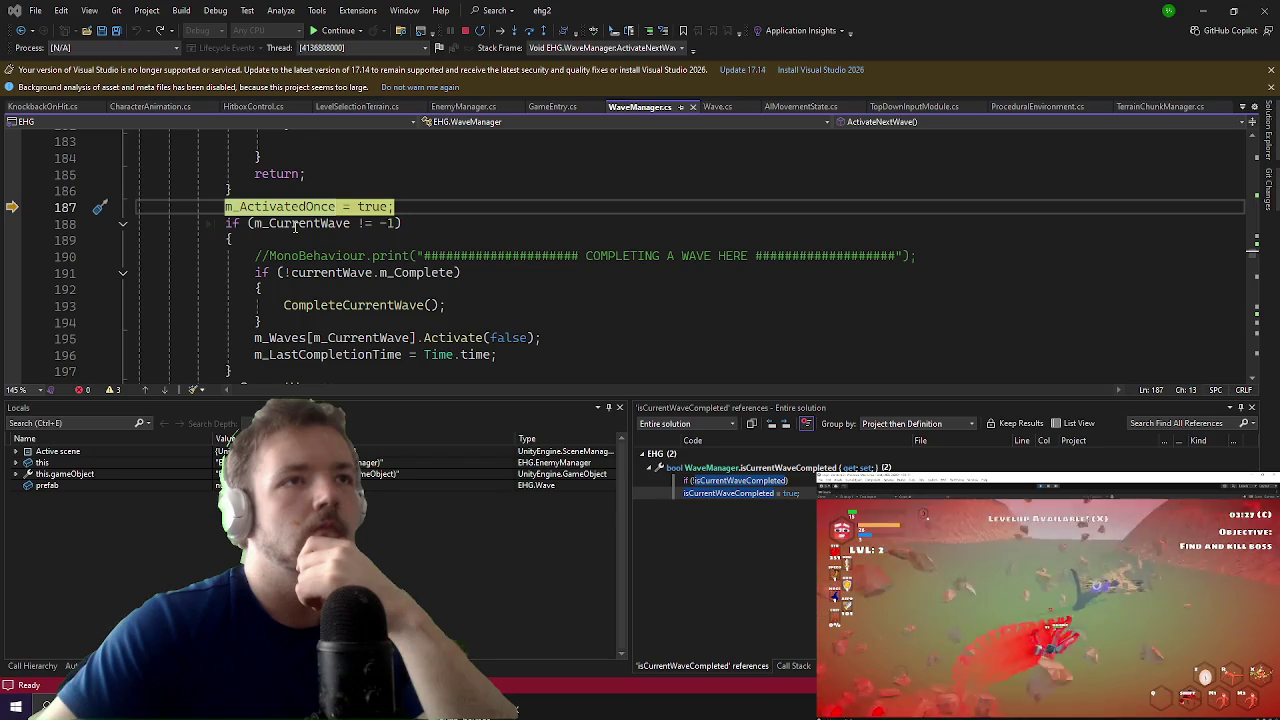
# Step: Highlight the uses of m_CurrentWave and go to the Wave.Activate definition
pyautogui.click(296, 224)
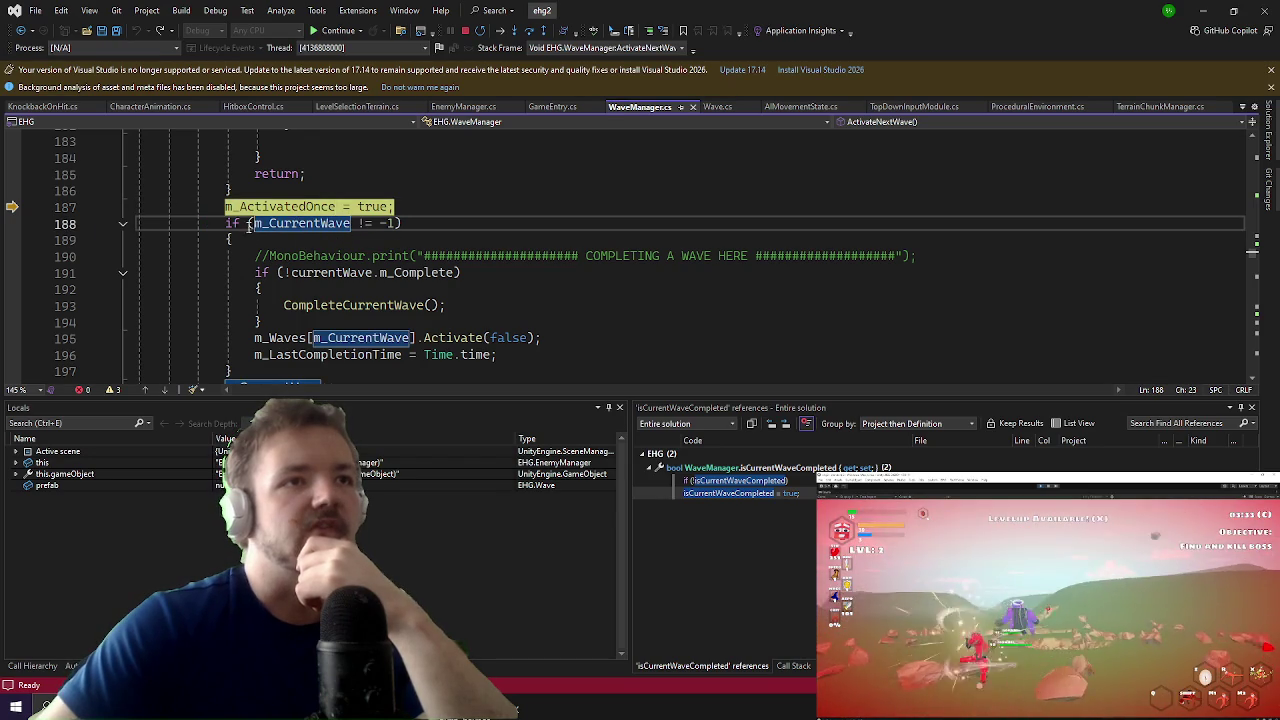
pyautogui.scroll(-1, 210, 255)
pyautogui.scroll(3, 210, 290)
pyautogui.scroll(-4, 215, 288)
pyautogui.scroll(1, 225, 284)
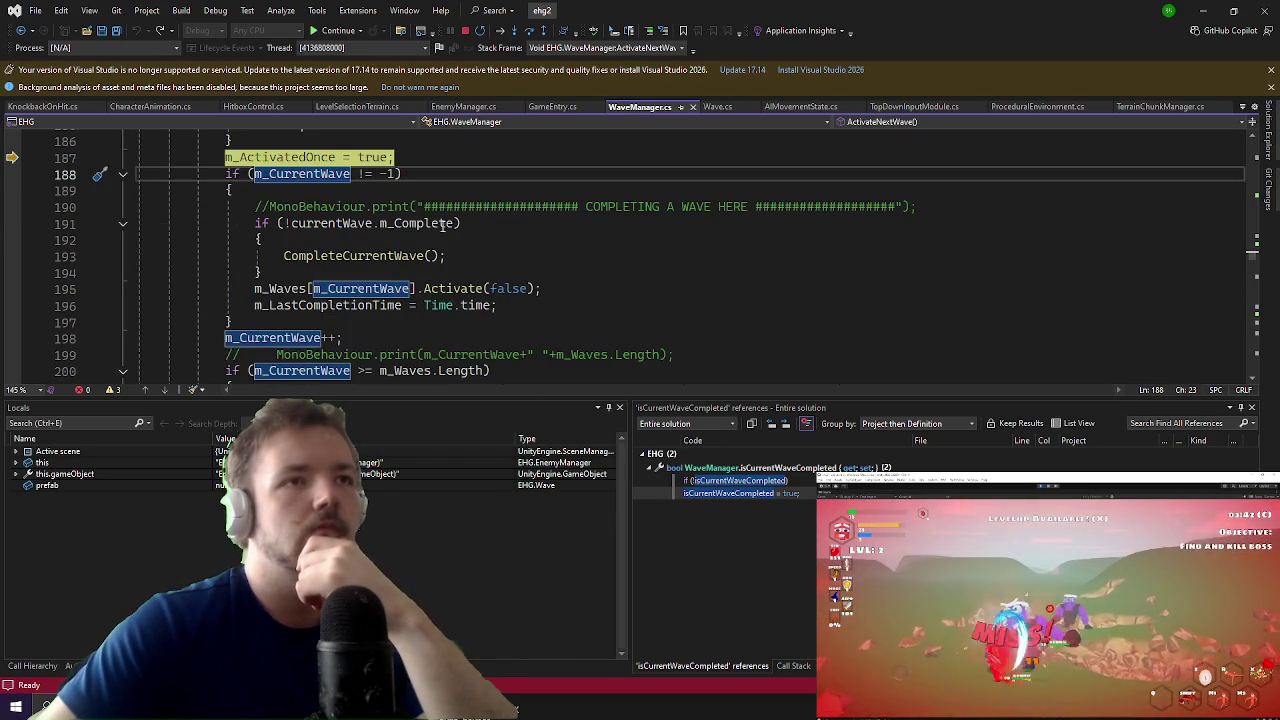
pyautogui.moveTo(416, 224)
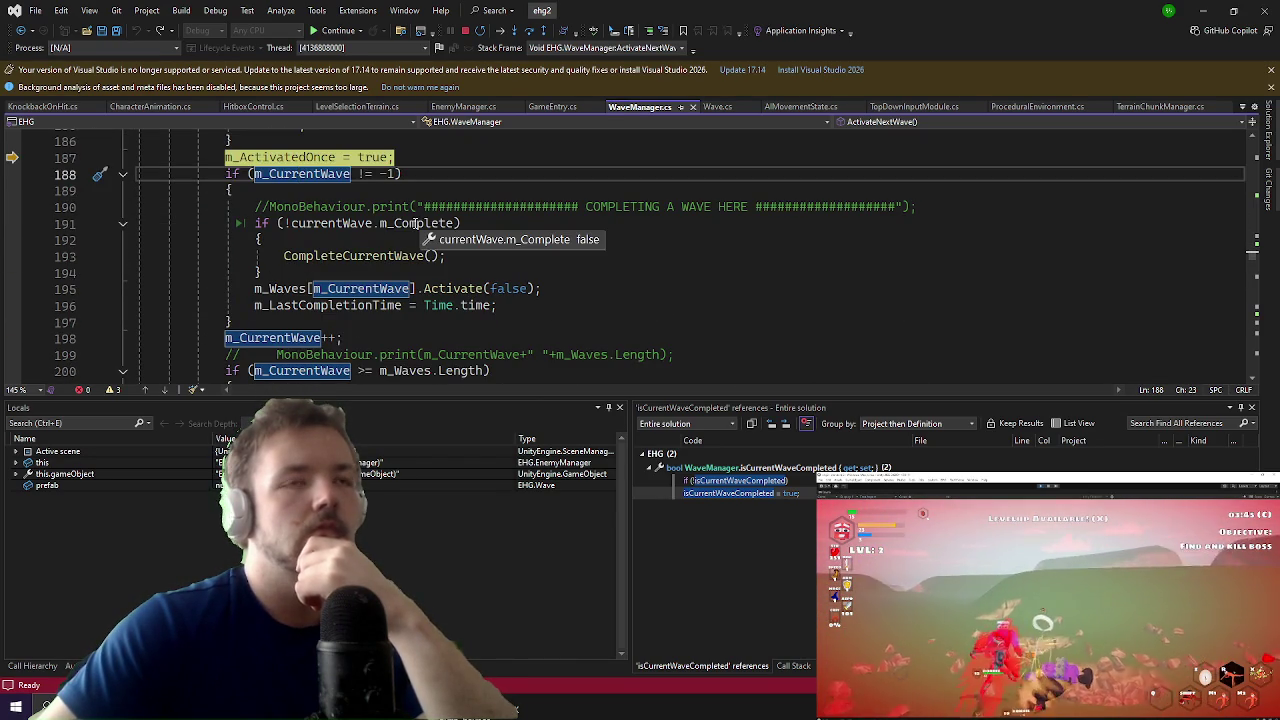
pyautogui.click(445, 290)
pyautogui.scroll(-4, 430, 205)
pyautogui.scroll(3, 430, 205)
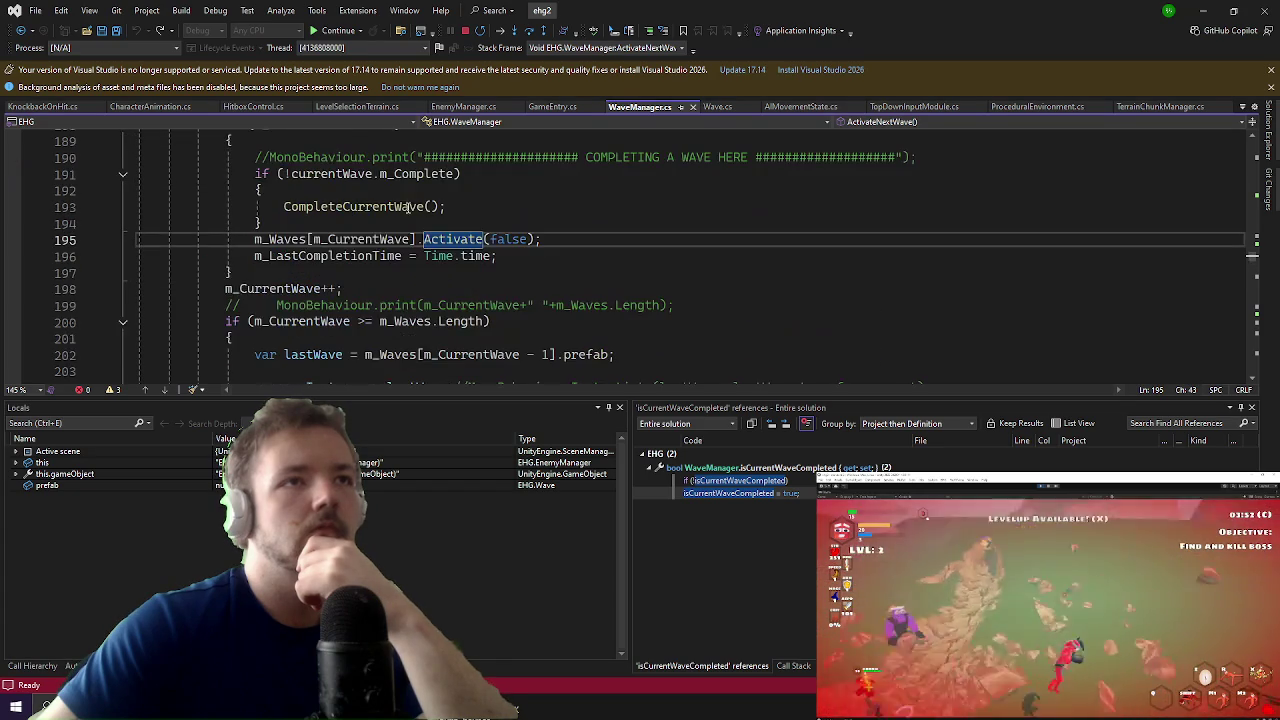
pyautogui.press('F12')
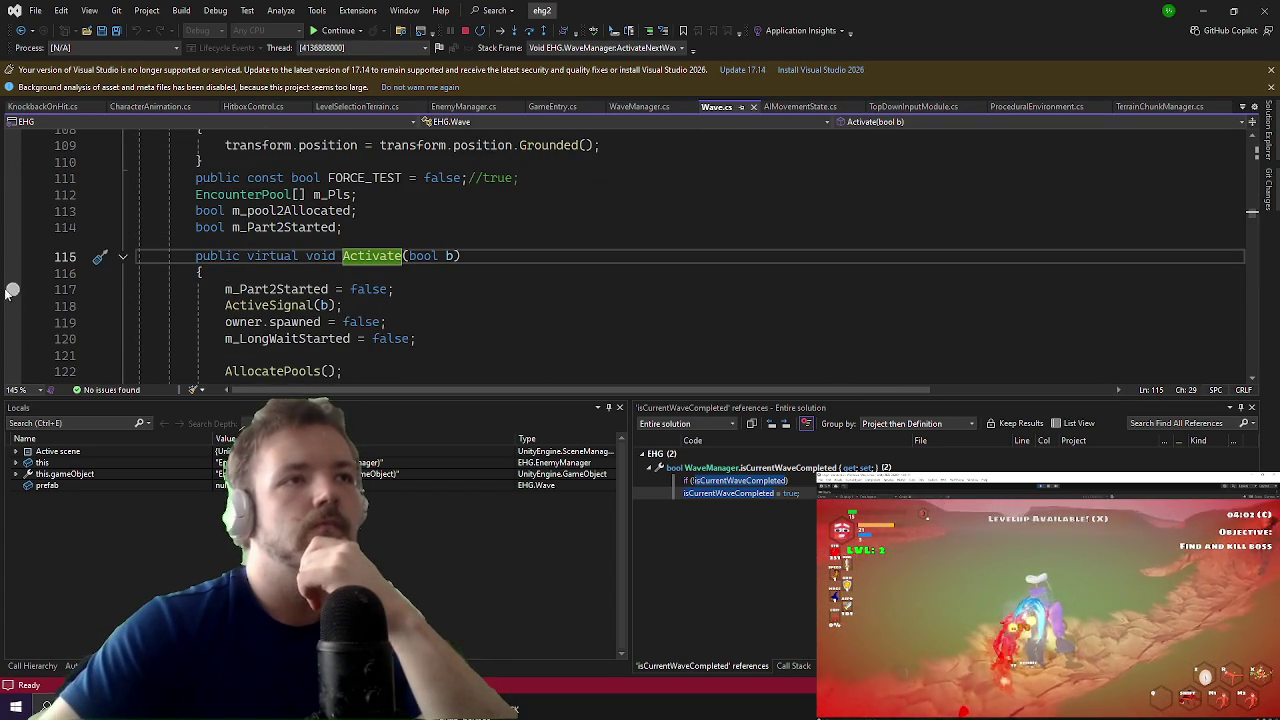
# Step: Continue to the line 117 stop in Wave.Activate and read the code below it
pyautogui.click(332, 31)
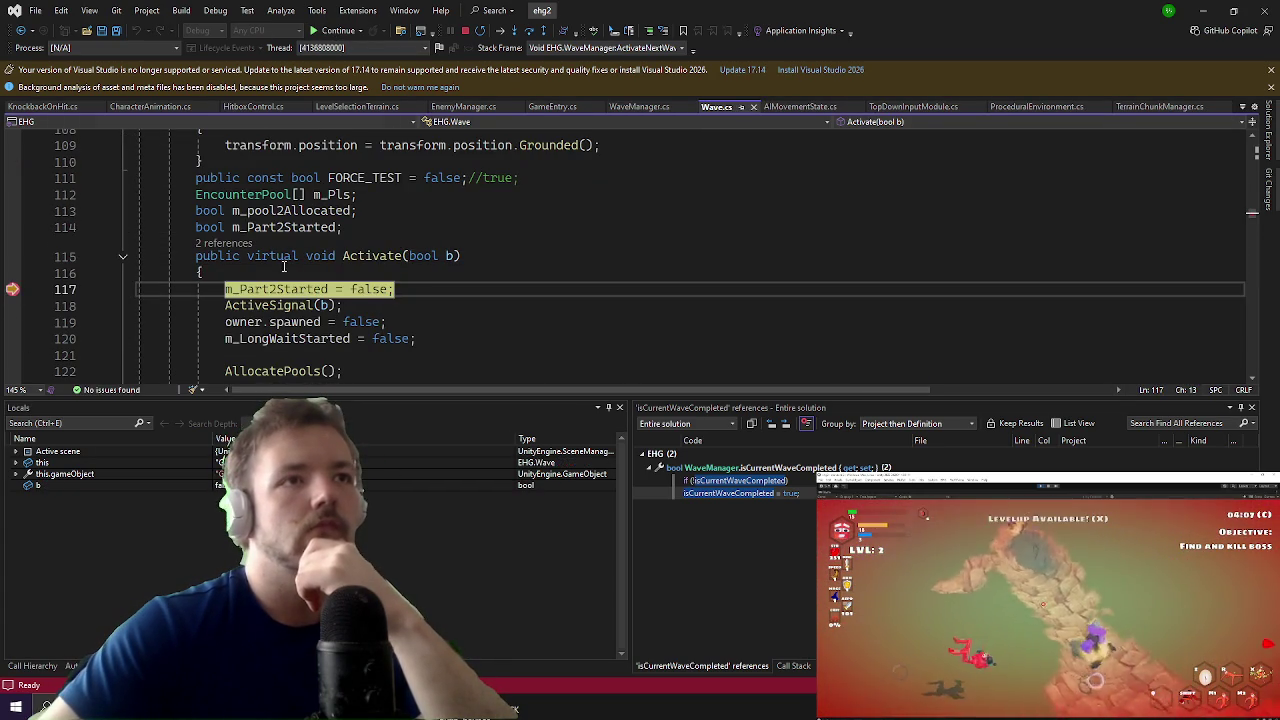
pyautogui.click(14, 290)
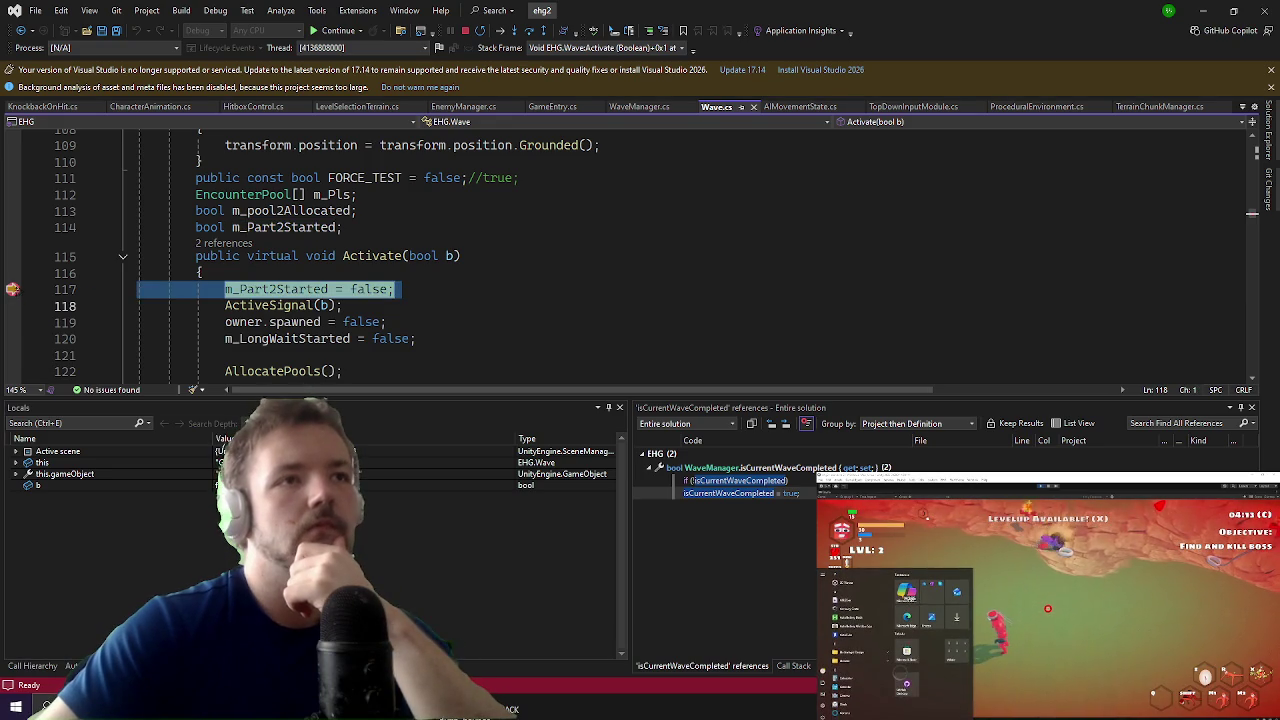
pyautogui.click(226, 289)
pyautogui.scroll(-7, 372, 268)
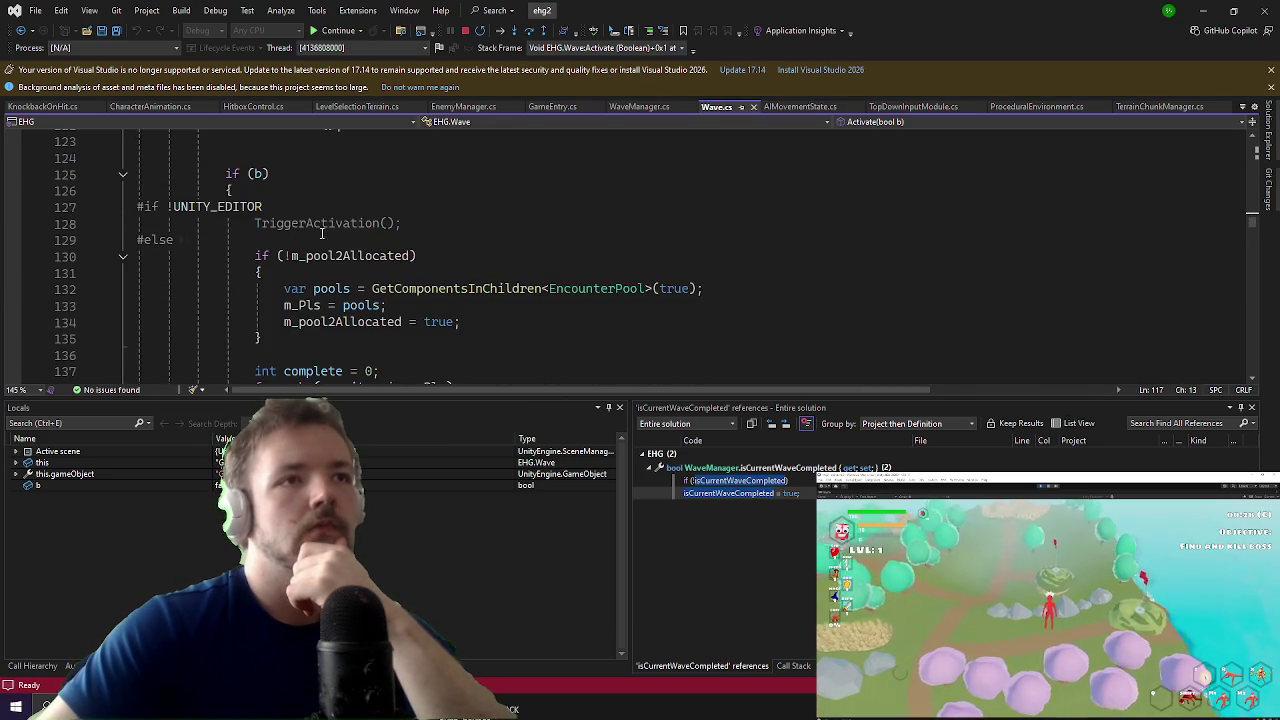
pyautogui.scroll(-2, 385, 222)
pyautogui.scroll(3, 390, 220)
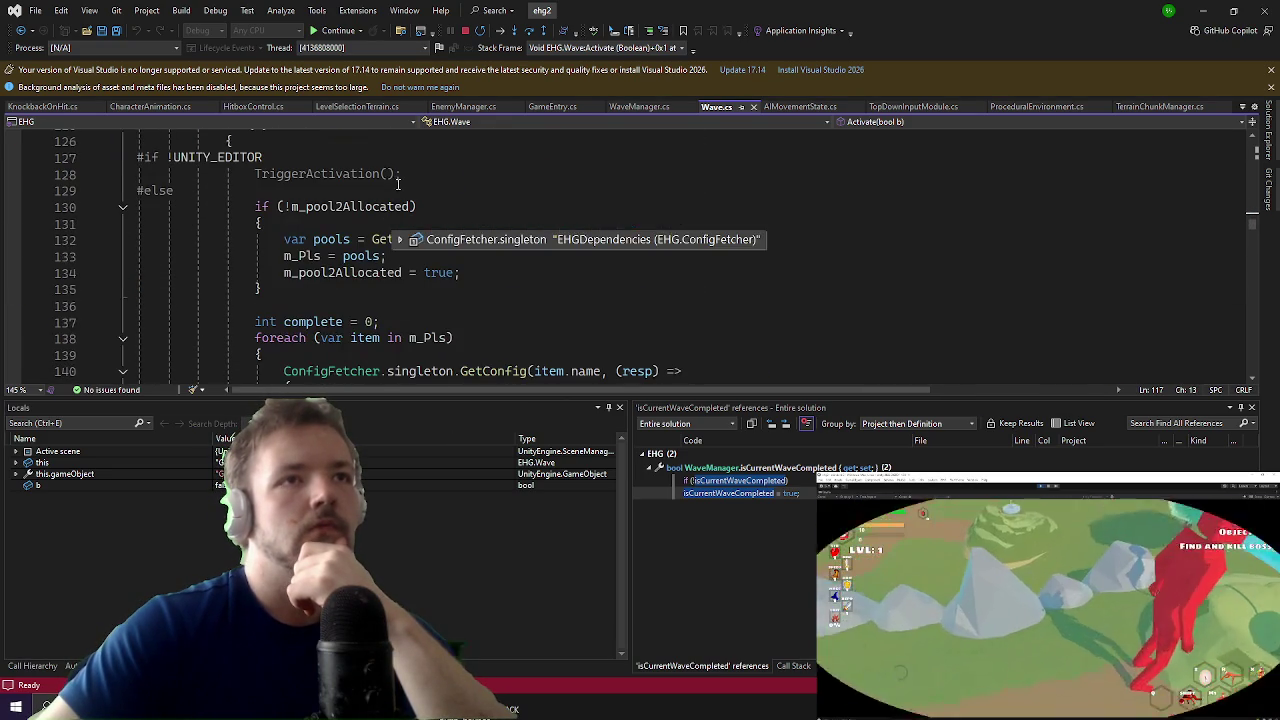
pyautogui.scroll(-2, 407, 212)
pyautogui.scroll(-3, 407, 212)
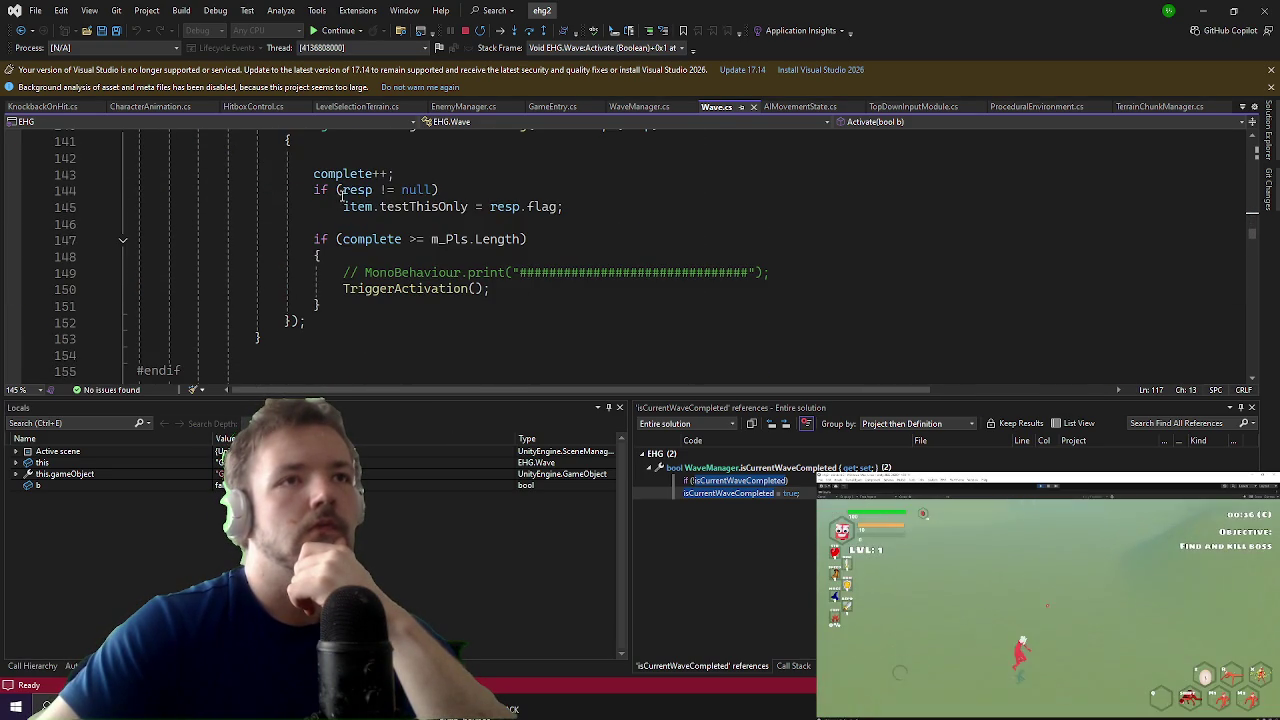
# Step: Open the TriggerActivation definition at line 173 of Wave.cs
pyautogui.click(393, 290)
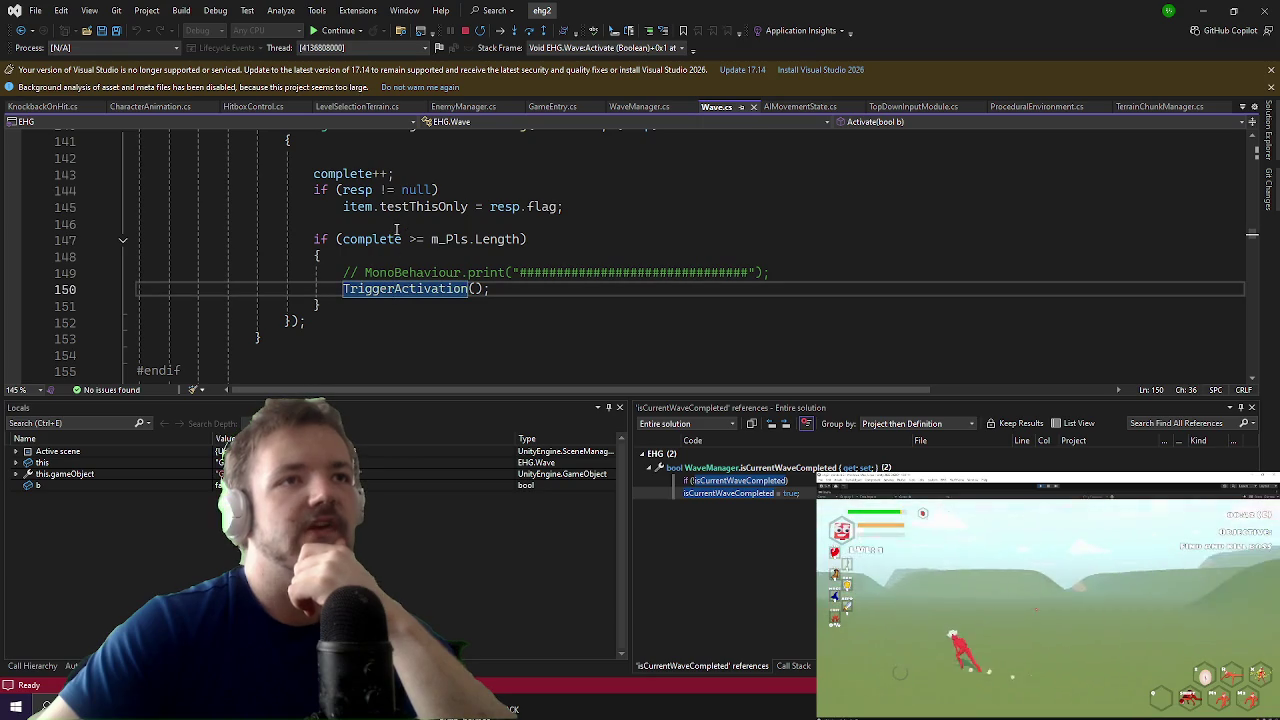
pyautogui.scroll(1, 386, 211)
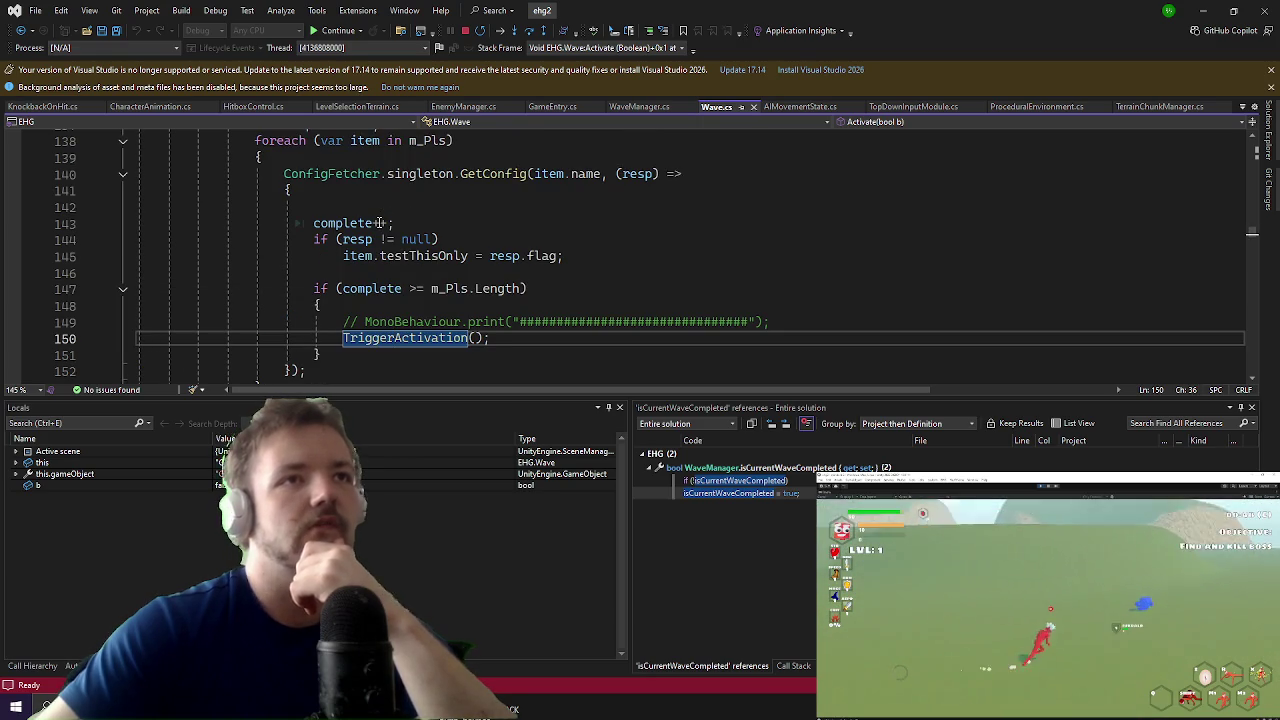
pyautogui.press('F12')
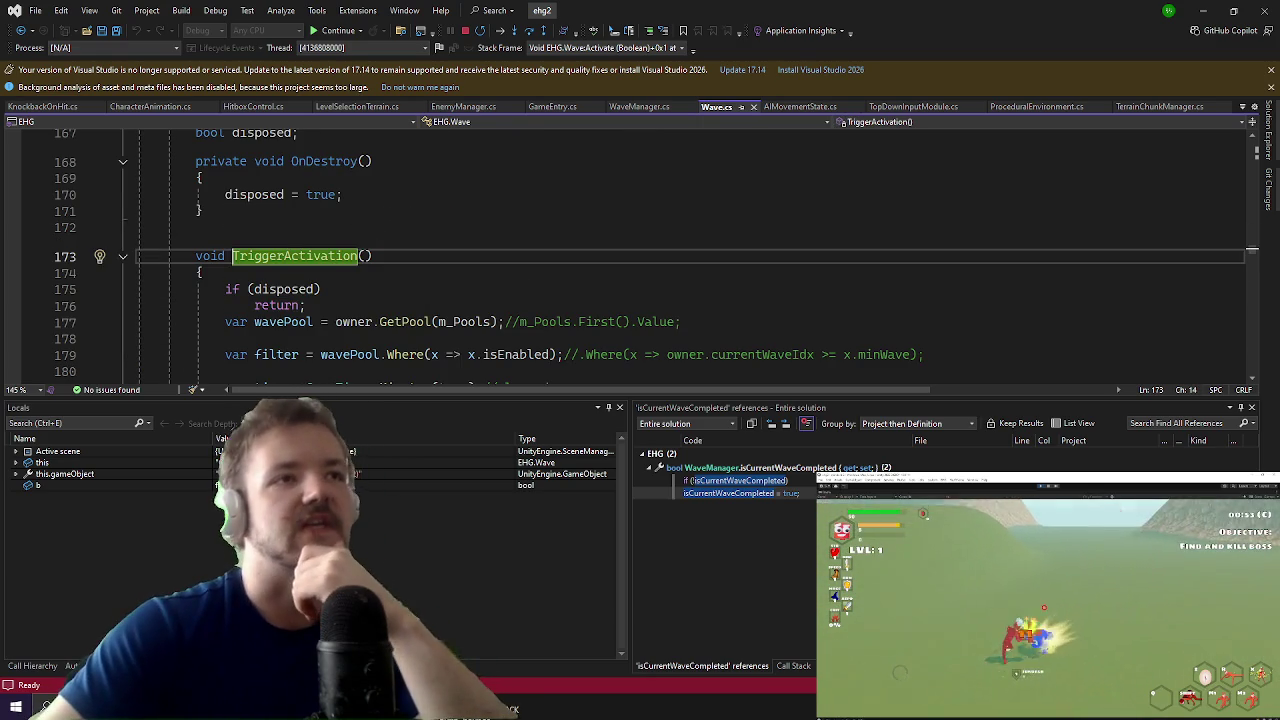
# Step: Break at line 175 in TriggerActivation, run to it, and read the GetEncounters code
pyautogui.click(12, 289)
pyautogui.click(332, 30)
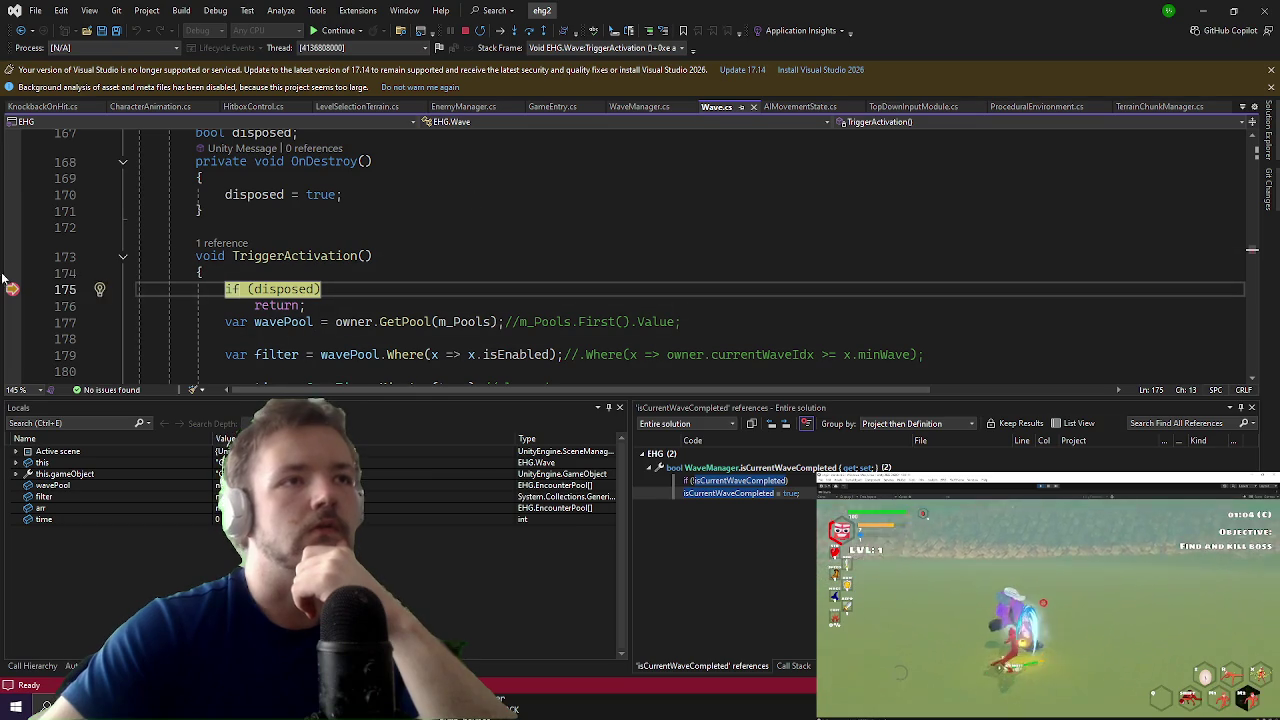
pyautogui.scroll(-4, 209, 222)
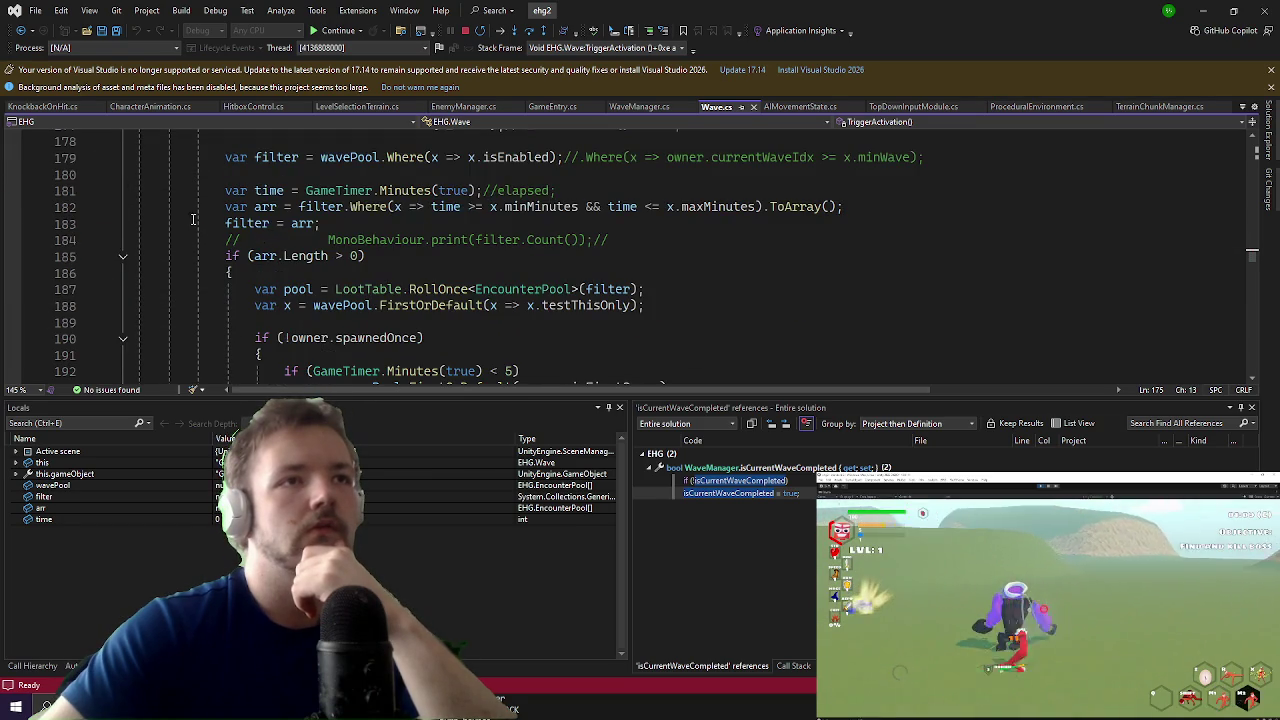
pyautogui.scroll(-3, 152, 242)
pyautogui.scroll(-1, 157, 250)
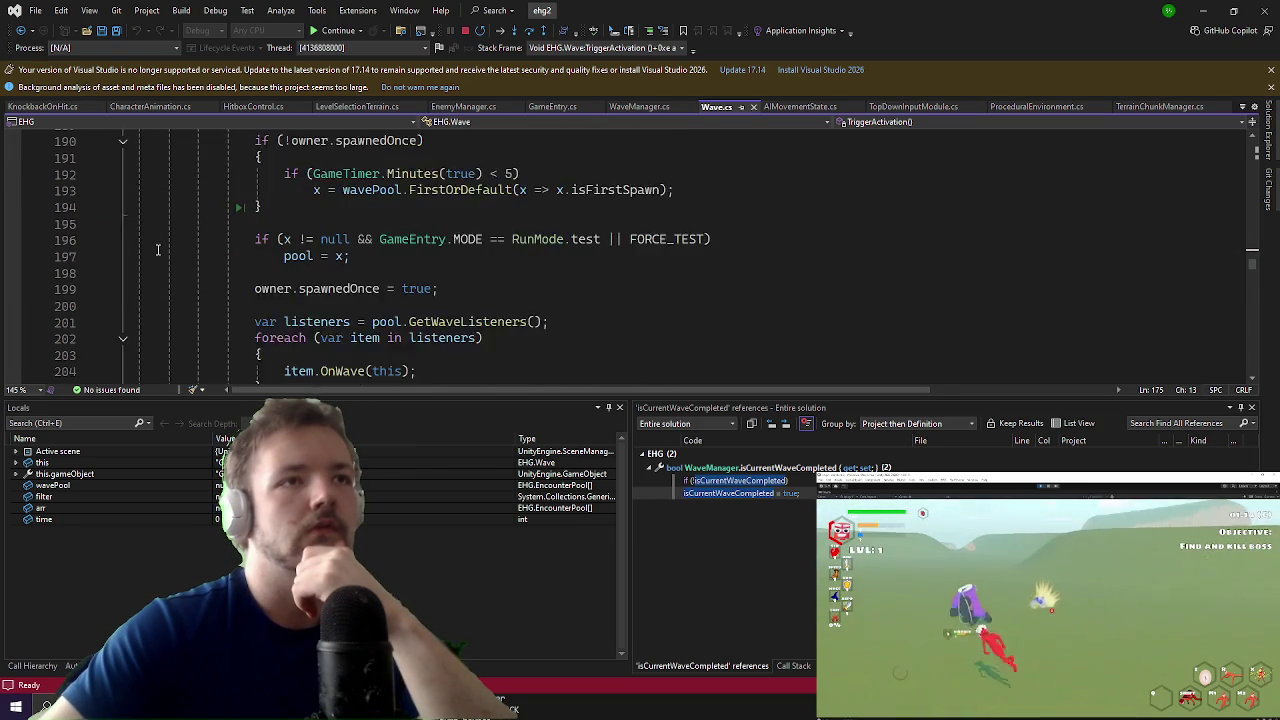
pyautogui.scroll(2, 157, 250)
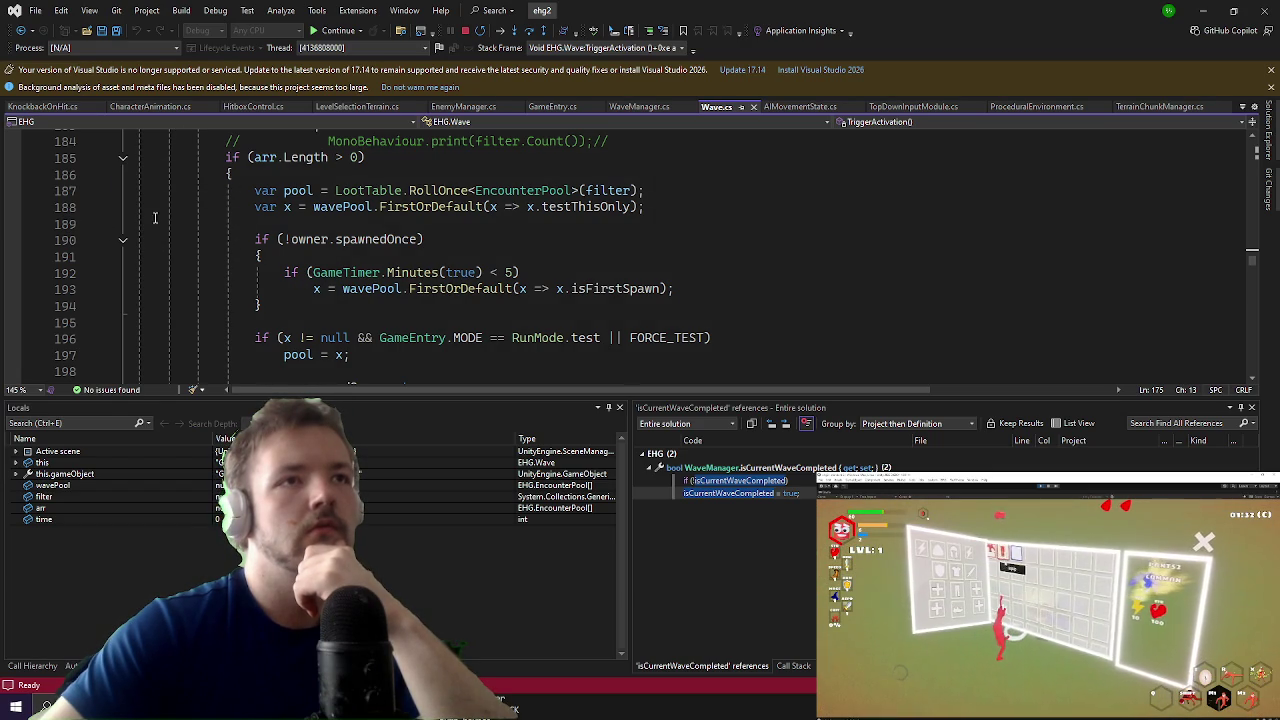
pyautogui.scroll(-1, 203, 248)
pyautogui.scroll(-2, 190, 250)
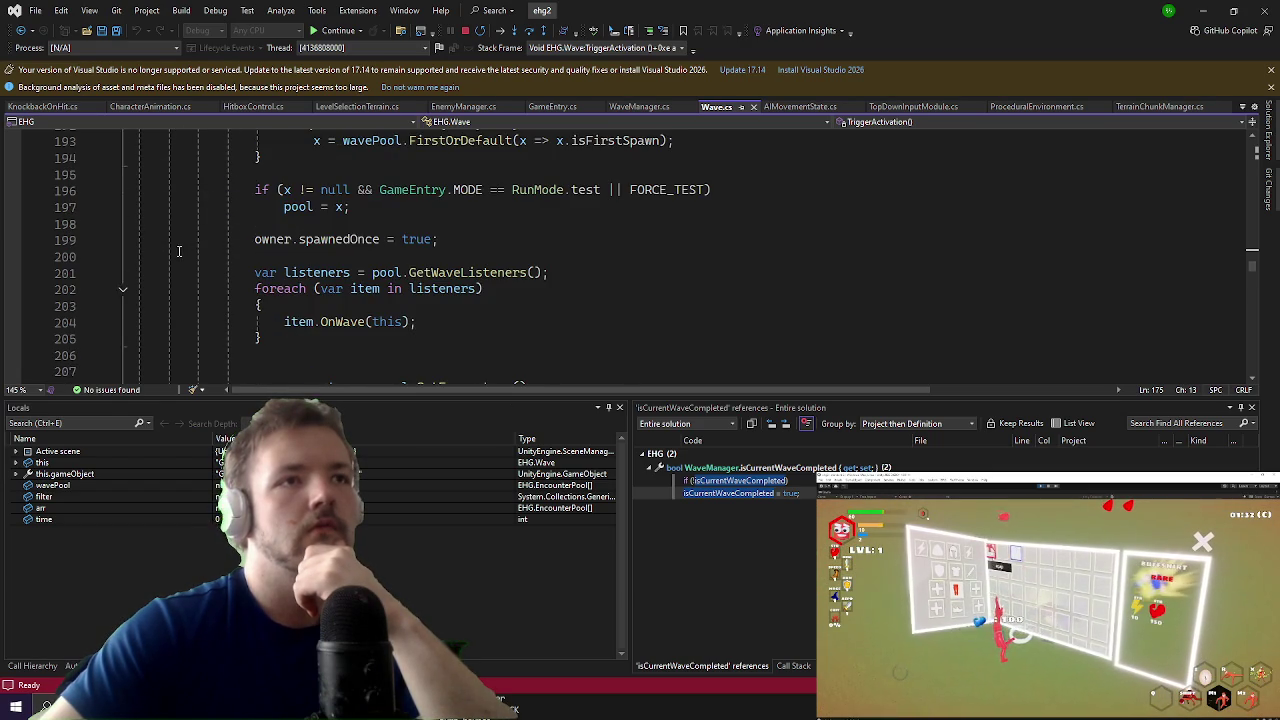
# Step: Break at line 199's owner.spawnedOnce, run to it, and review the spawn-position code
pyautogui.click(13, 243)
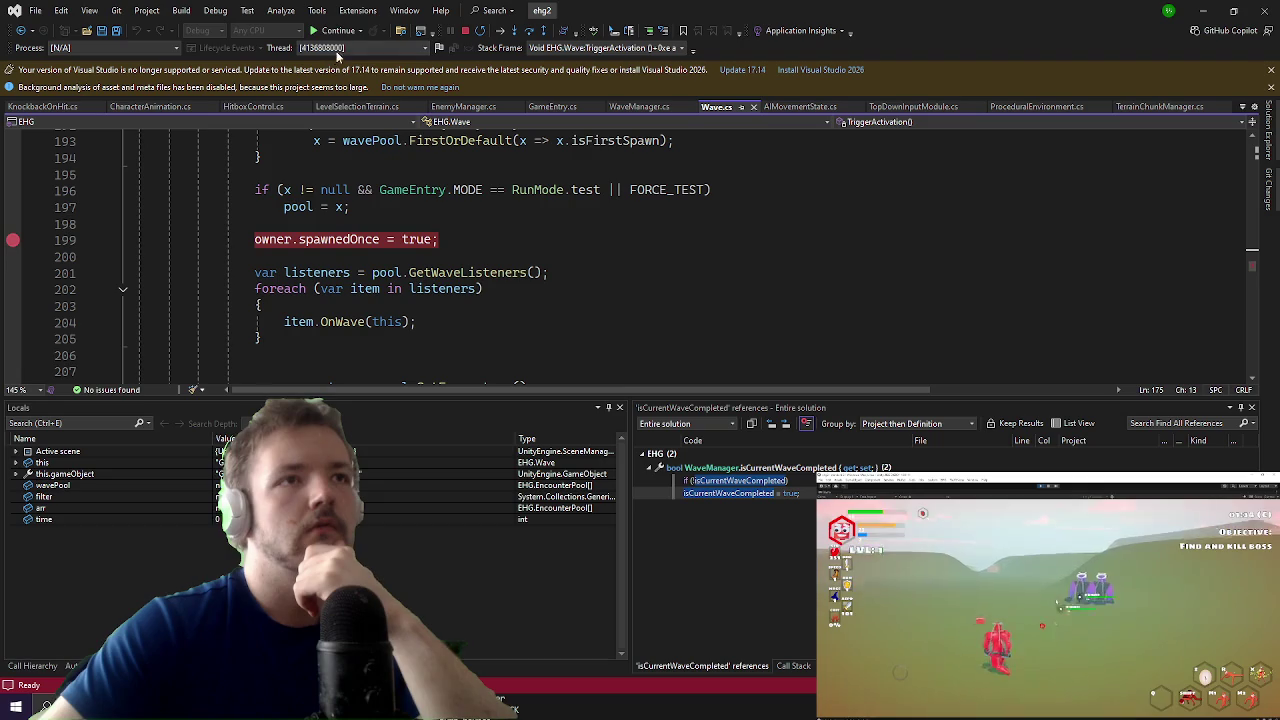
pyautogui.click(338, 31)
pyautogui.moveTo(297, 208)
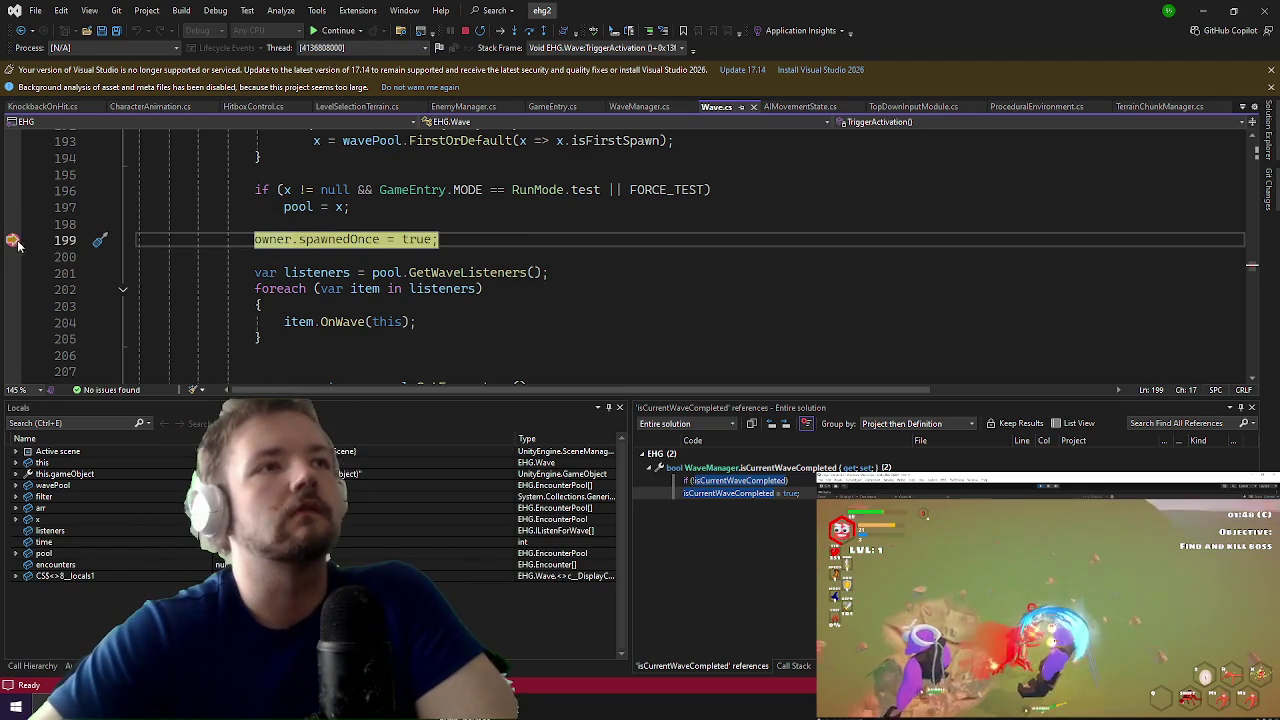
pyautogui.scroll(-1, 529, 297)
pyautogui.scroll(-2, 529, 297)
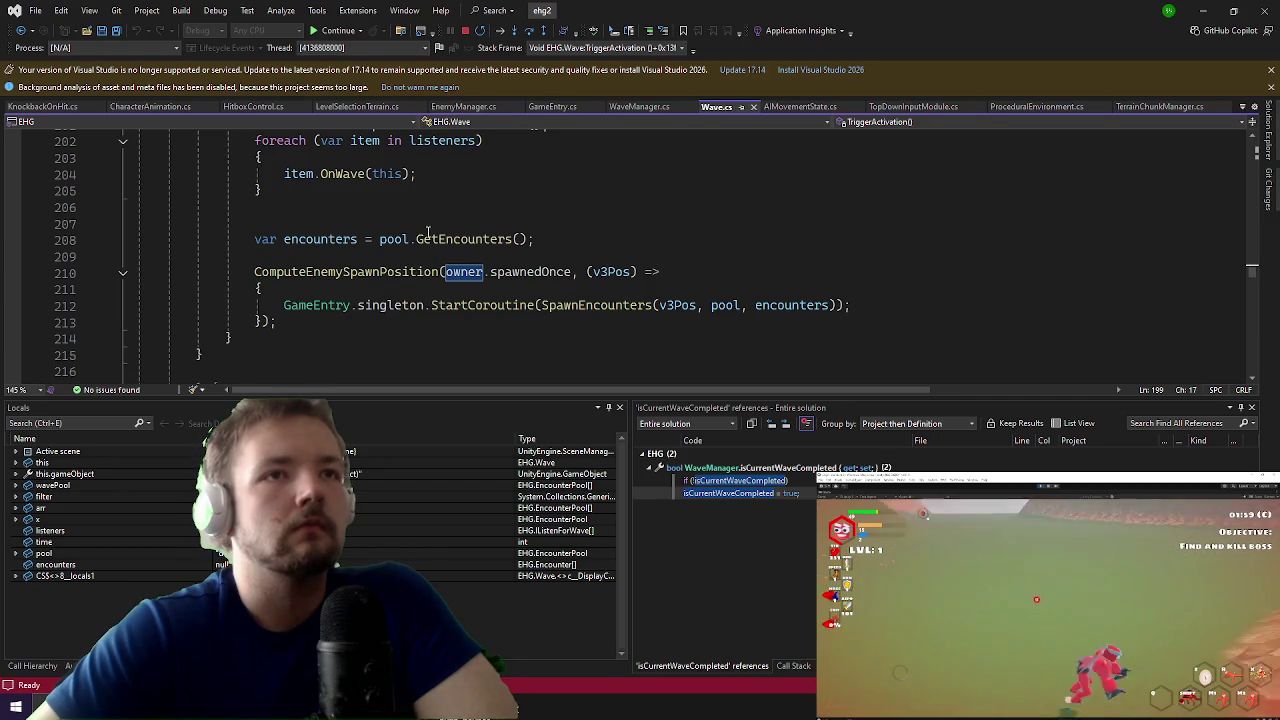
pyautogui.click(571, 310)
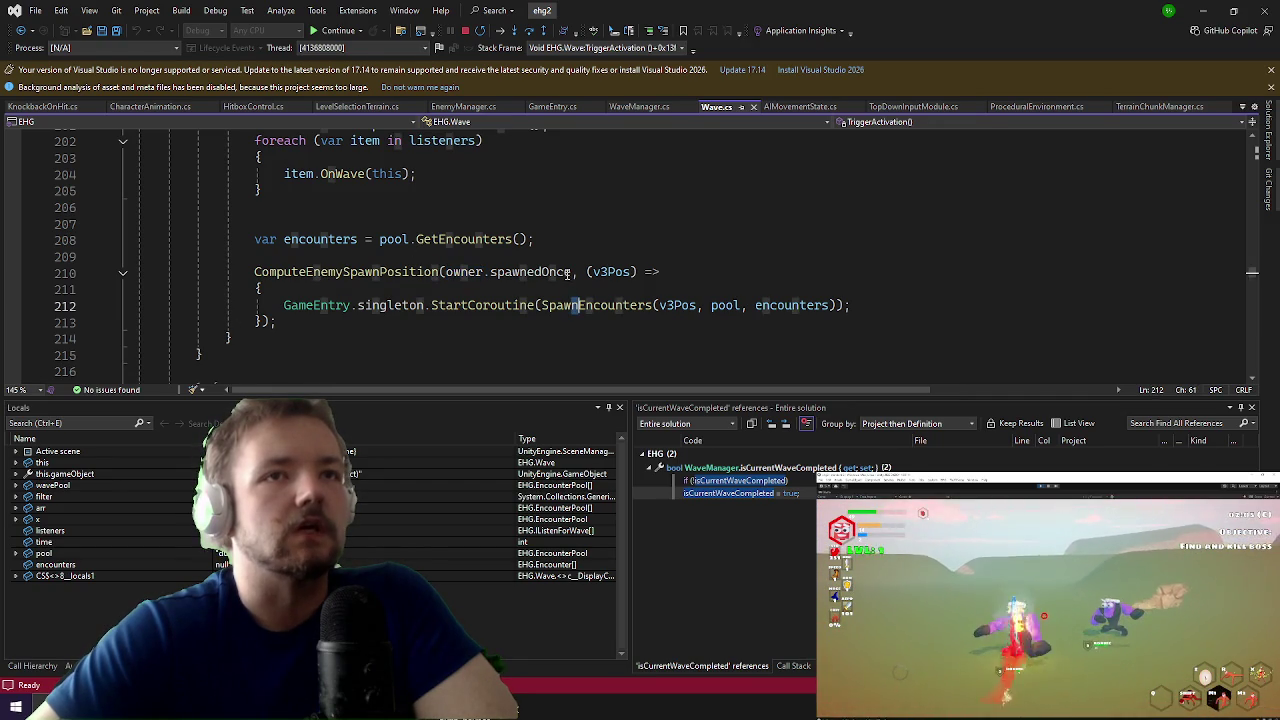
# Step: Break at line 210, run to it, enter SpawnEncounters, and set a breakpoint on line 219
pyautogui.click(13, 272)
pyautogui.click(348, 35)
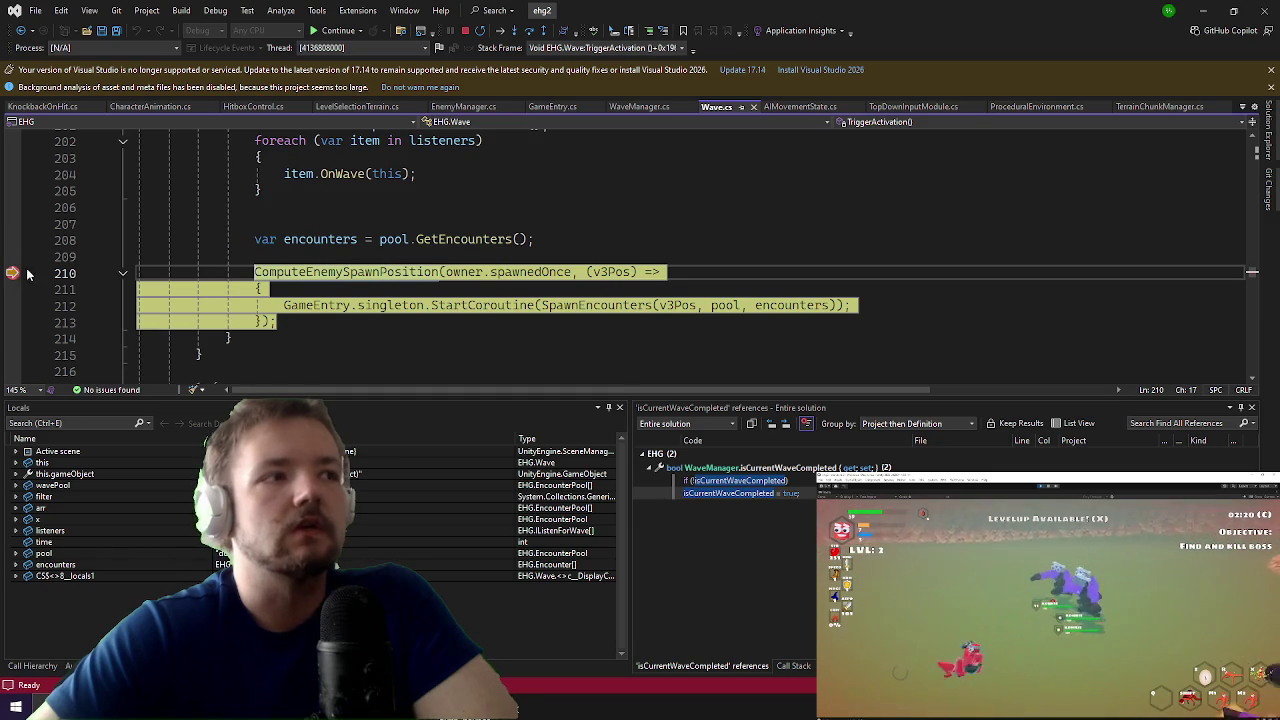
pyautogui.click(620, 305)
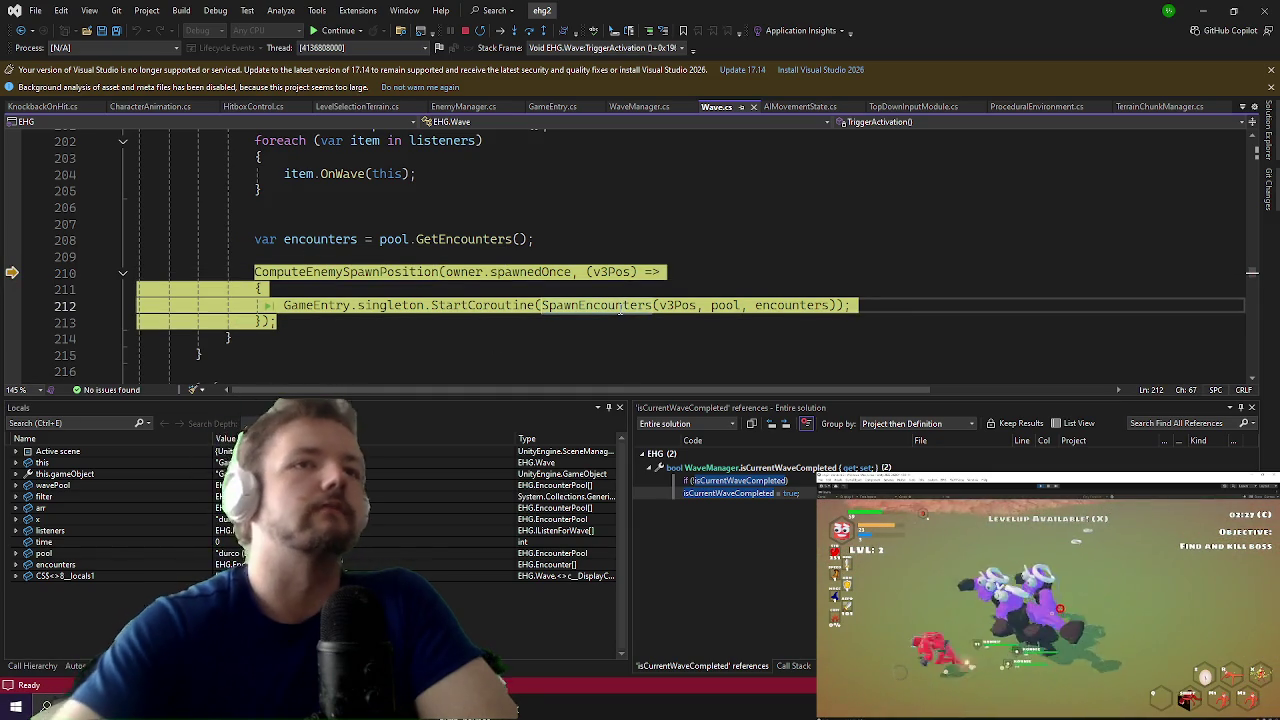
pyautogui.press('F12')
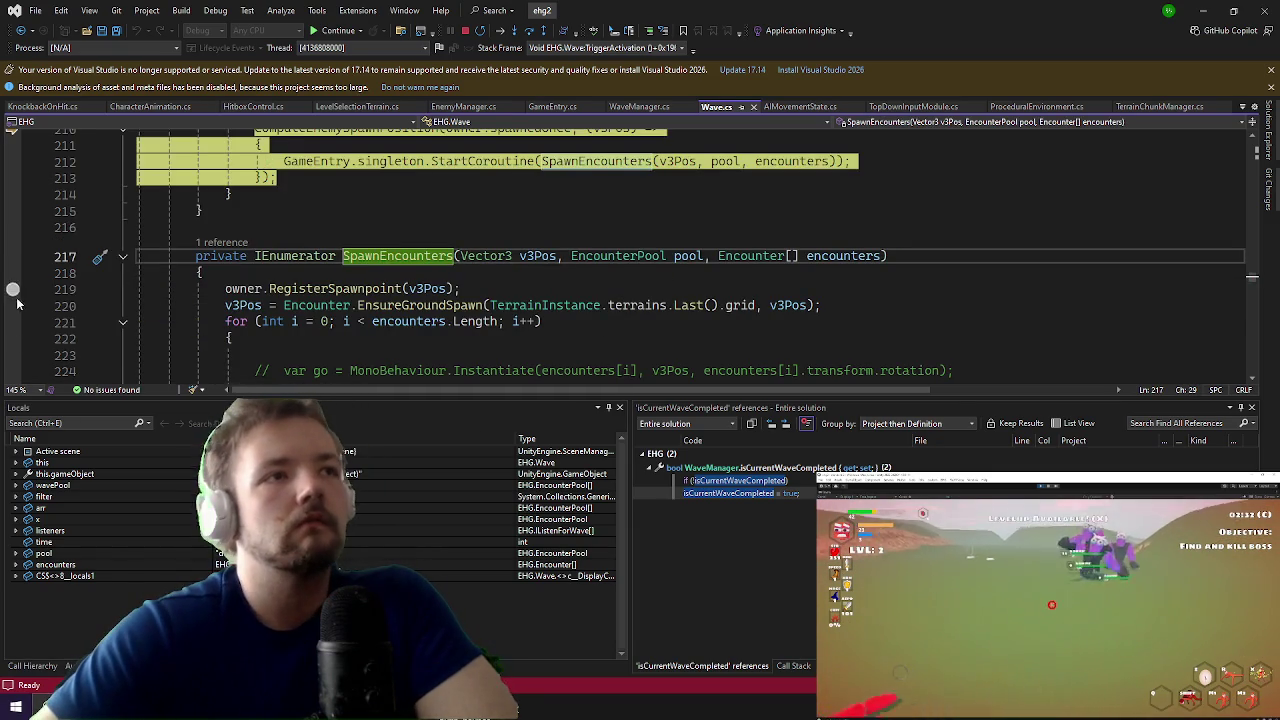
pyautogui.click(12, 305)
pyautogui.moveTo(12, 305); pyautogui.dragTo(12, 289)
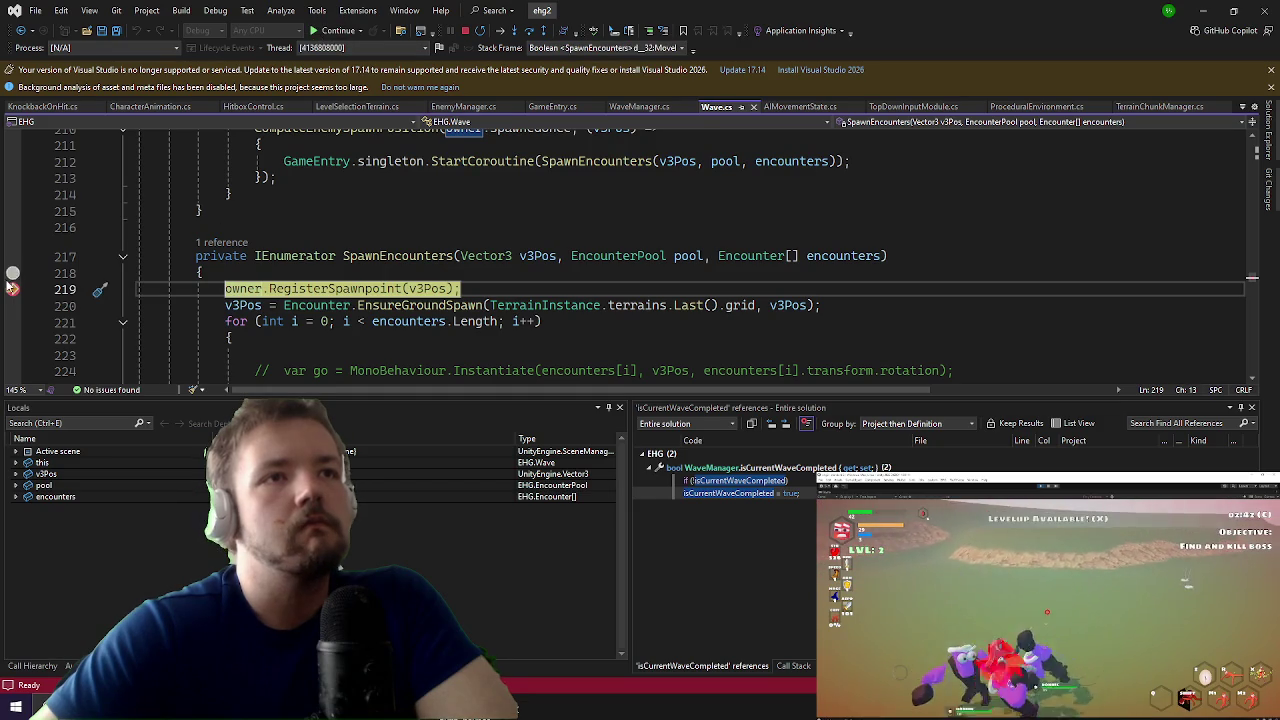
# Step: Continue to the line 233 foreach over grids, then open GetEnts in Encounter.cs
pyautogui.scroll(-3, 202, 217)
pyautogui.scroll(-2, 202, 217)
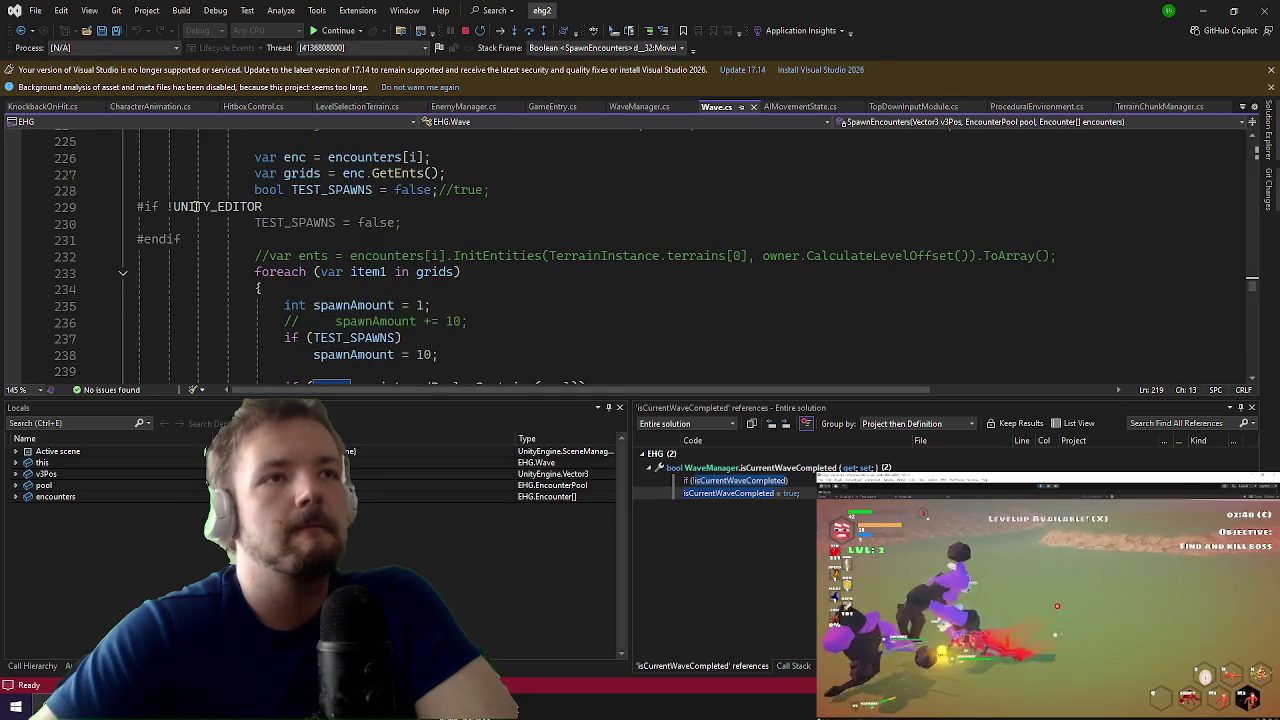
pyautogui.scroll(-3, 193, 200)
pyautogui.scroll(-3, 193, 200)
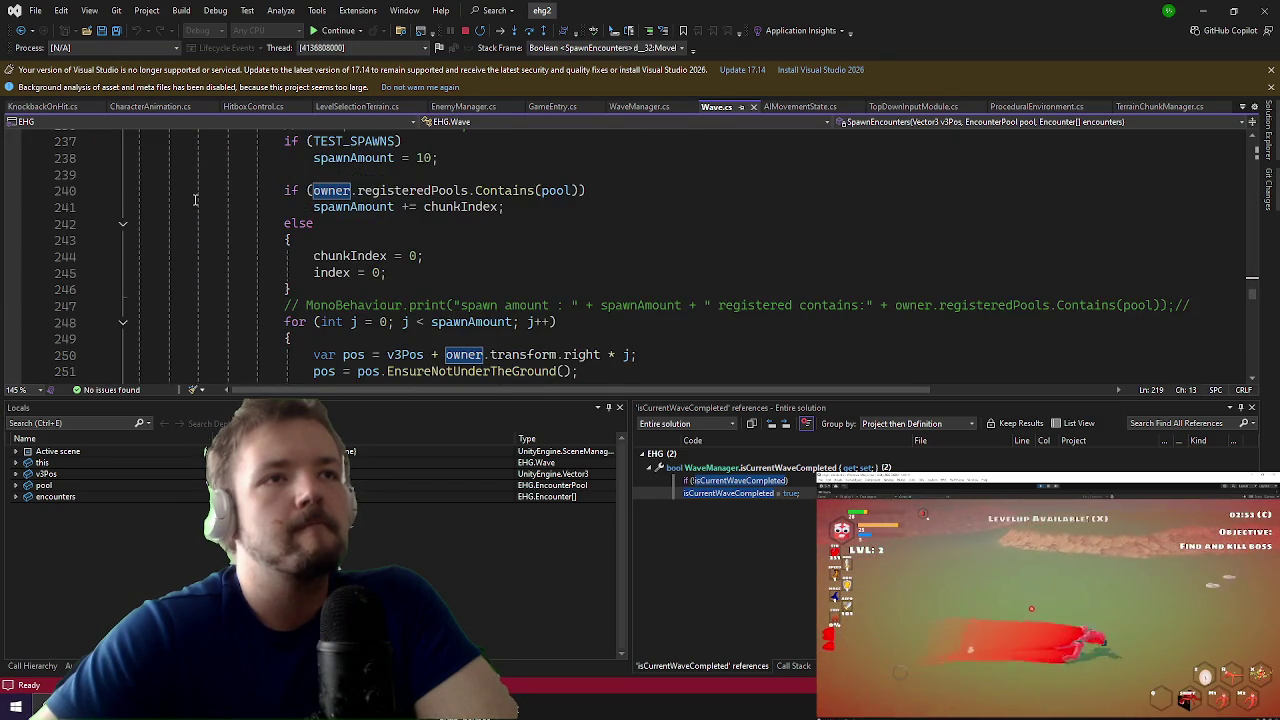
pyautogui.scroll(5, 169, 213)
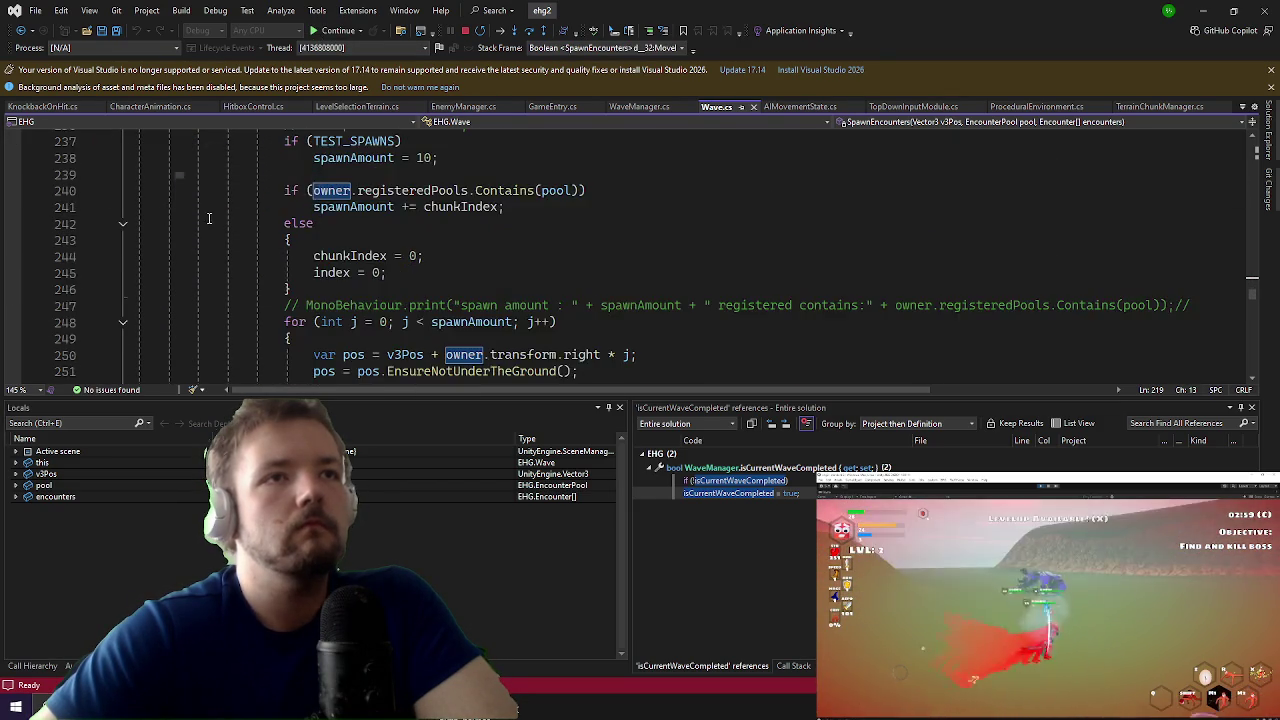
pyautogui.scroll(2, 263, 302)
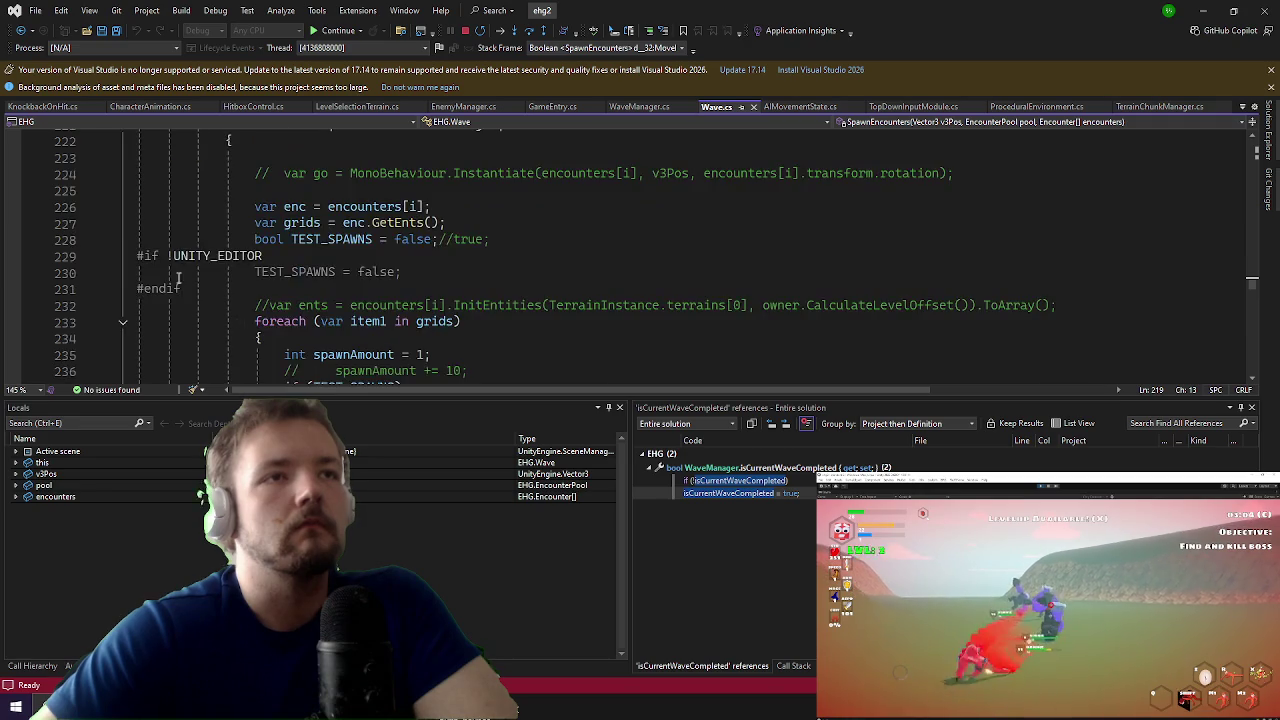
pyautogui.scroll(-1, 128, 318)
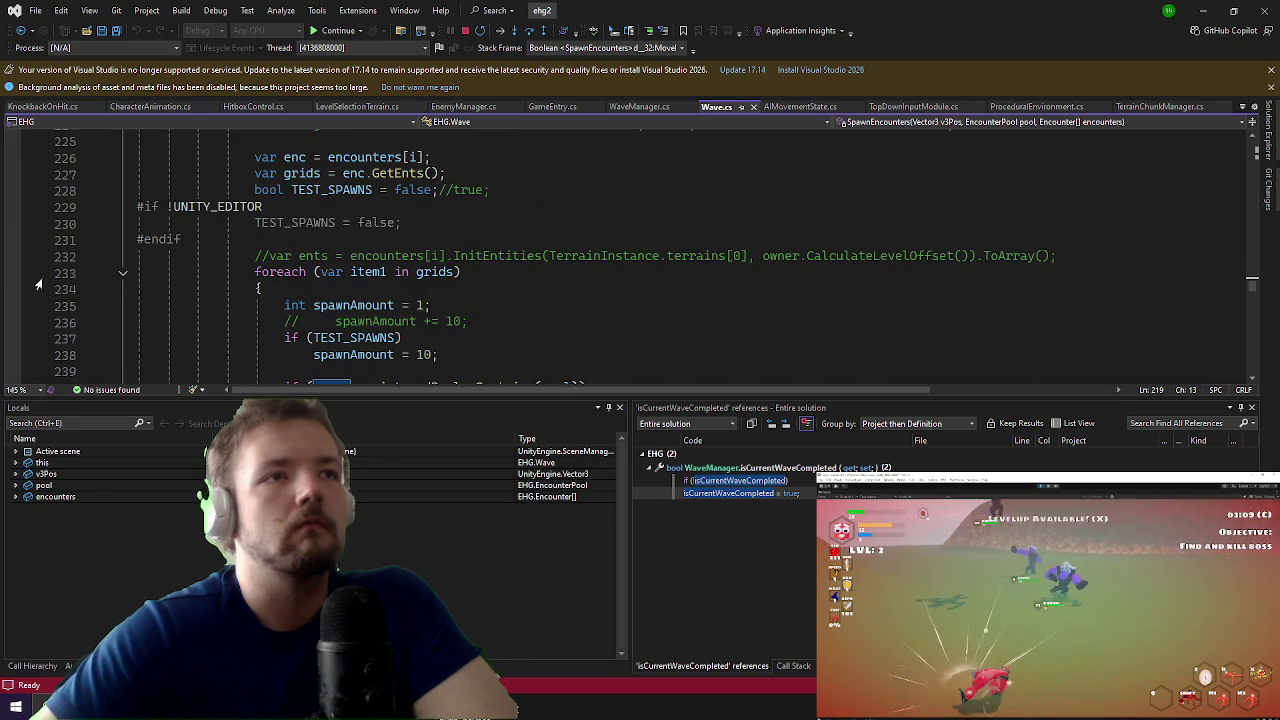
pyautogui.press('F5')
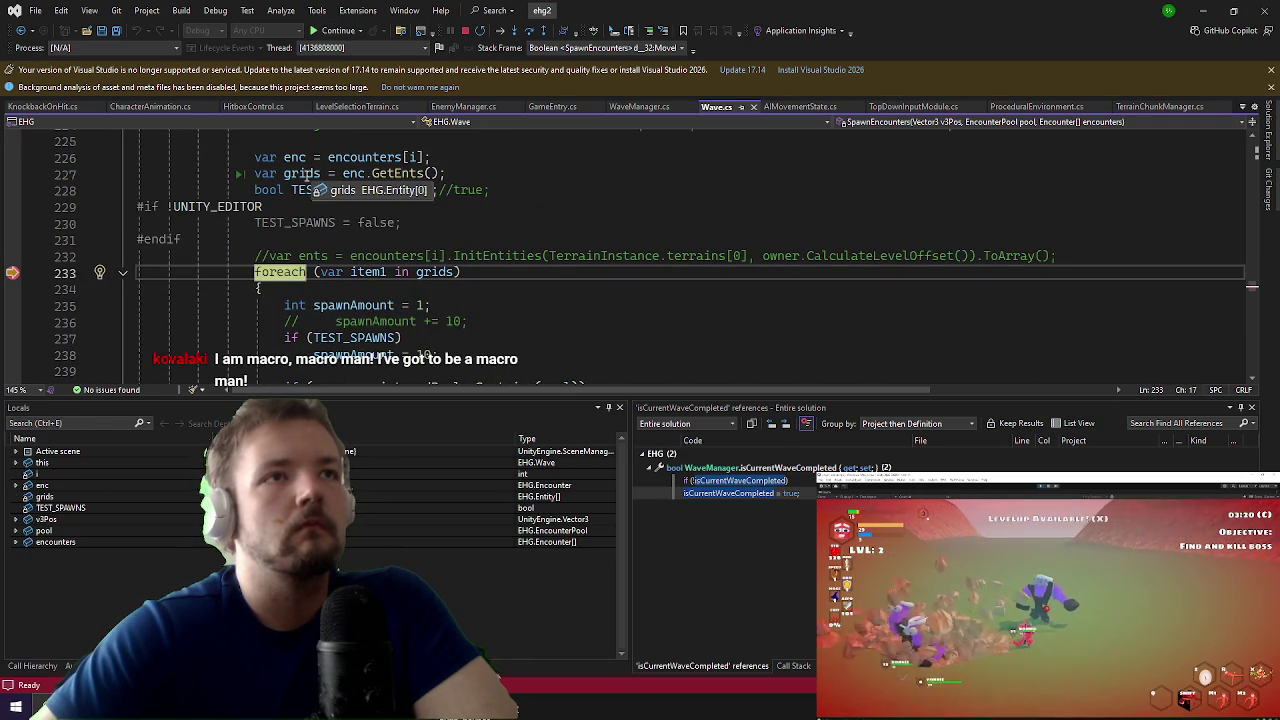
pyautogui.click(407, 174)
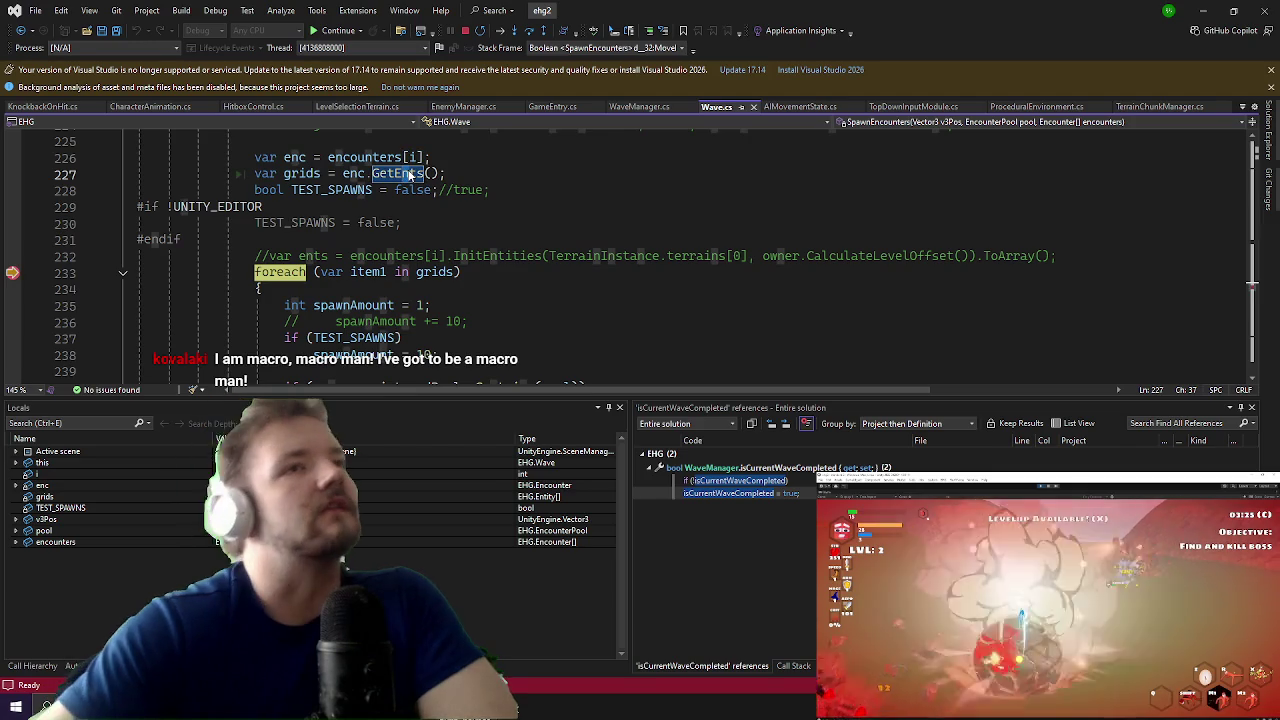
pyautogui.press('F12')
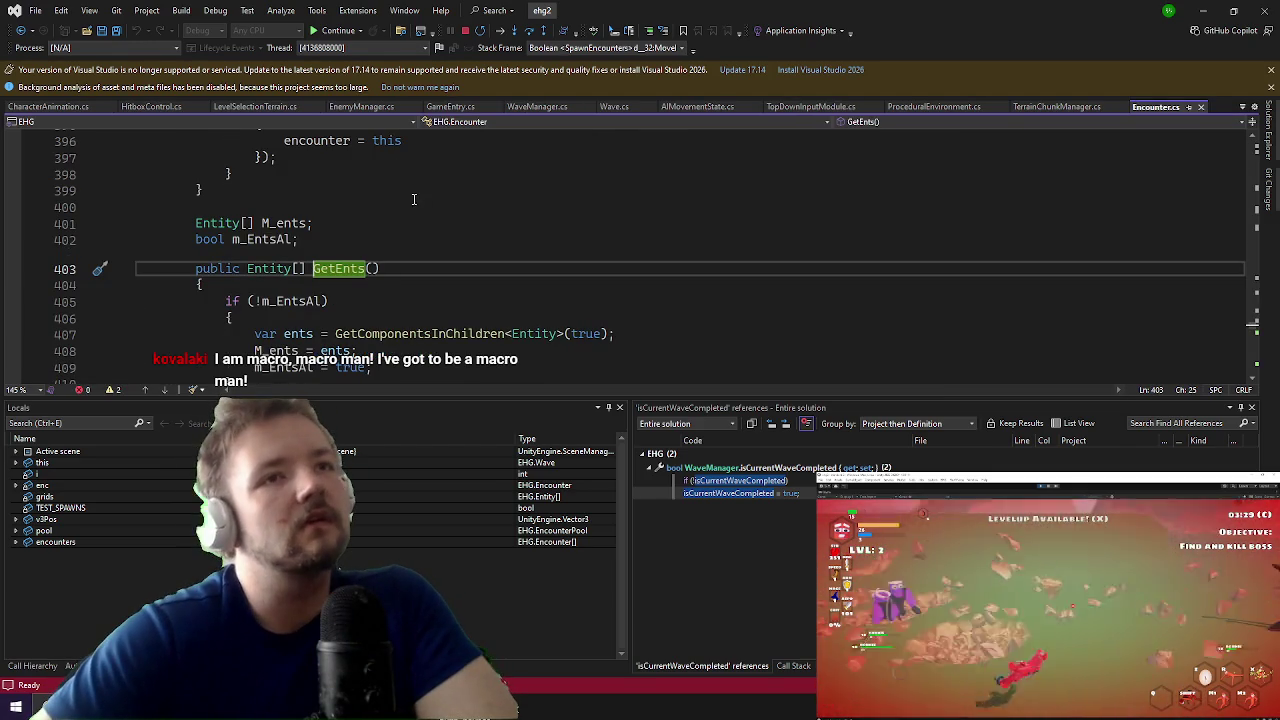
# Step: Set a breakpoint on line 405's m_EntsAl check in Encounter.GetEnts and resume the game in Unity
pyautogui.click(279, 305)
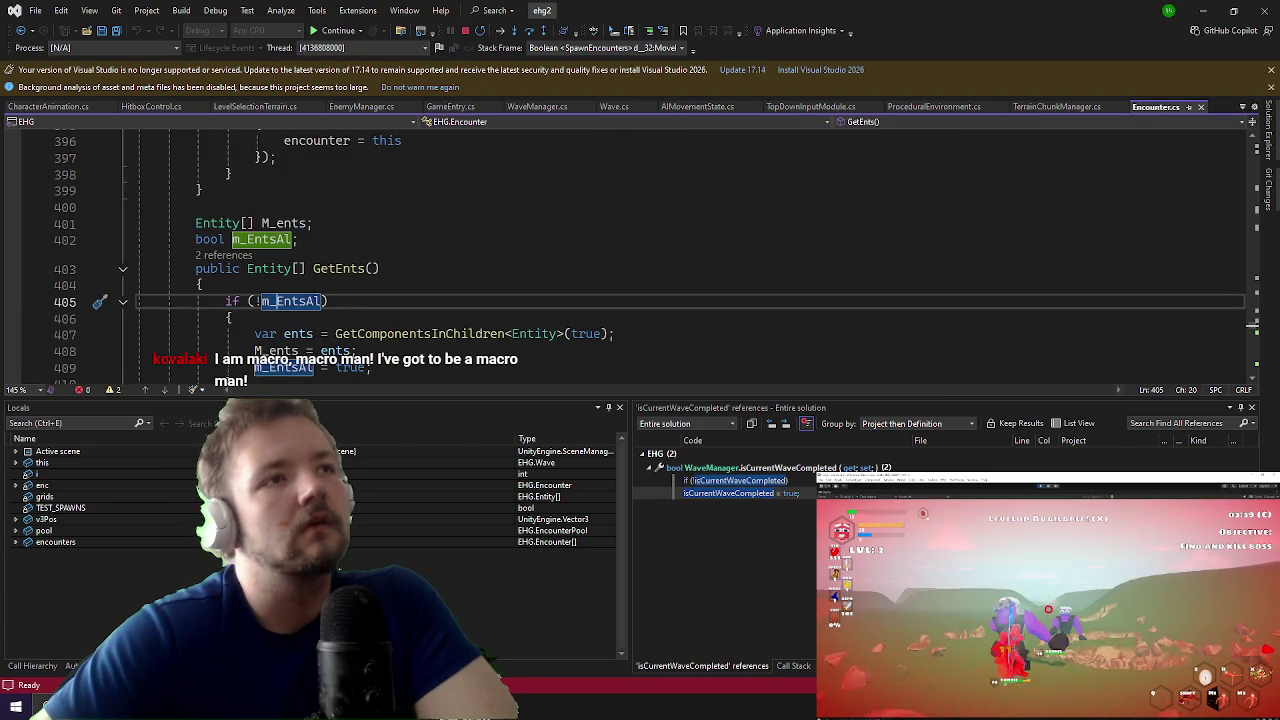
pyautogui.press('F9')
pyautogui.scroll(-2, 110, 240)
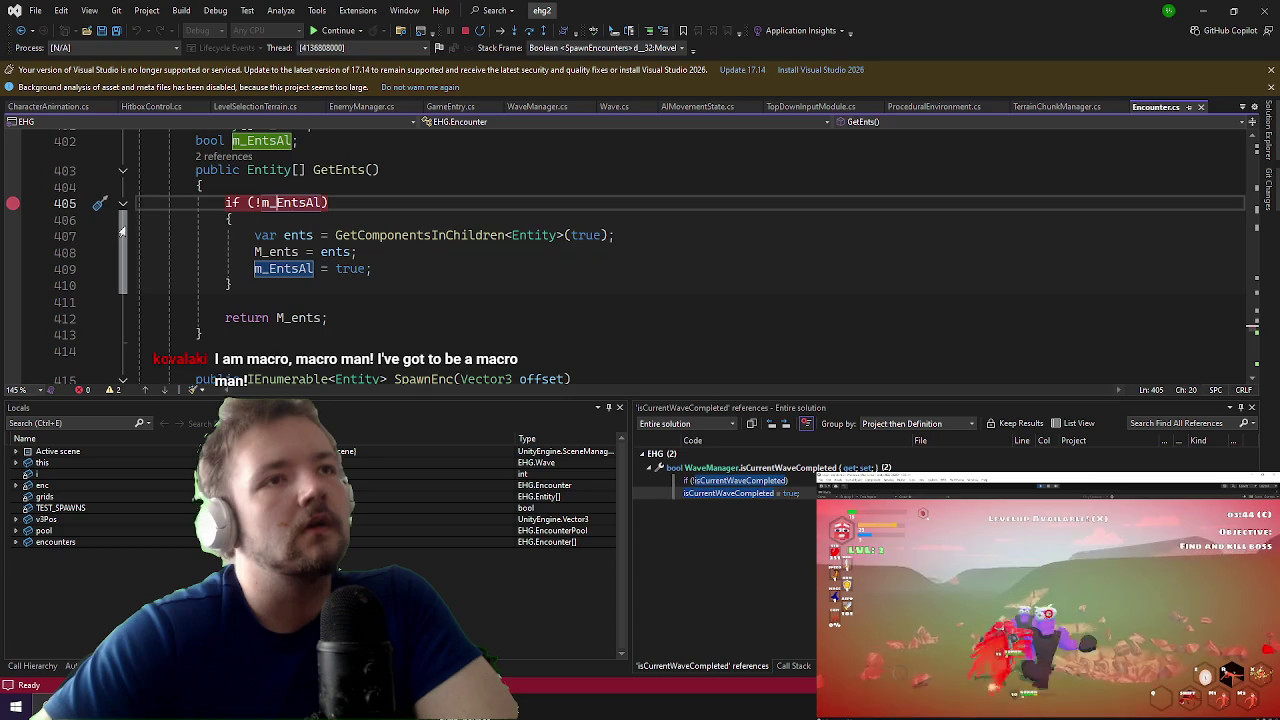
pyautogui.click(338, 31)
pyautogui.hotkey('alt', 'Tab')
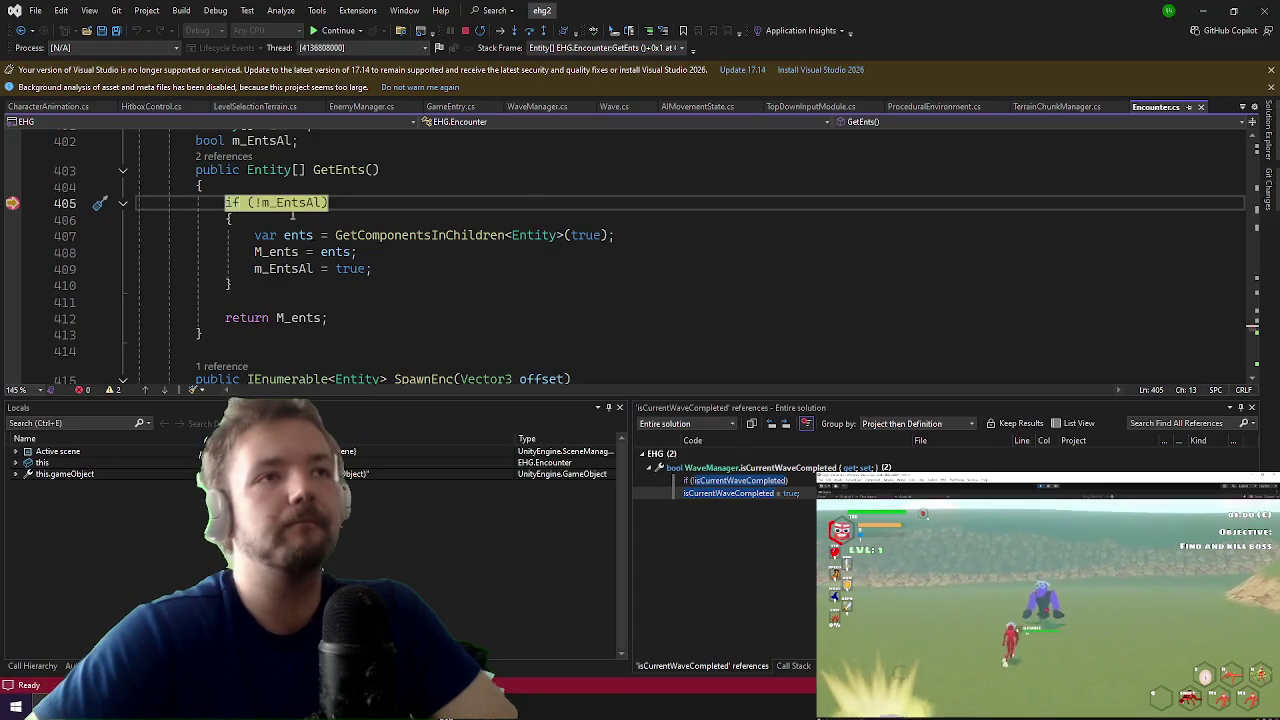
# Step: Let the game hit the line 405 breakpoint and inspect m_EntsAl
pyautogui.moveTo(284, 204)
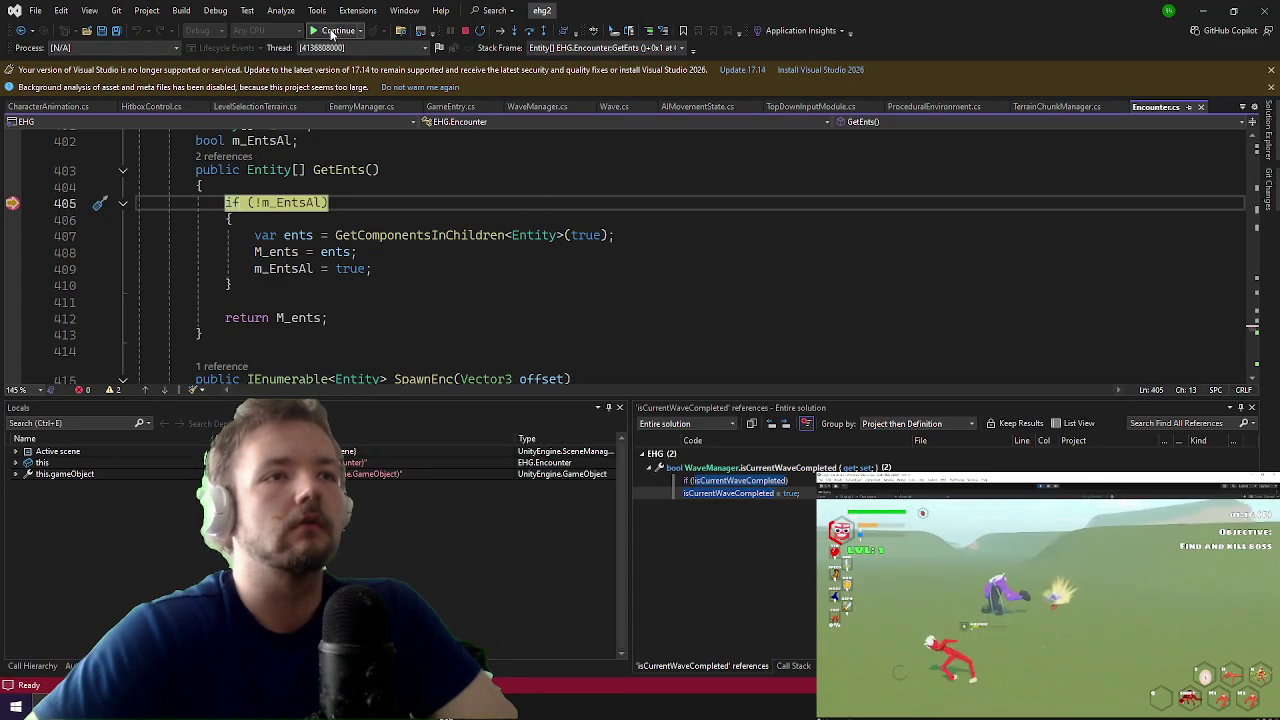
# Step: Continue past the GetEnts and Wave.cs line 233 breakpoints and bring the Unity game forward
pyautogui.click(333, 31)
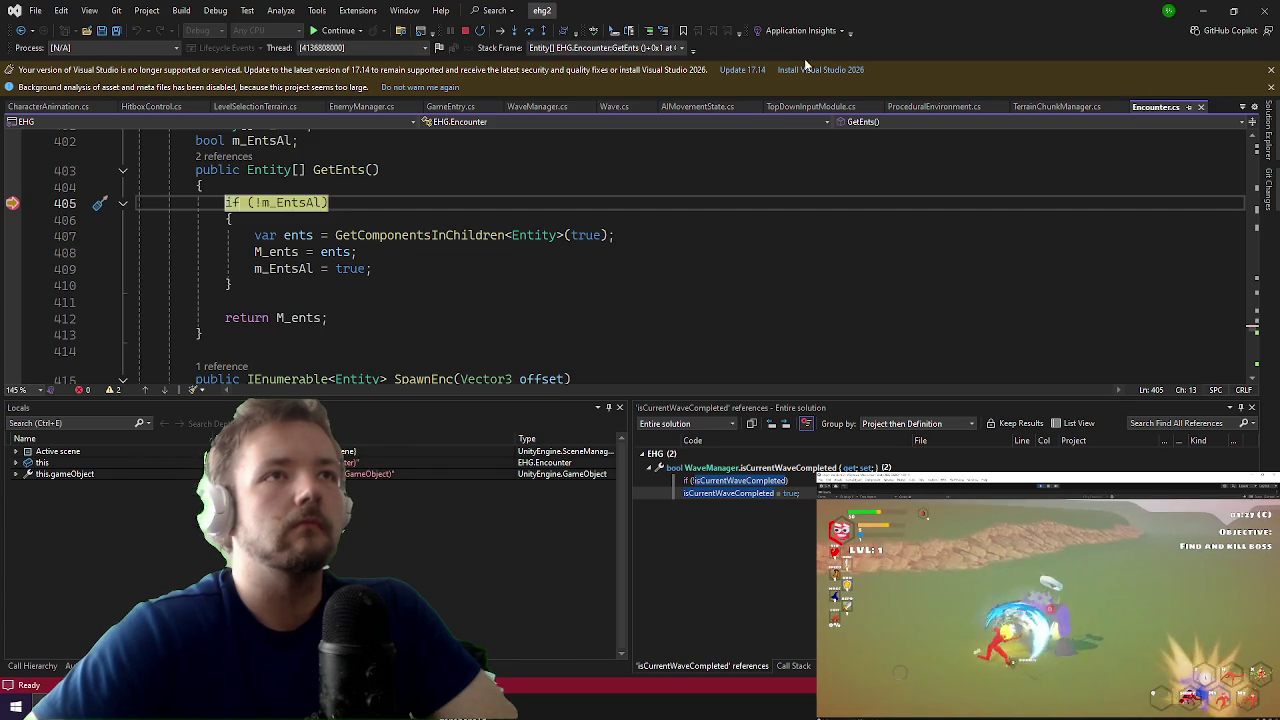
pyautogui.click(338, 31)
pyautogui.click(345, 31)
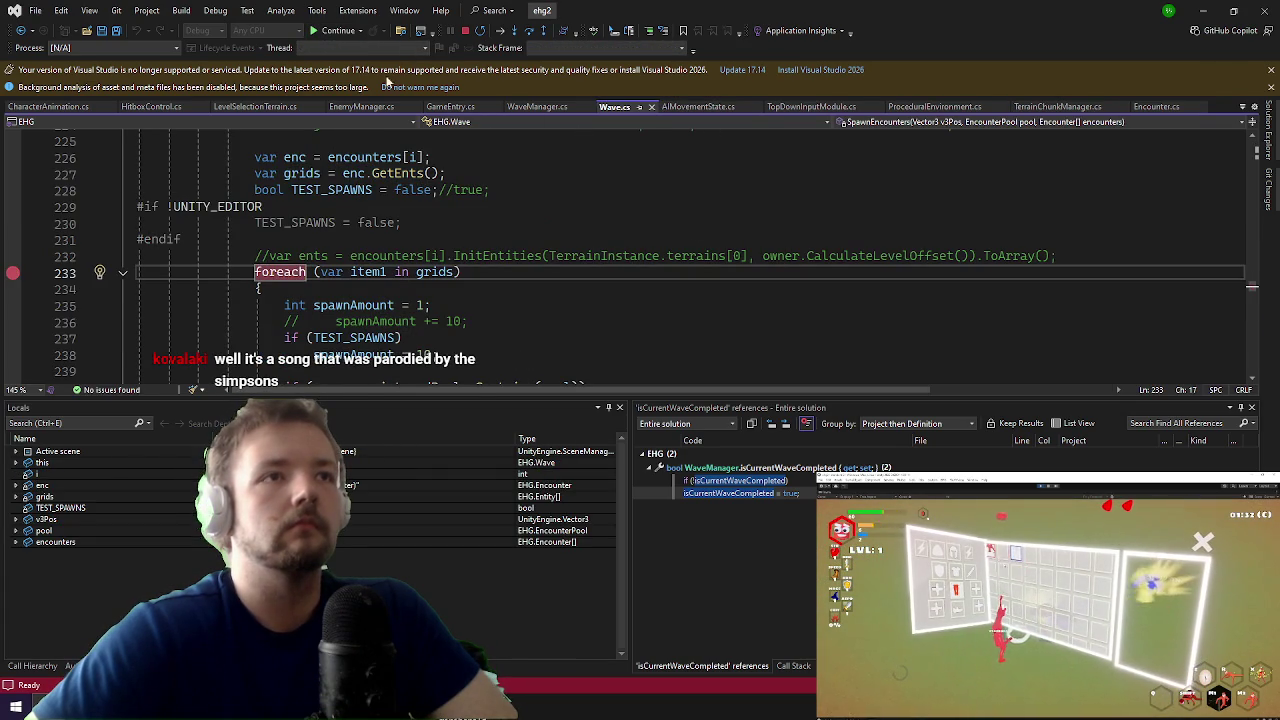
pyautogui.click(1203, 10)
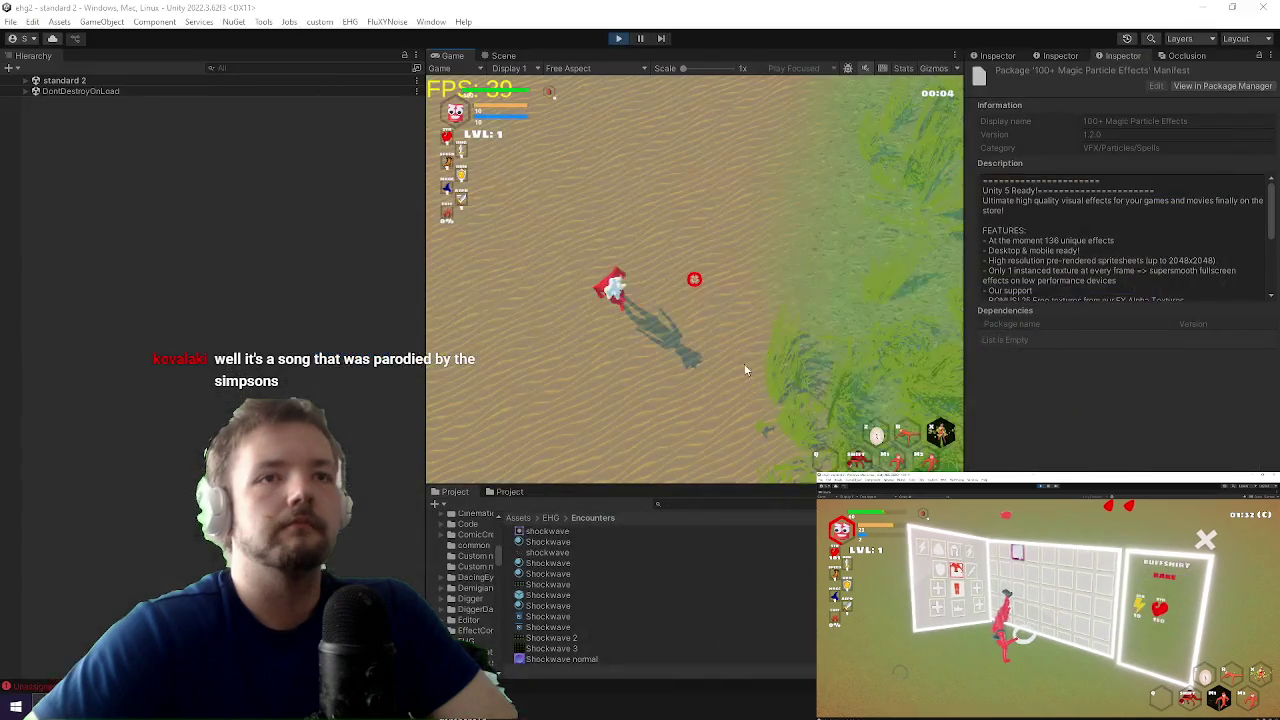
# Step: Maximize the Game view and run the killwavew console command twice, then return to Visual Studio
pyautogui.hotkey('shift', 'space')
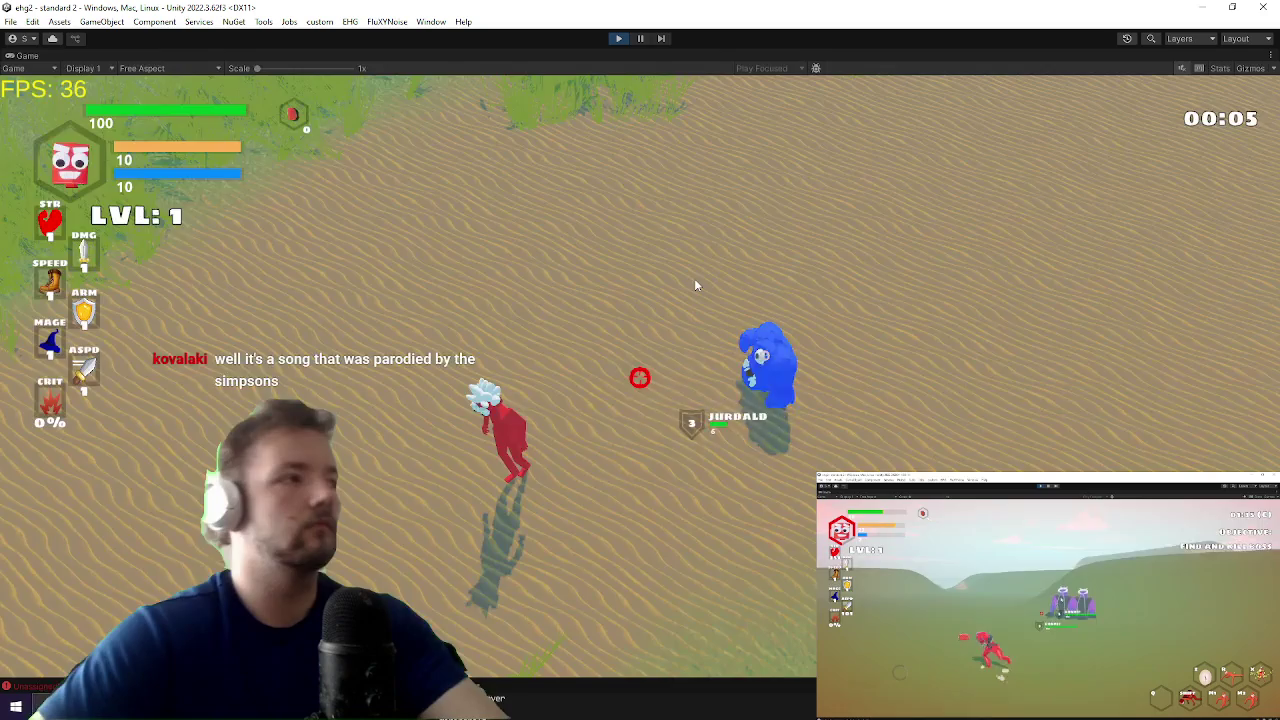
pyautogui.press('`')
pyautogui.write('killwavew')
pyautogui.press('Return')
pyautogui.press('`')
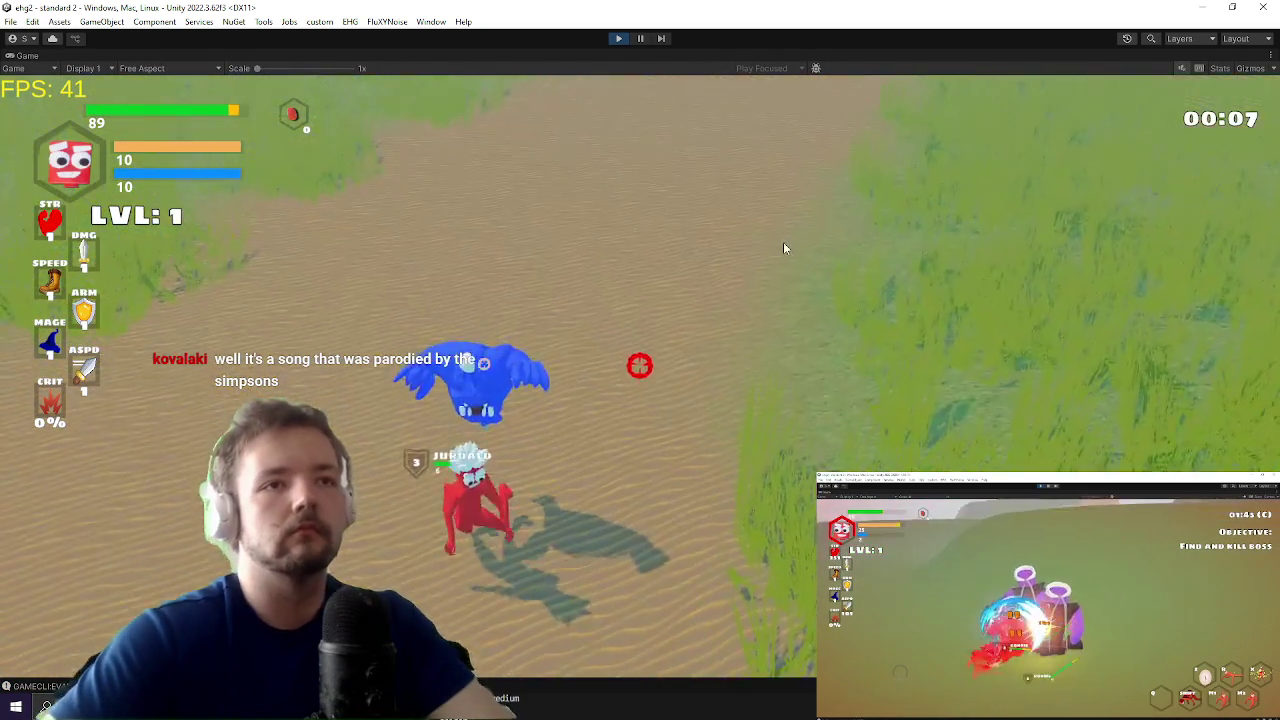
pyautogui.press('`')
pyautogui.write('killwavew')
pyautogui.press('Return')
pyautogui.press('`')
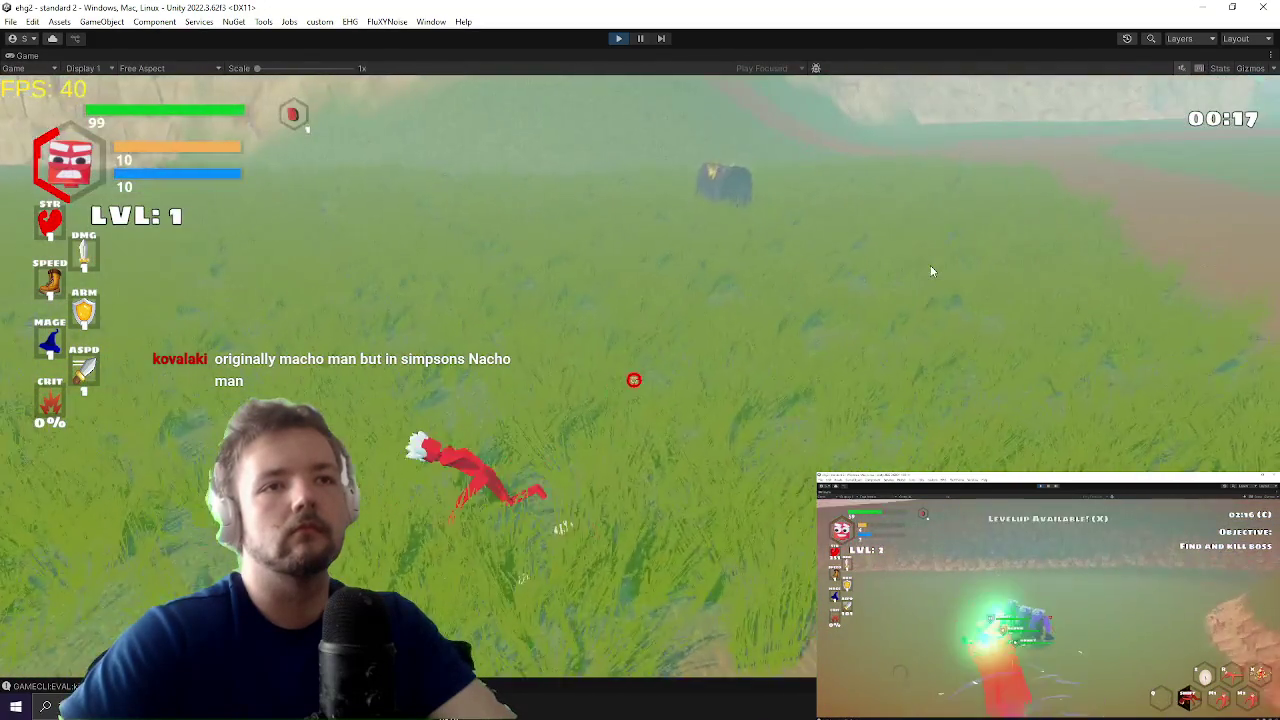
pyautogui.hotkey('alt', 'Tab')
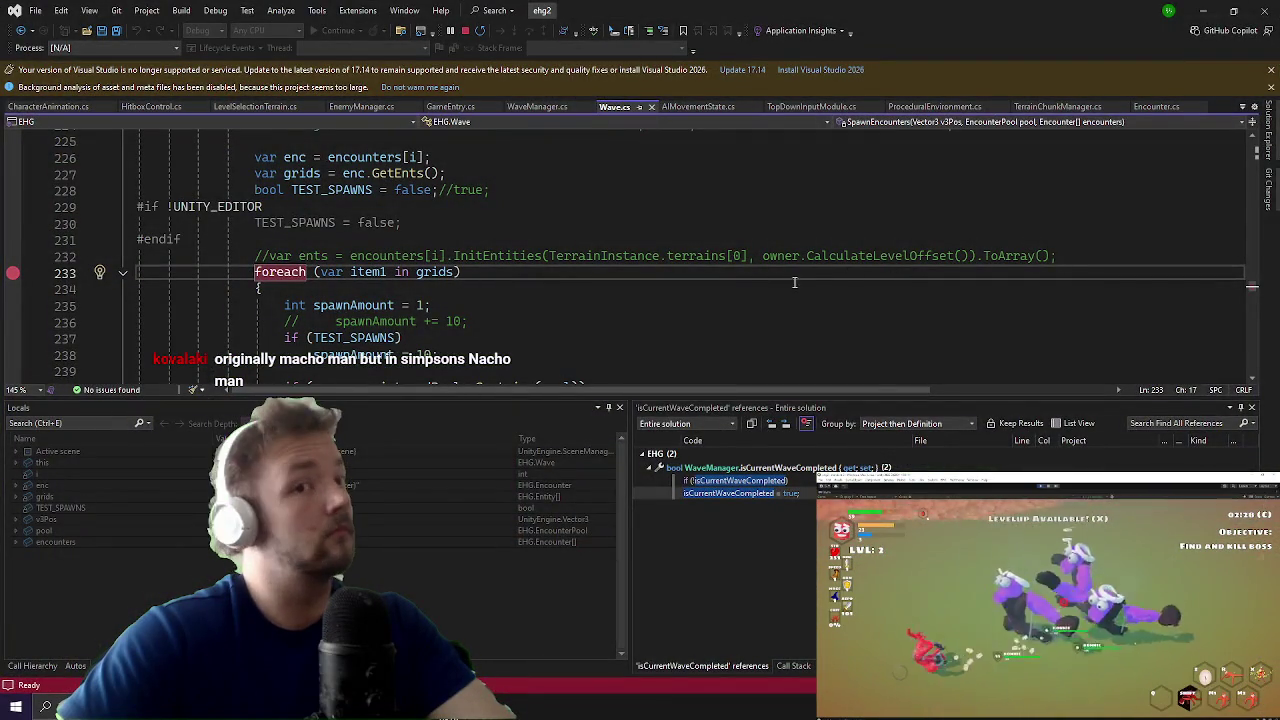
# Step: Look over m_EntsAl and its references on line 405 of GetEnts
pyautogui.click(1203, 10)
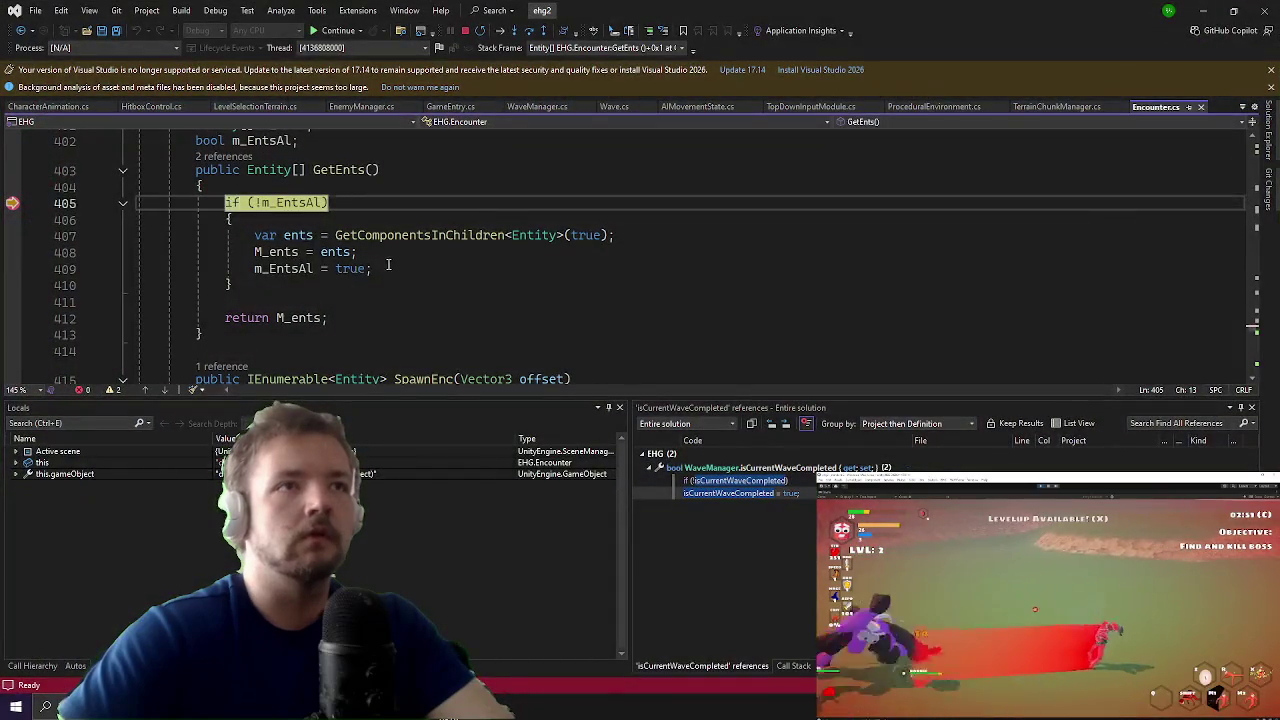
pyautogui.click(415, 268)
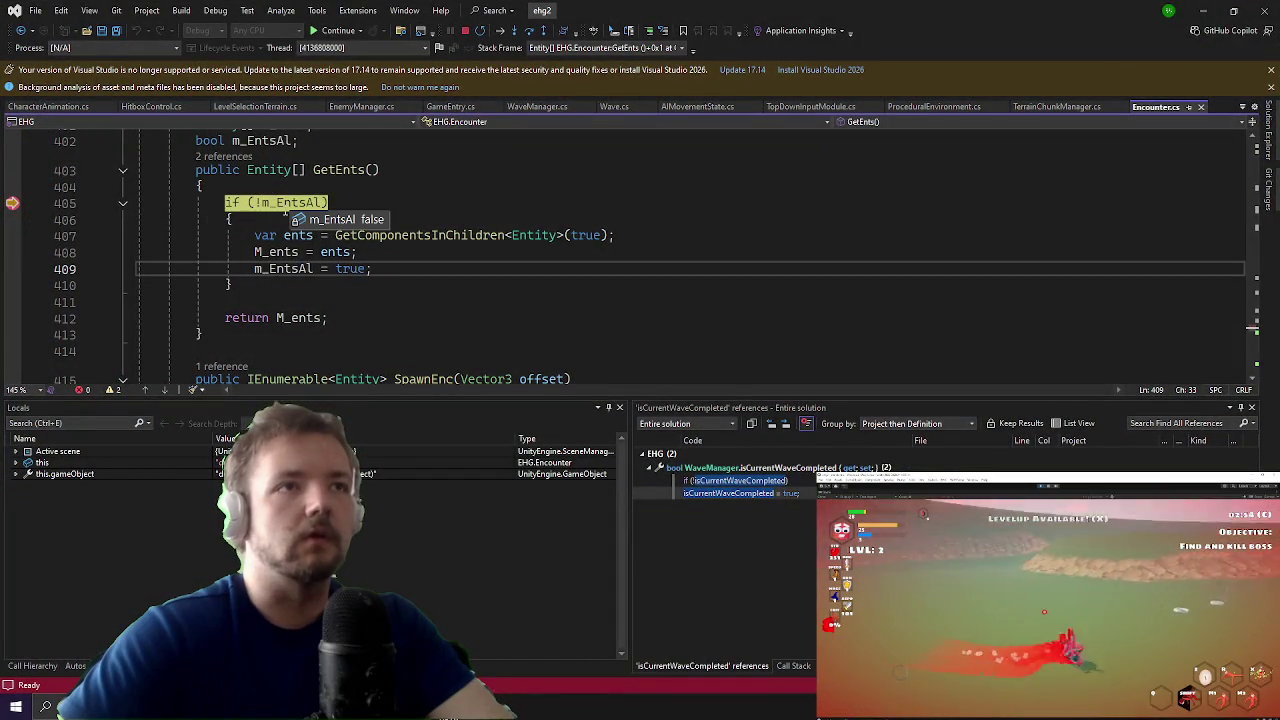
pyautogui.click(313, 203)
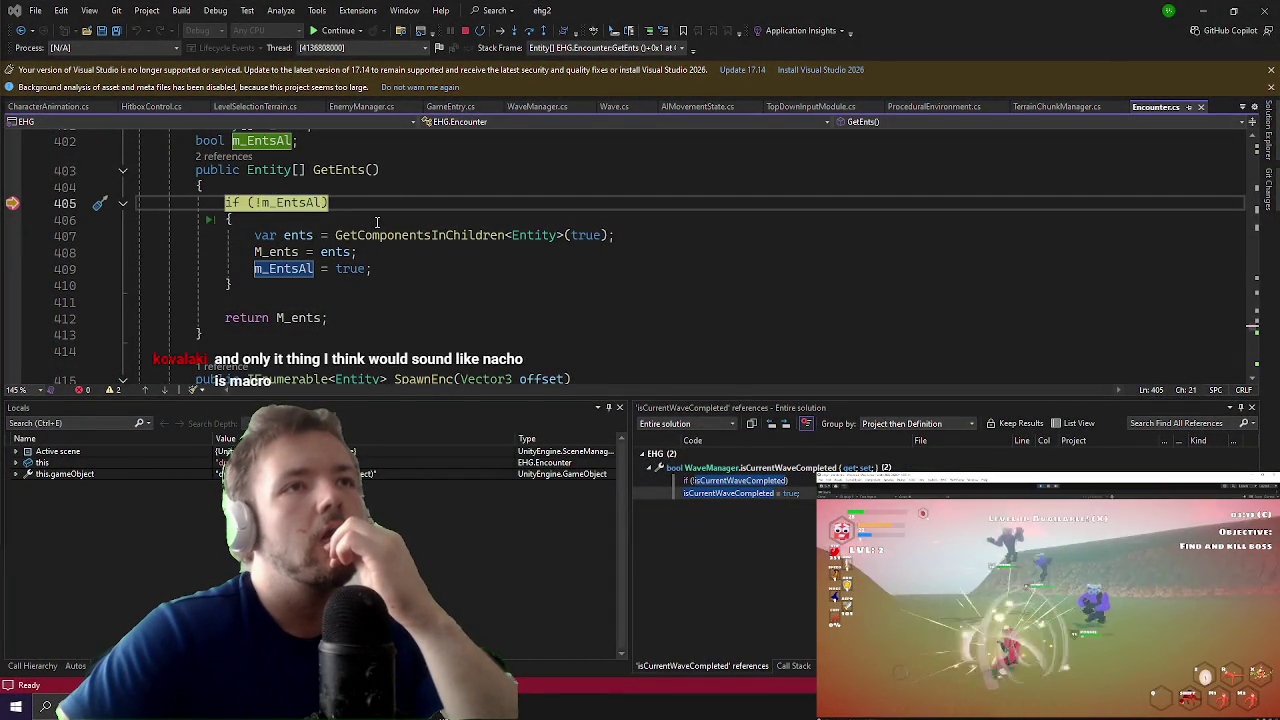
pyautogui.scroll(1, 377, 221)
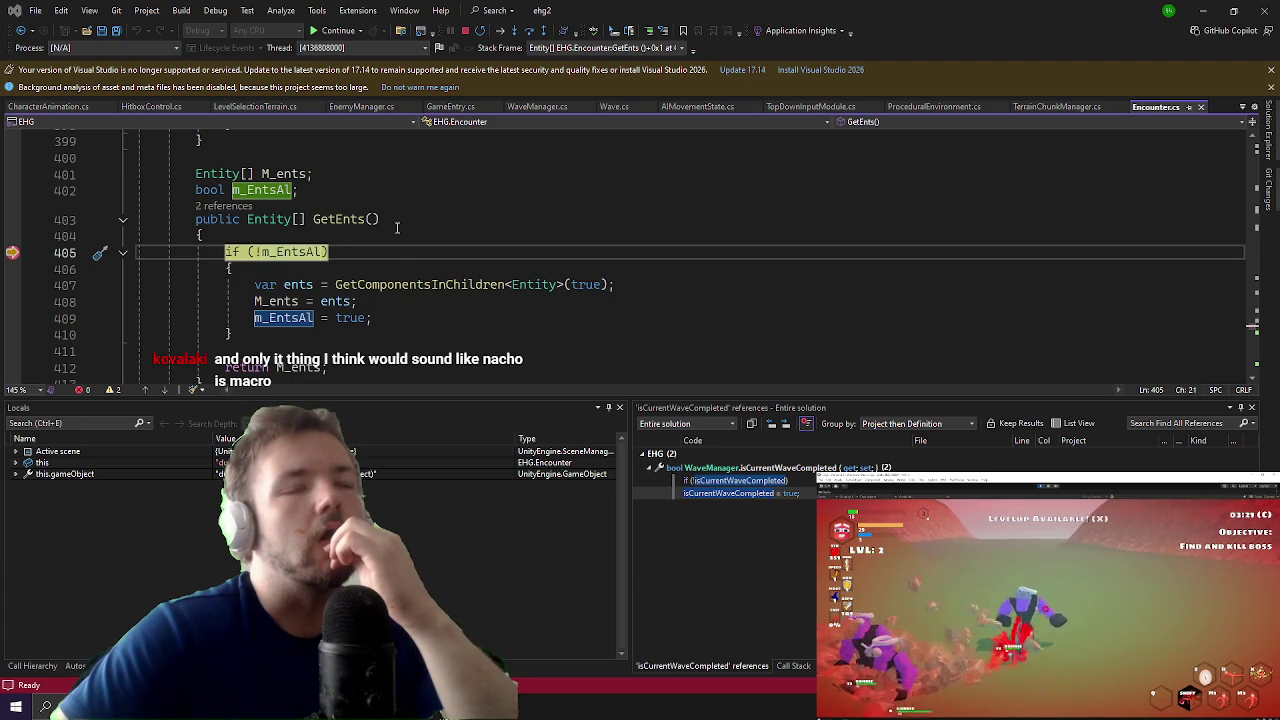
pyautogui.moveTo(295, 252)
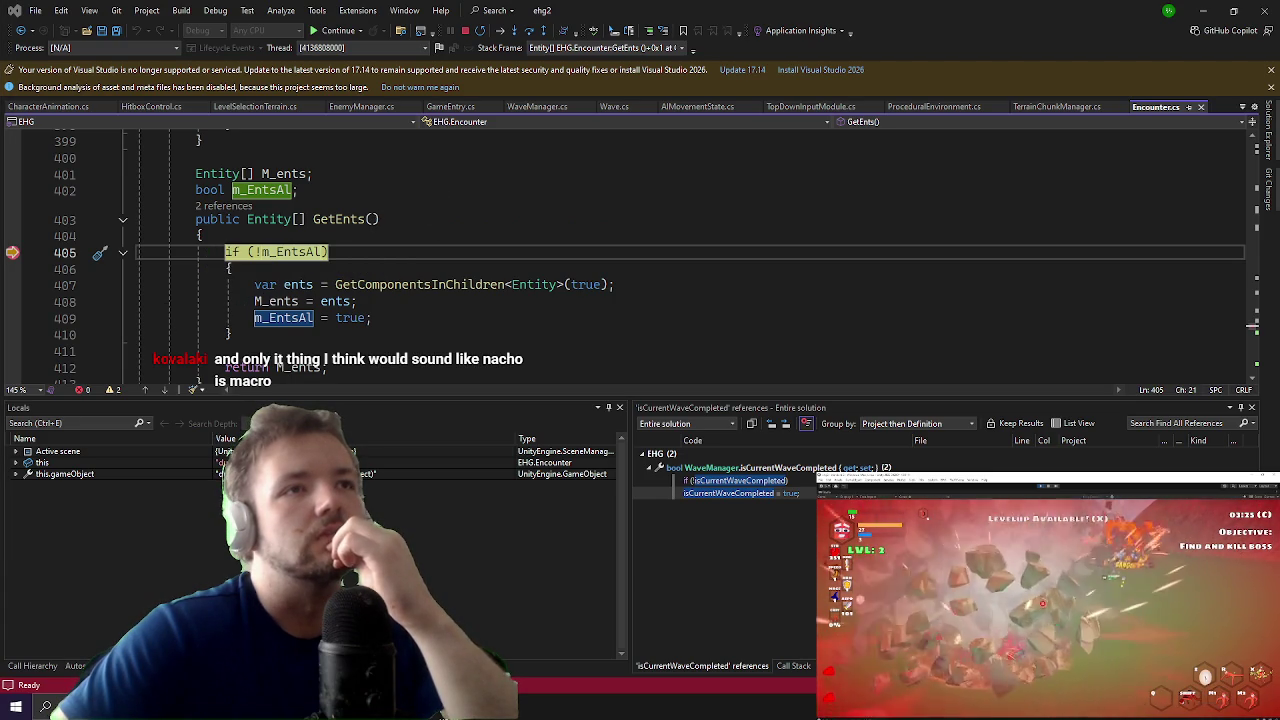
# Step: Break at line 408, confirm ents is an empty Entity array, and remove the line 405 breakpoint
pyautogui.click(254, 301)
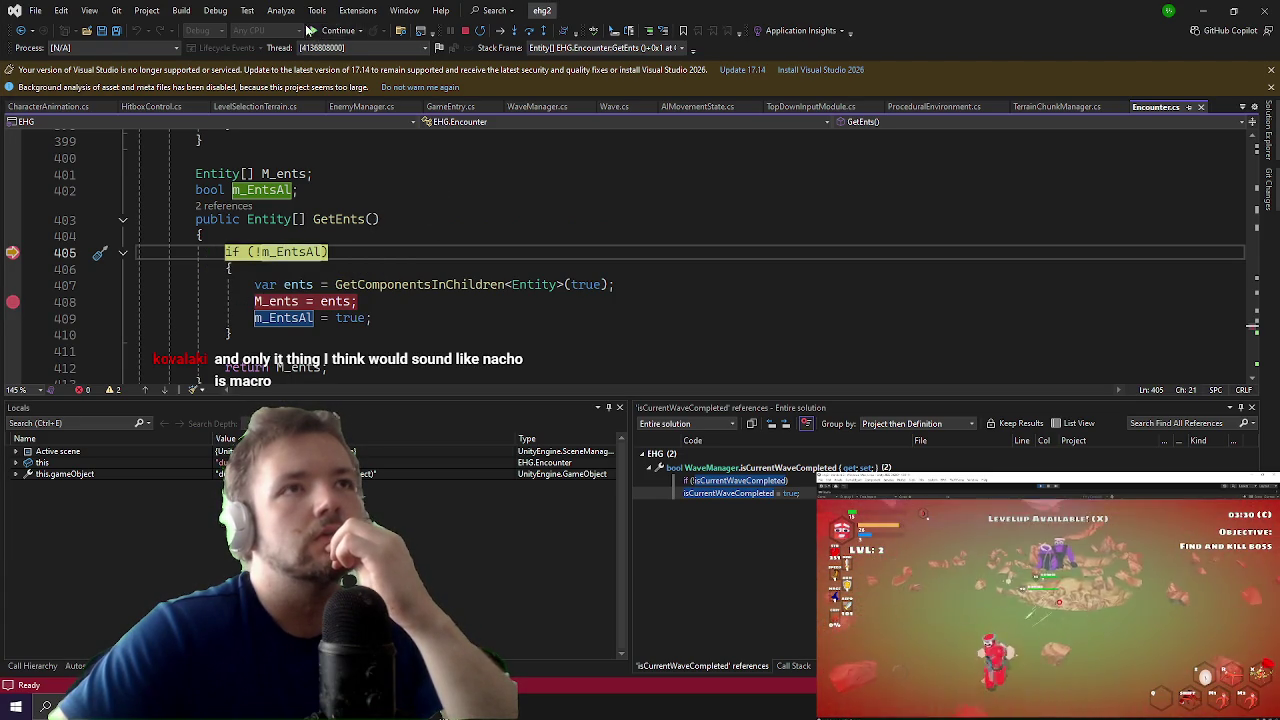
pyautogui.hotkey('ctrl', 'F10')
pyautogui.moveTo(298, 286)
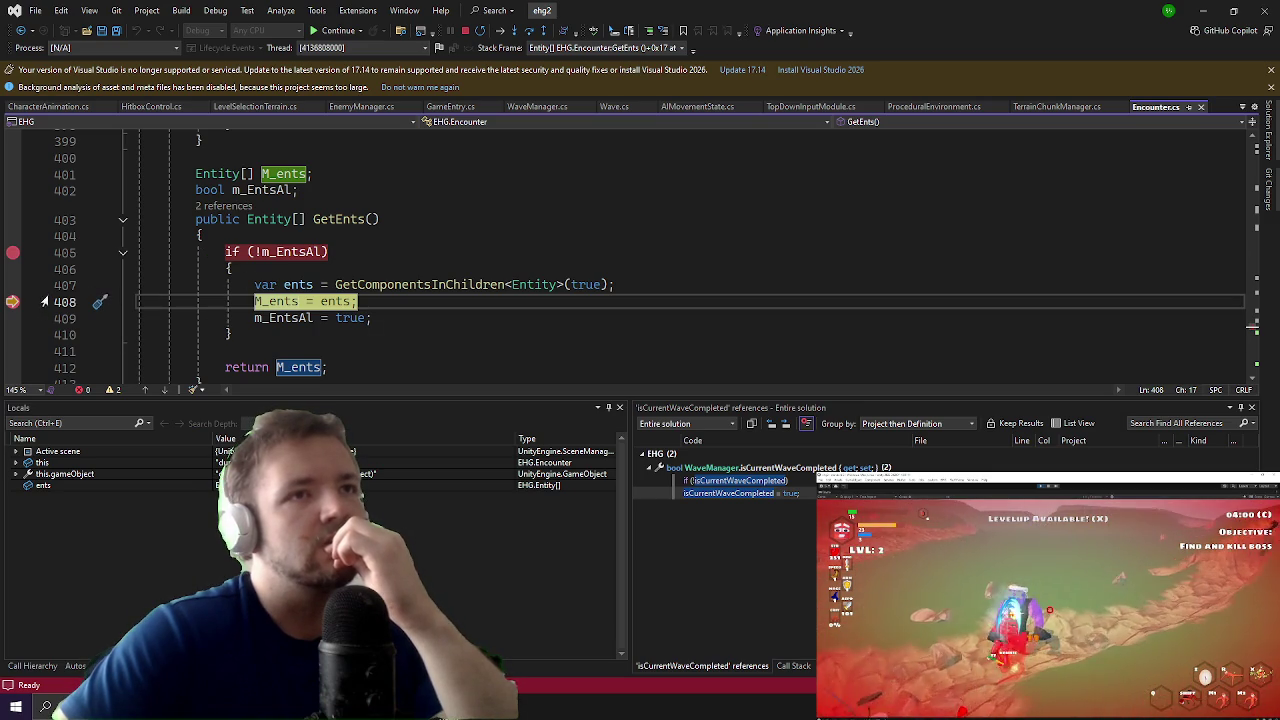
pyautogui.click(10, 256)
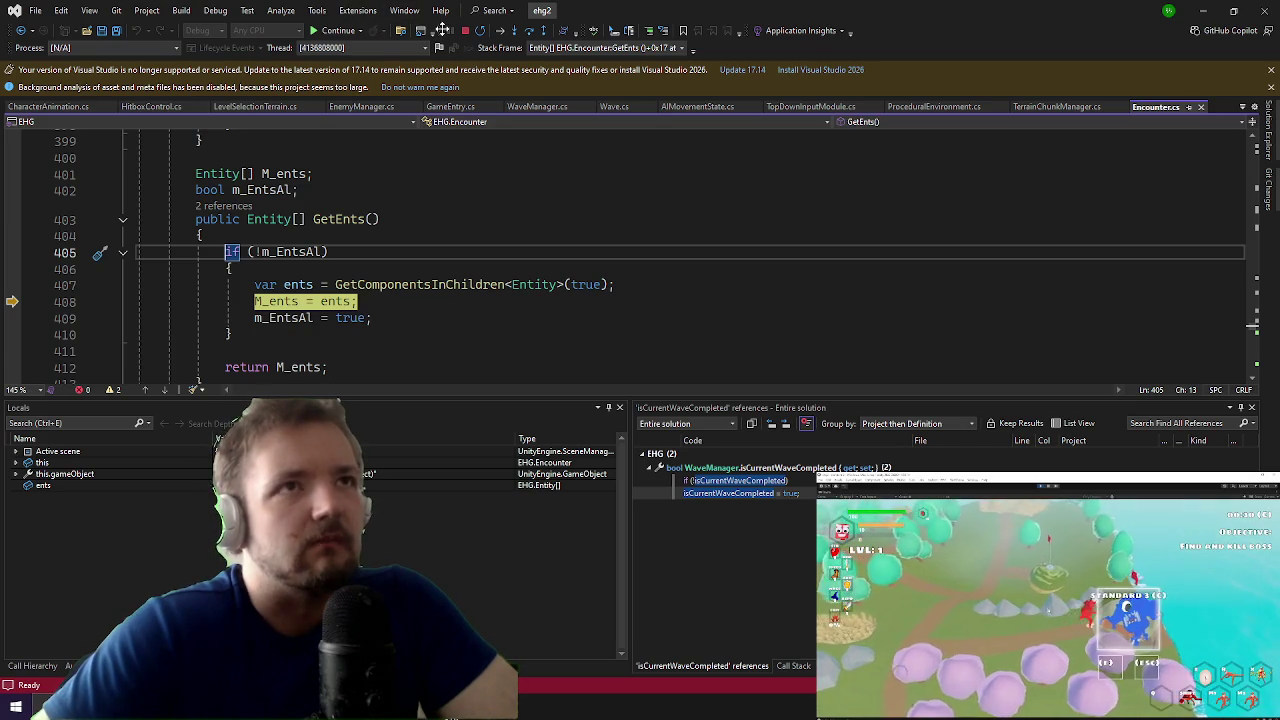
# Step: Stop the debugging session and move the caret to the end of line 408
pyautogui.click(464, 31)
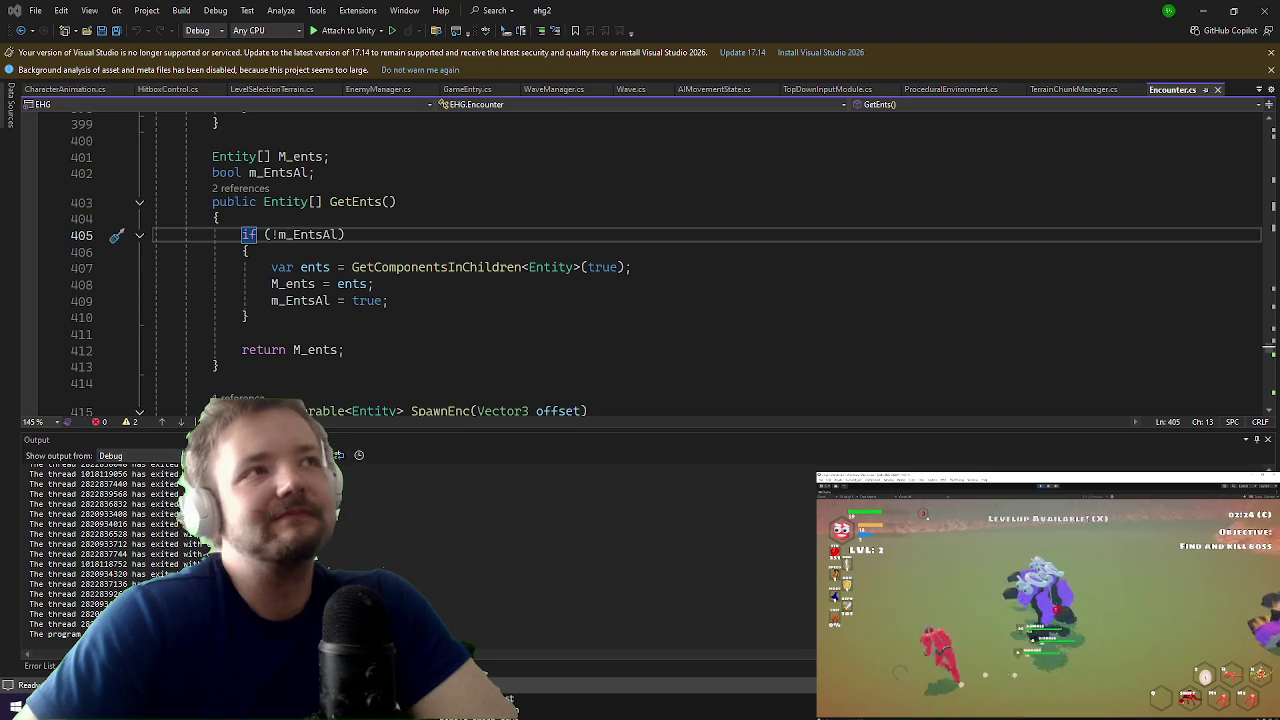
pyautogui.press('Down')
pyautogui.press('Down')
pyautogui.press('Down')
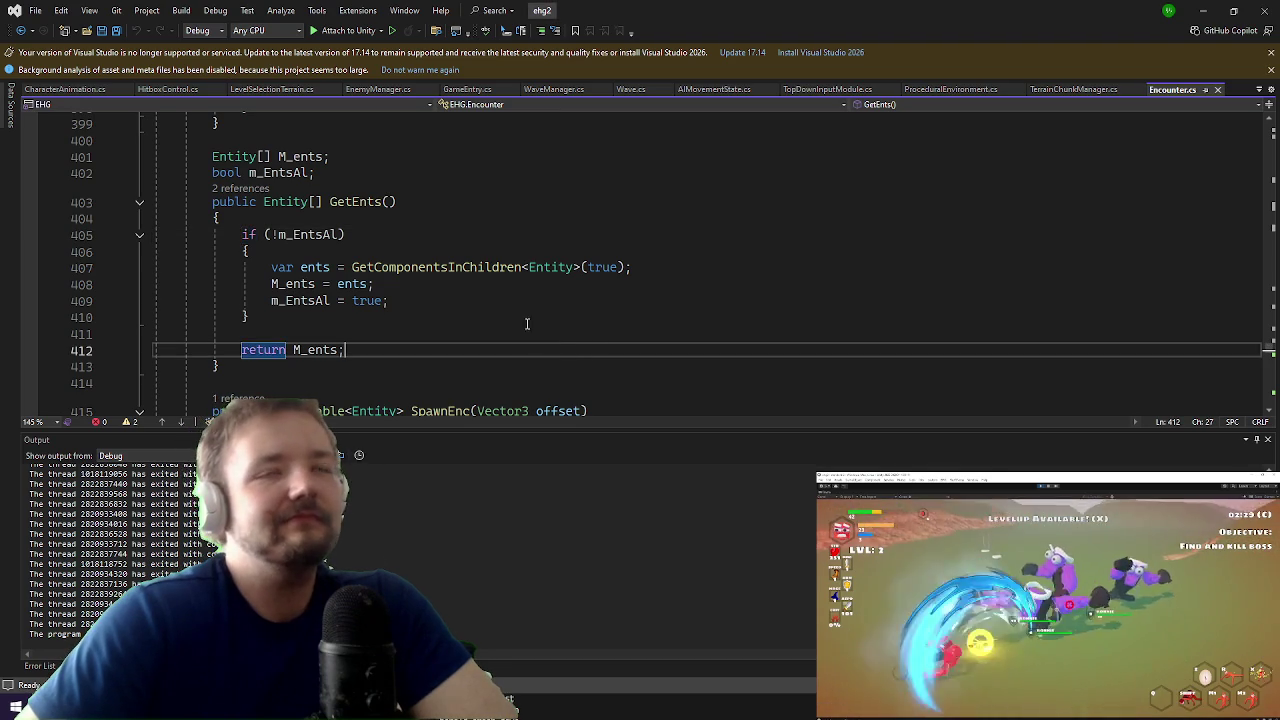
# Step: Check the references to GetEnts and place the caret at the end of line 408
pyautogui.click(448, 285)
pyautogui.click(344, 202)
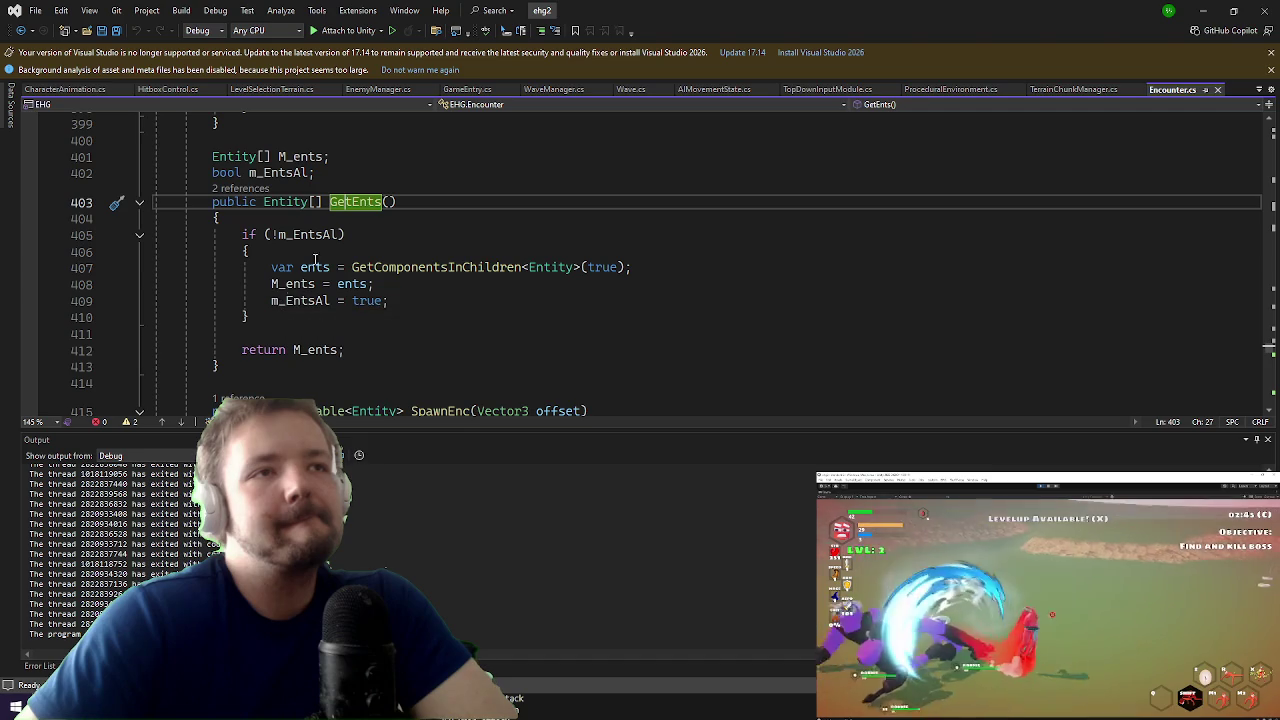
pyautogui.rightClick(357, 205)
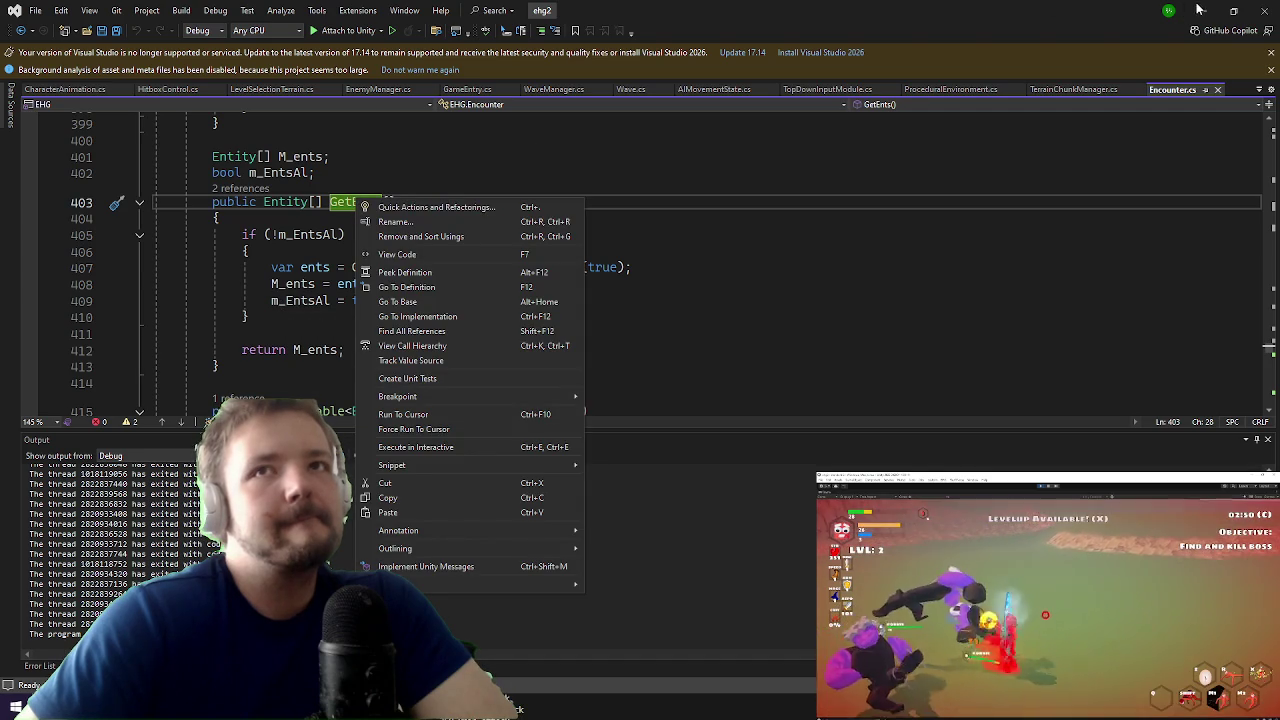
pyautogui.click(250, 234)
pyautogui.click(400, 287)
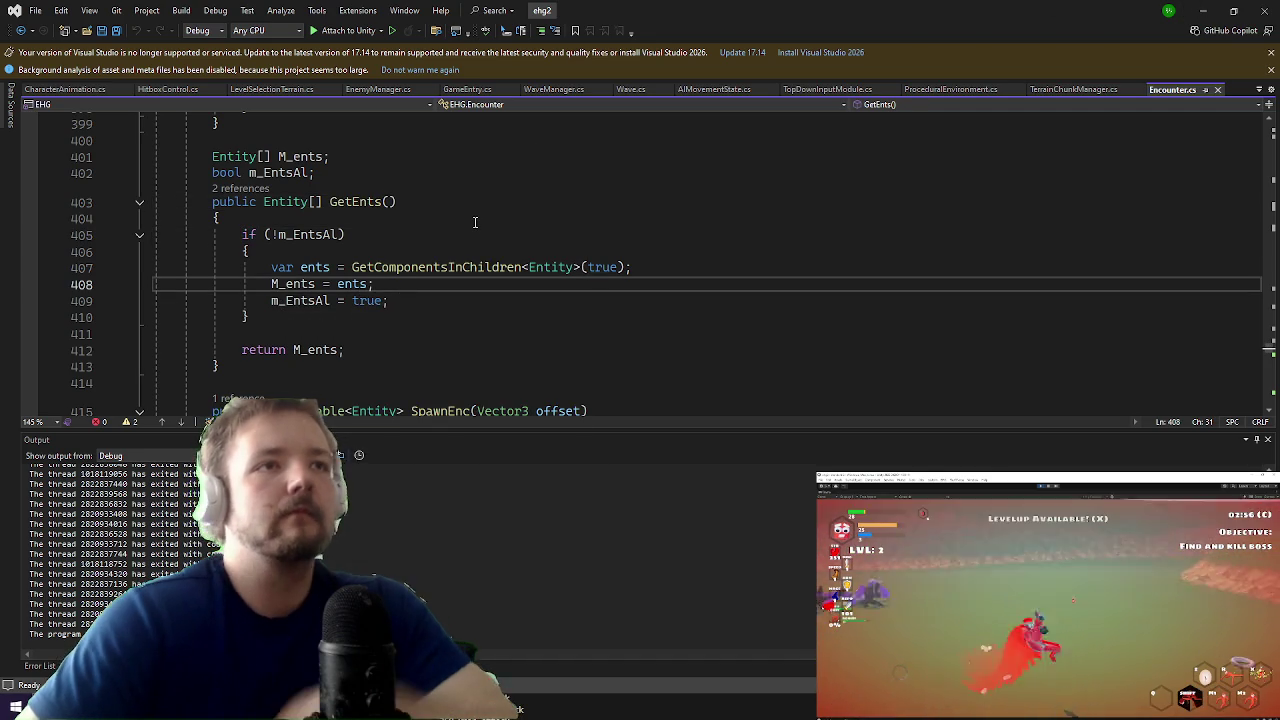
# Step: Add an if (ents.Length == 0) block calling Debug.LogError("failed to cache entities", gameObject)
pyautogui.press('Return')
pyautogui.write('if(ents.Length')
pyautogui.press('Down')
pyautogui.press('Up')
pyautogui.press('End')
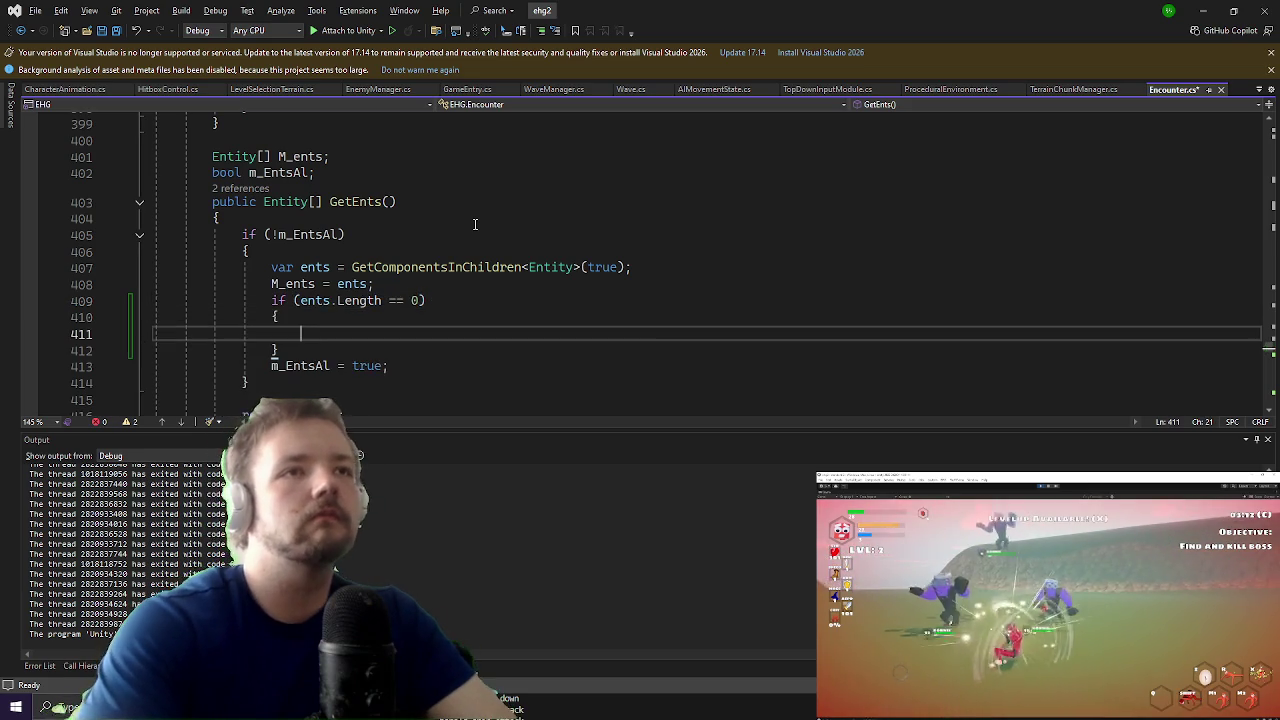
pyautogui.press('Return')
pyautogui.write('Debug.LogError("failed to cache entities",')
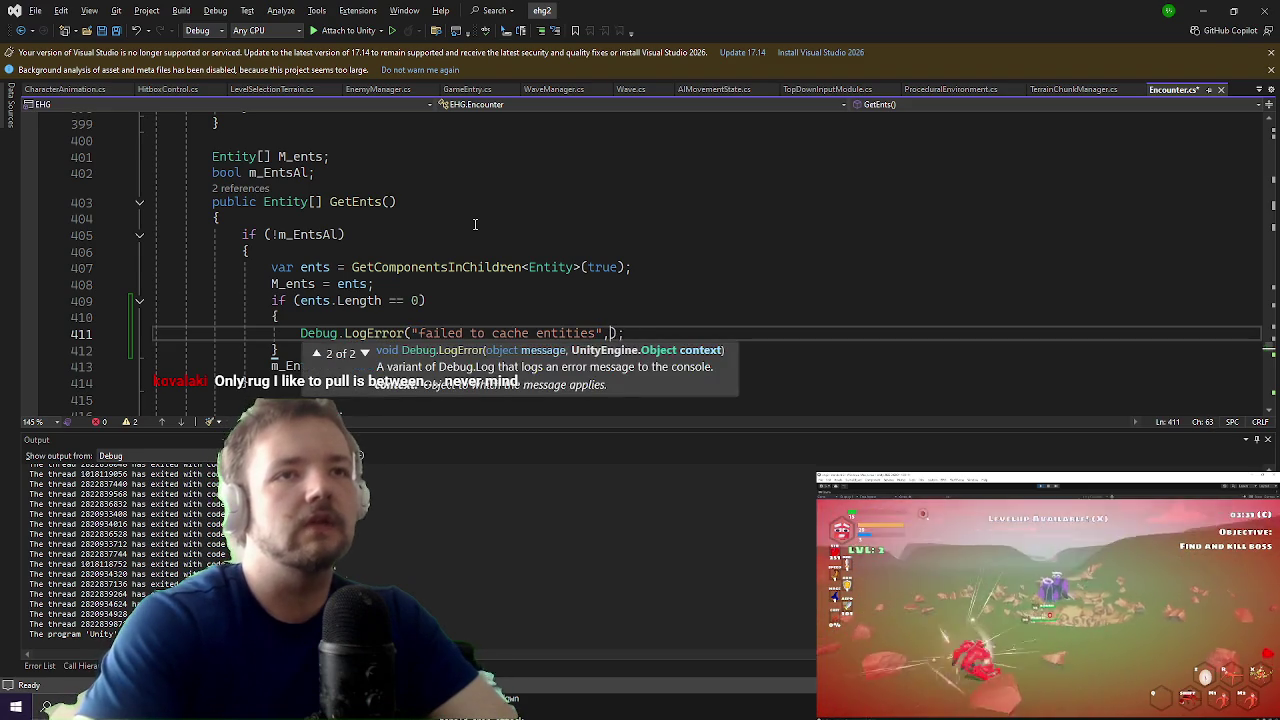
pyautogui.write("gameObject''")
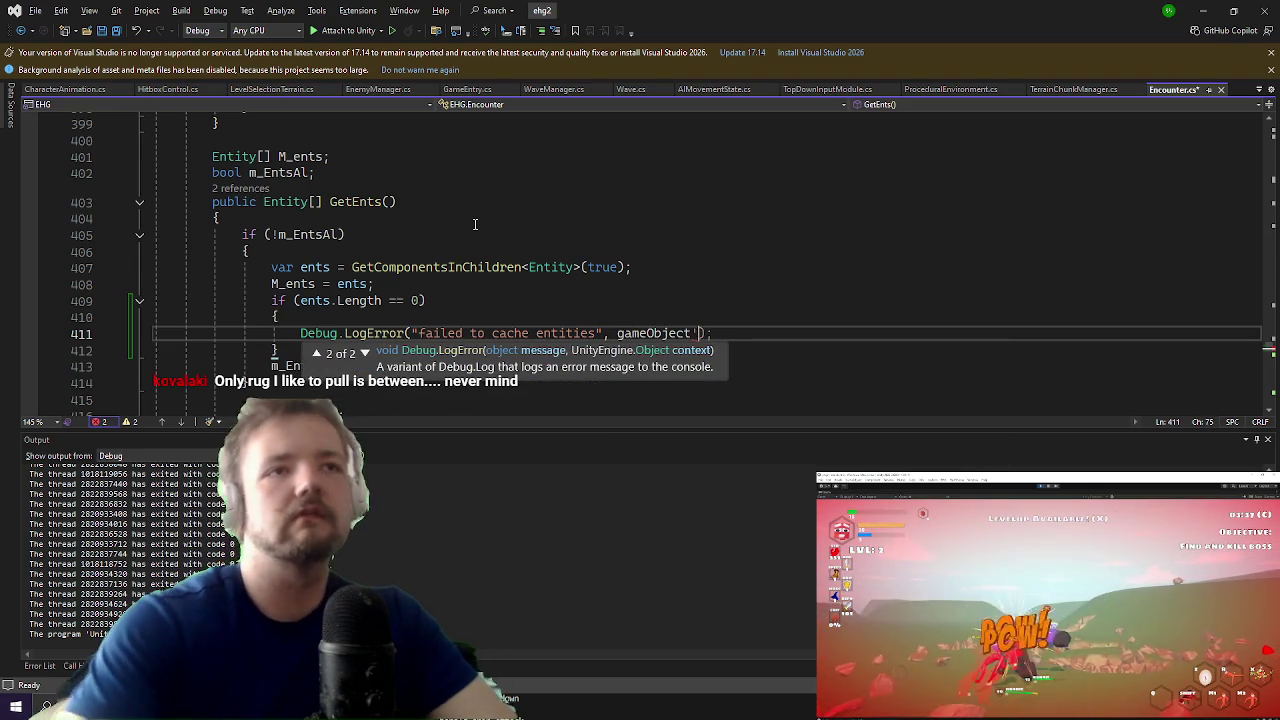
pyautogui.press('BackSpace')
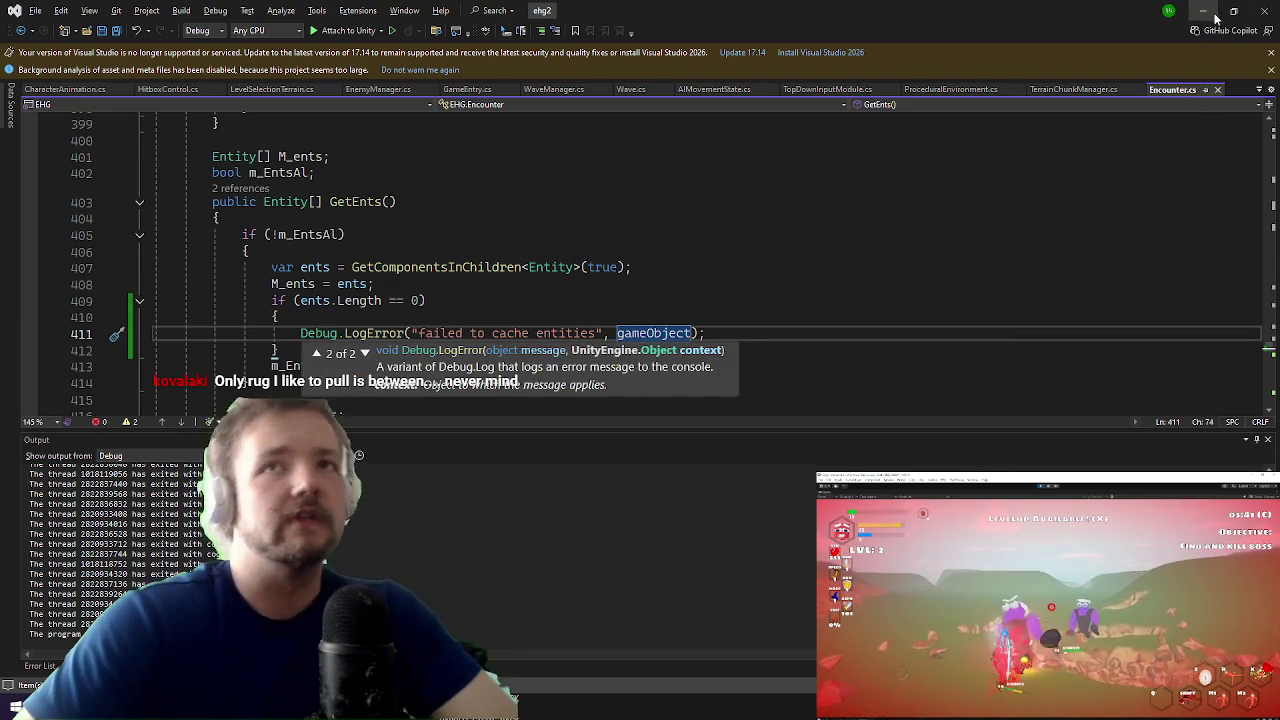
pyautogui.click(1203, 12)
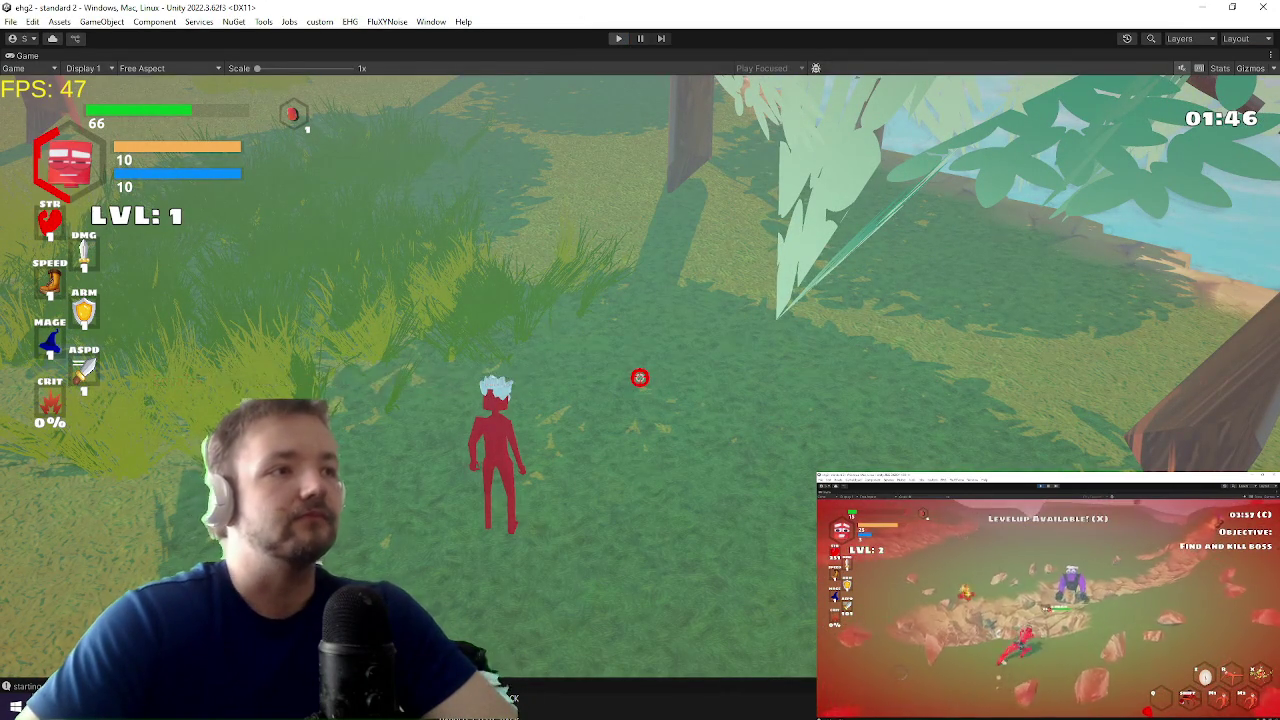
# Step: Restart Play mode and maximize the Game view
pyautogui.hotkey('ctrl', 'p')
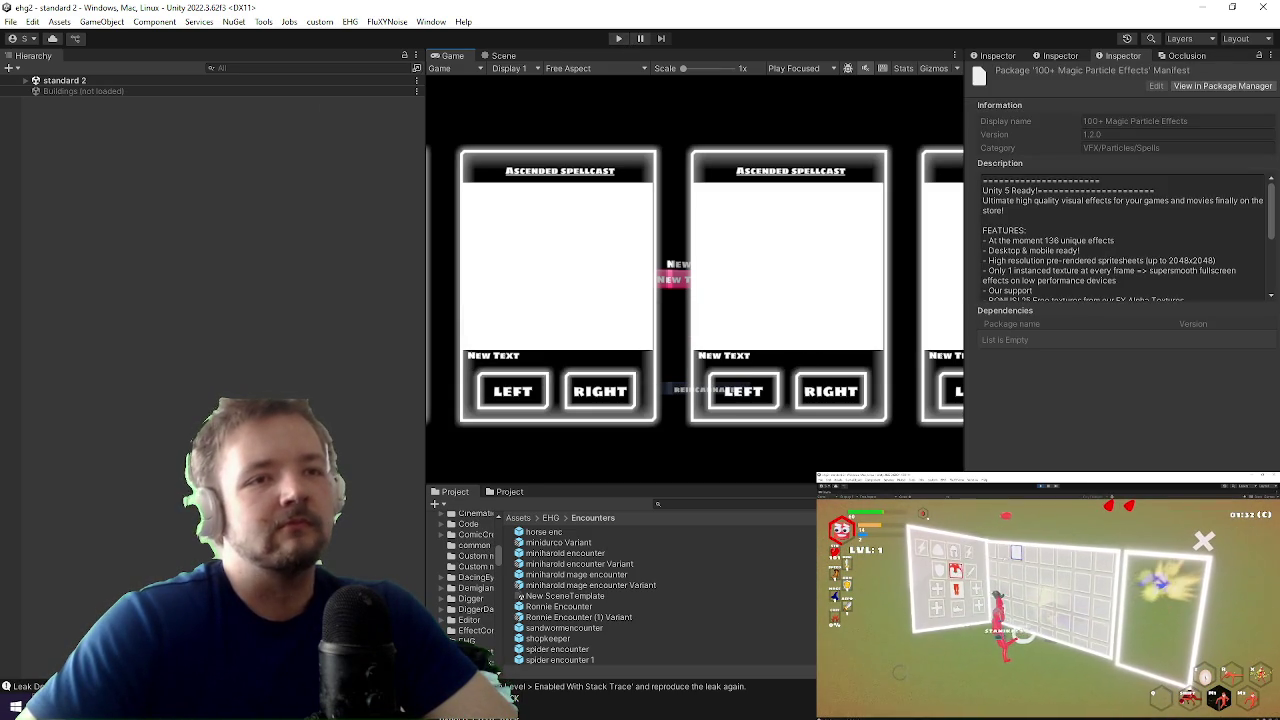
pyautogui.hotkey('ctrl', 'p')
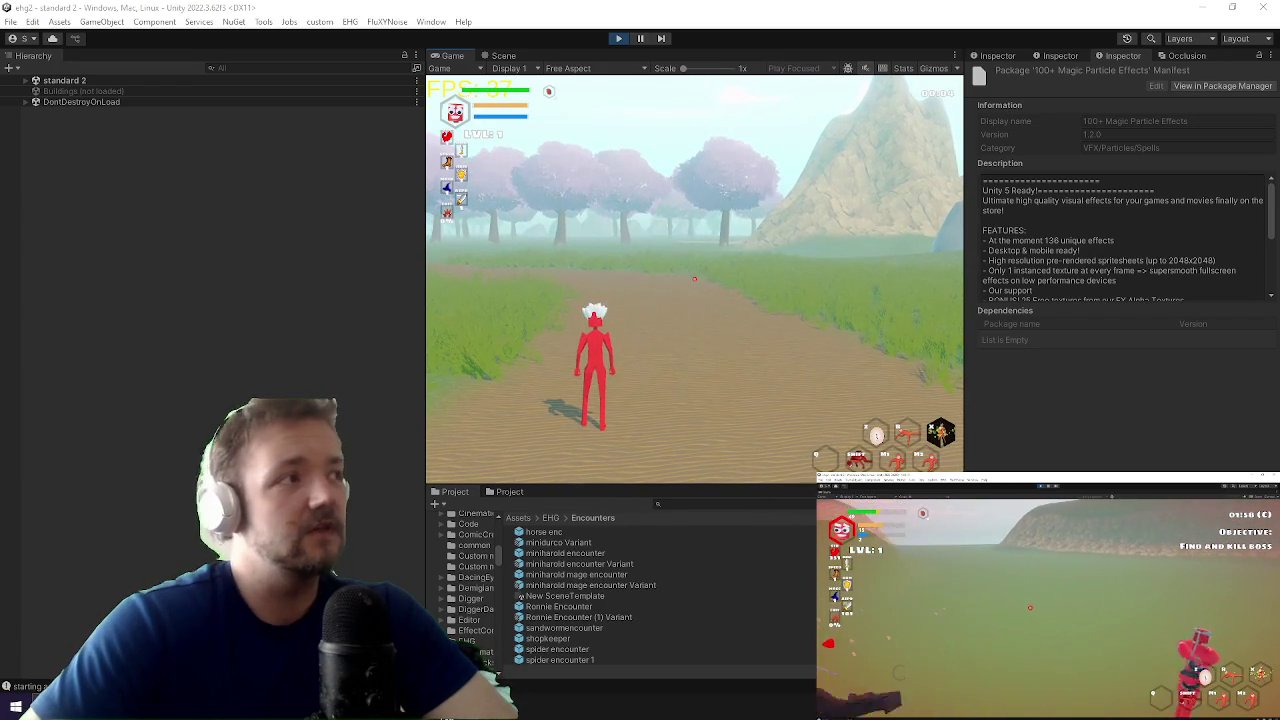
pyautogui.hotkey('shift', 'space')
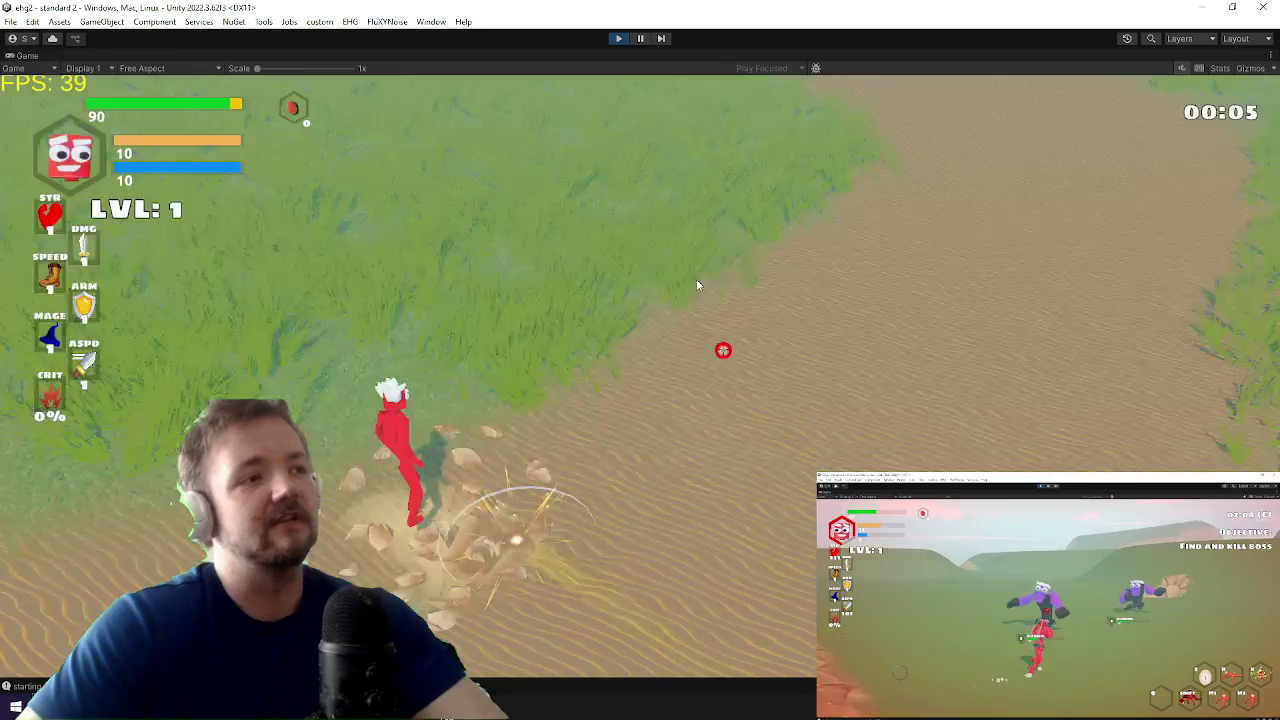
# Step: Kill a nearby enemy, run up the sand slope to the Durco Tan Cap boss, then restore the layout
pyautogui.press('w')
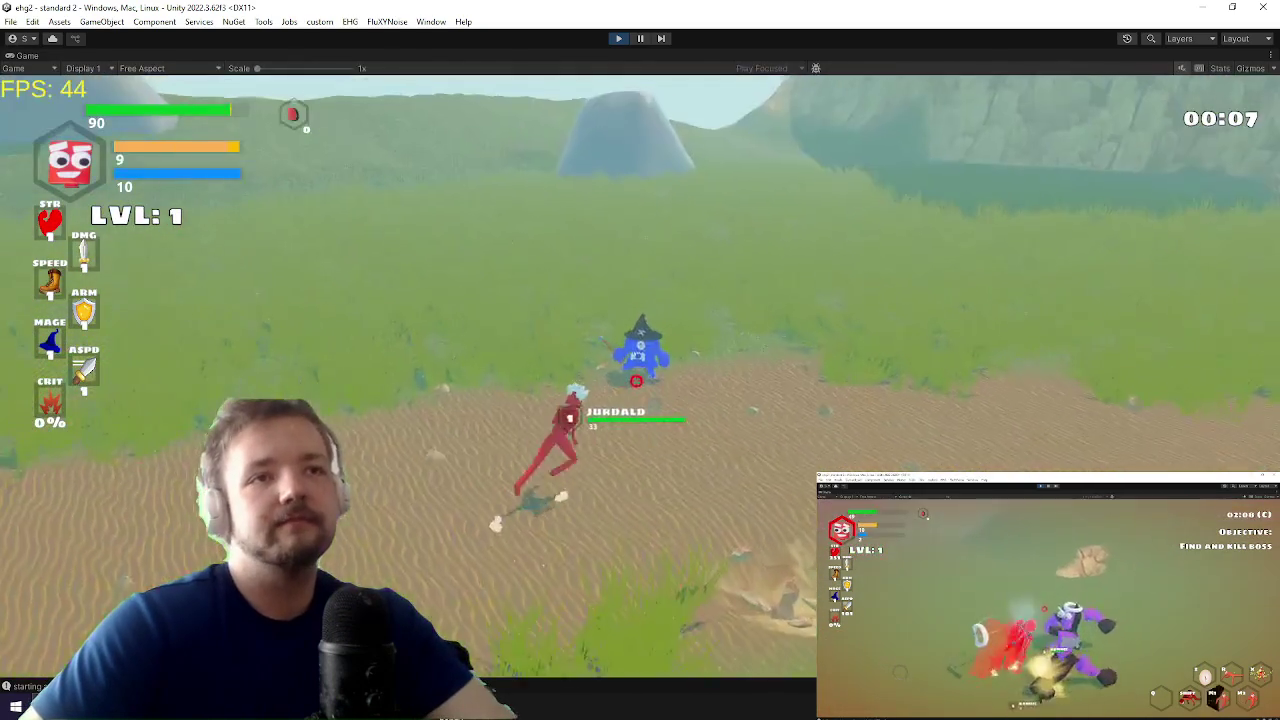
pyautogui.click(666, 390)
pyautogui.click(640, 405)
pyautogui.press('w')
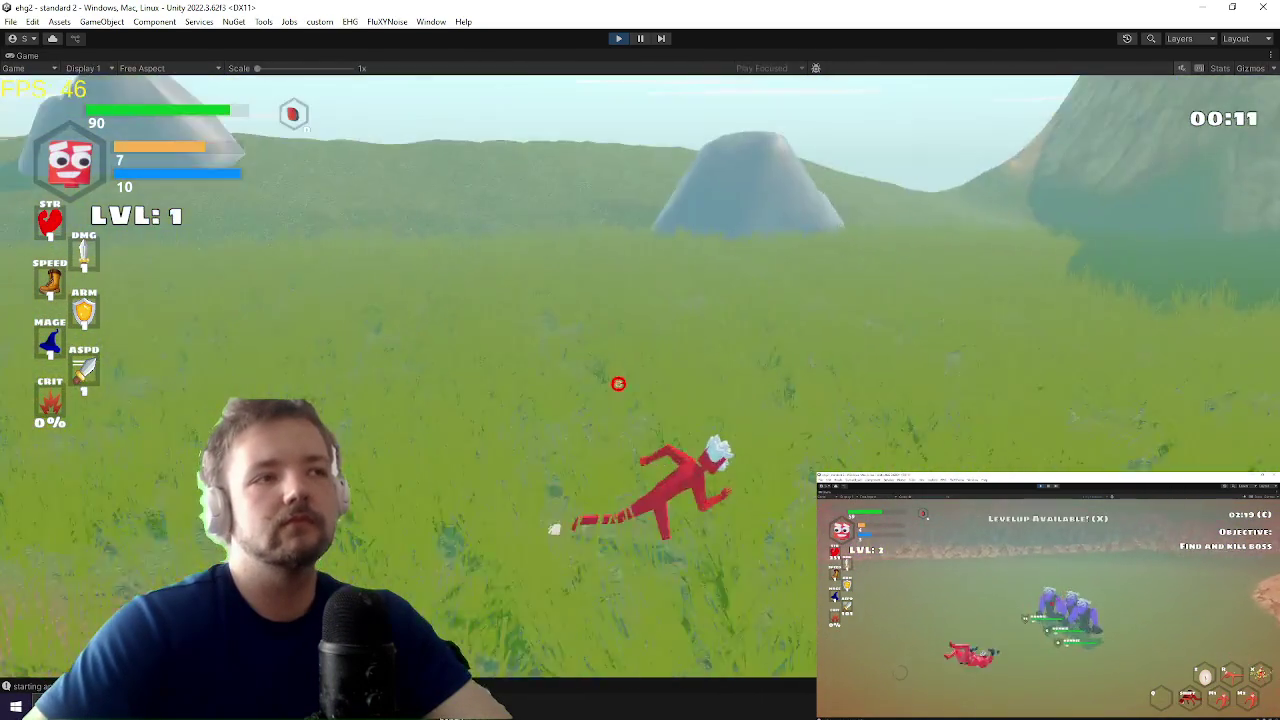
pyautogui.press('w')
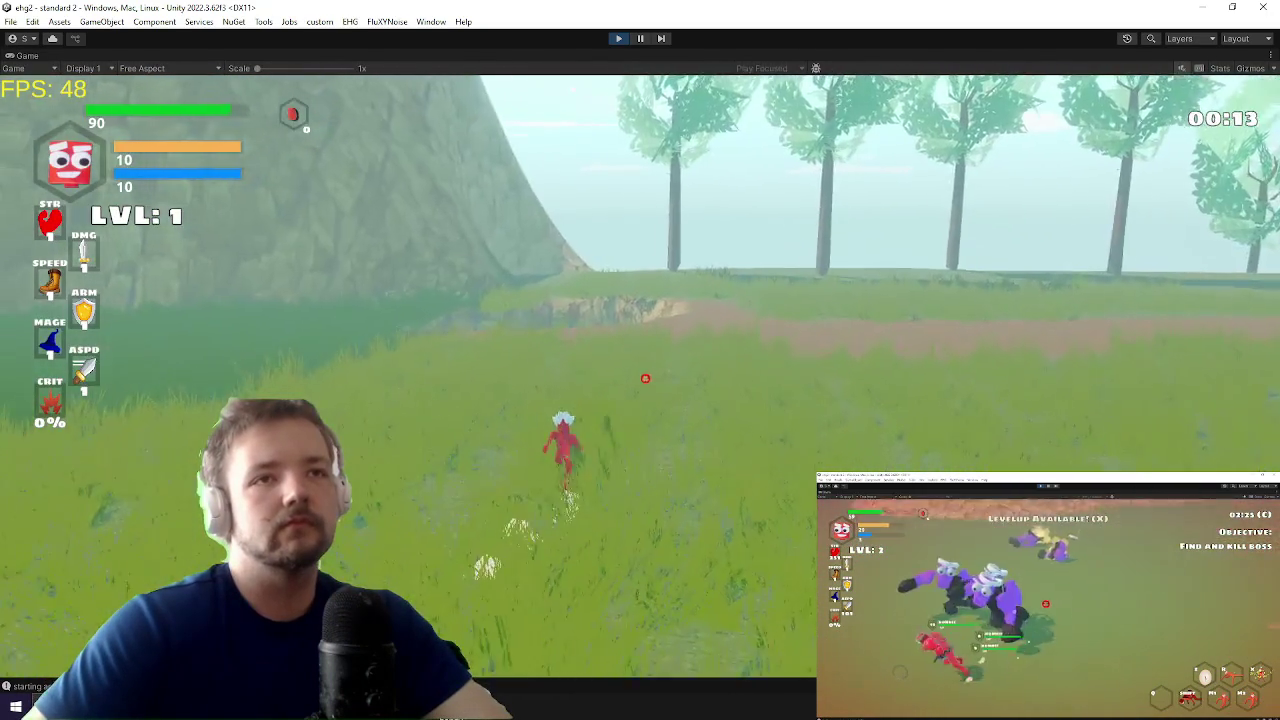
pyautogui.press('w')
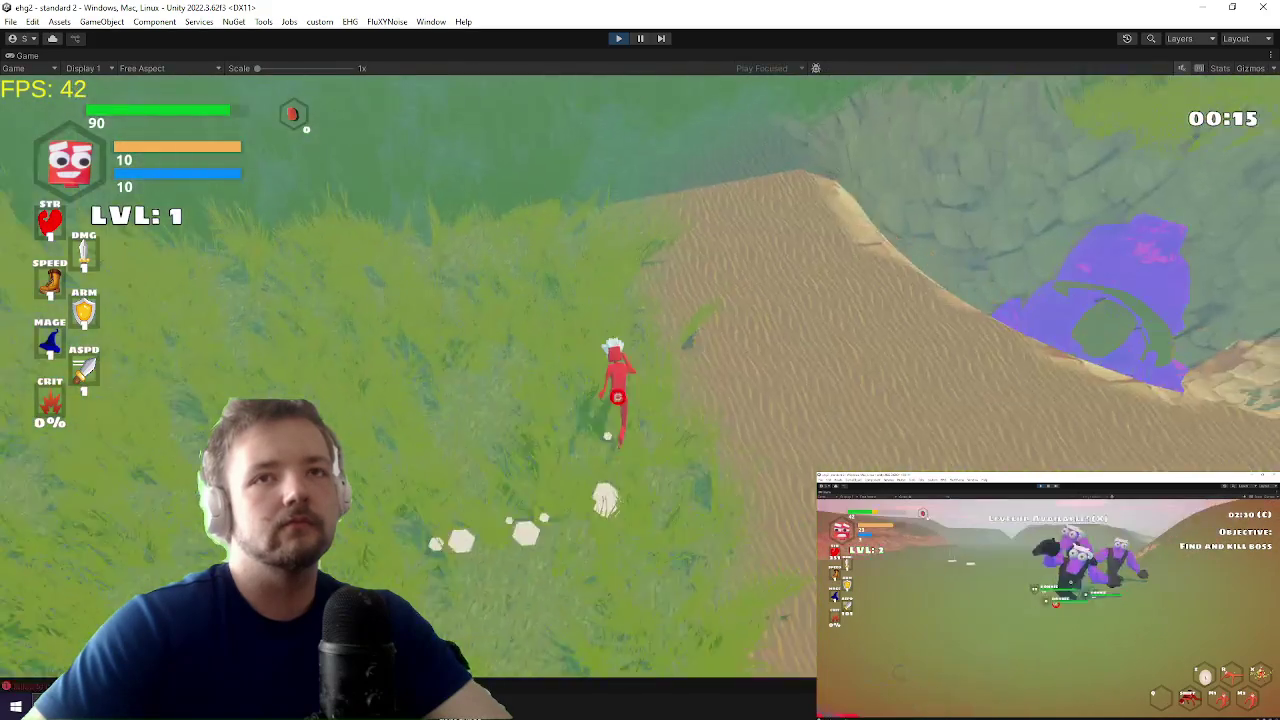
pyautogui.press('w')
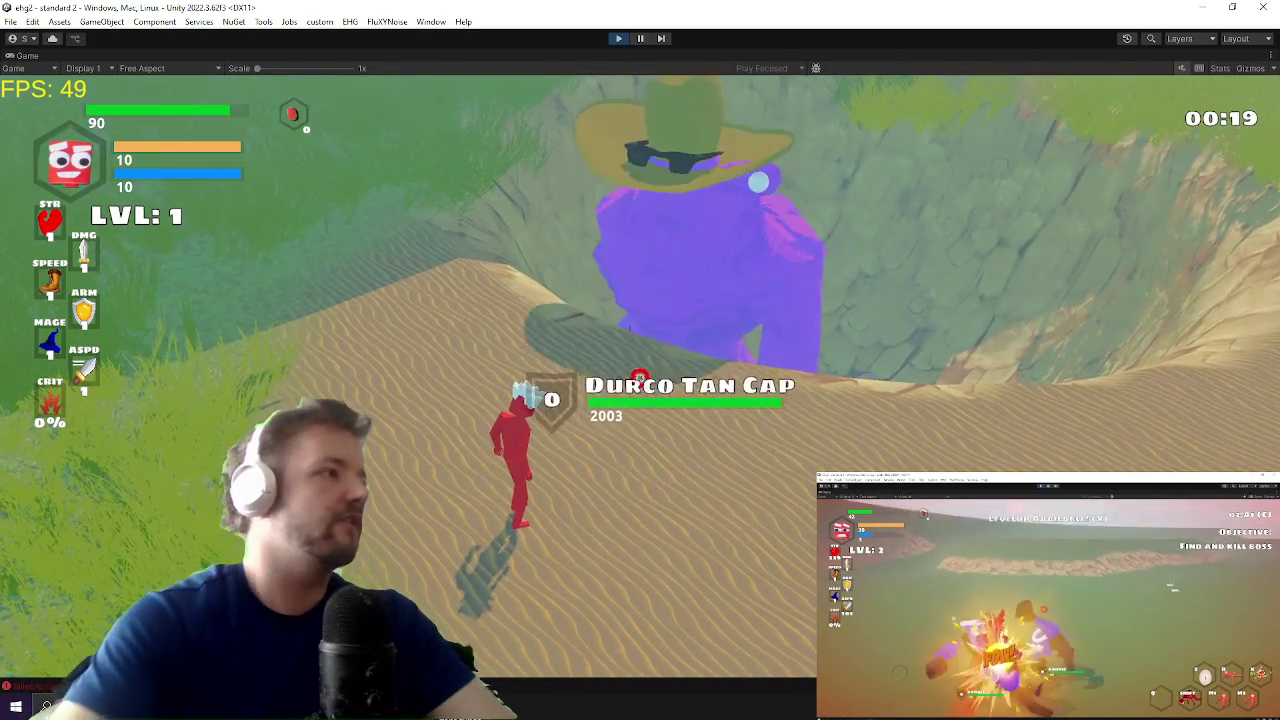
pyautogui.hotkey('shift', 'space')
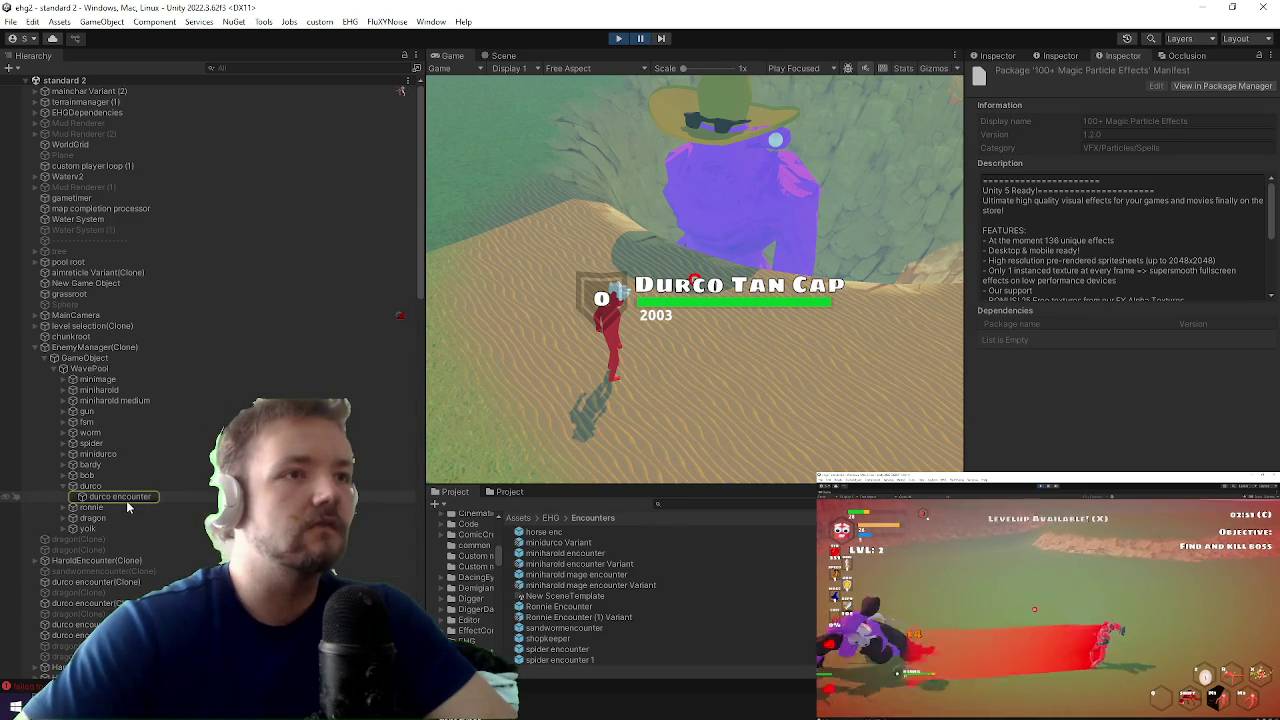
# Step: Expand the bob, bardy, miniduco, spider, worm, fsm, gun, miniharold and minimage entries to show their encounters
pyautogui.click(122, 499)
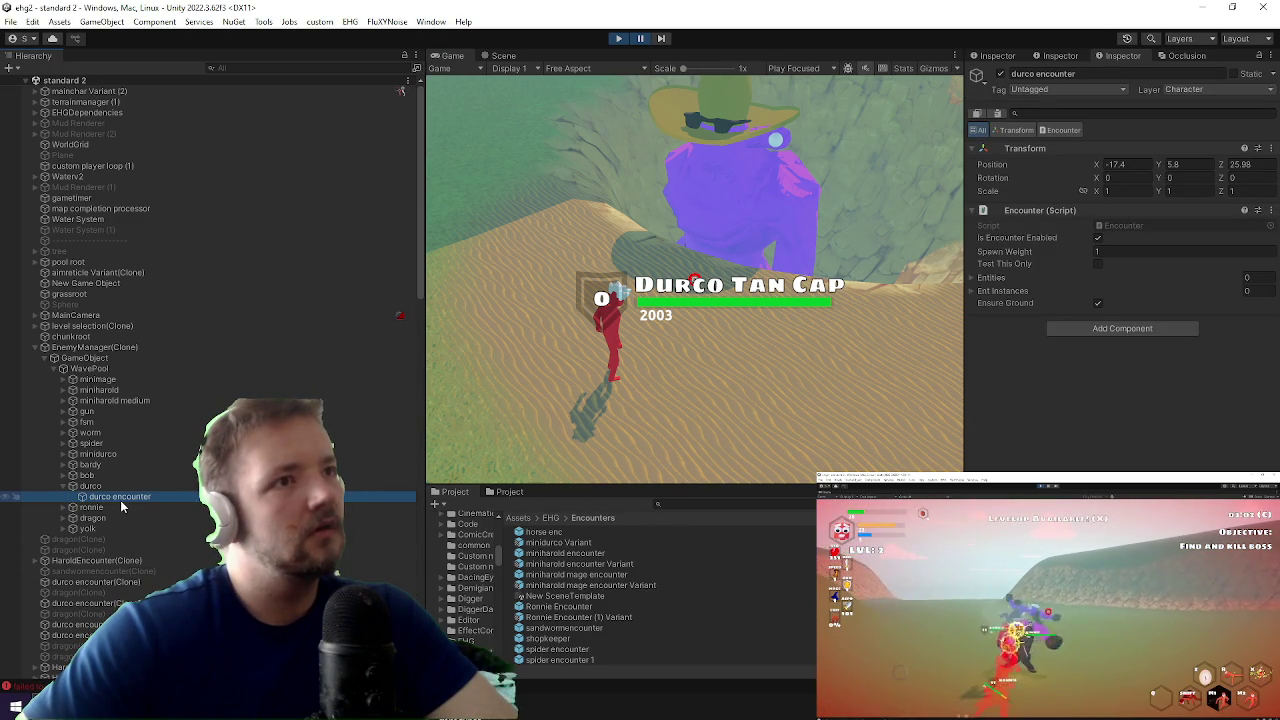
pyautogui.click(62, 476)
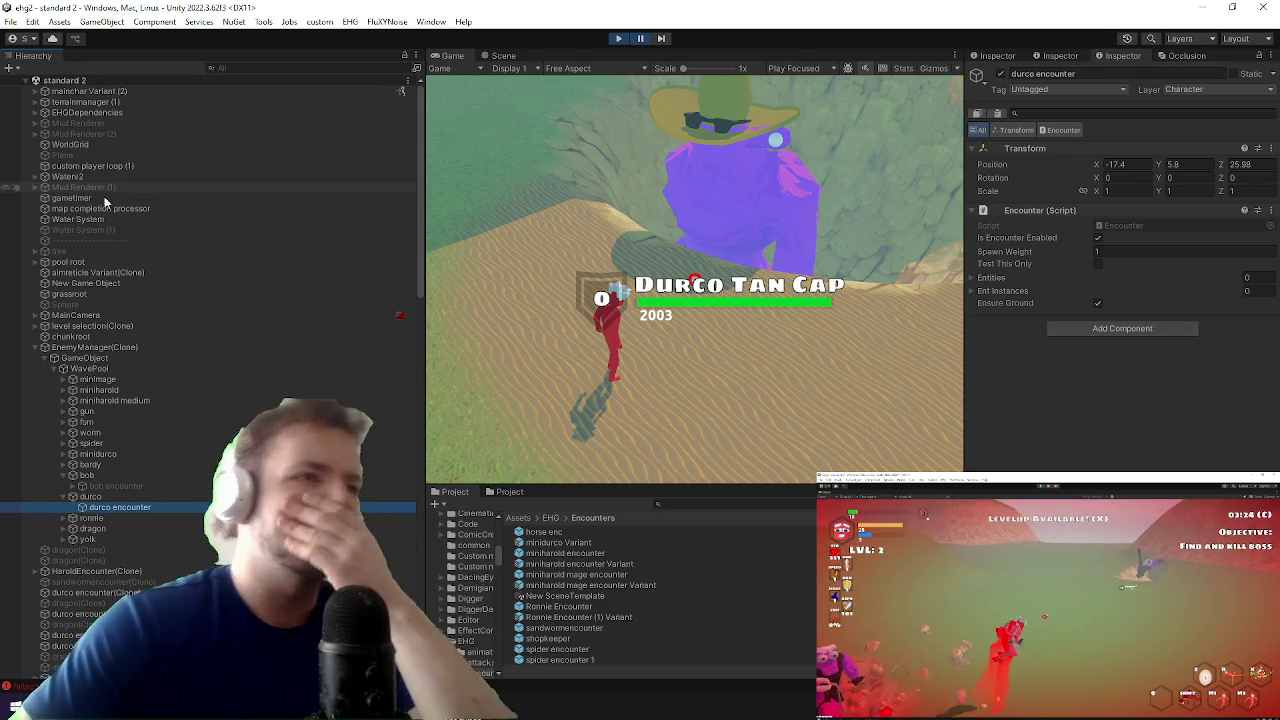
pyautogui.click(64, 465)
pyautogui.click(62, 454)
pyautogui.click(62, 443)
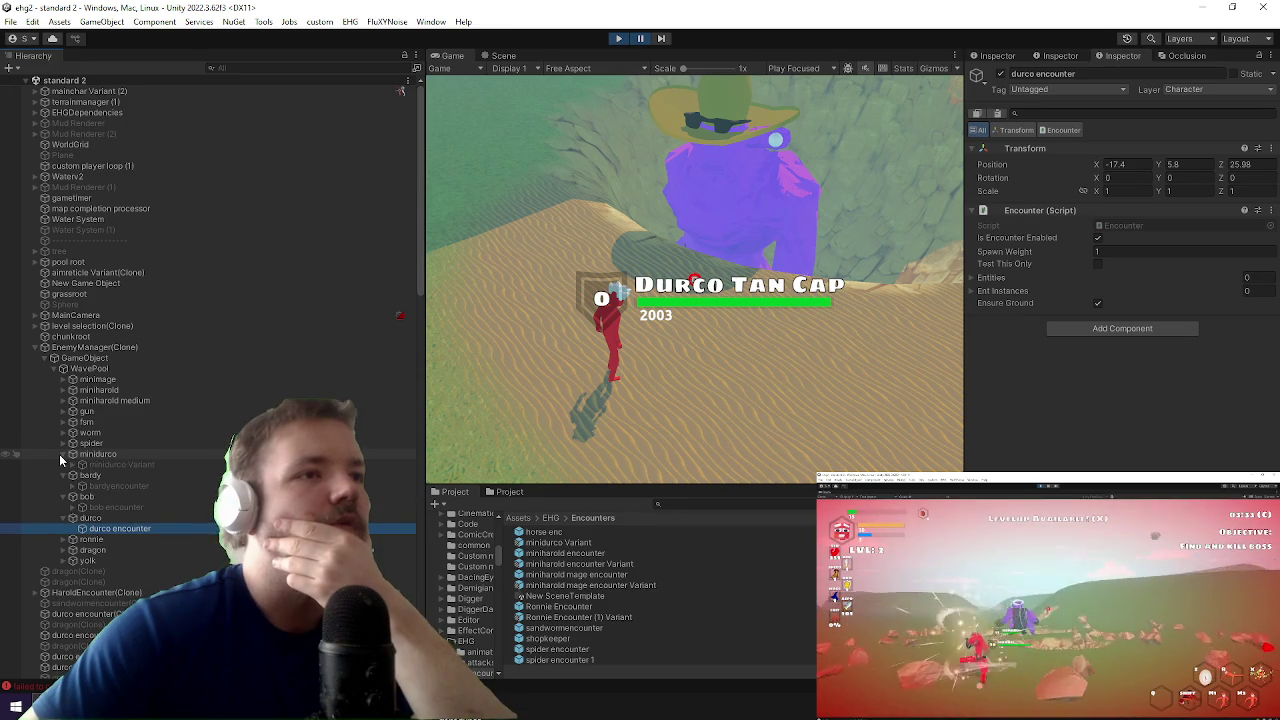
pyautogui.click(58, 422)
pyautogui.click(61, 432)
pyautogui.click(61, 420)
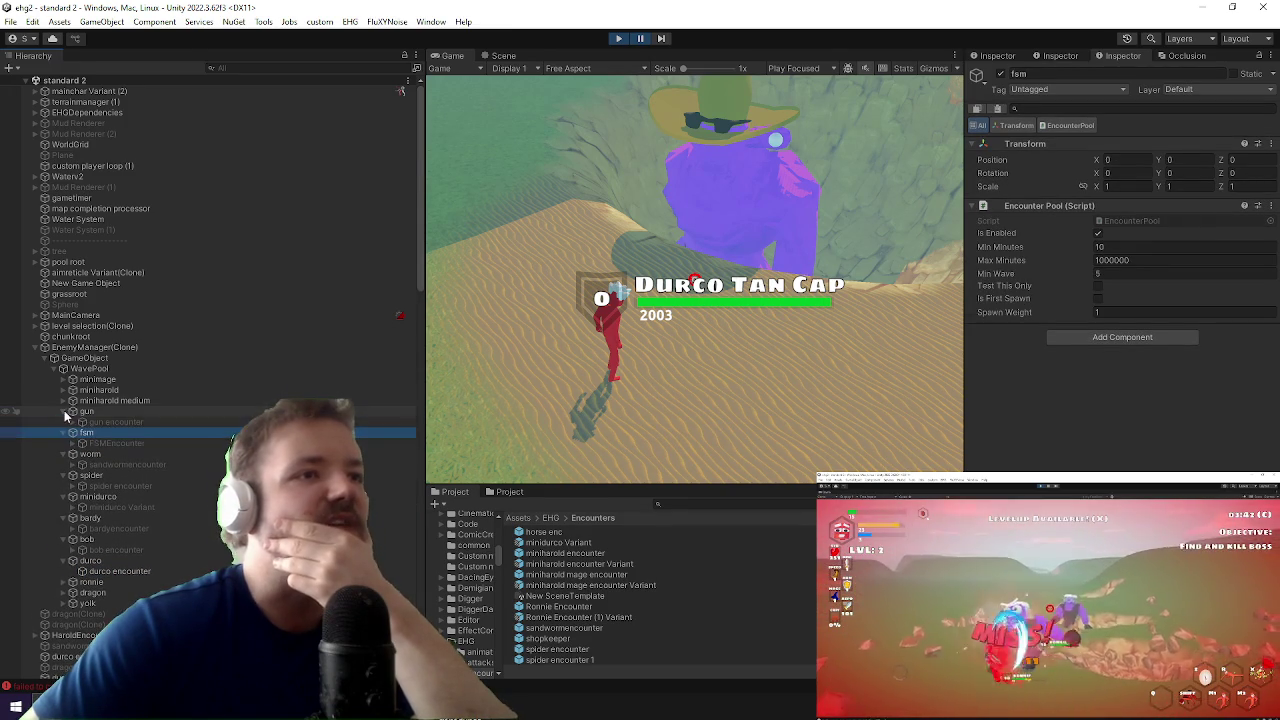
pyautogui.click(62, 411)
pyautogui.click(63, 400)
pyautogui.click(63, 390)
pyautogui.click(63, 379)
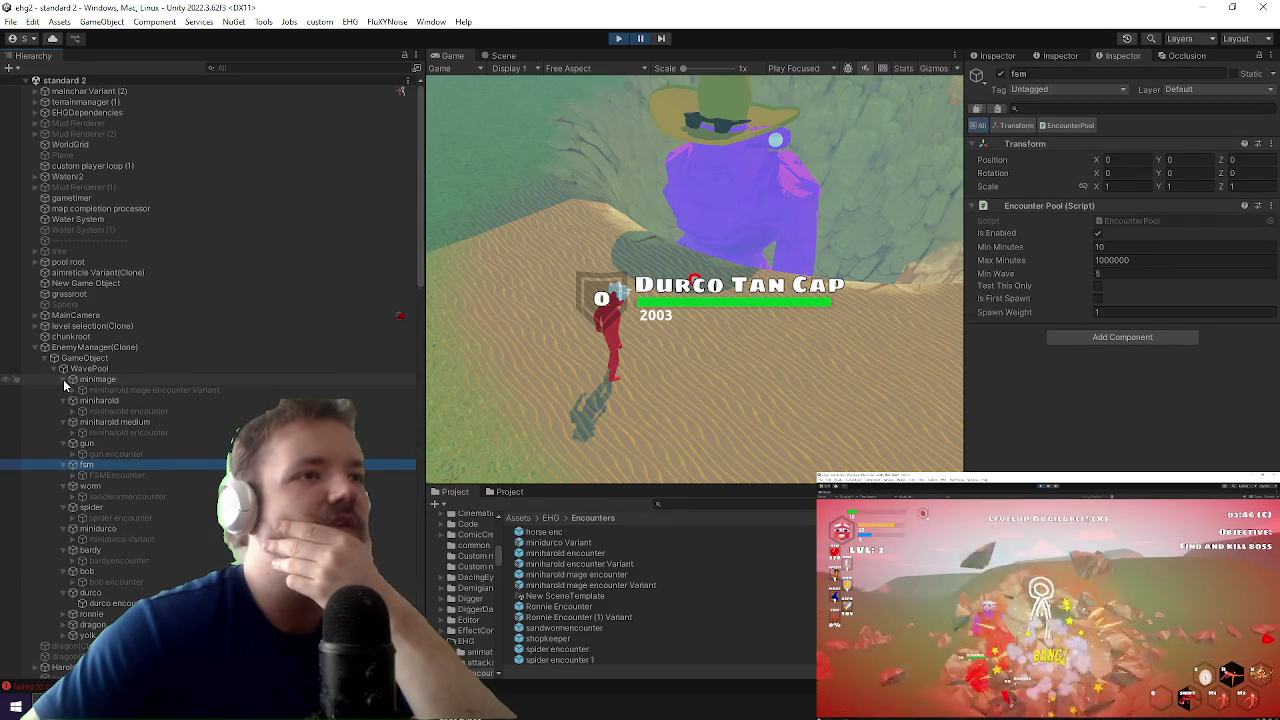
# Step: Expand the ronnie, dragon and yolk entries, then exit Play mode
pyautogui.click(62, 613)
pyautogui.scroll(-3, 58, 590)
pyautogui.click(62, 555)
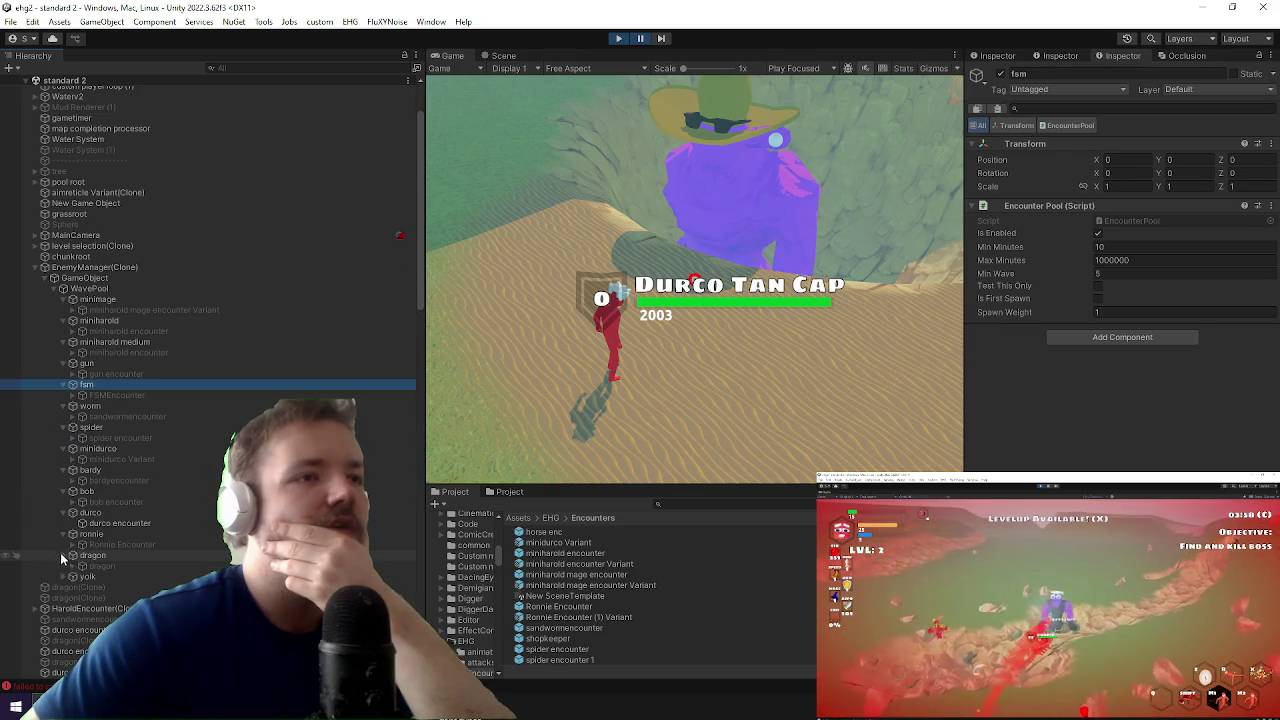
pyautogui.click(62, 577)
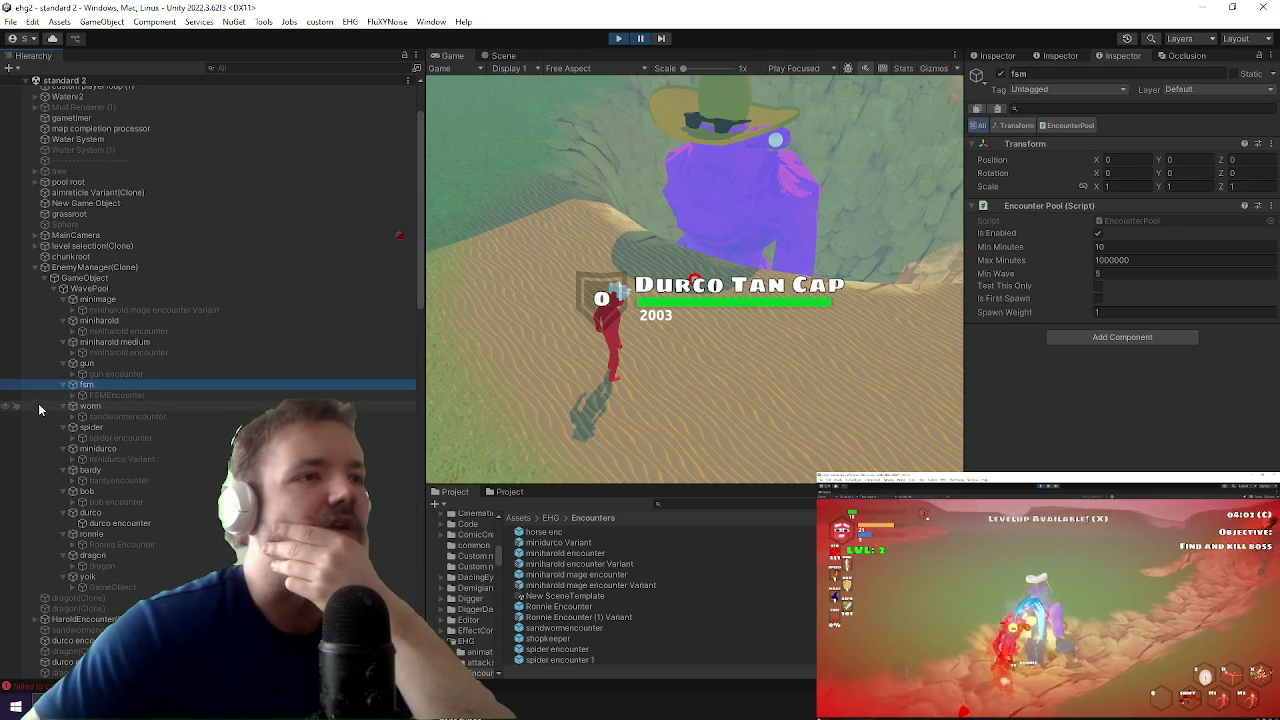
pyautogui.click(609, 54)
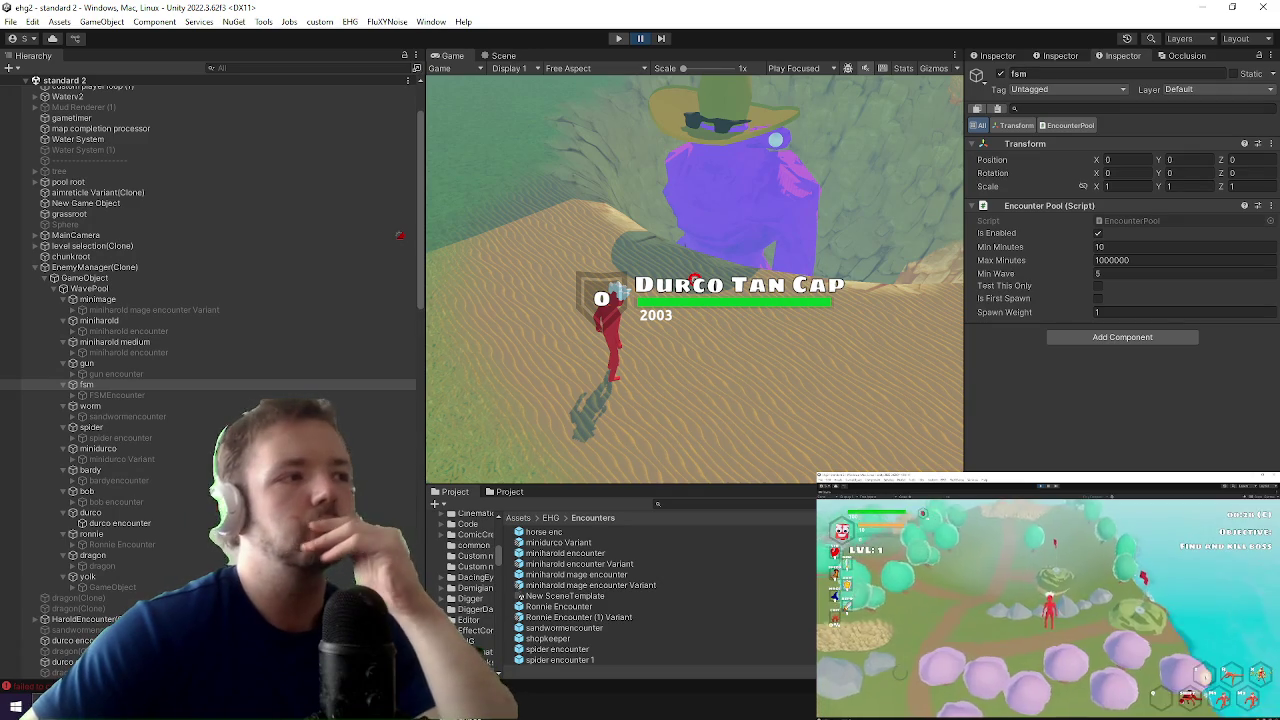
pyautogui.hotkey('ctrl', 'p')
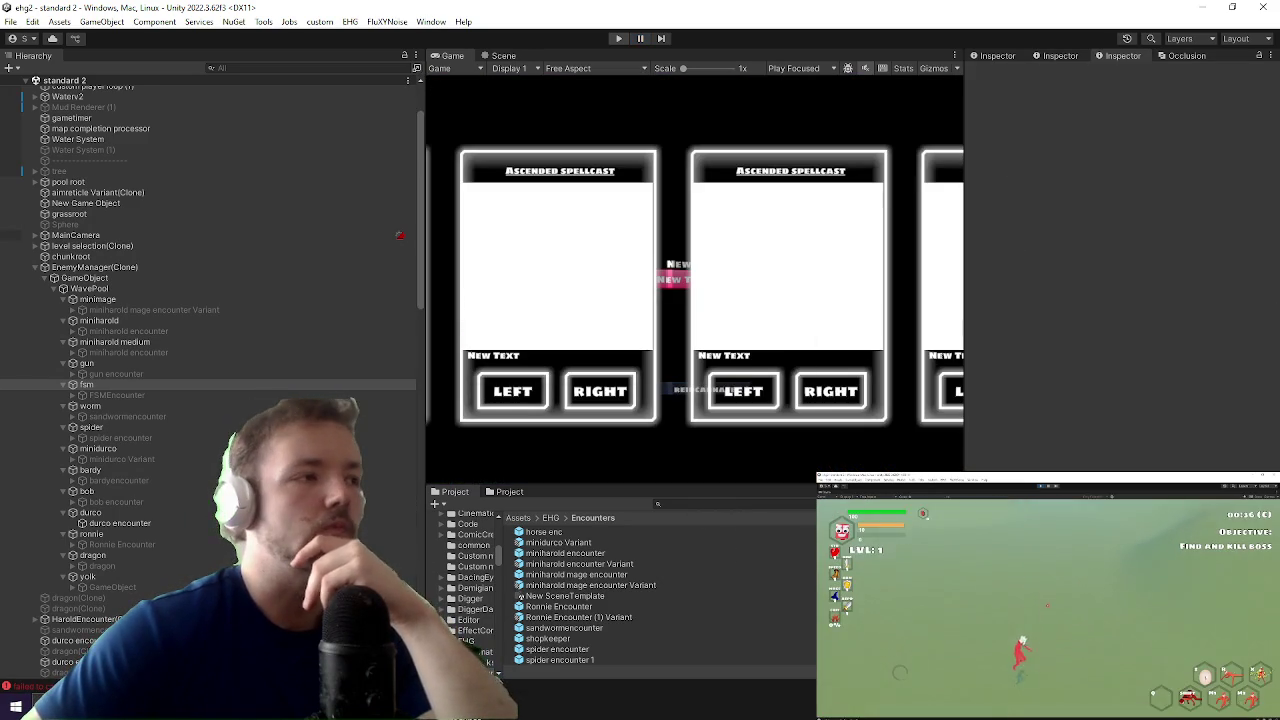
# Step: Find and open the EnemyManager prefab via a Project search for enemymanager
pyautogui.write('ene')
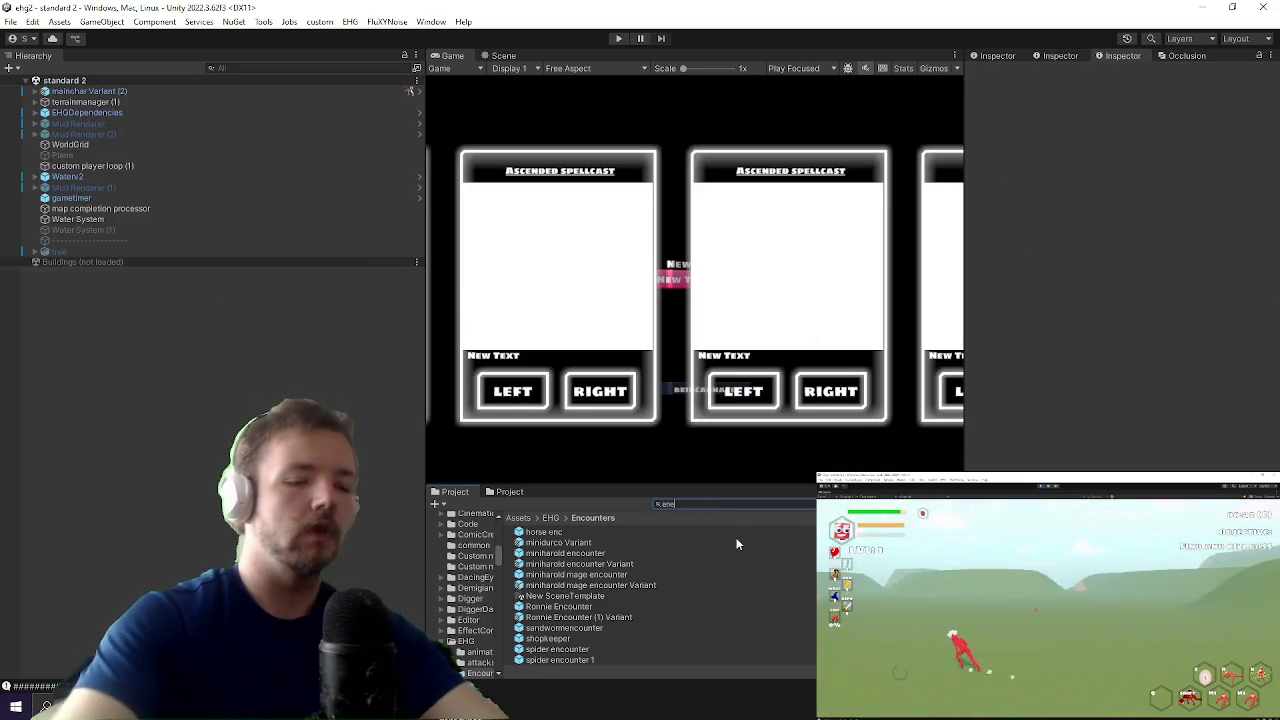
pyautogui.write('mymanager')
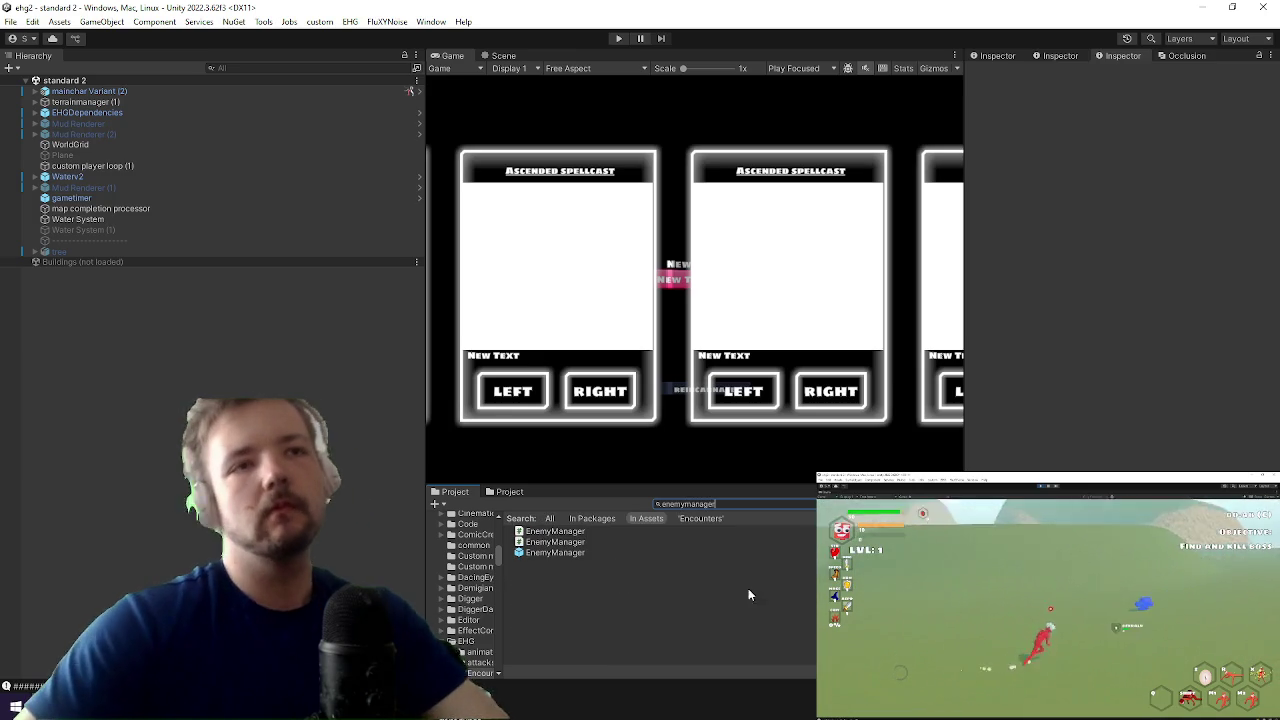
pyautogui.click(553, 552)
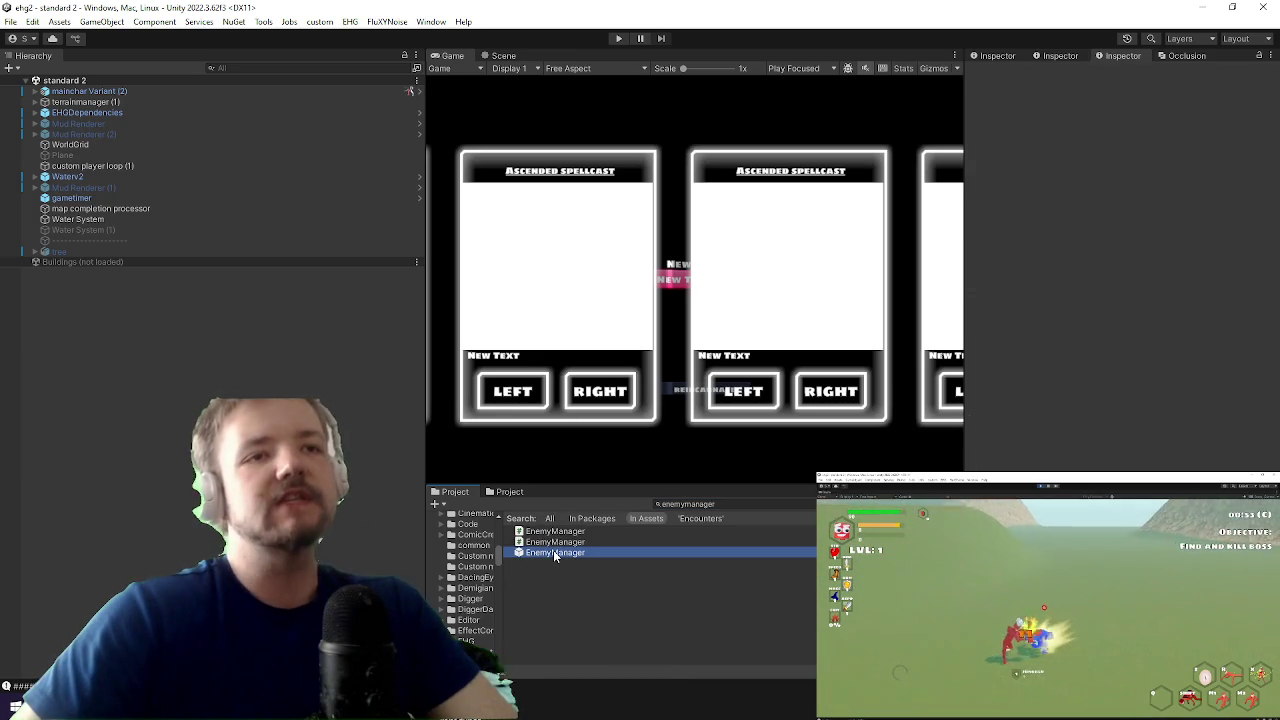
pyautogui.press('Return')
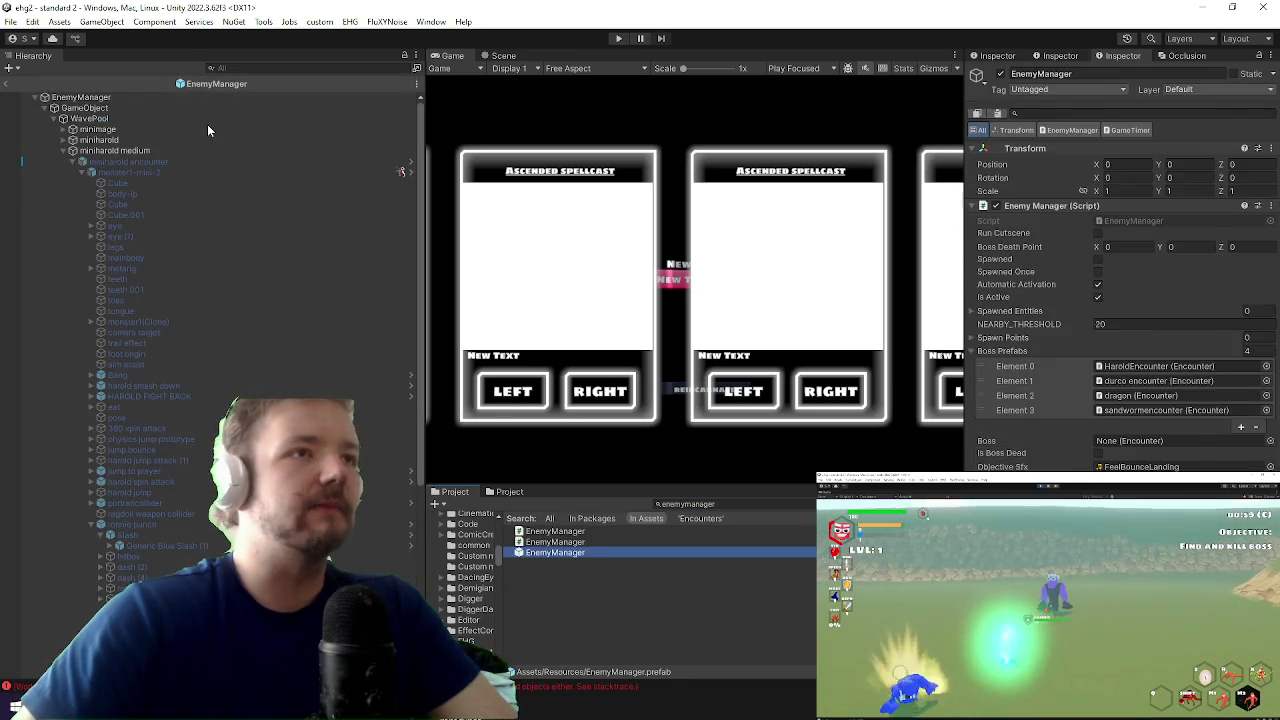
pyautogui.click(73, 161)
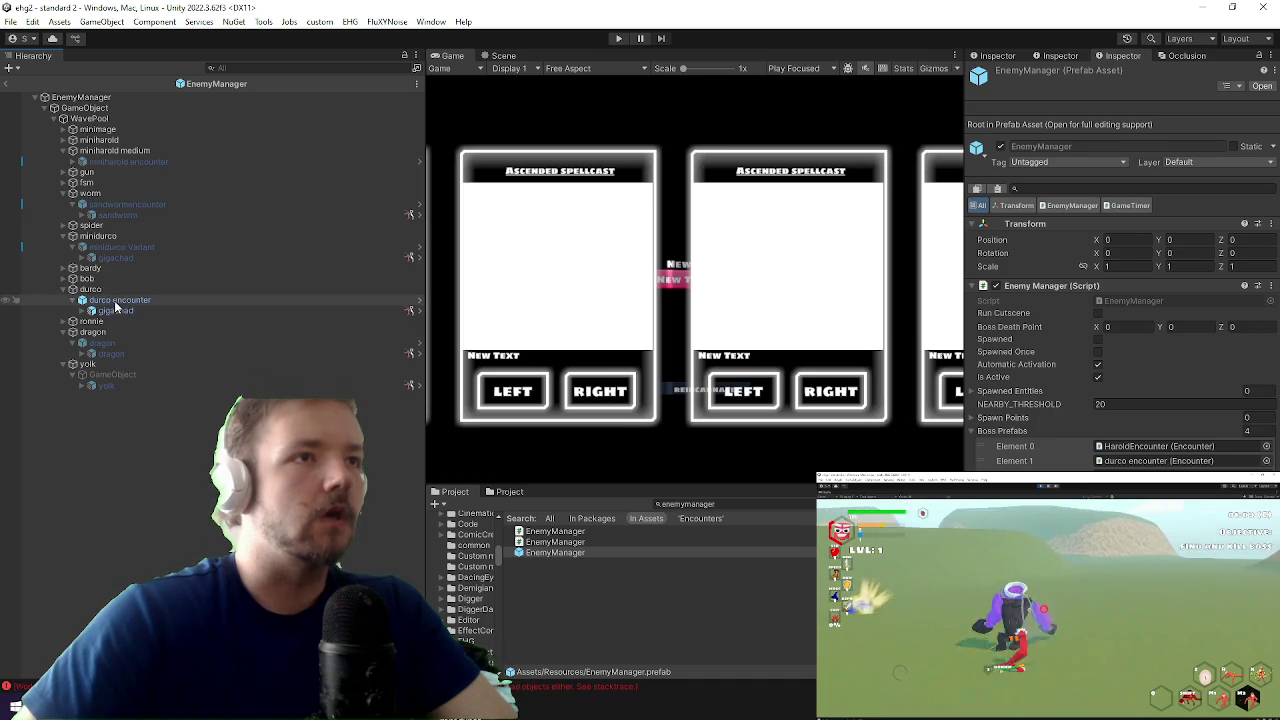
# Step: Deactivate the durco encounter, save the prefab, and open the EnemyManager script in Visual Studio
pyautogui.click(118, 300)
pyautogui.click(1000, 73)
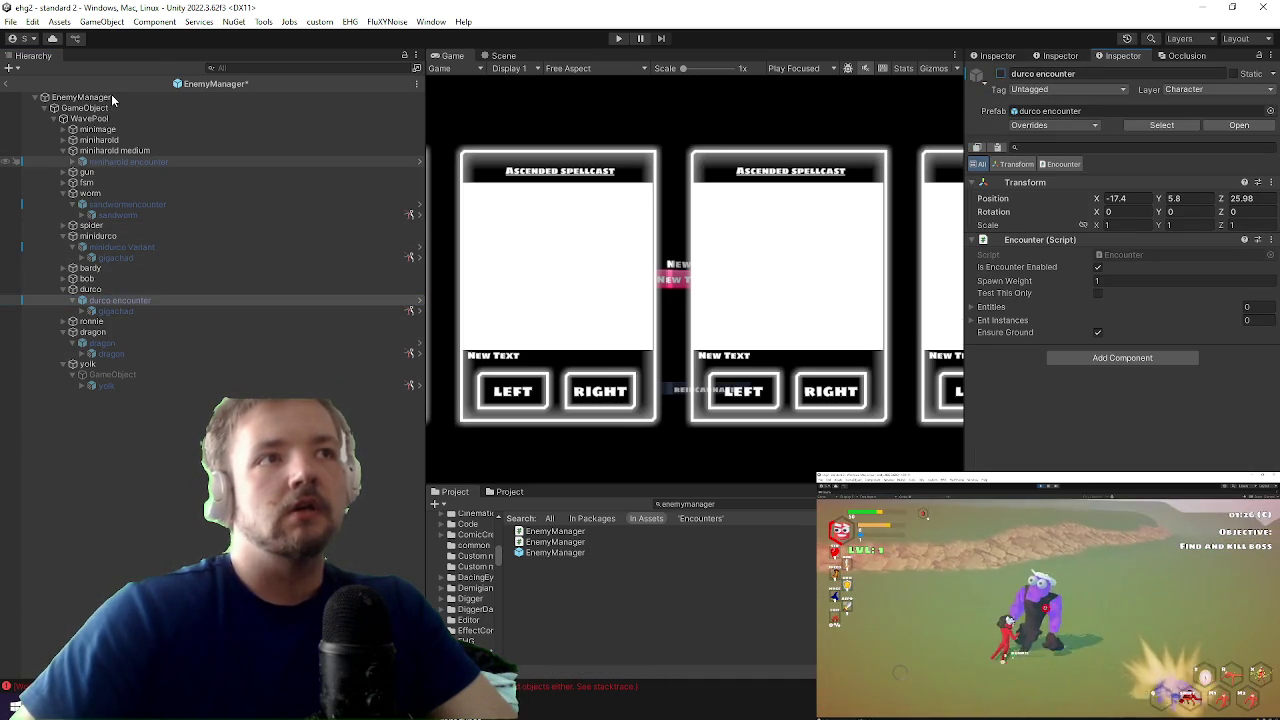
pyautogui.hotkey('ctrl', 's')
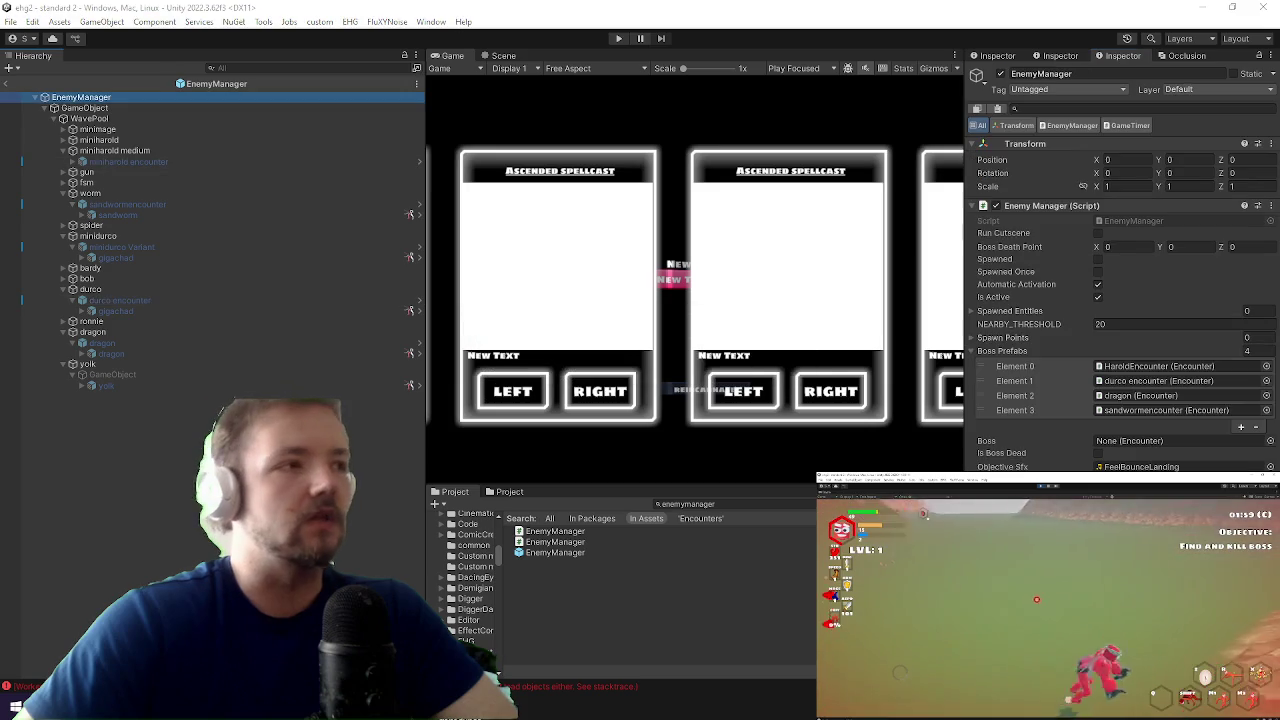
pyautogui.rightClick(1053, 206)
pyautogui.click(1090, 361)
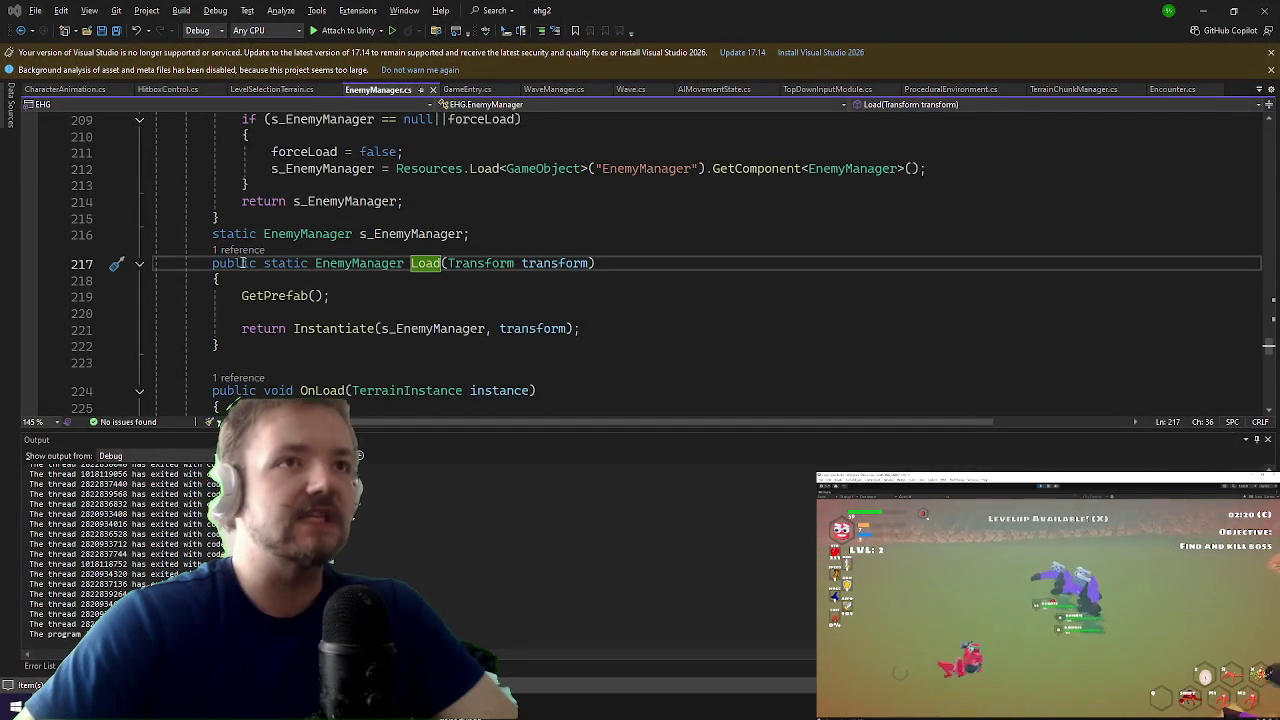
# Step: Add an empty void OnValidate() method right after the Load method in EnemyManager.cs
pyautogui.scroll(4, 260, 300)
pyautogui.scroll(-6, 209, 230)
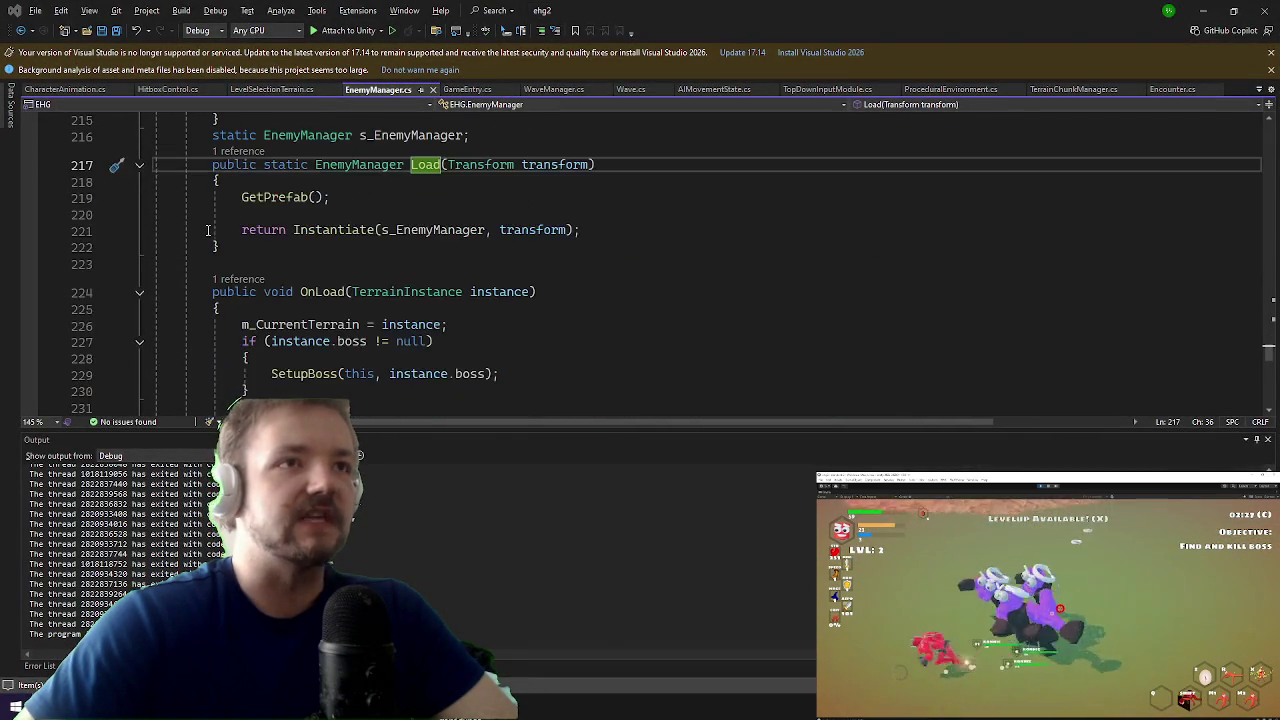
pyautogui.click(319, 247)
pyautogui.press('Return')
pyautogui.press('Return')
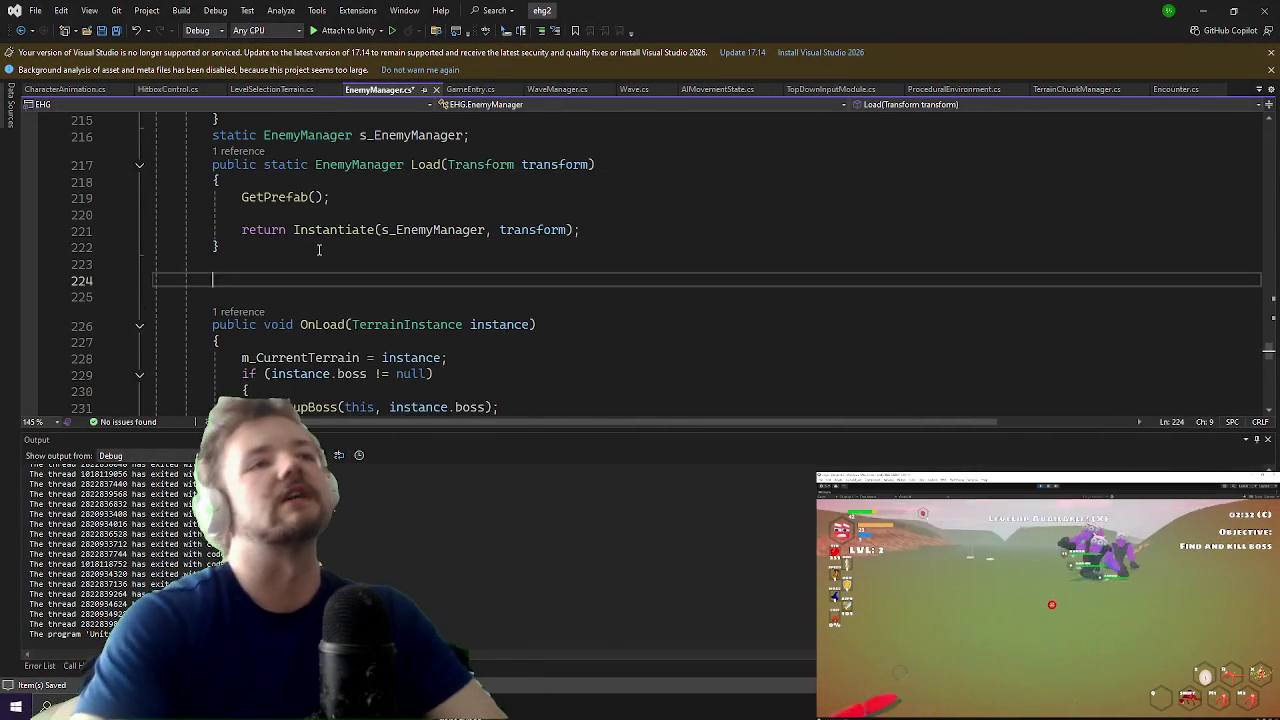
pyautogui.write('void OnV')
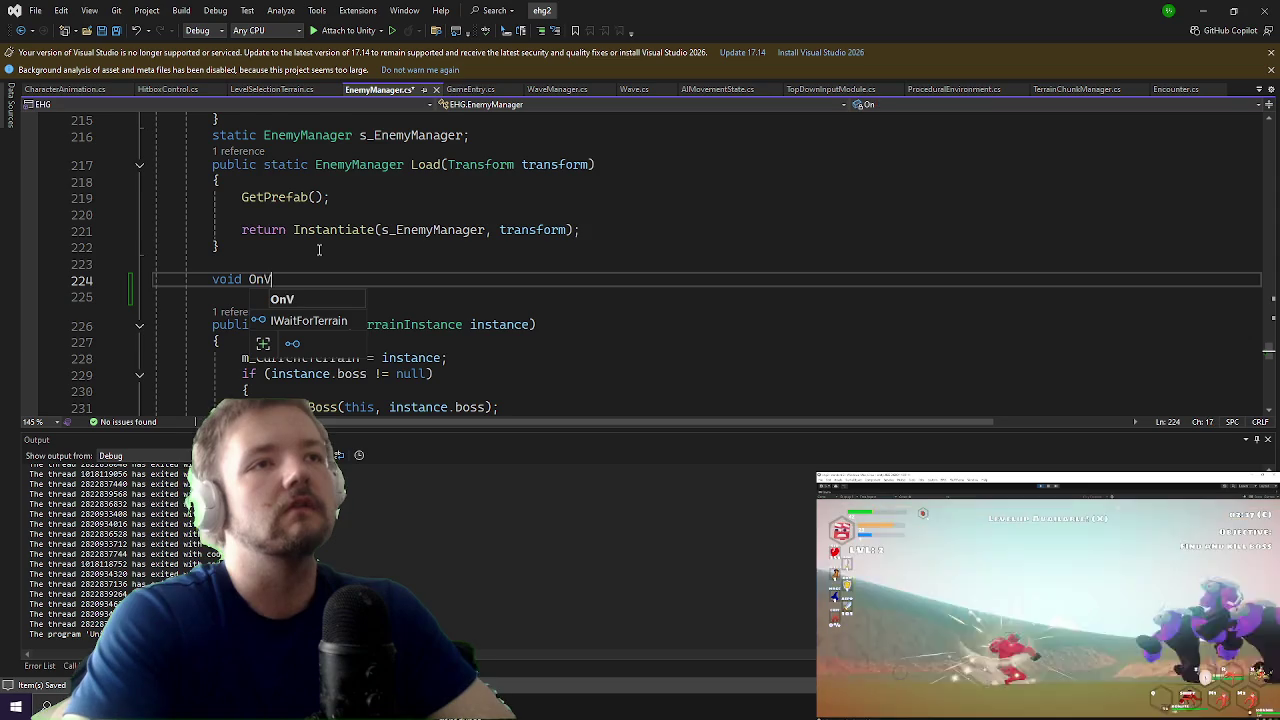
pyautogui.write('alidate')
pyautogui.press('Tab')
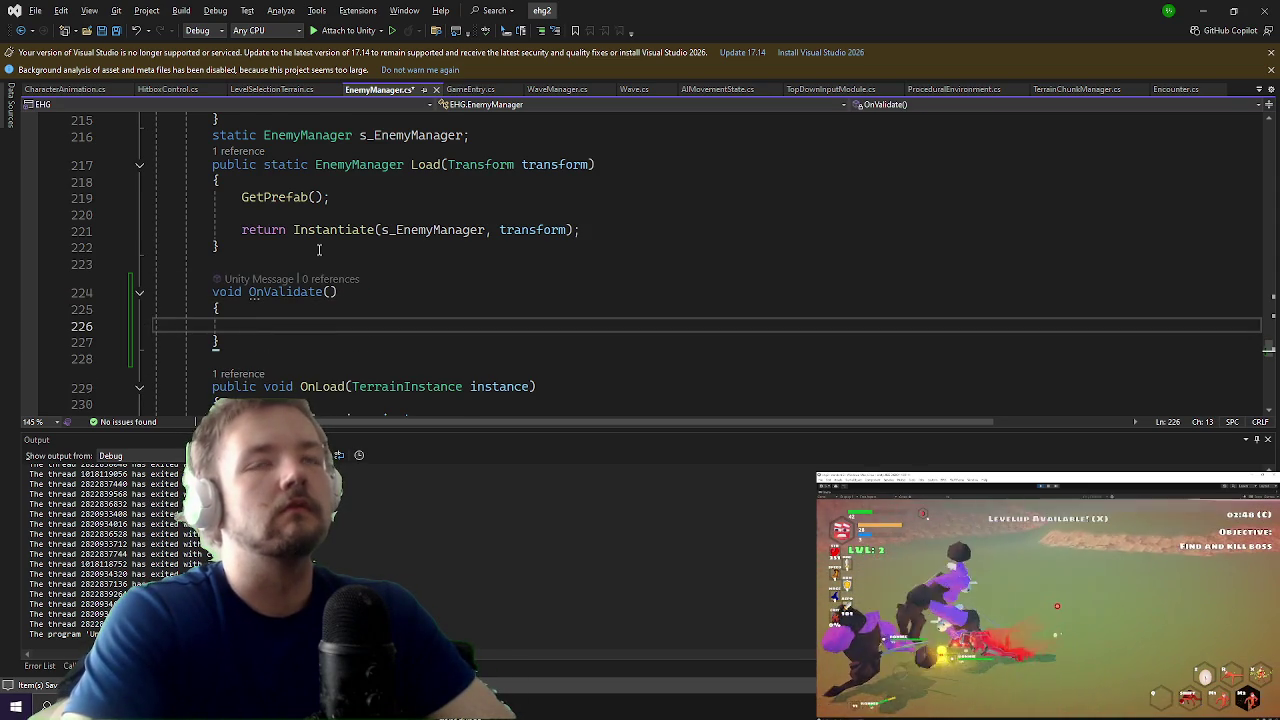
# Step: Check the dragon encounter's components in Unity, then return to EnemyManager.cs
pyautogui.hotkey('alt', 'Tab')
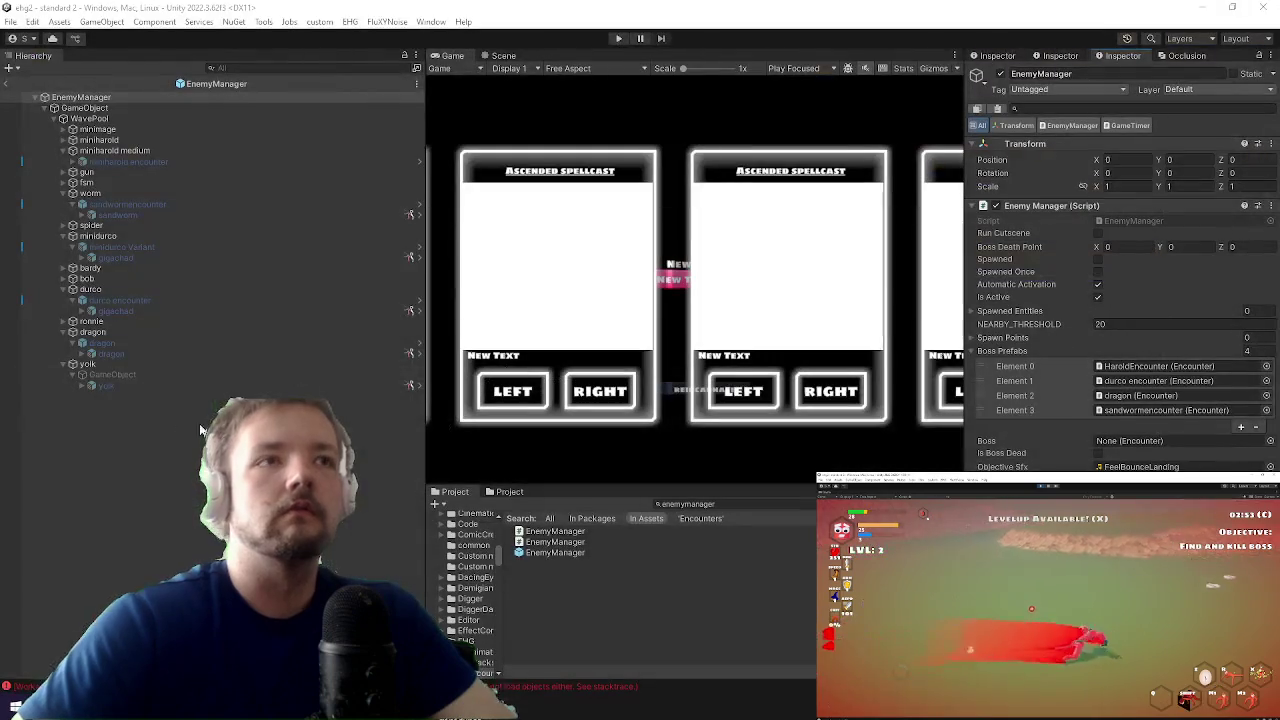
pyautogui.click(125, 343)
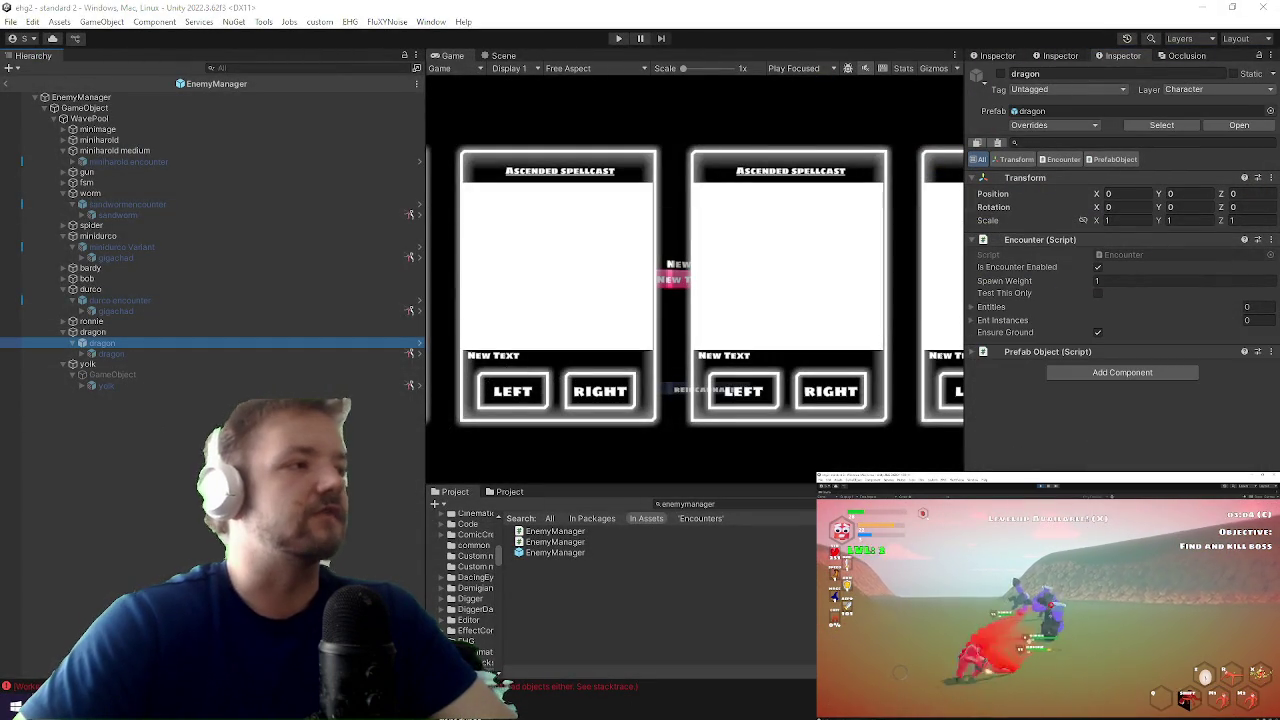
pyautogui.hotkey('alt', 'Tab')
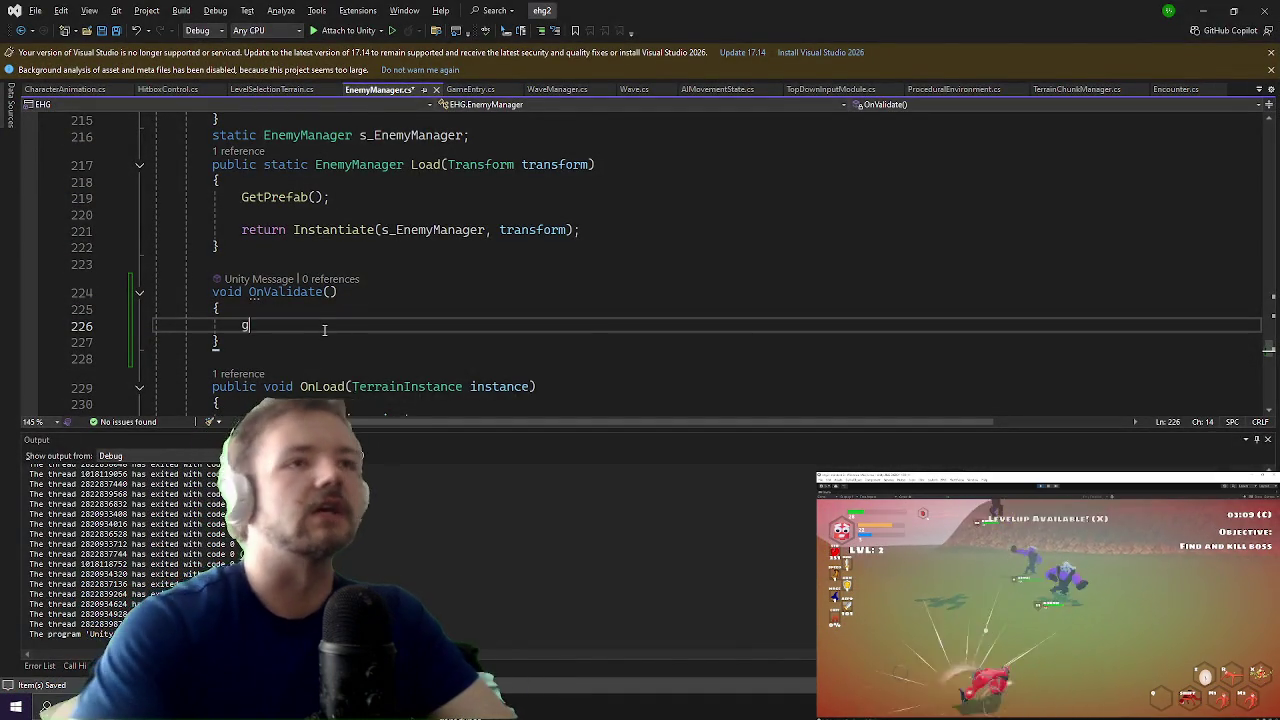
# Step: Store the child encounters in var encounter = GetComponentsInChildren<Encounter>();
pyautogui.write('et')
pyautogui.write('tc')
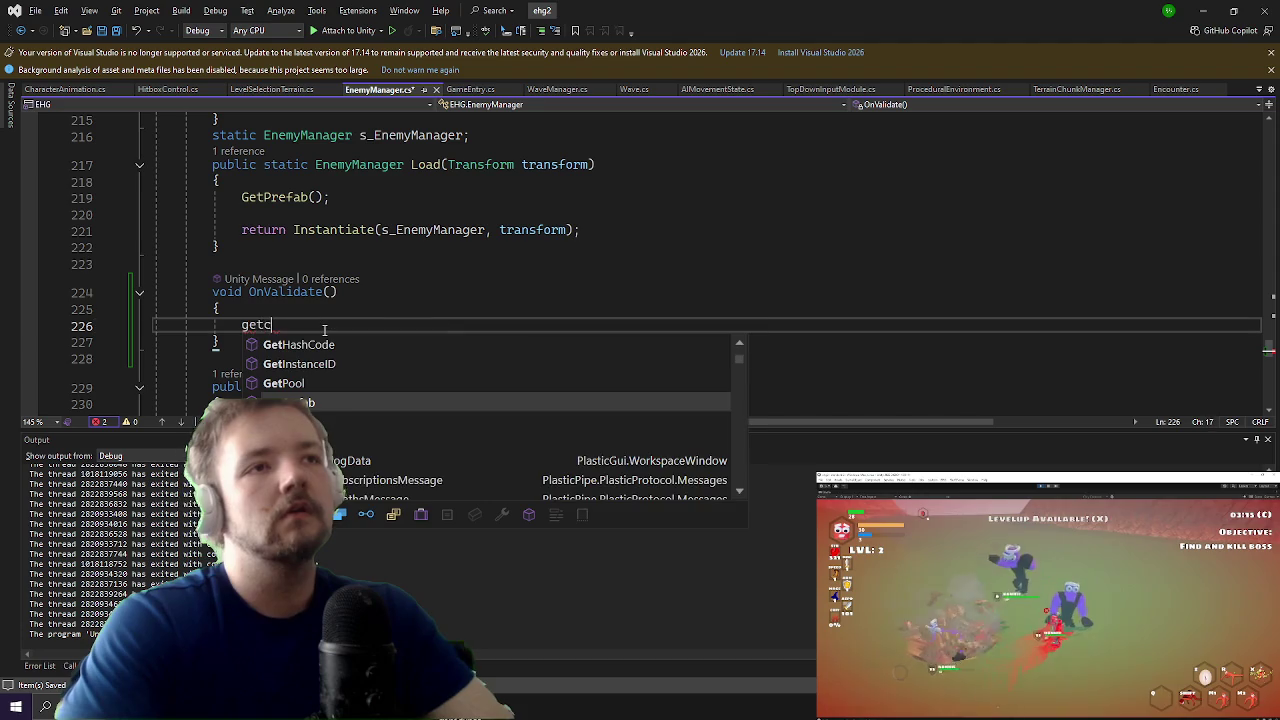
pyautogui.write('ompots')
pyautogui.press('Tab')
pyautogui.press('Home')
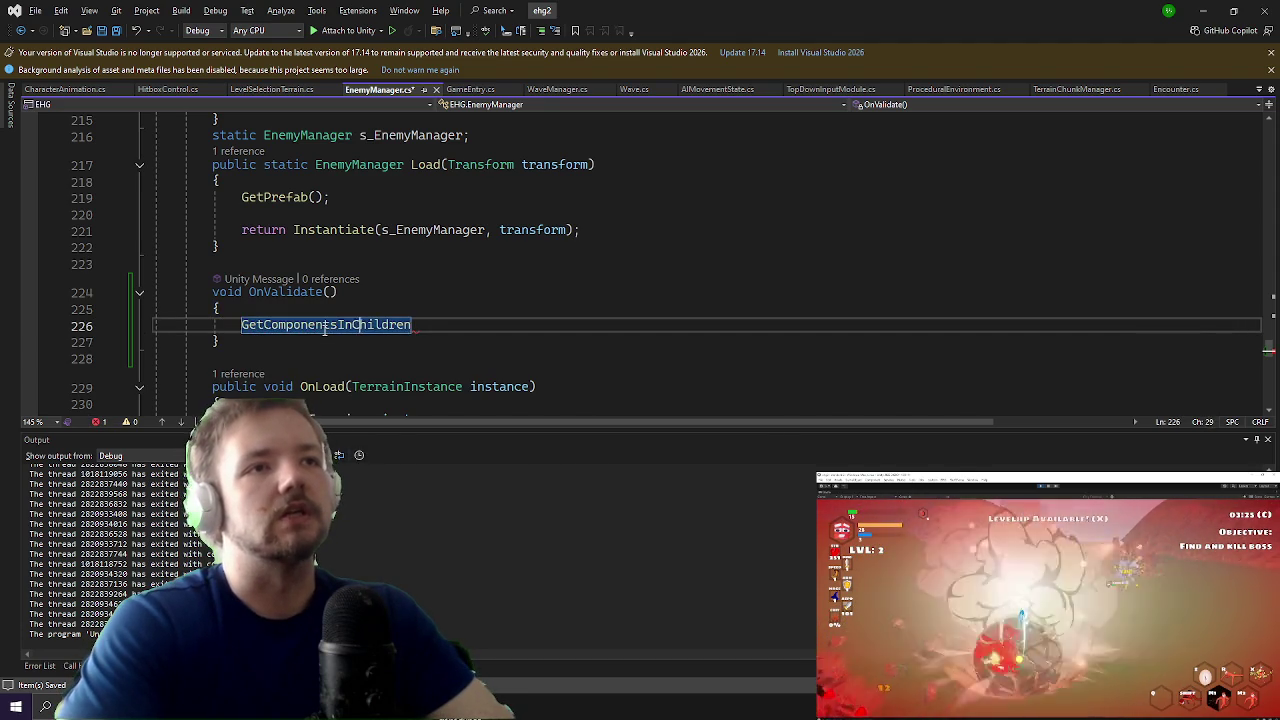
pyautogui.write('<Encoun')
pyautogui.press('Tab')
pyautogui.write('>()')
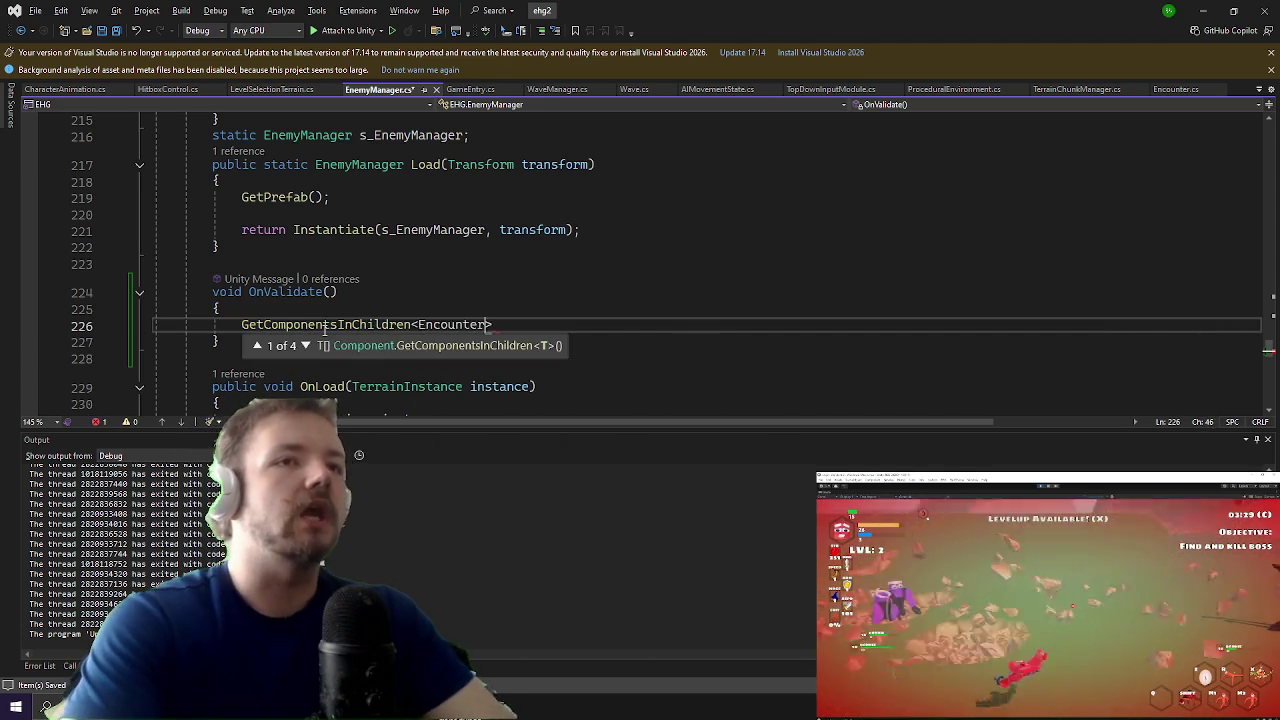
pyautogui.write(';')
pyautogui.press('Return')
pyautogui.press('Up')
pyautogui.write('v')
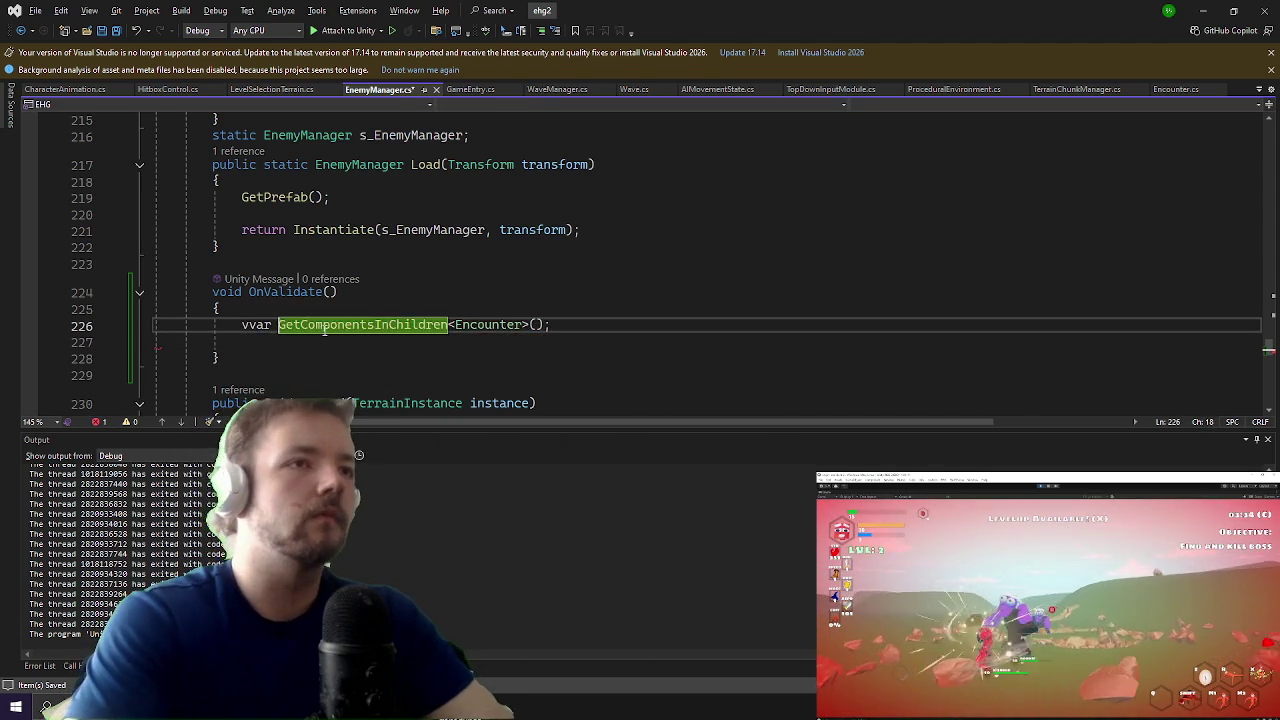
pyautogui.write('ar encounter =')
pyautogui.press('Down')
# Step: Add a foreach loop over encounter, with item as the loop variable
pyautogui.write('forea')
pyautogui.press('Tab')
pyautogui.press('Tab')
pyautogui.write('enc')
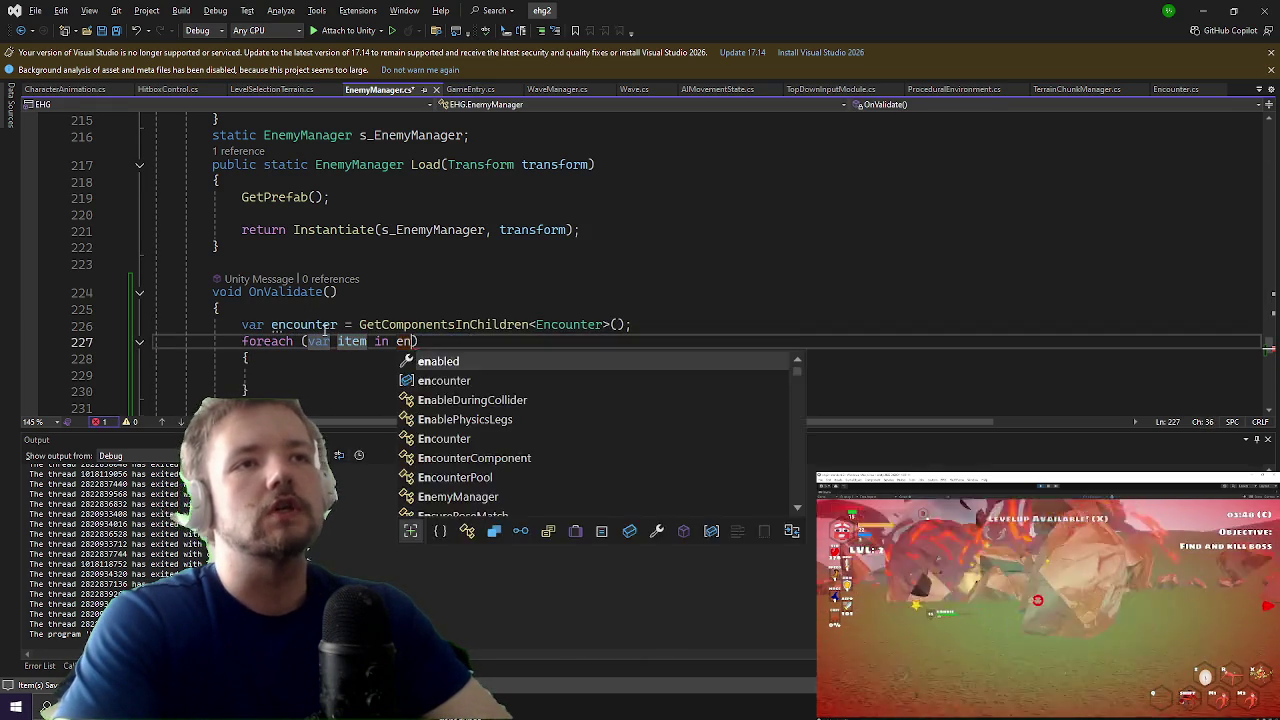
pyautogui.press('Tab')
pyautogui.press('Return')
pyautogui.press('Down')
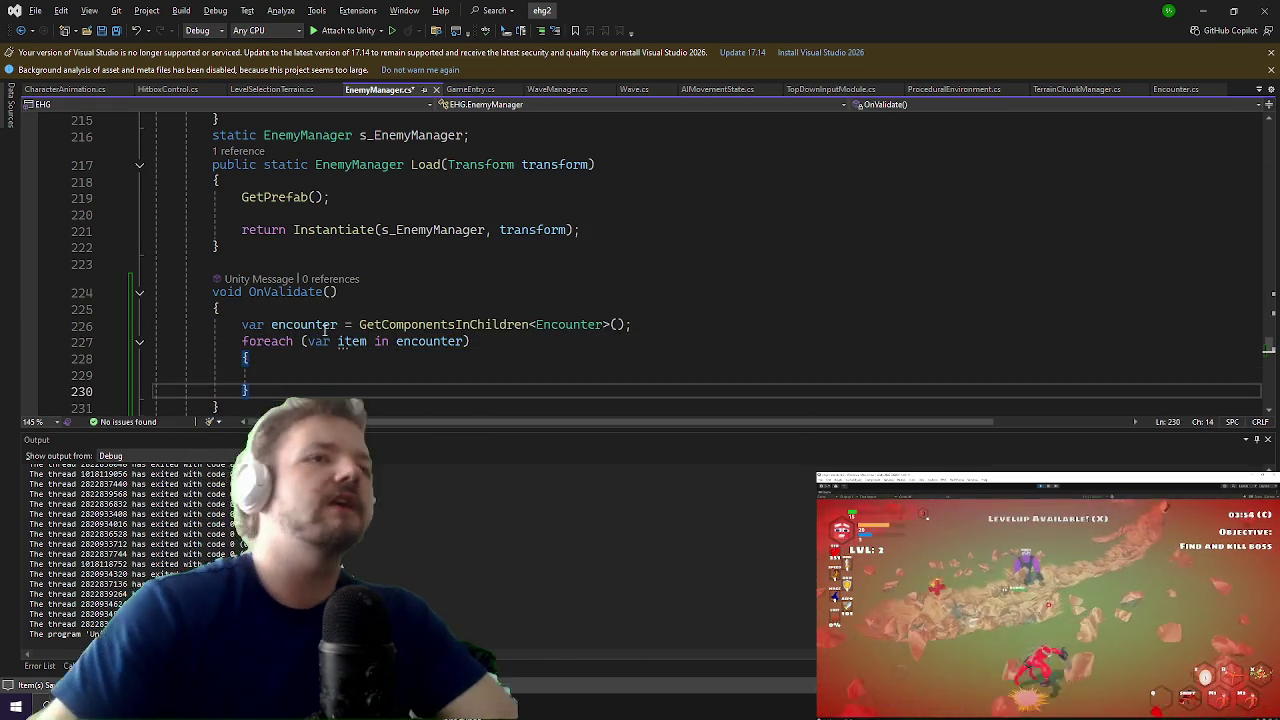
pyautogui.click(272, 374)
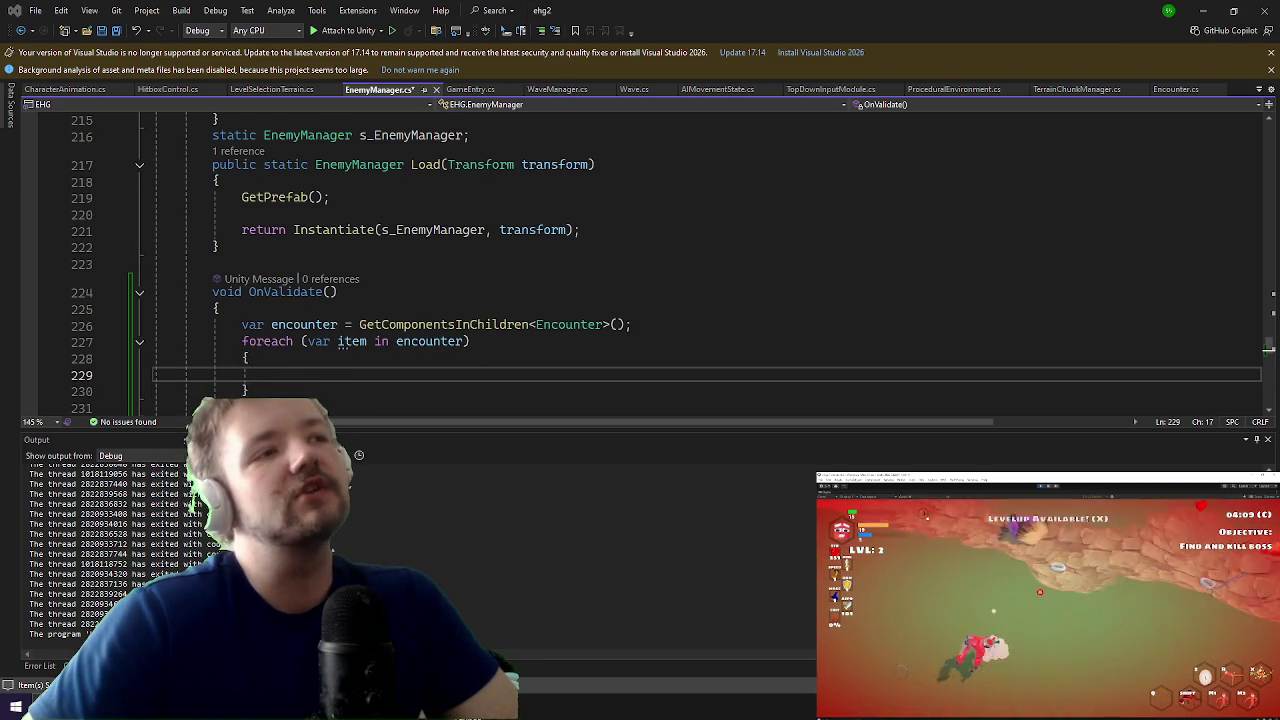
pyautogui.doubleClick(336, 341)
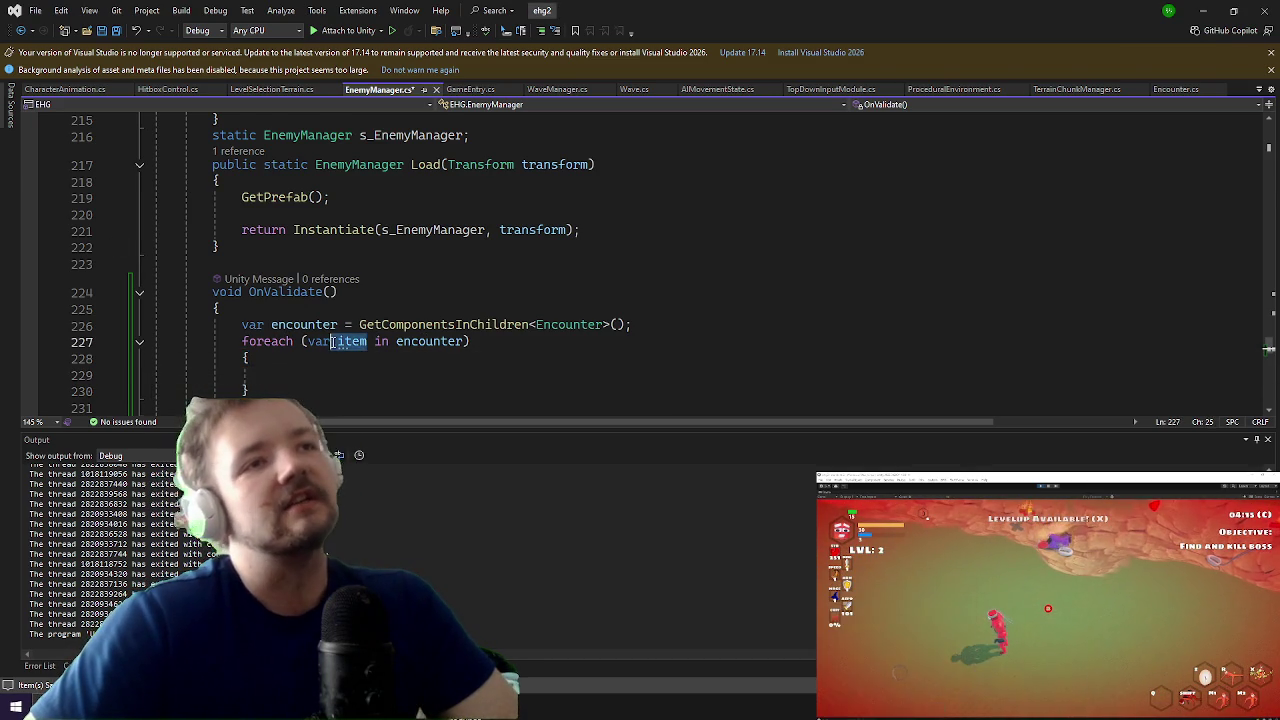
pyautogui.moveTo(340, 343); pyautogui.dragTo(333, 343)
pyautogui.moveTo(463, 341)
pyautogui.mouseDown()
pyautogui.moveTo(372, 341)
pyautogui.moveTo(394, 343)
pyautogui.mouseUp()
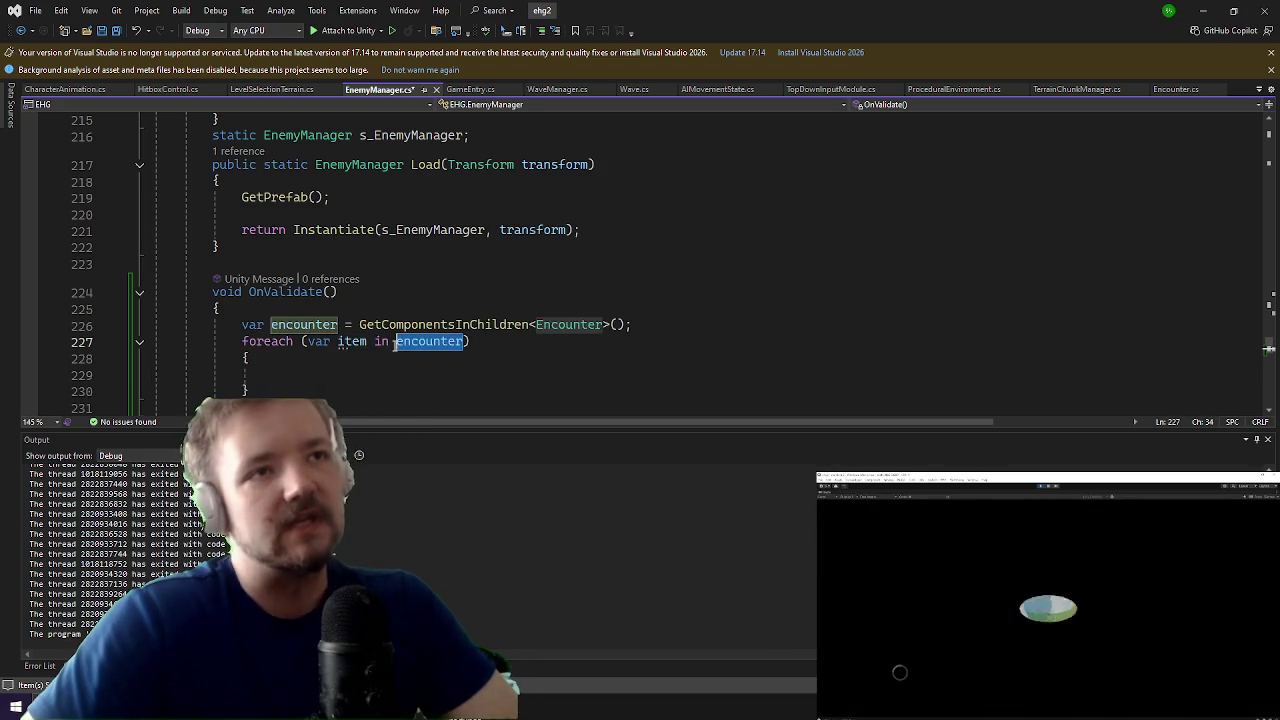
pyautogui.click(300, 371)
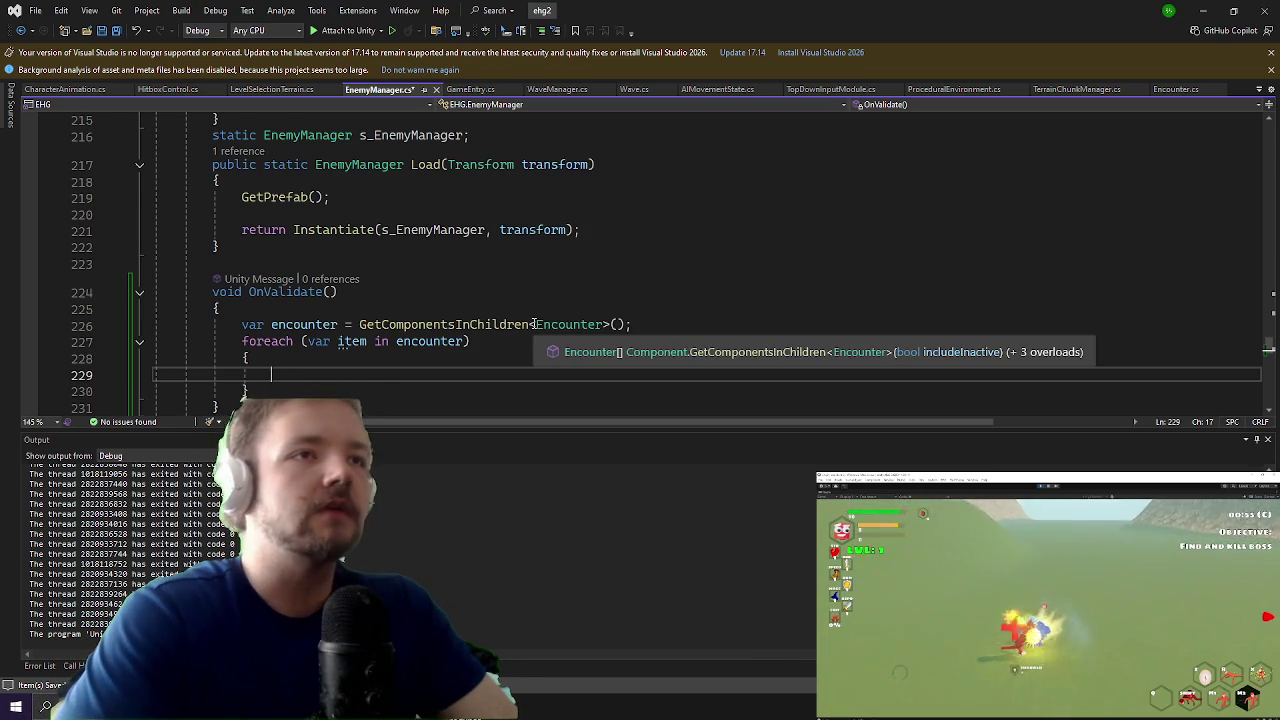
# Step: Inside the loop, add if(item.gameObject.activeSelf) { return; }
pyautogui.write('if(')
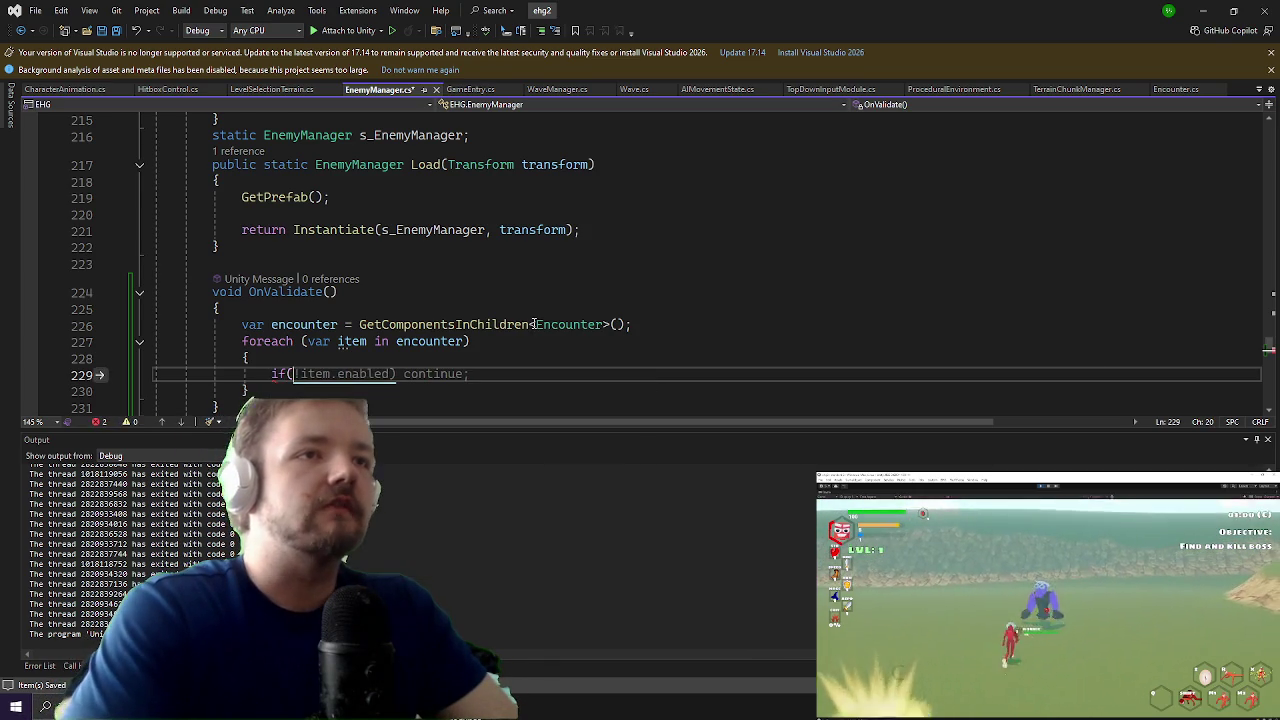
pyautogui.write('item.gameObject.ac')
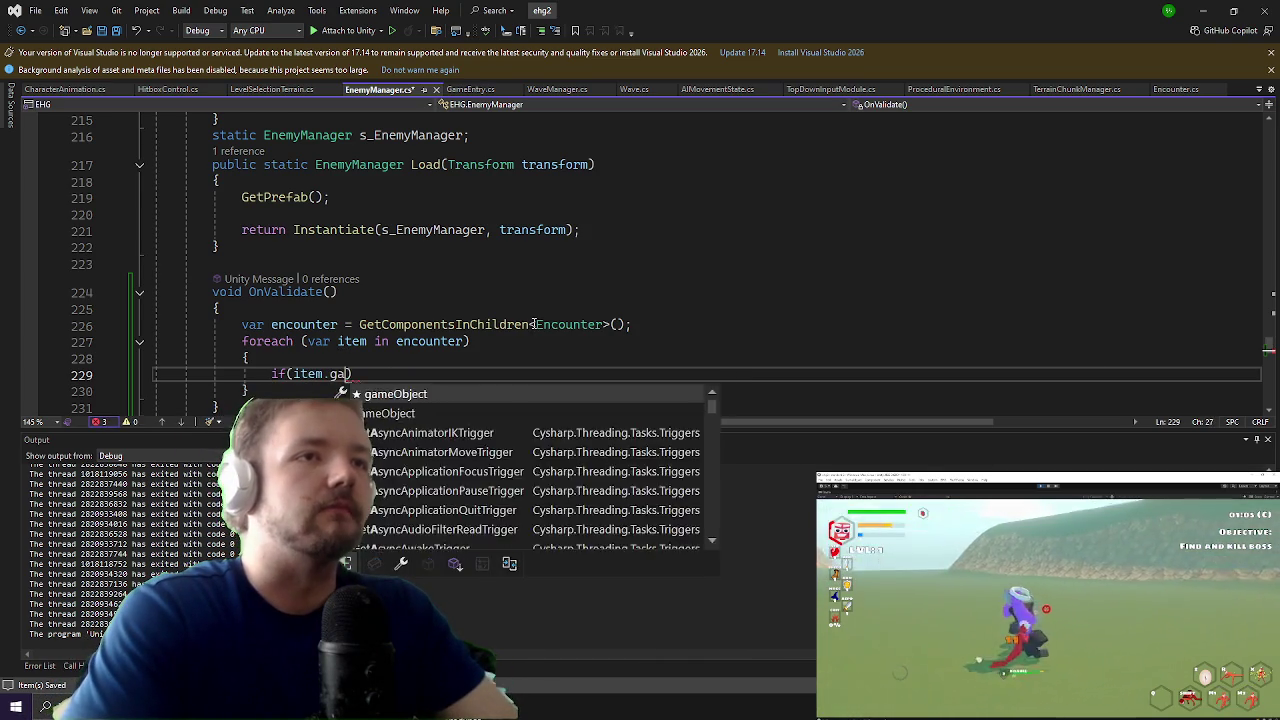
pyautogui.press('Down')
pyautogui.press('Down')
pyautogui.press('Down')
pyautogui.press('Tab')
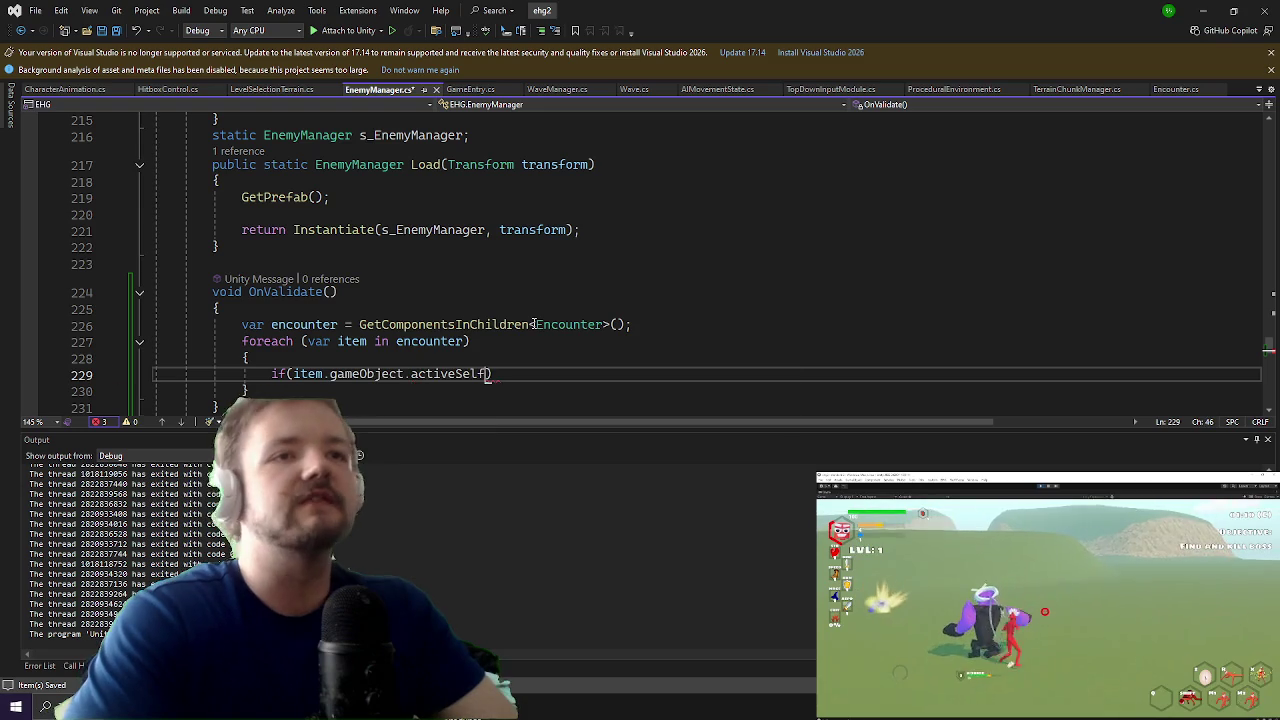
pyautogui.write('{')
pyautogui.press('Return')
pyautogui.scroll(-1, 534, 324)
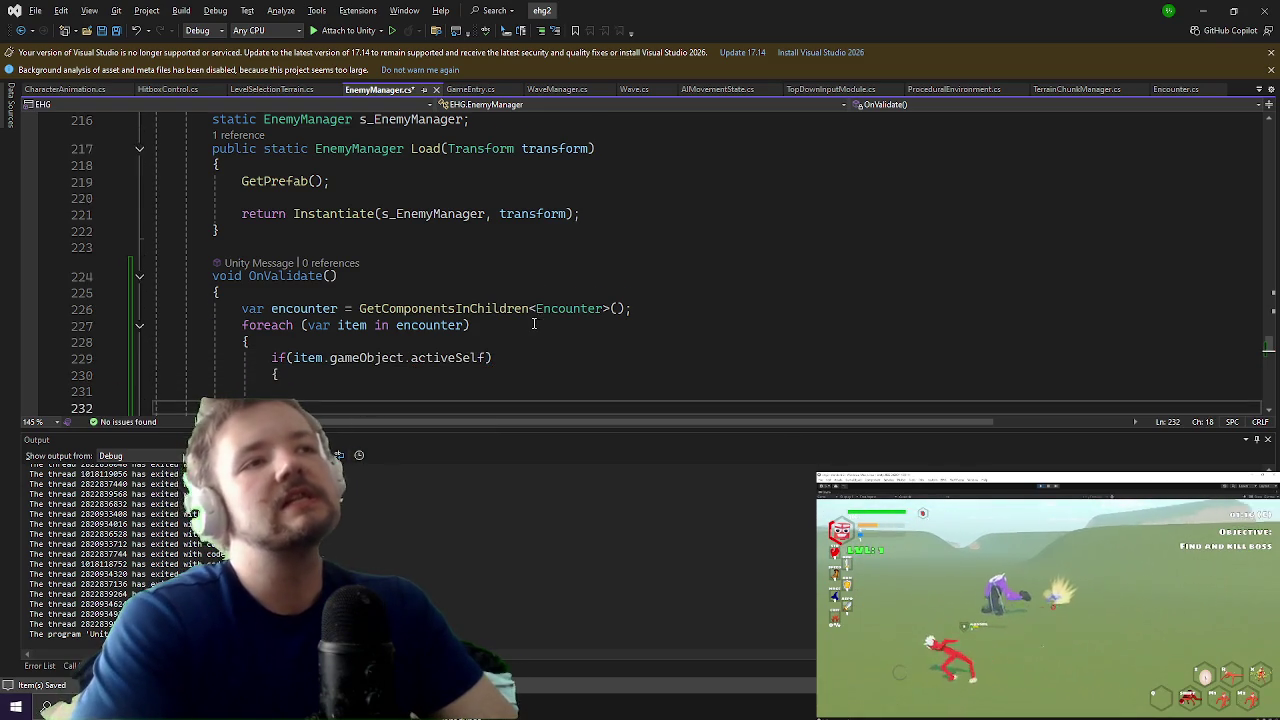
pyautogui.press('Up')
pyautogui.press('Up')
pyautogui.press('Up')
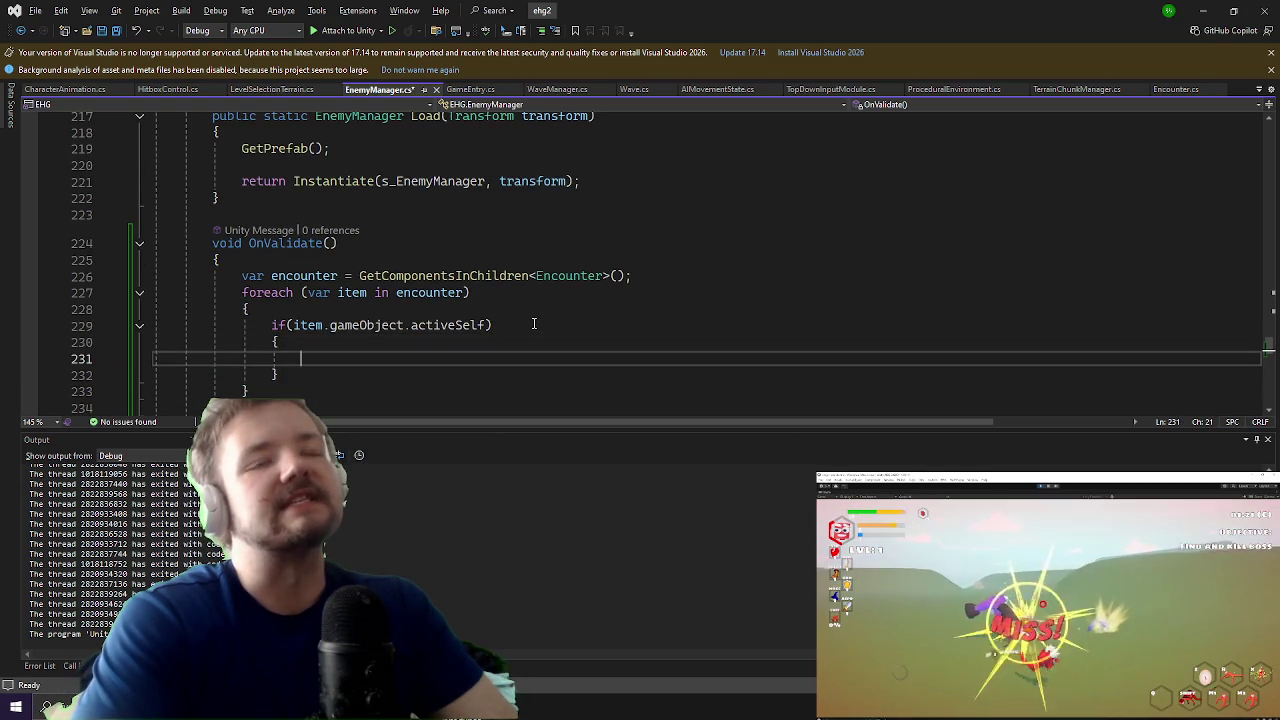
pyautogui.write('return;')
pyautogui.press('Up')
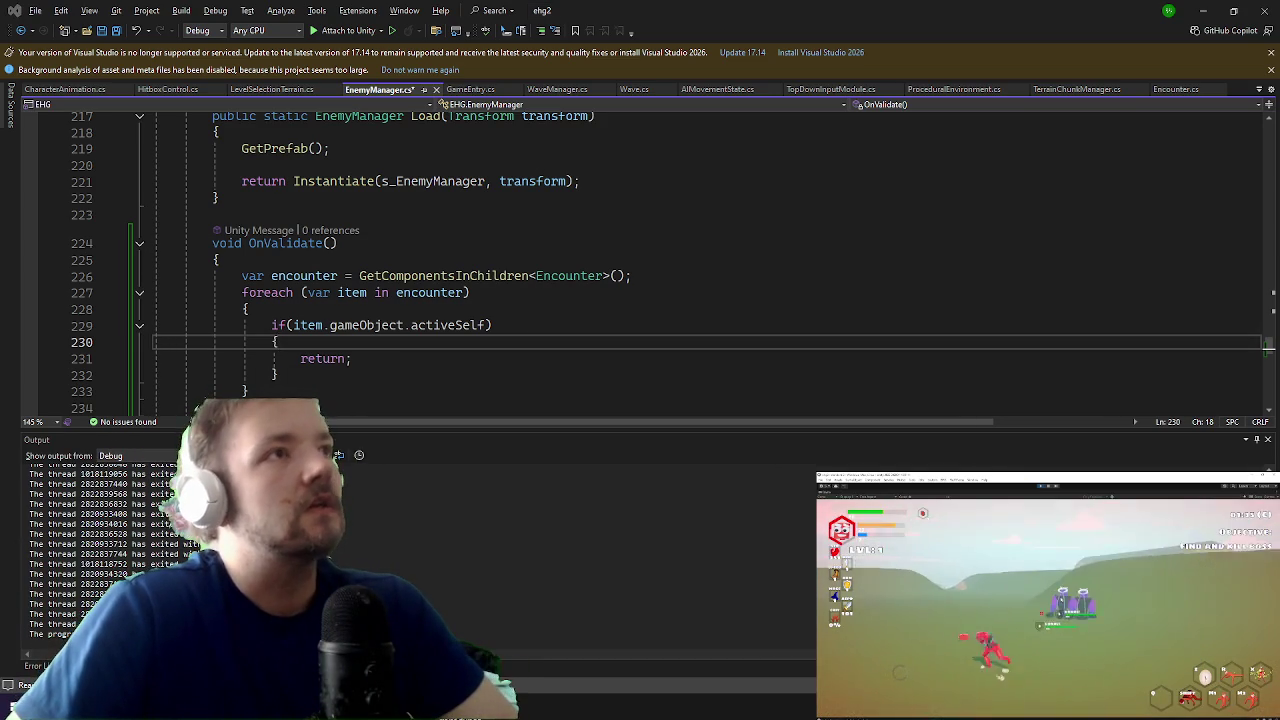
pyautogui.press('super+2')
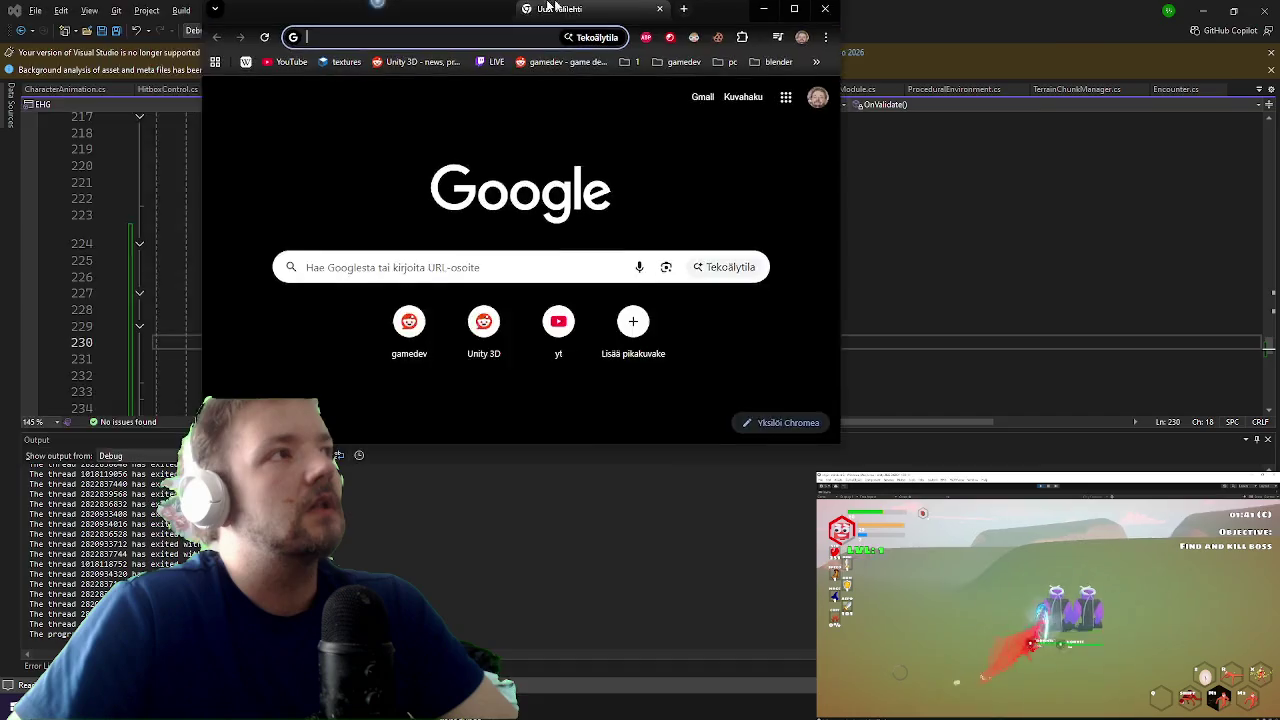
# Step: Search 'unity onvalidate raise error' and read the 'Can I make OnValidate give me a warning?' thread
pyautogui.write('unity ')
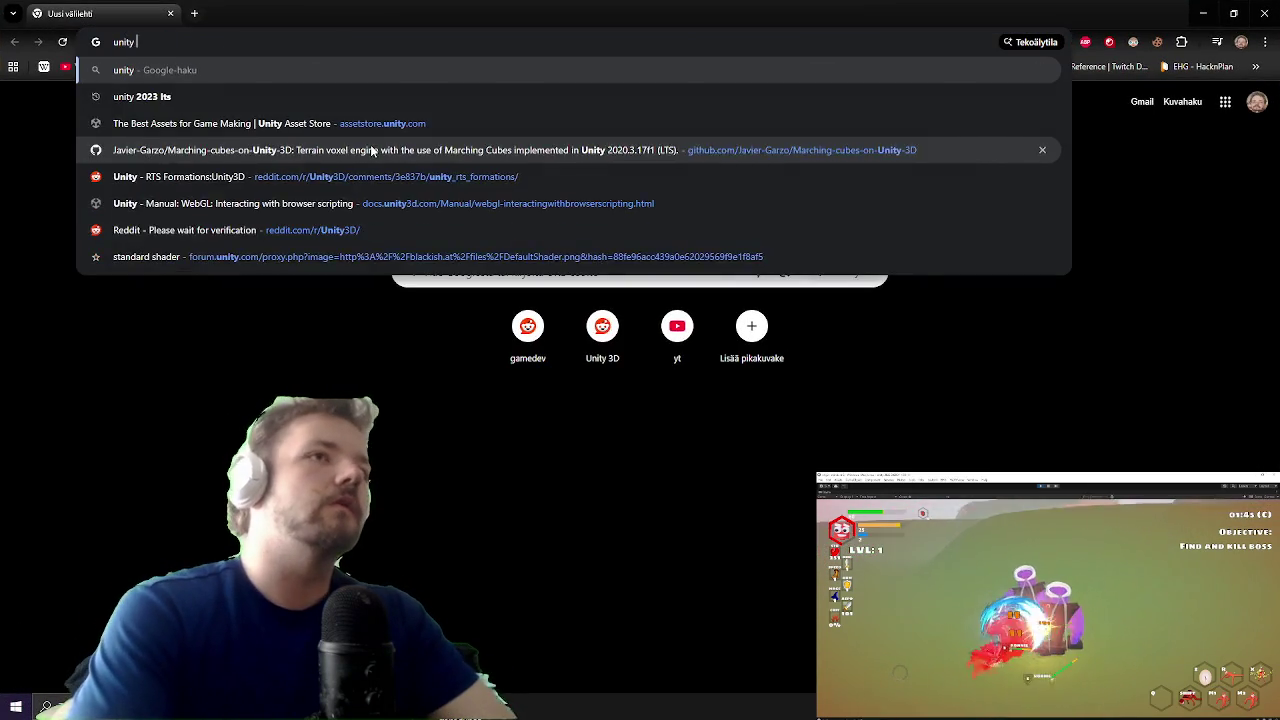
pyautogui.write('onvalidate raise error')
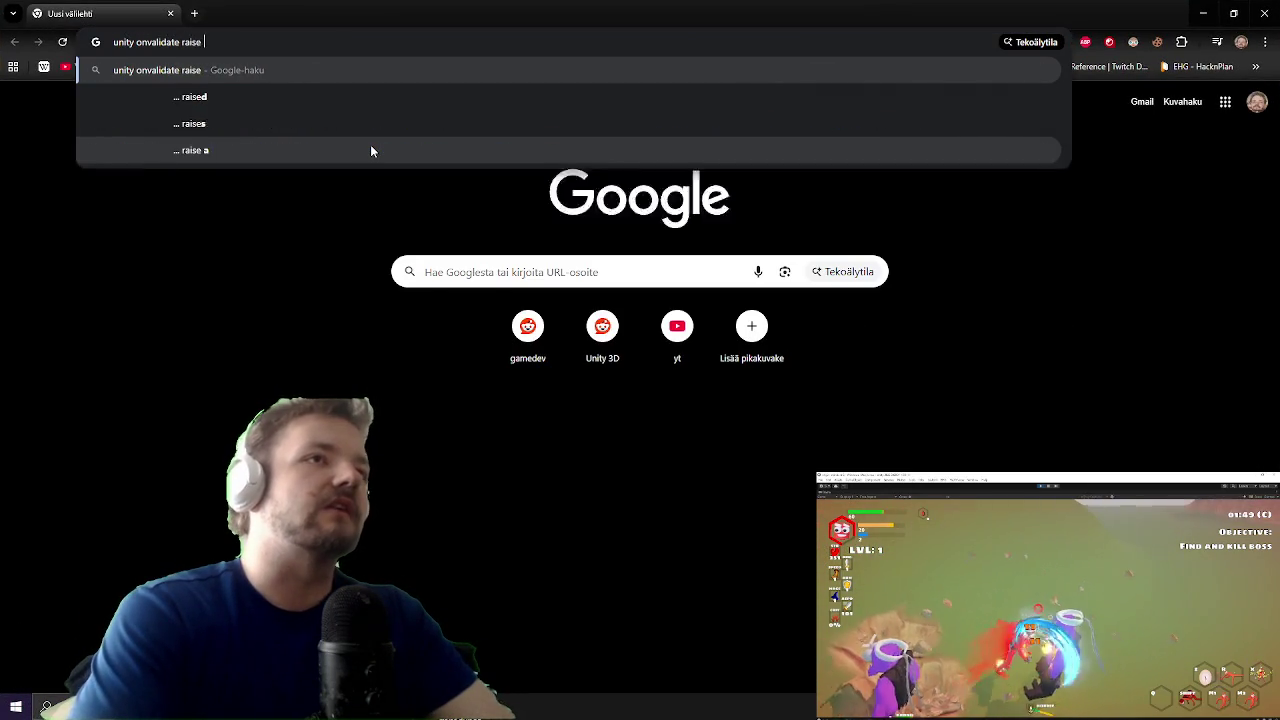
pyautogui.press('Return')
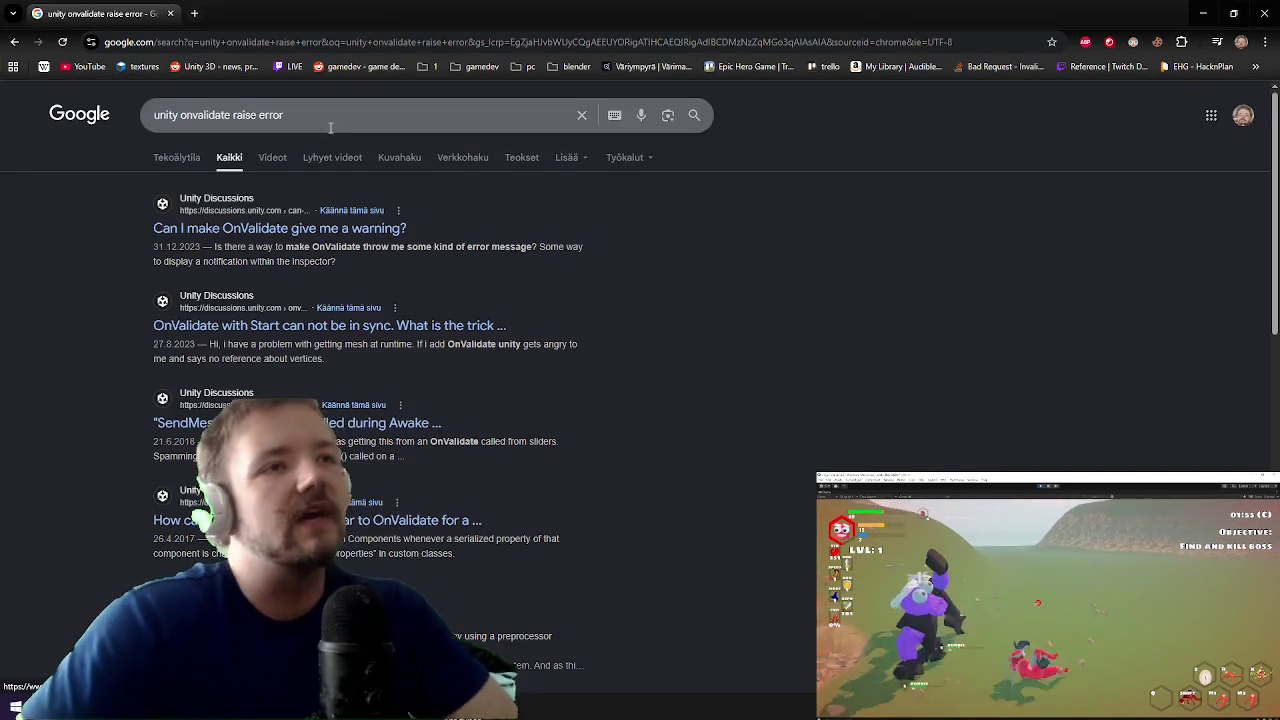
pyautogui.click(370, 229)
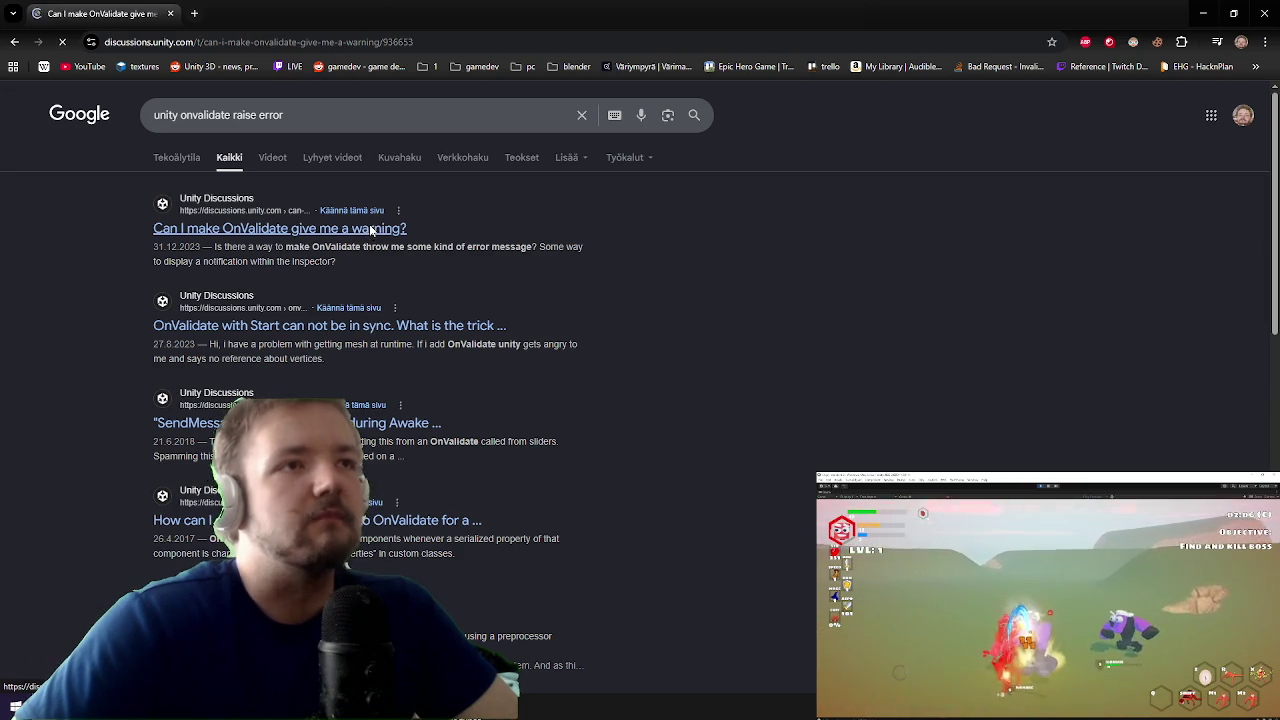
pyautogui.scroll(-5, 497, 298)
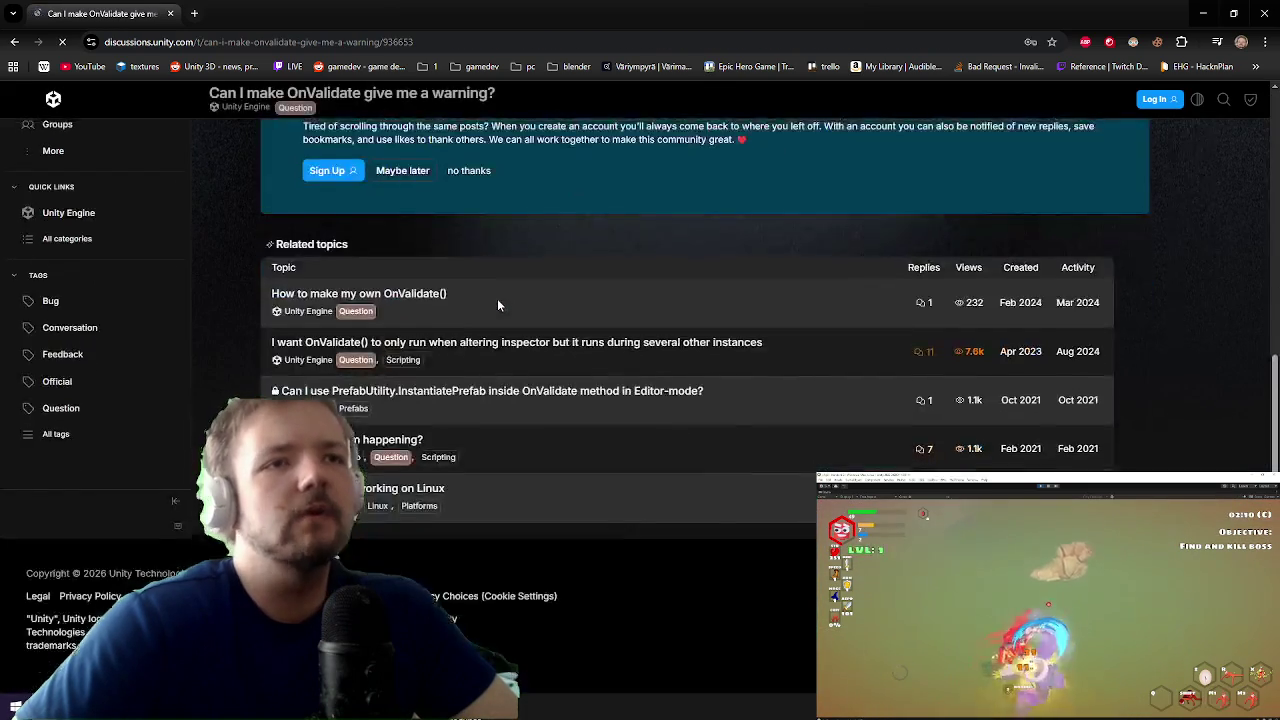
pyautogui.scroll(5, 497, 298)
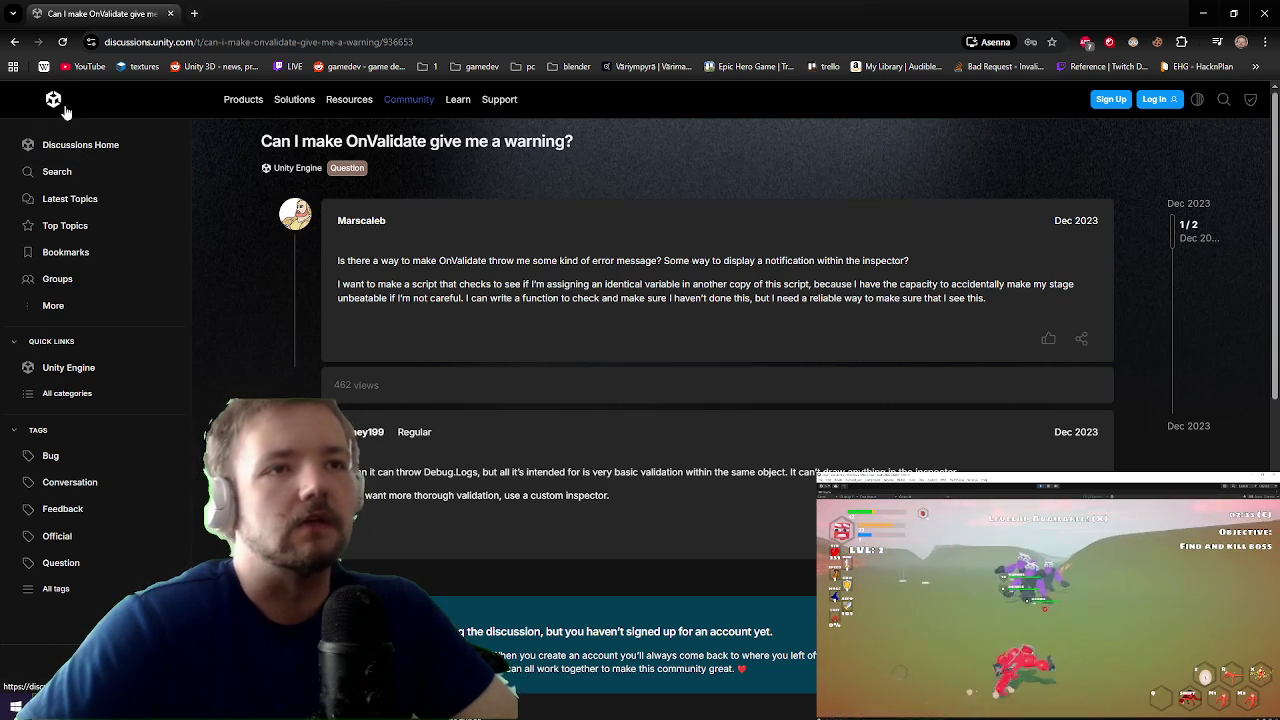
pyautogui.click(14, 41)
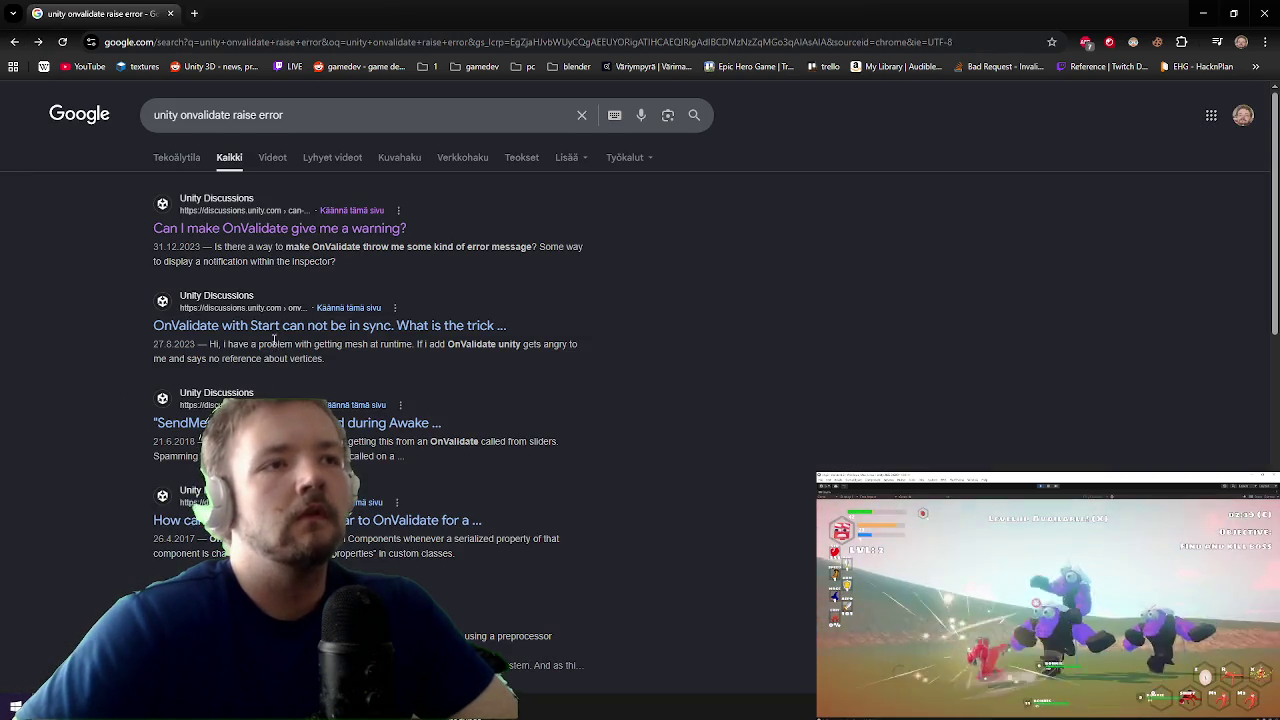
# Step: Browse the remaining search results, then add a Debug.LogError call above the return
pyautogui.scroll(-2, 236, 387)
pyautogui.scroll(-3, 232, 381)
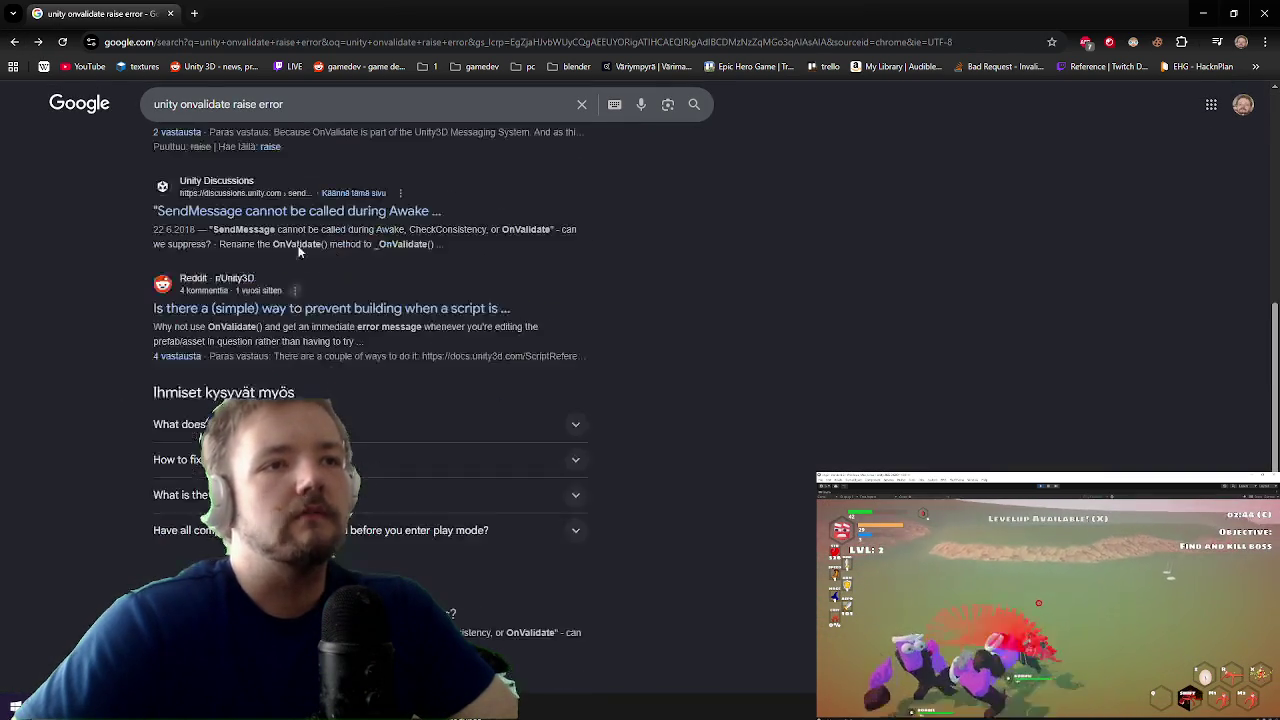
pyautogui.scroll(-5, 246, 337)
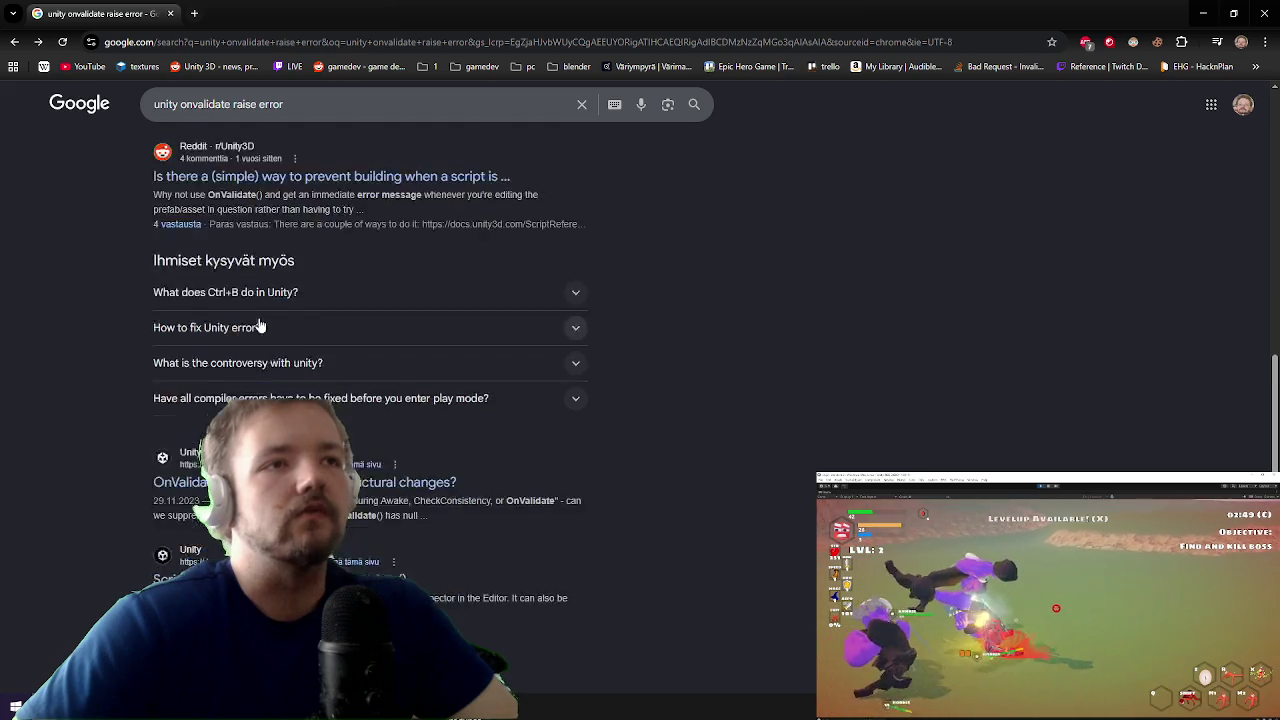
pyautogui.scroll(3, 241, 301)
pyautogui.scroll(6, 241, 301)
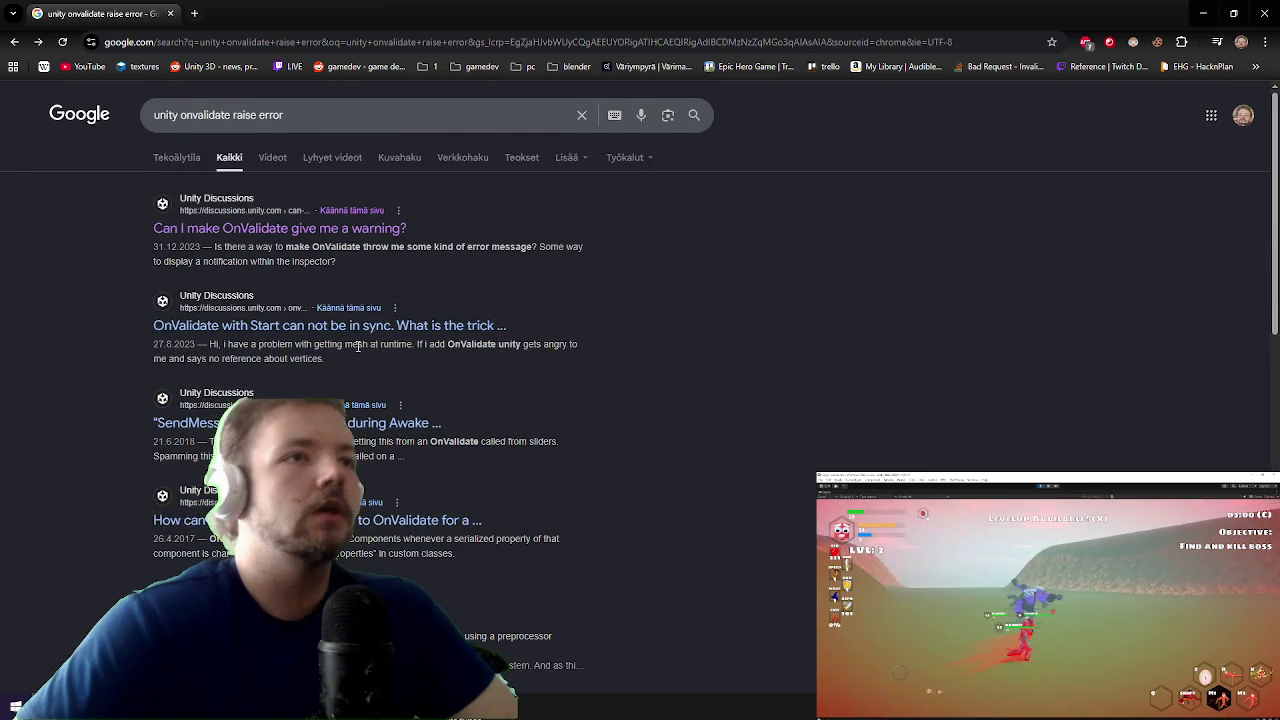
pyautogui.scroll(-8, 360, 330)
pyautogui.scroll(-1, 366, 328)
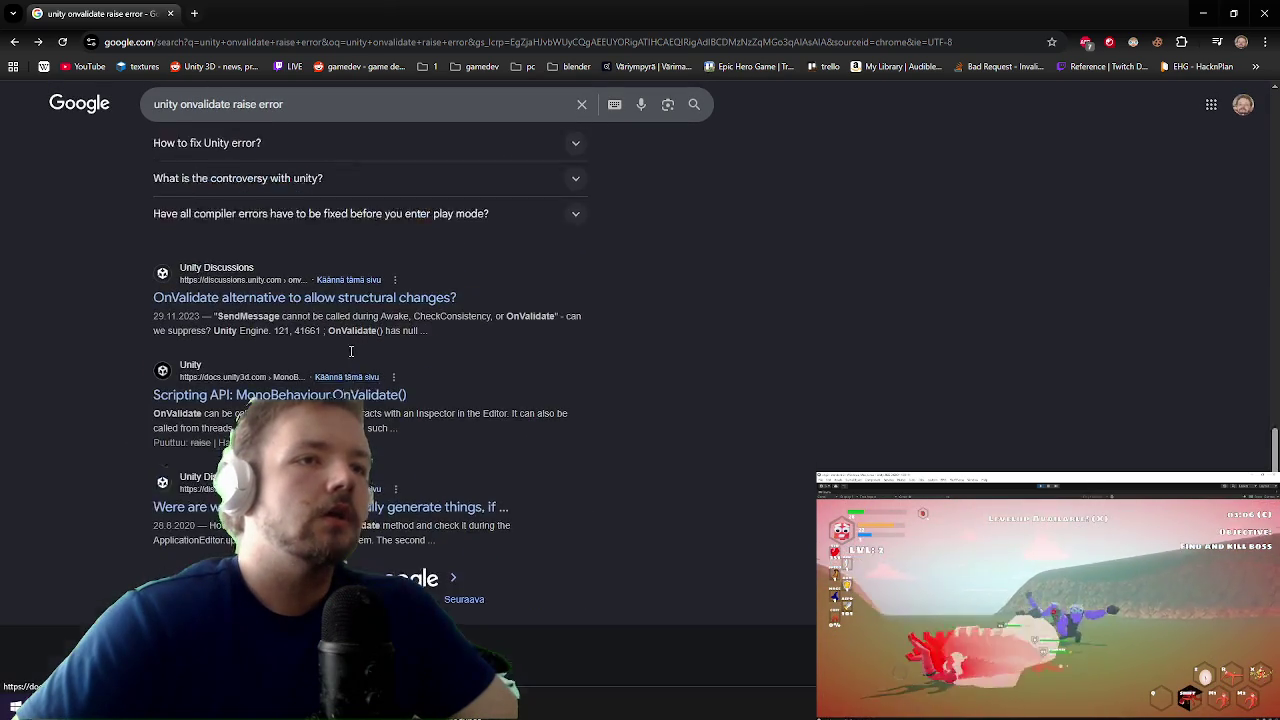
pyautogui.scroll(4, 366, 328)
pyautogui.hotkey('alt', 'Tab')
pyautogui.press('Return')
pyautogui.write('debug.loge();')
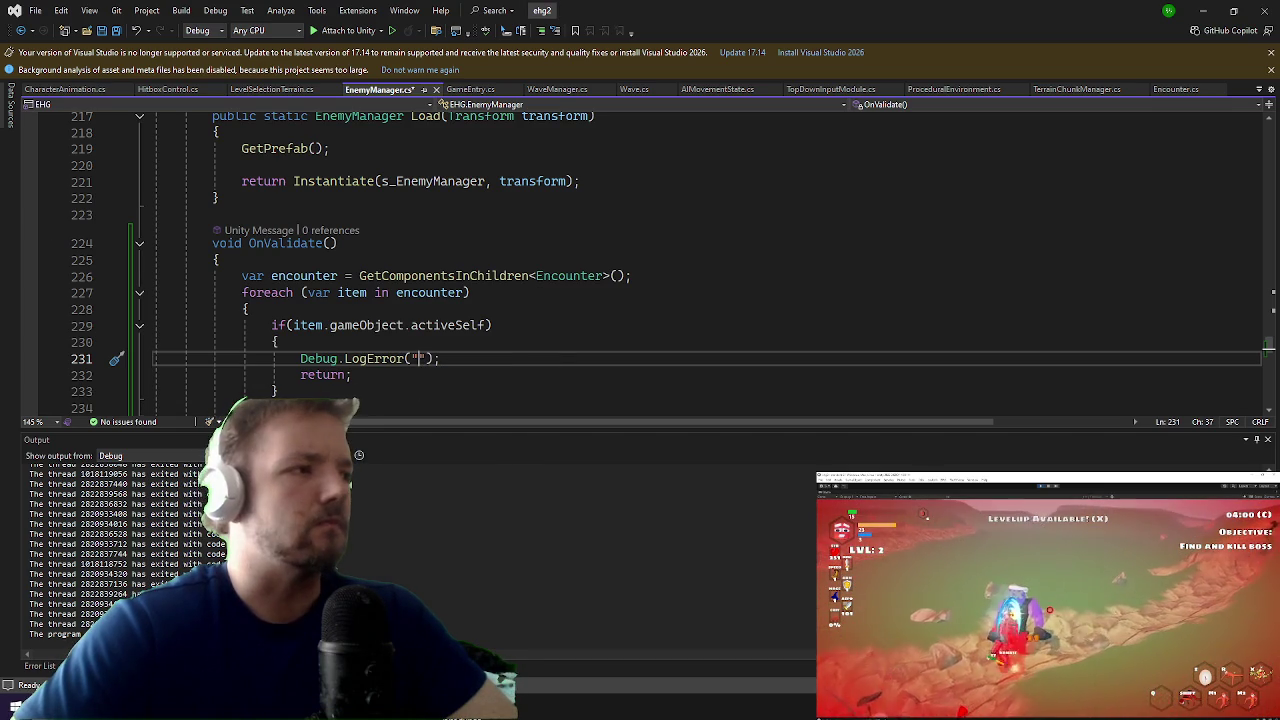
# Step: Switch to GitHub Desktop to review the pending changes
pyautogui.hotkey('alt', 'Tab')
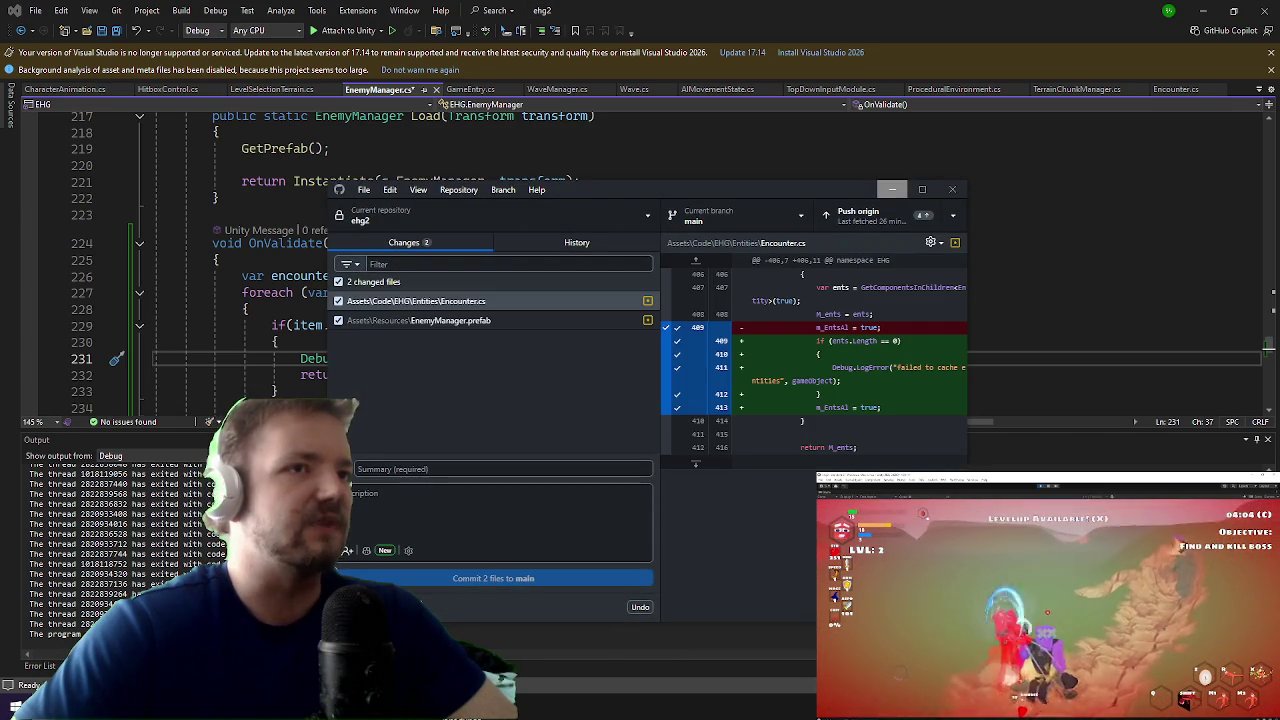
# Step: Commit Encounter.cs and EnemyManager.prefab to main with the summary 'fix durco not spawning'
pyautogui.click(452, 468)
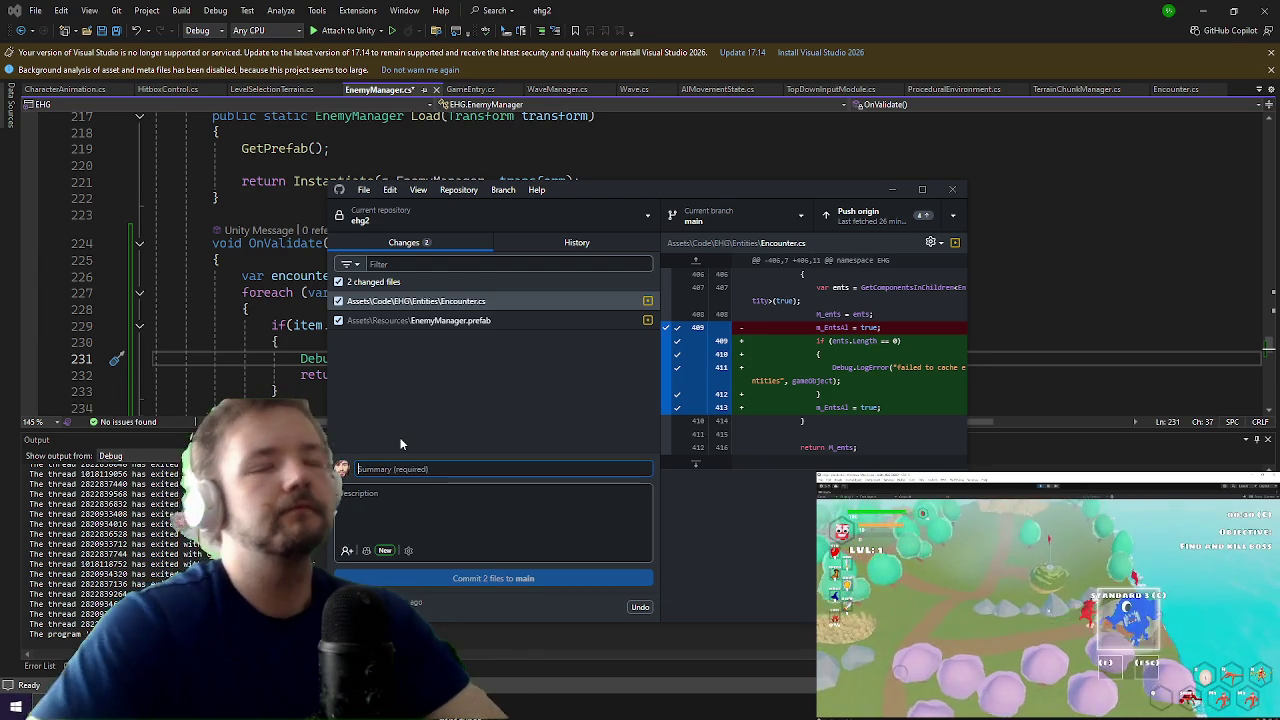
pyautogui.write('Ix durco not sp')
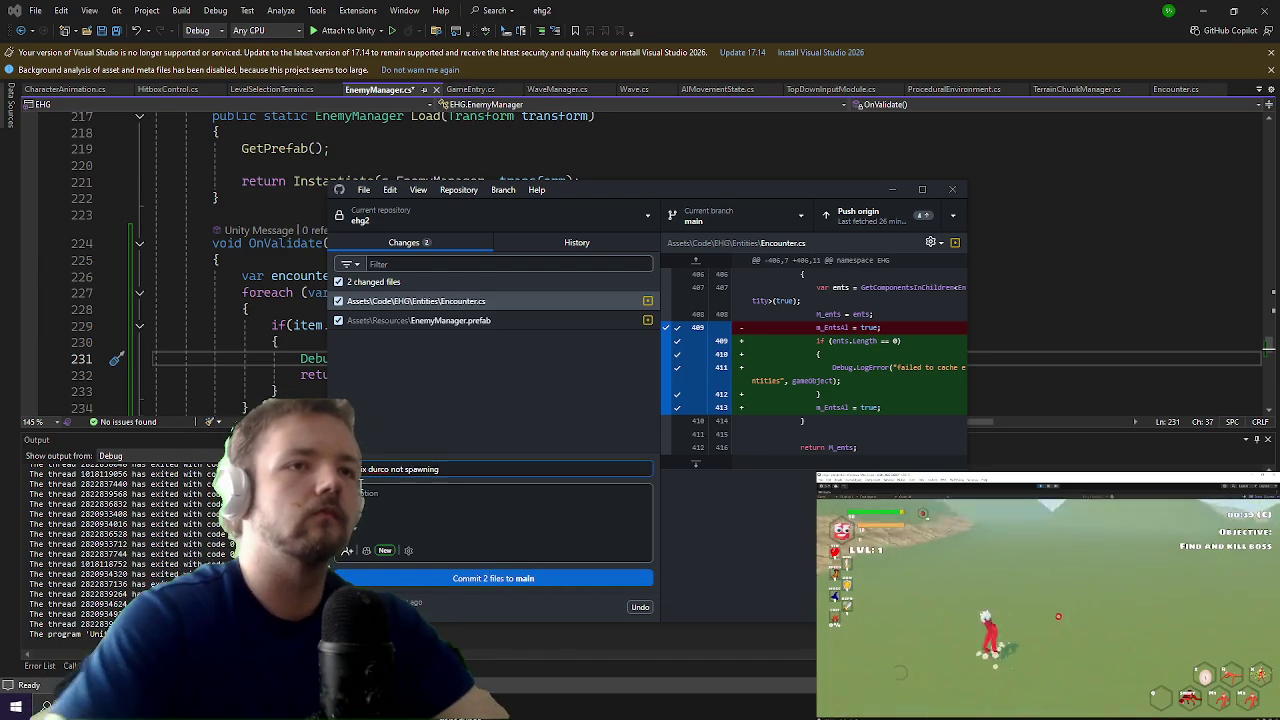
pyautogui.click(442, 581)
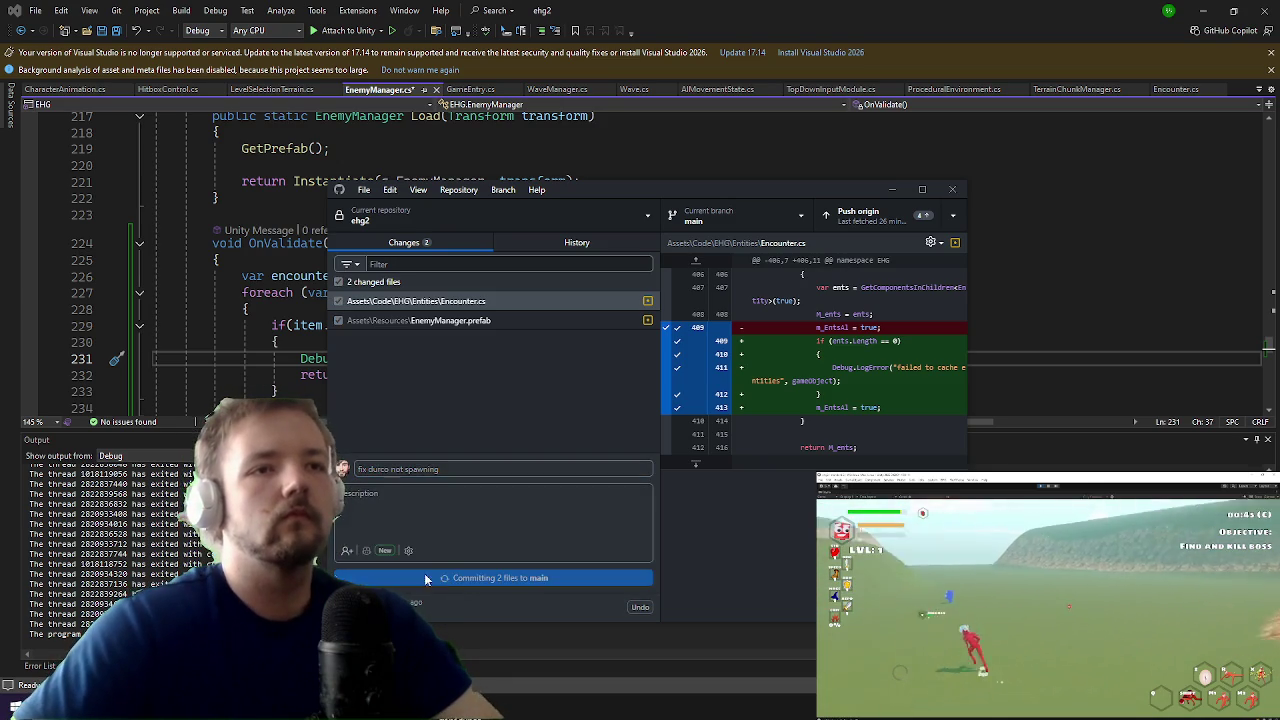
# Step: Comment out the Debug.LogError line in OnValidate and start a new line below it
pyautogui.click(267, 358)
pyautogui.write('//')
pyautogui.press('End')
pyautogui.press('Return')
# Step: Add throw new NotImplementedException("test"); below the commented LogError and return to Unity
pyautogui.write('throw ')
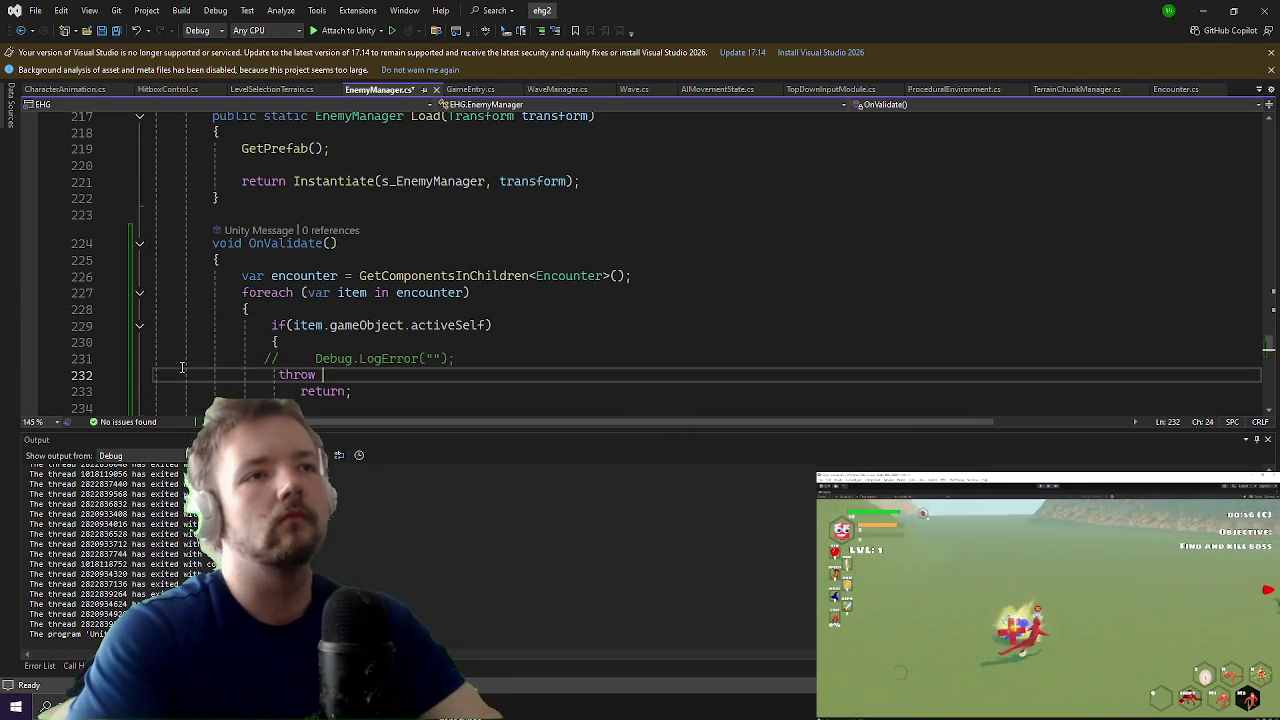
pyautogui.write('();')
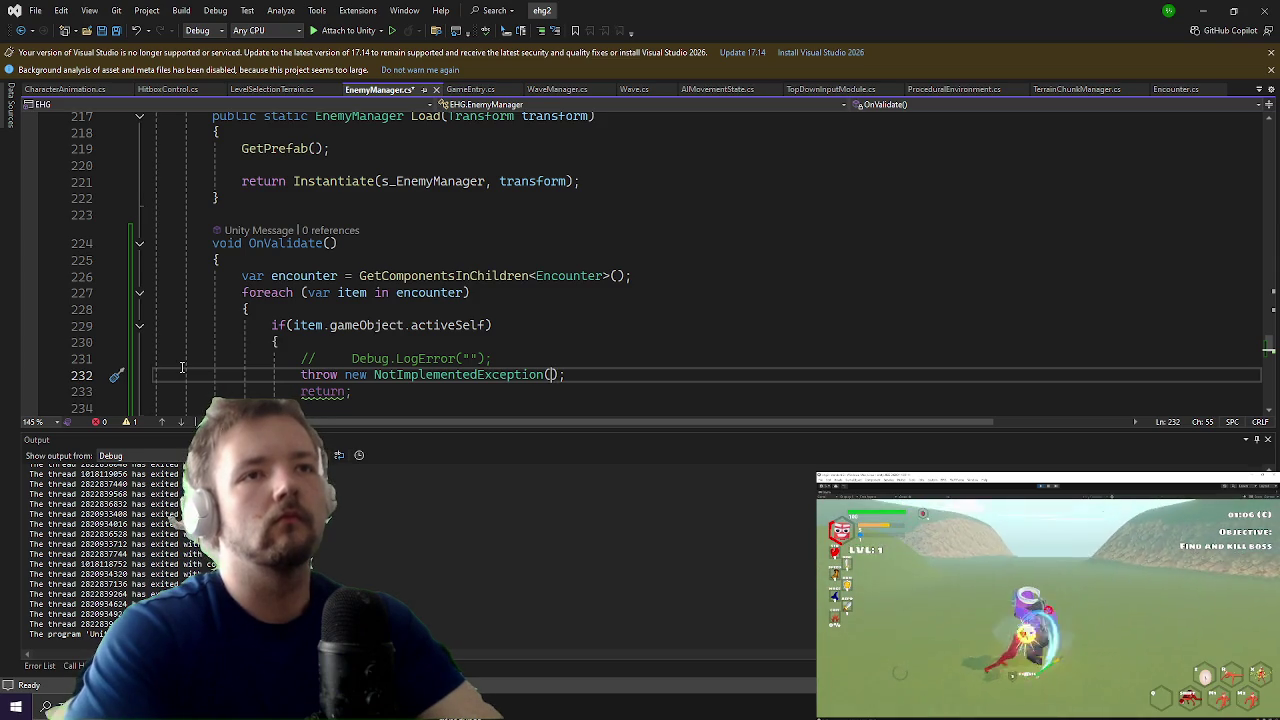
pyautogui.write('te')
pyautogui.write('"test')
pyautogui.click(1205, 10)
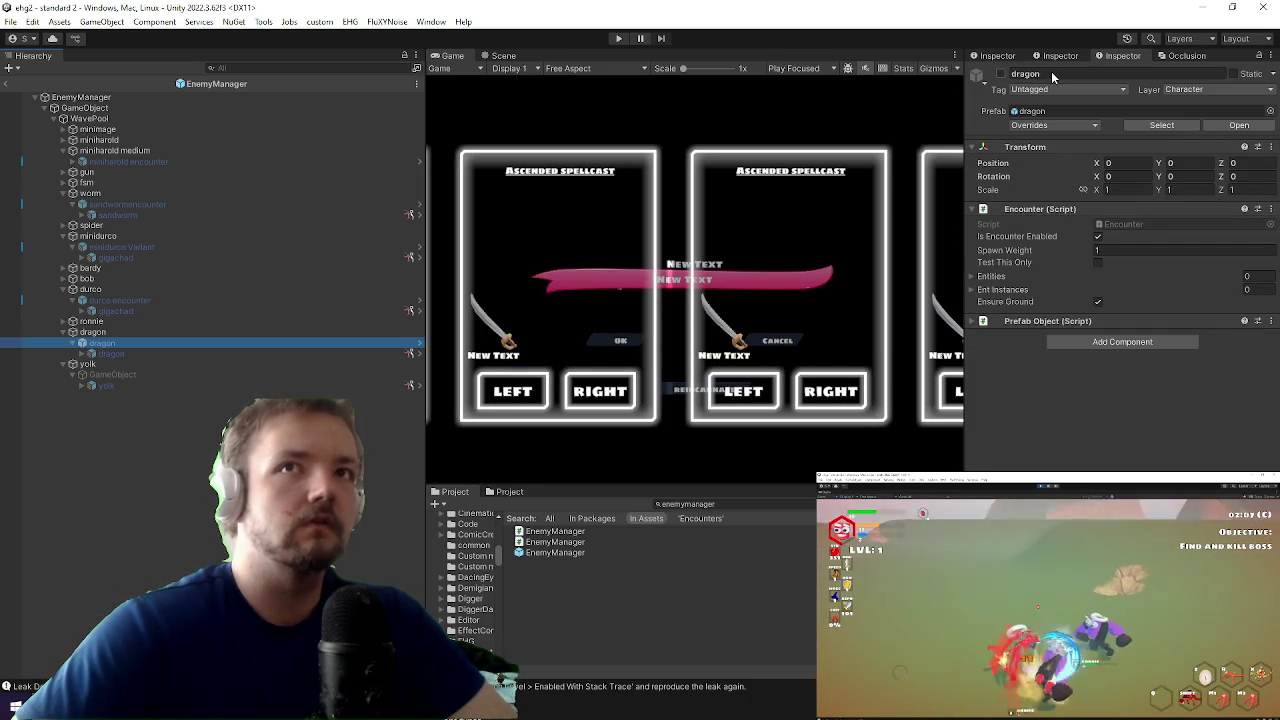
# Step: Review the EnemyManager root's Boss Prefabs and the minidurco Variant's Encounter, leaving the prefab saved
pyautogui.click(1050, 77)
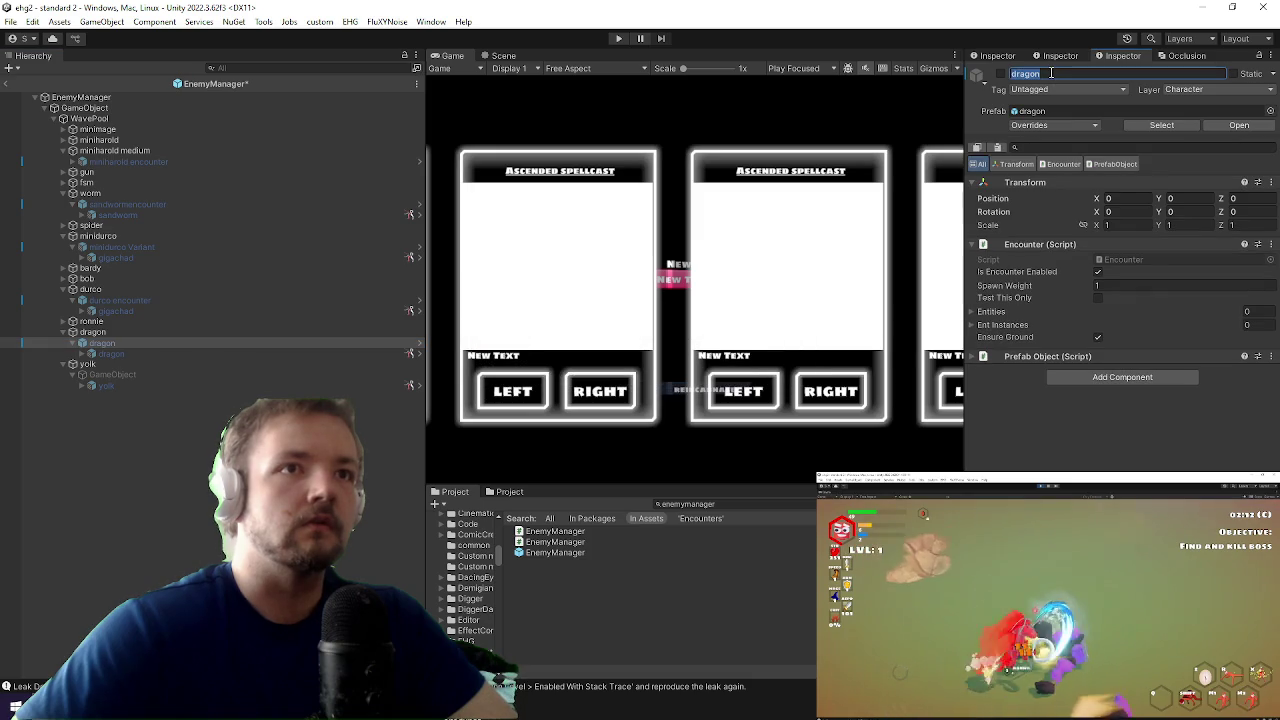
pyautogui.click(200, 528)
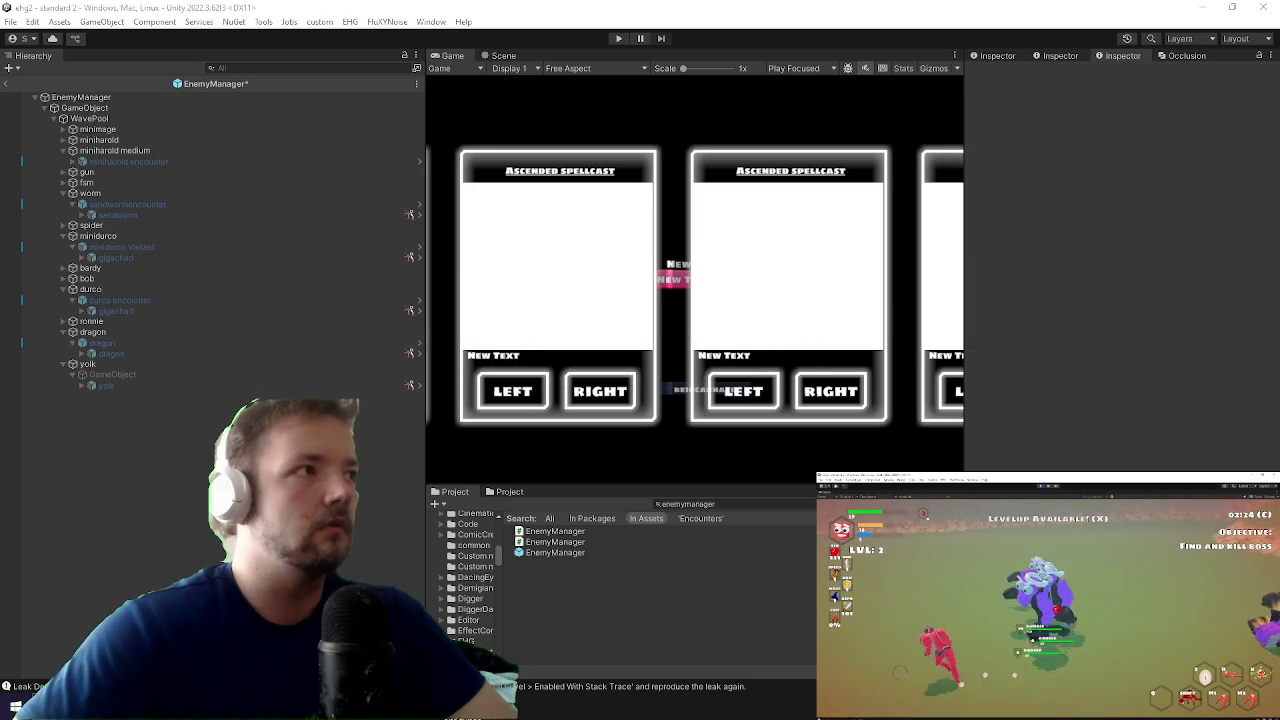
pyautogui.click(170, 248)
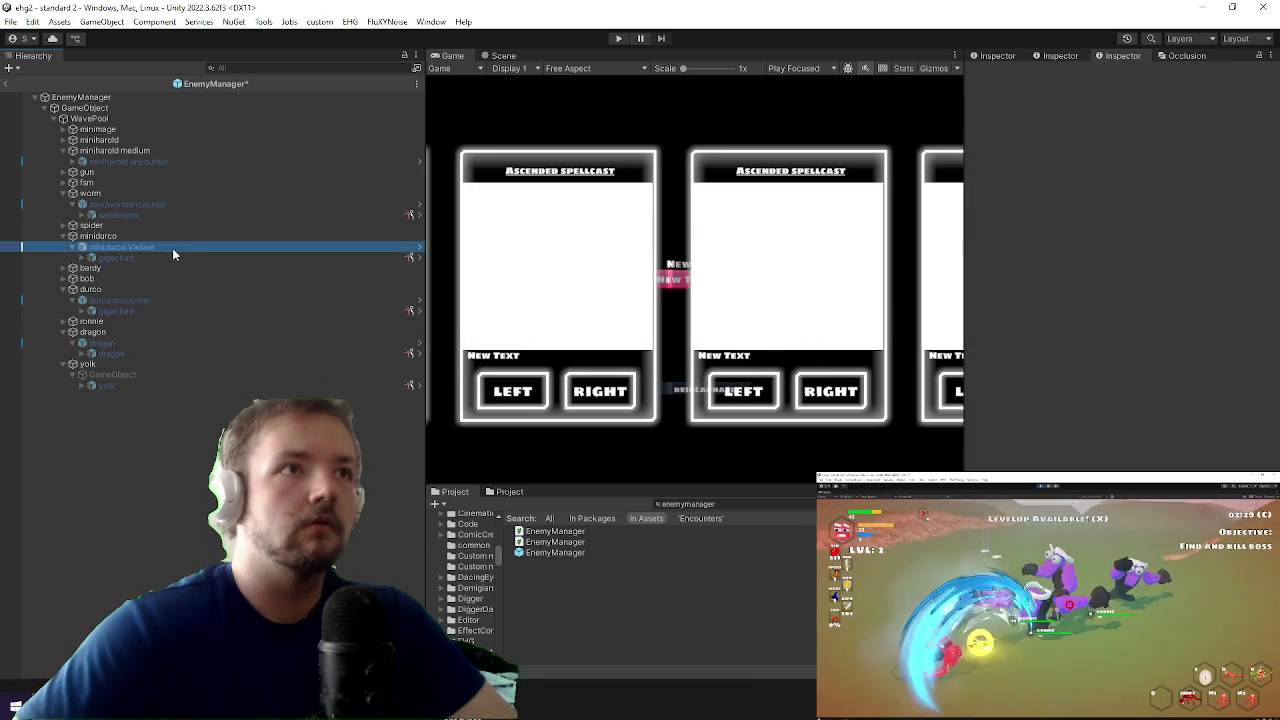
pyautogui.click(1003, 87)
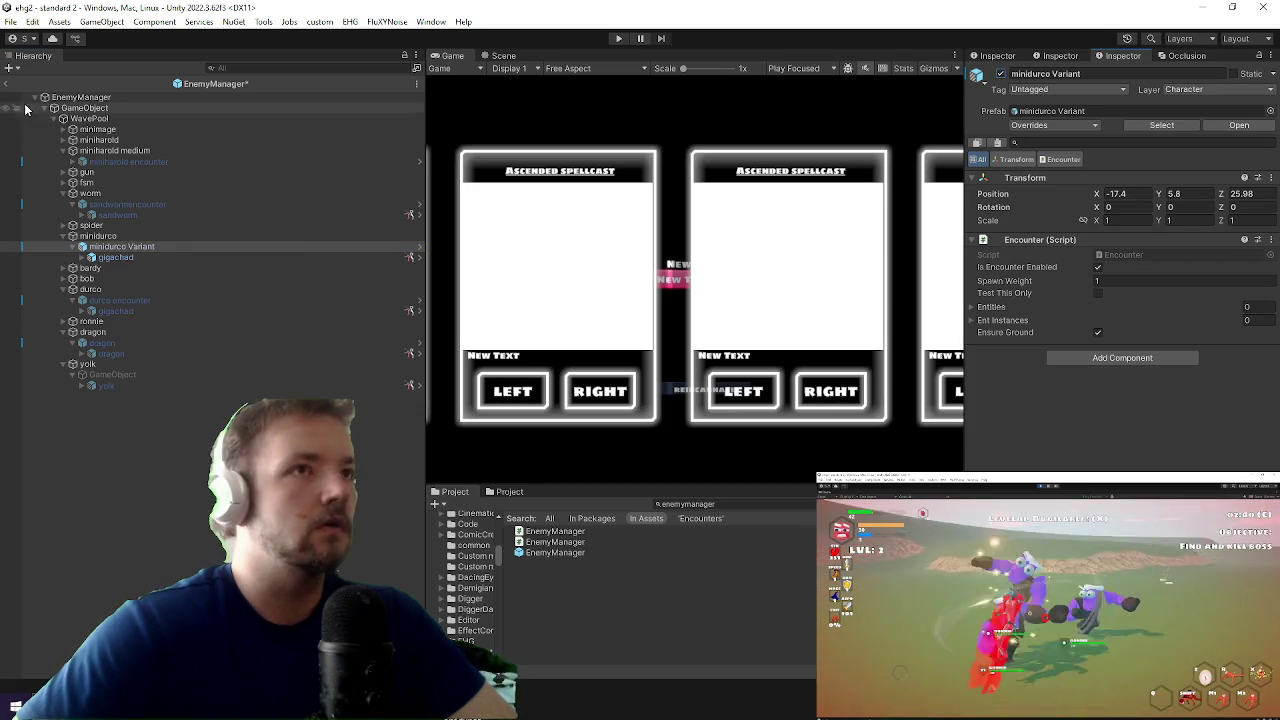
pyautogui.click(86, 98)
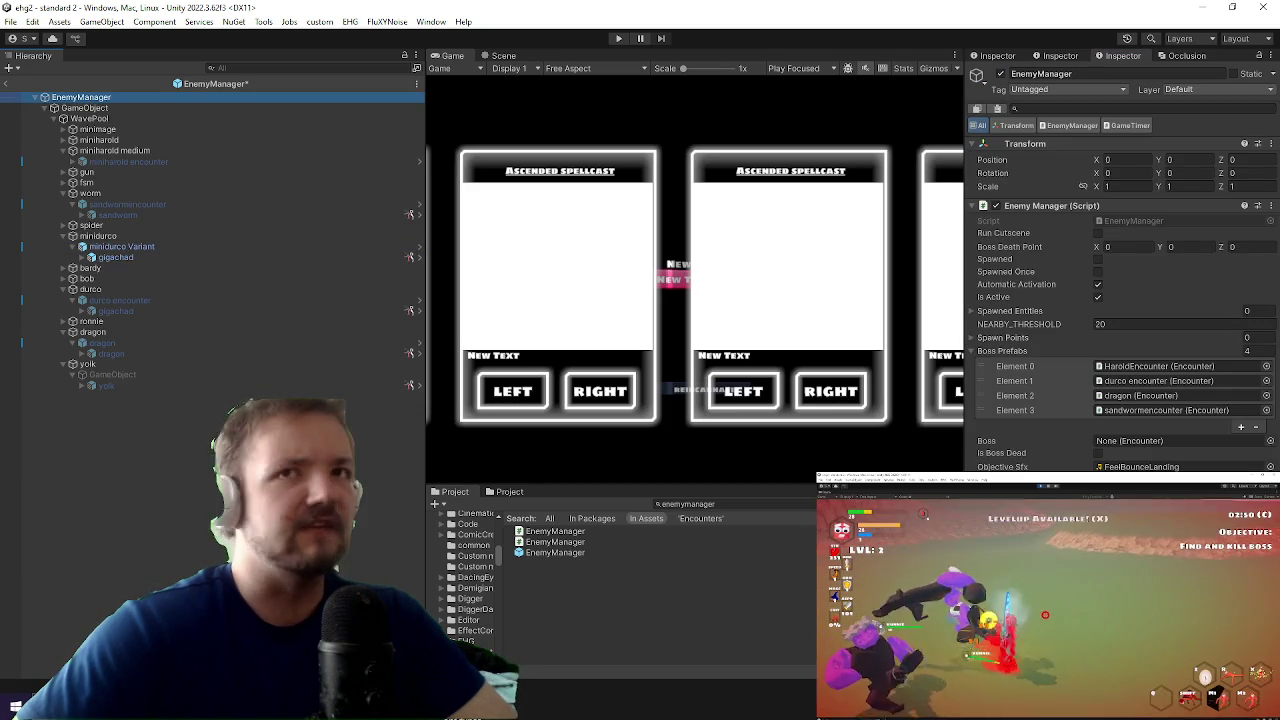
pyautogui.click(1014, 214)
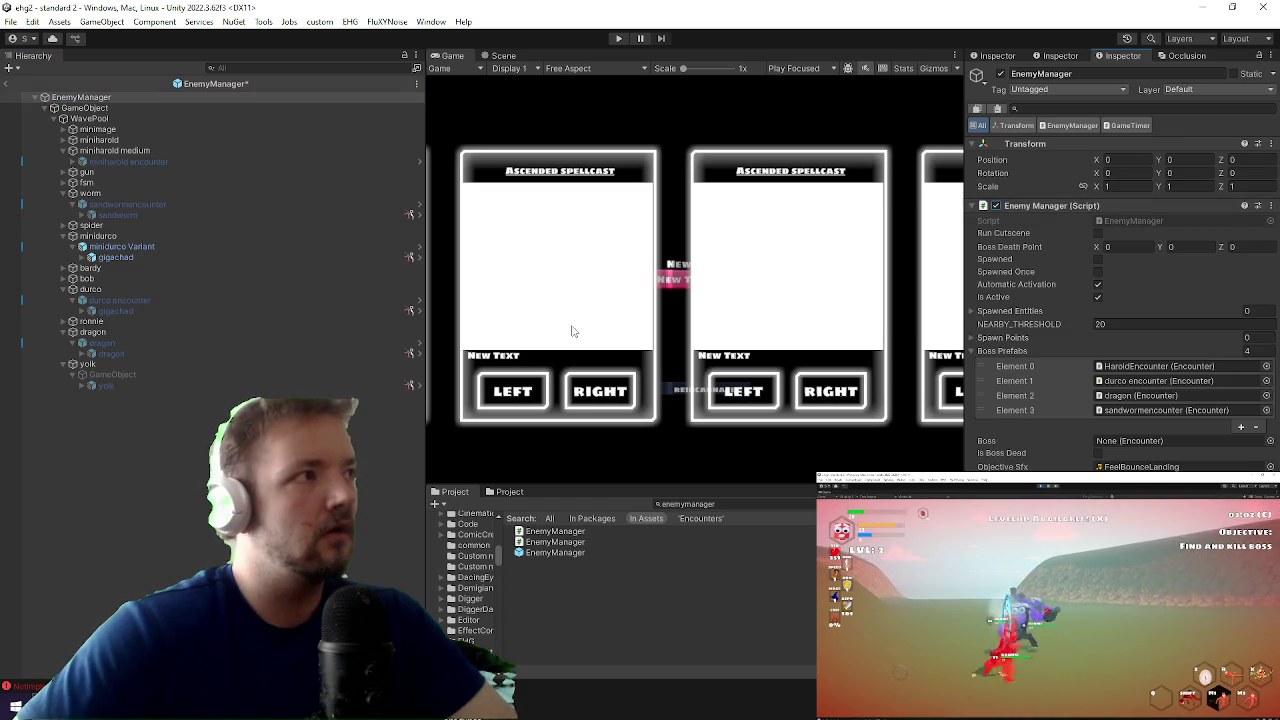
pyautogui.click(166, 246)
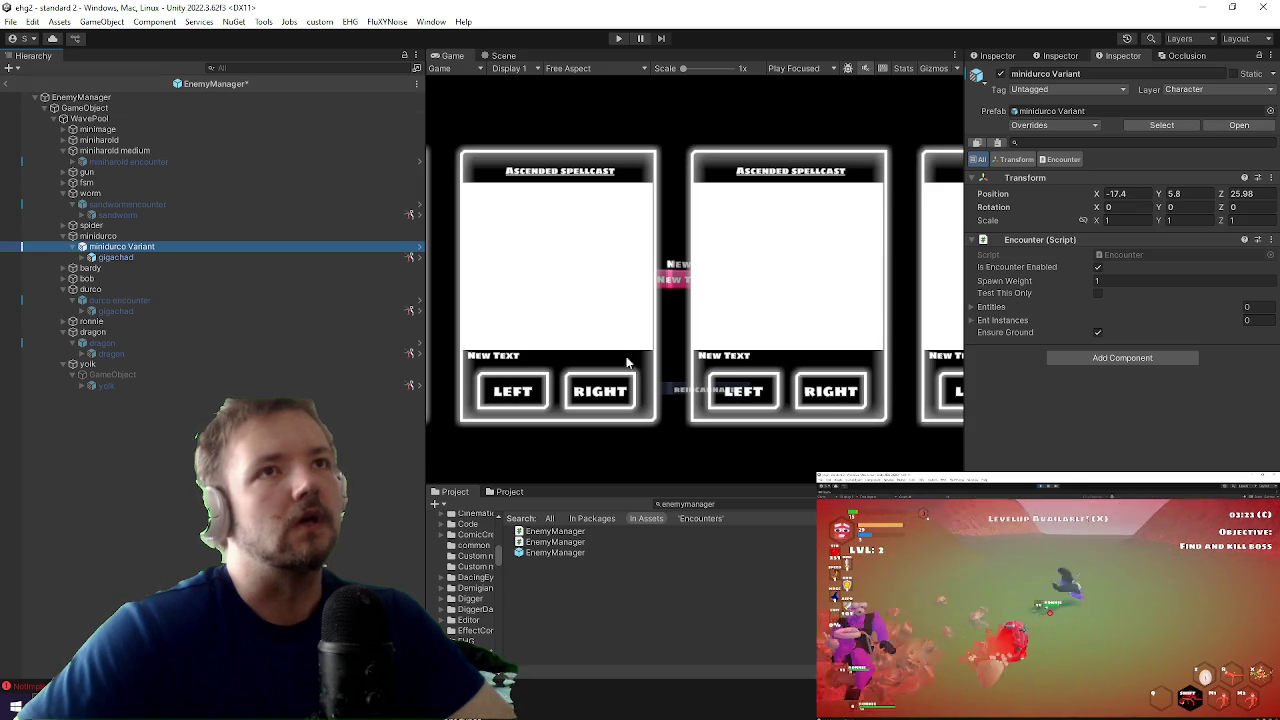
pyautogui.click(661, 393)
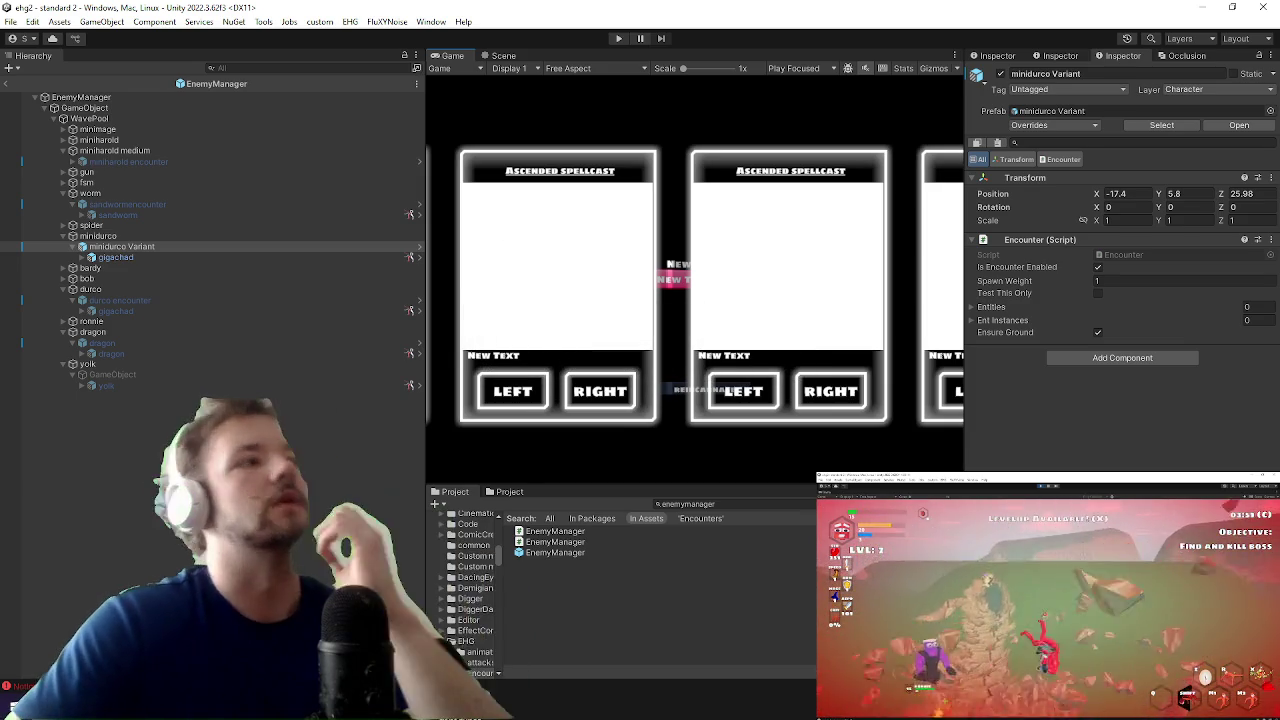
pyautogui.hotkey('alt', 'Tab')
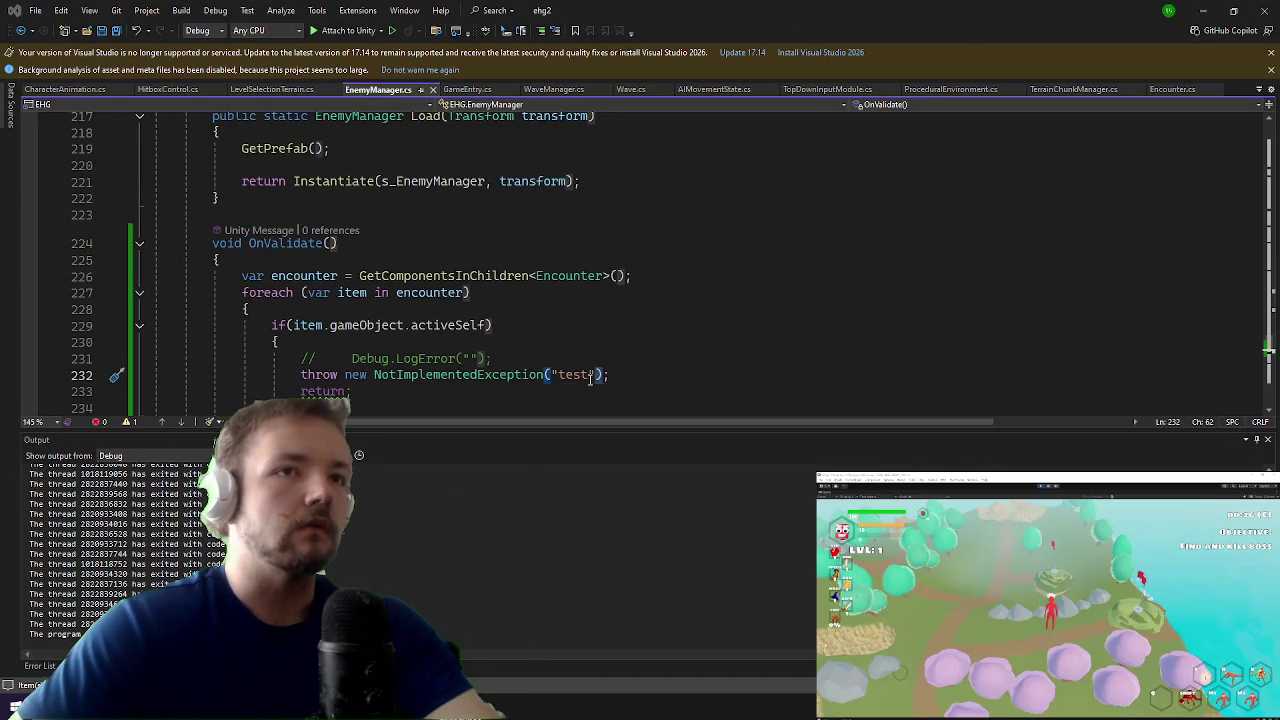
# Step: Delete the test exception line and uncomment Debug.LogError, adding gameObject as its context argument
pyautogui.moveTo(612, 374); pyautogui.dragTo(231, 375)
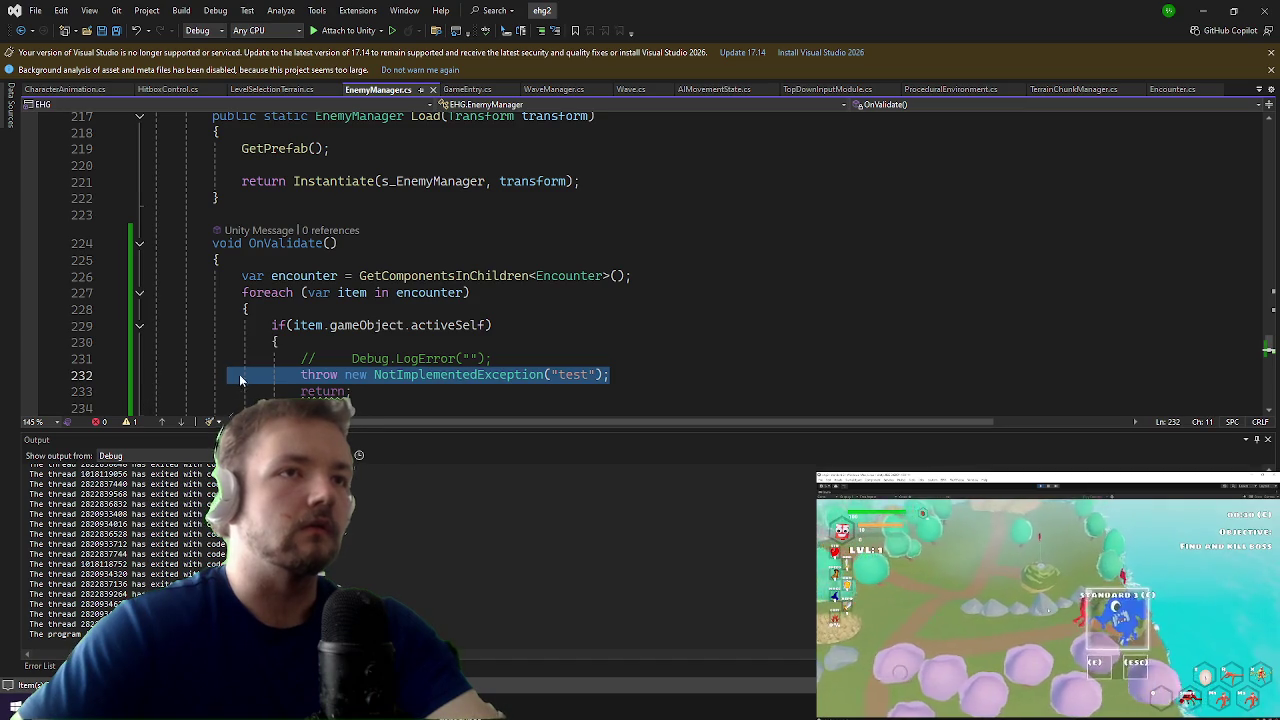
pyautogui.press('Delete')
pyautogui.moveTo(322, 358); pyautogui.dragTo(300, 358)
pyautogui.press('Delete')
pyautogui.click(452, 358)
pyautogui.write('", gameObject')
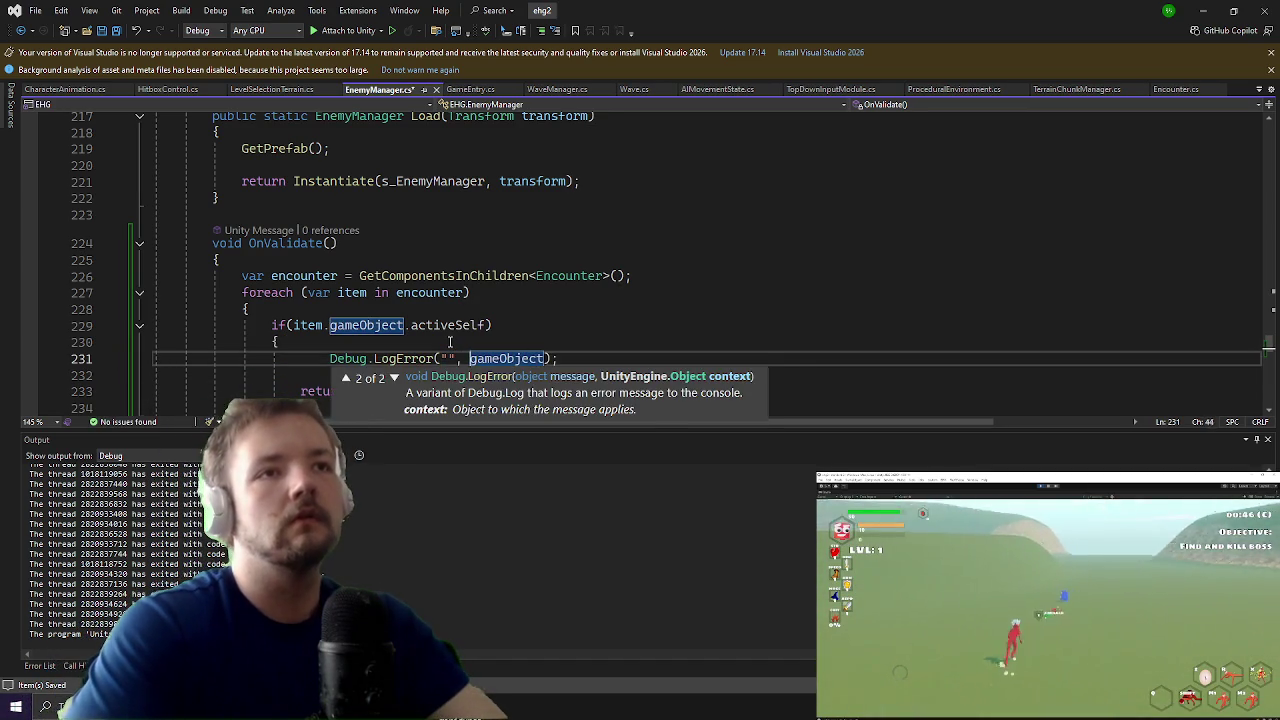
pyautogui.click(450, 343)
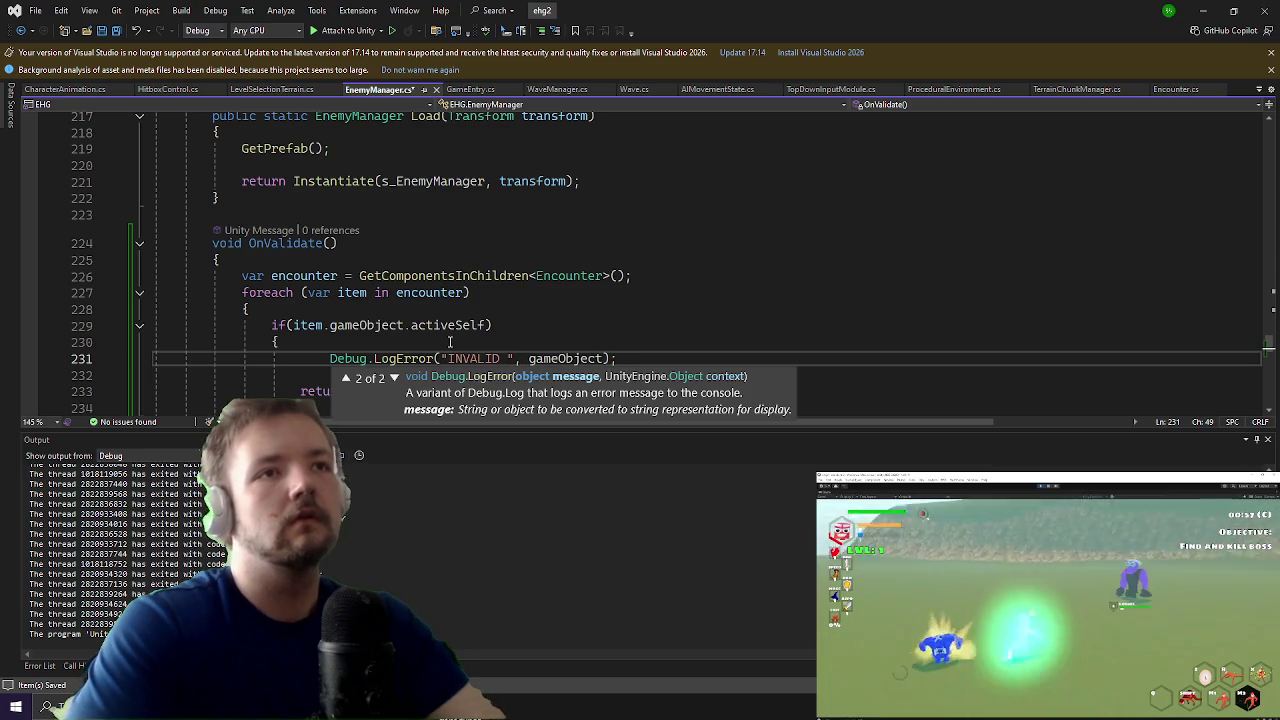
pyautogui.press('Down')
pyautogui.press('Escape')
# Step: Replace the LogError and return lines with item.gameObject.SetActive(false); inside the activeSelf check
pyautogui.press('Down')
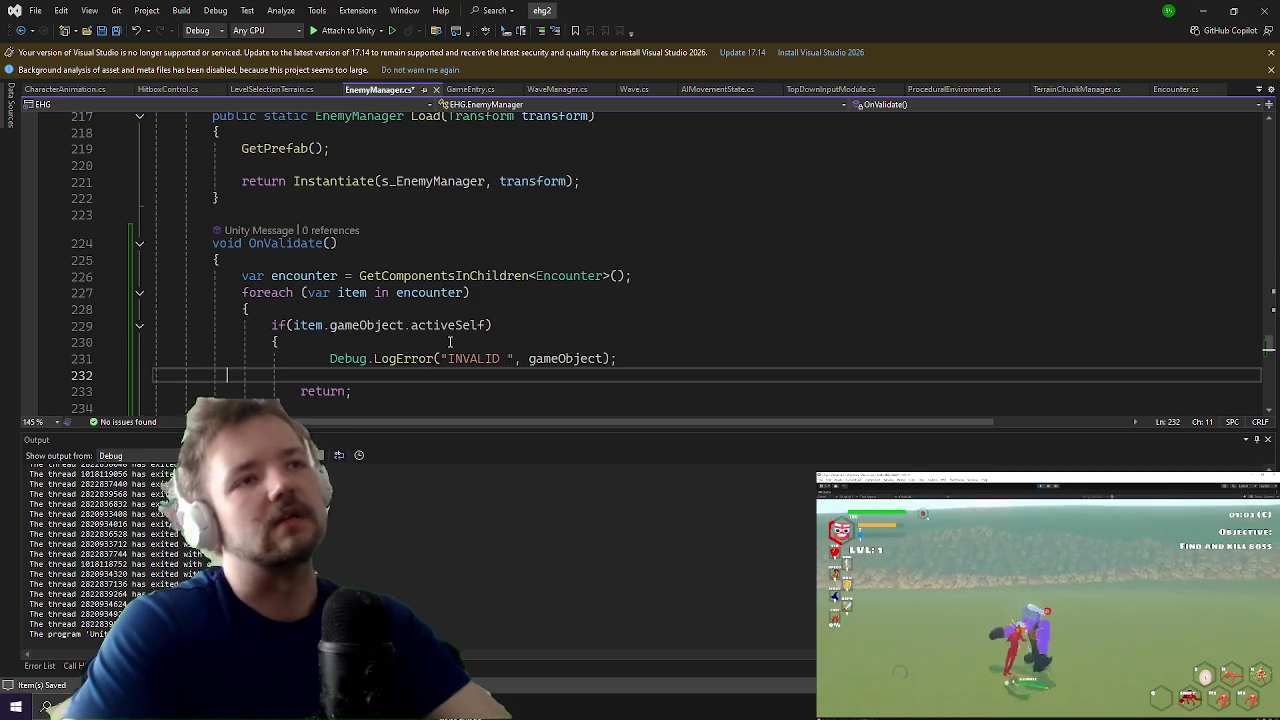
pyautogui.hotkey('shift', 'Up')
pyautogui.press('Delete')
pyautogui.hotkey('shift', 'Down')
pyautogui.press('Delete')
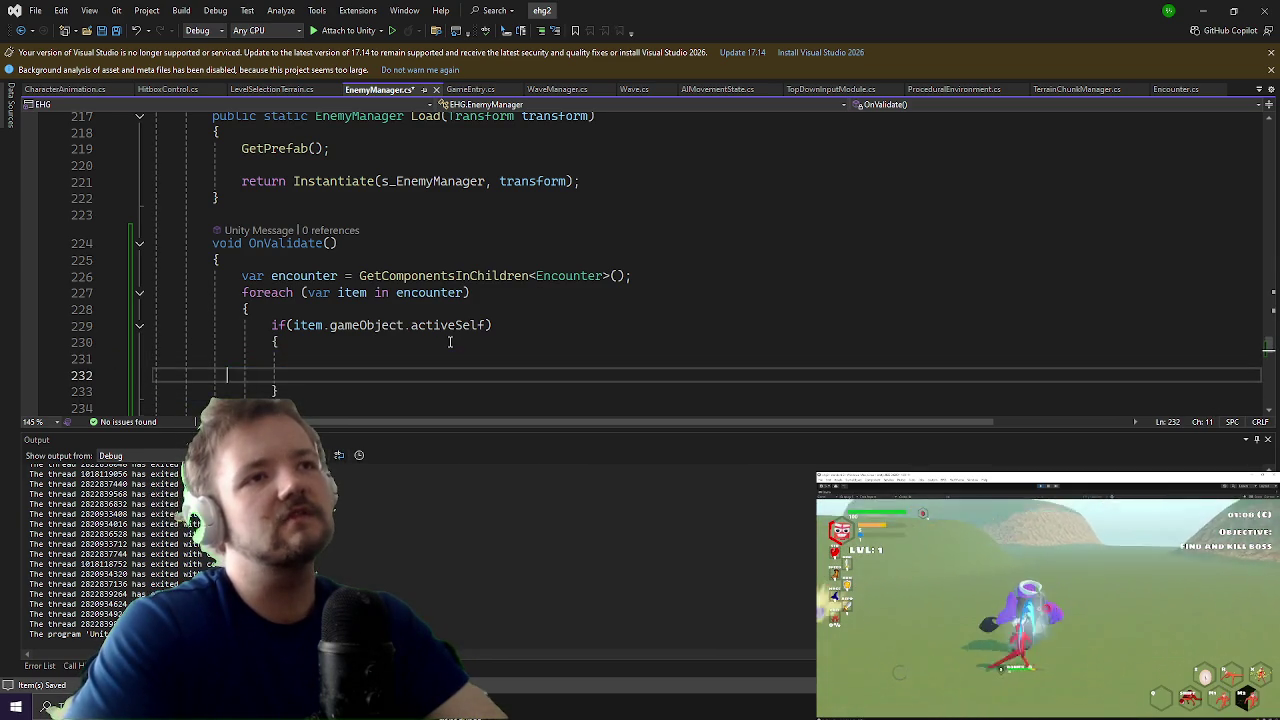
pyautogui.press('Up')
pyautogui.press('Up')
pyautogui.press('Down')
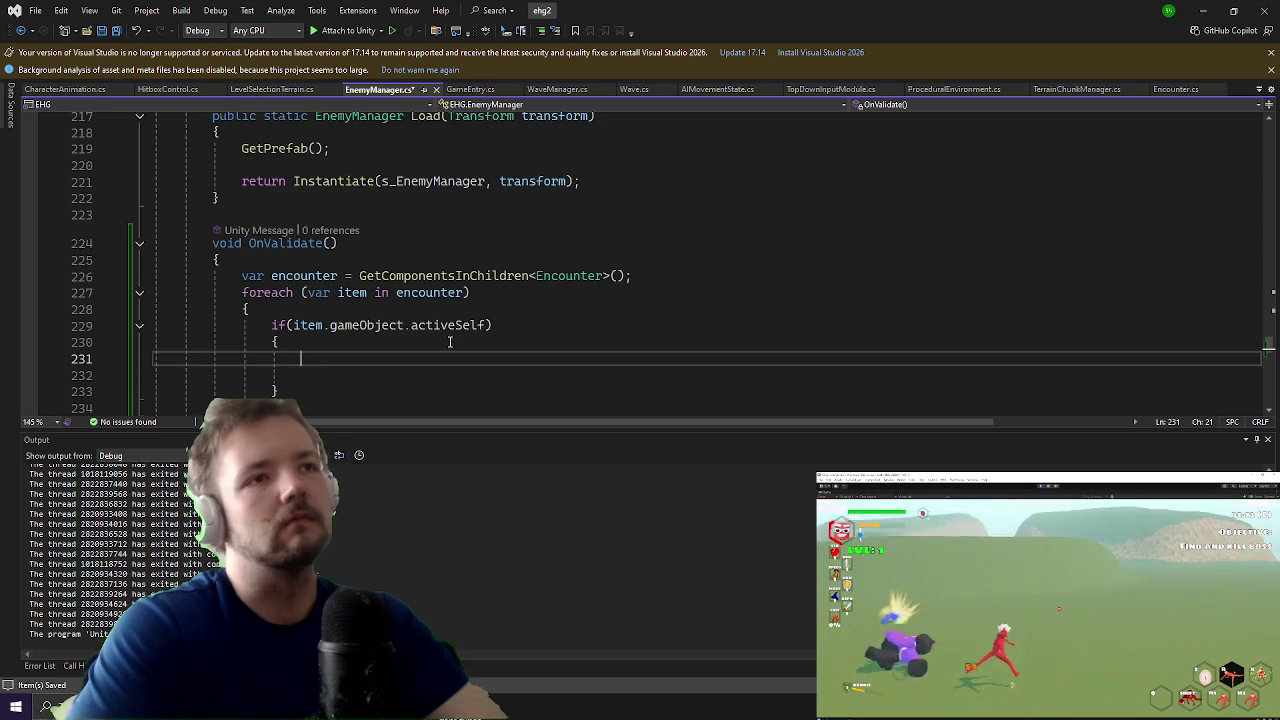
pyautogui.write('ITEM.g')
pyautogui.press('Tab')
pyautogui.write('.Set')
pyautogui.write('(')
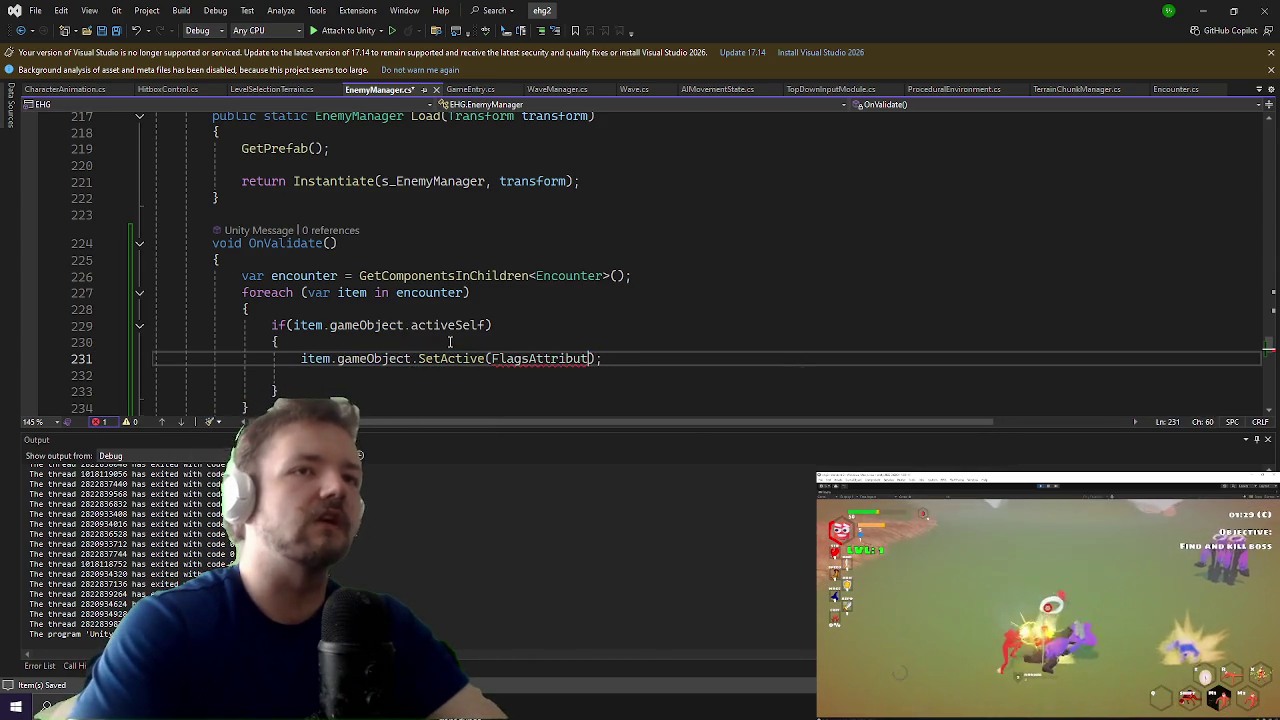
pyautogui.write('F')
pyautogui.write('fa')
pyautogui.press('Tab')
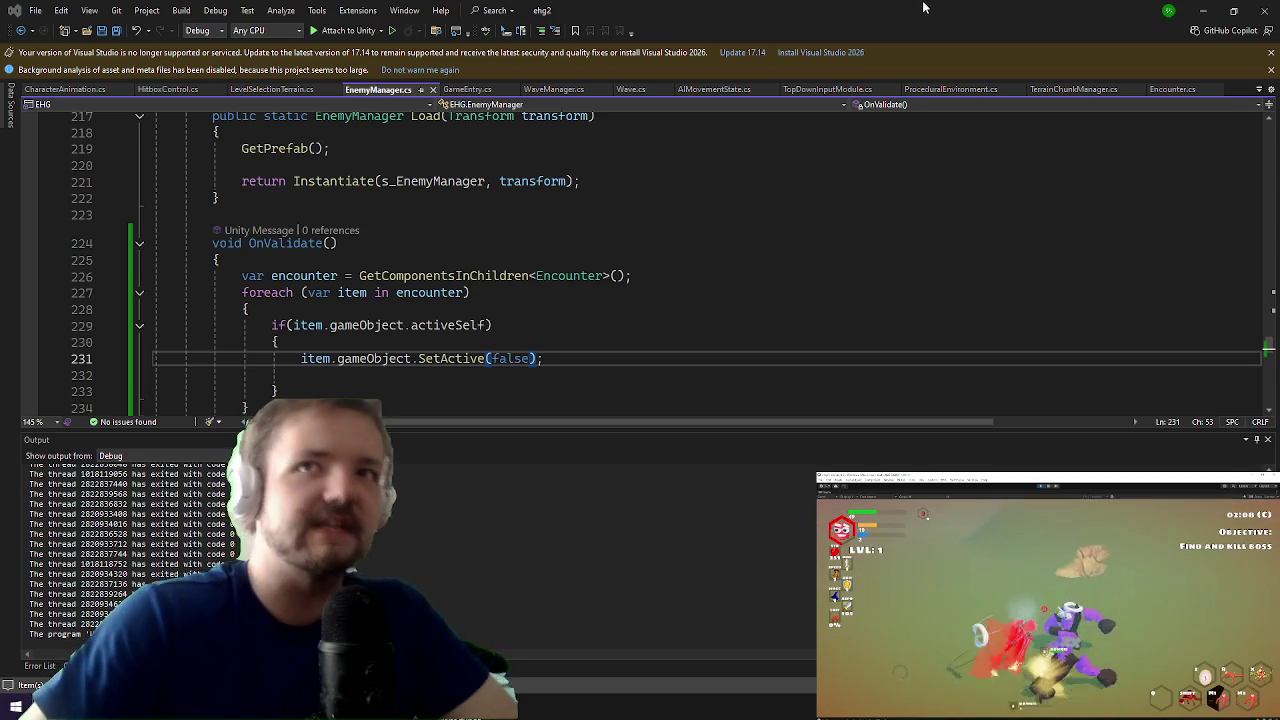
pyautogui.click(1207, 9)
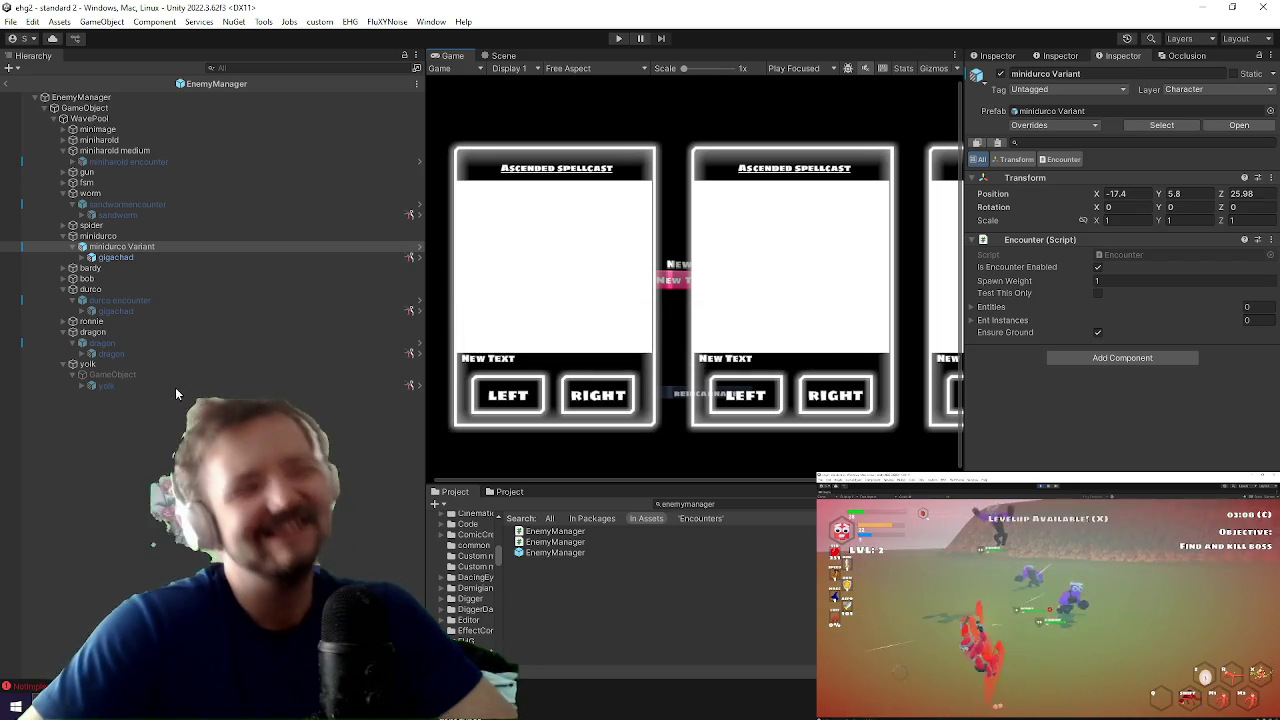
# Step: Select the EnemyManager root after recompiling, then exit prefab mode to the 'standard 2' scene
pyautogui.click(108, 94)
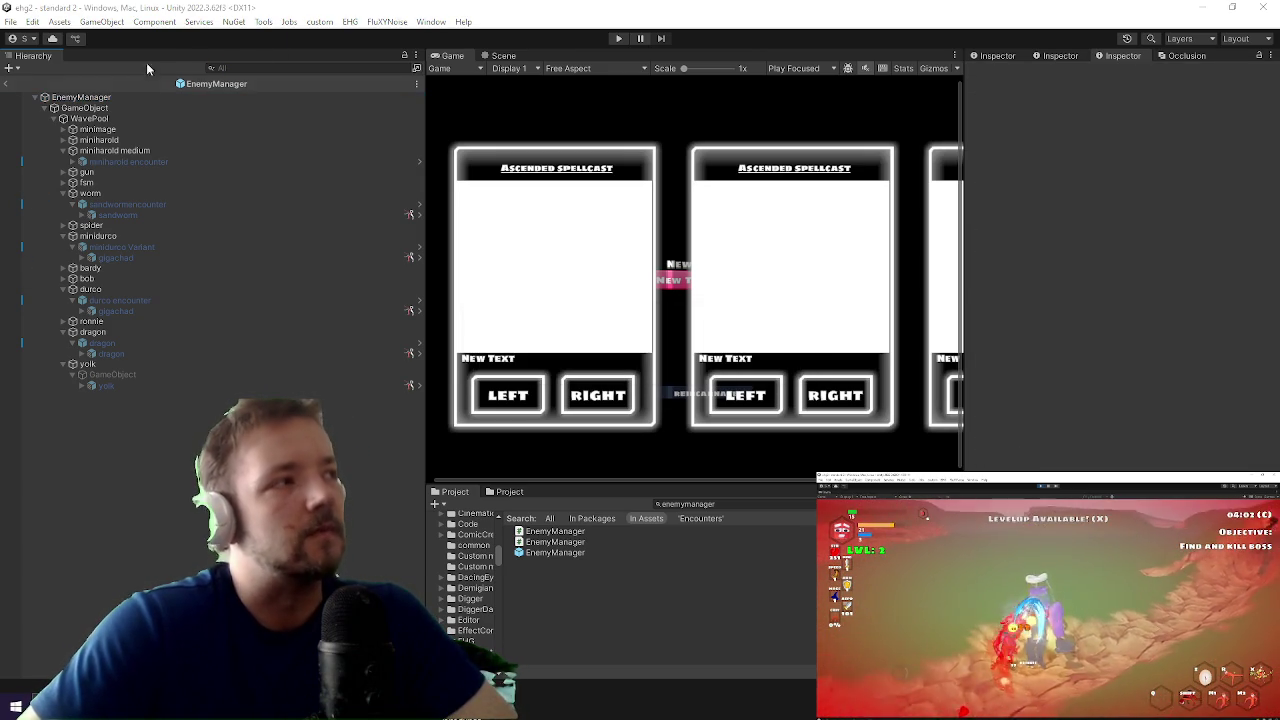
pyautogui.click(6, 84)
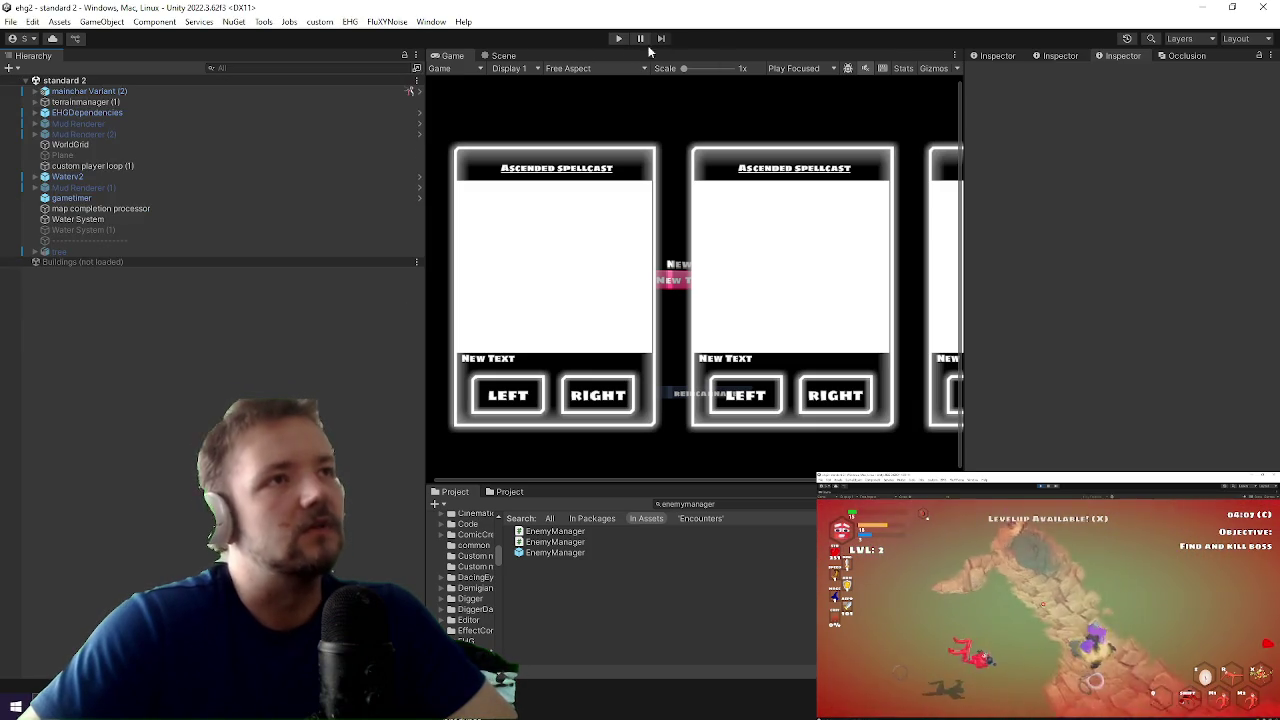
# Step: Enter Play mode and maximize the Game view with Shift+Space, keeping the game focused
pyautogui.click(618, 38)
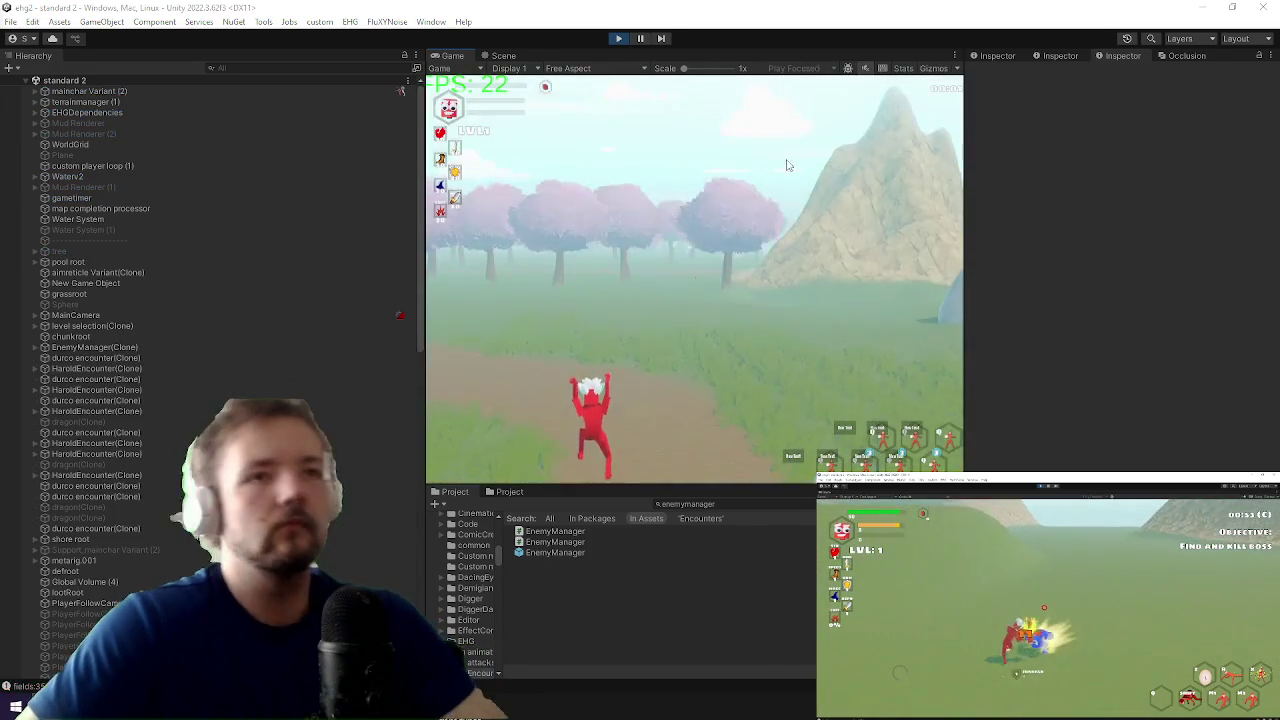
pyautogui.hotkey('shift', 'space')
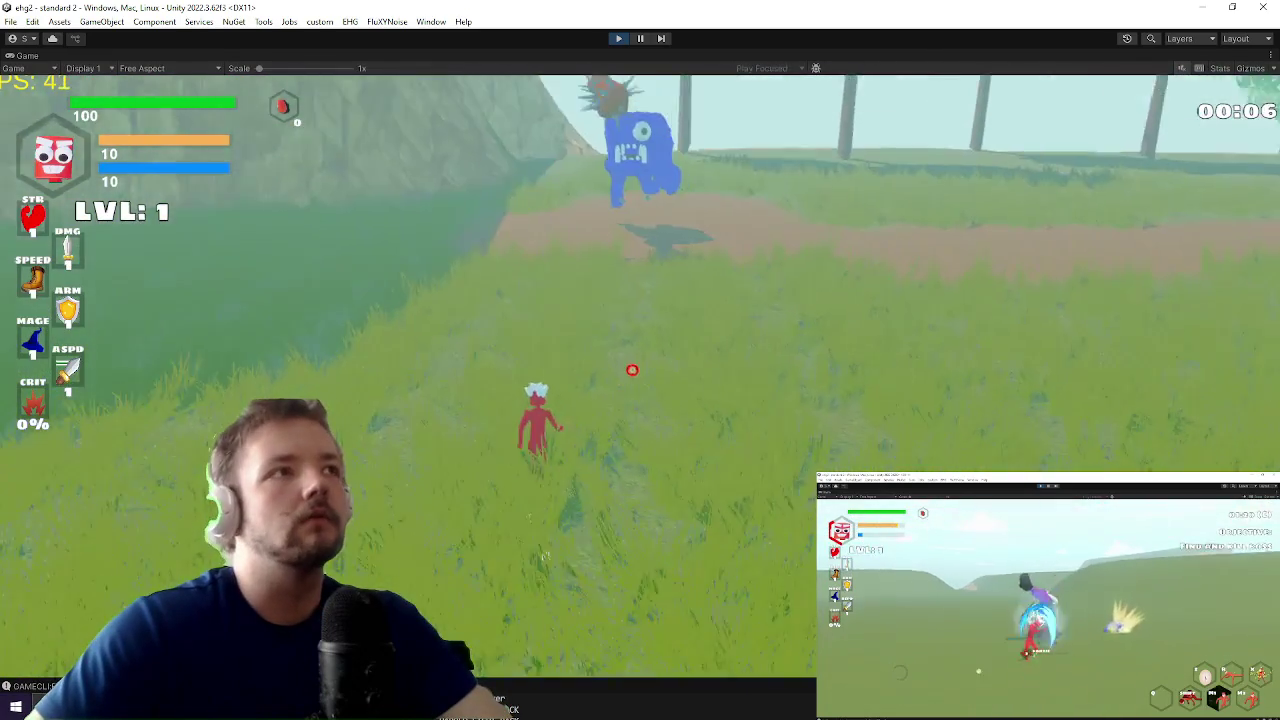
pyautogui.press('super')
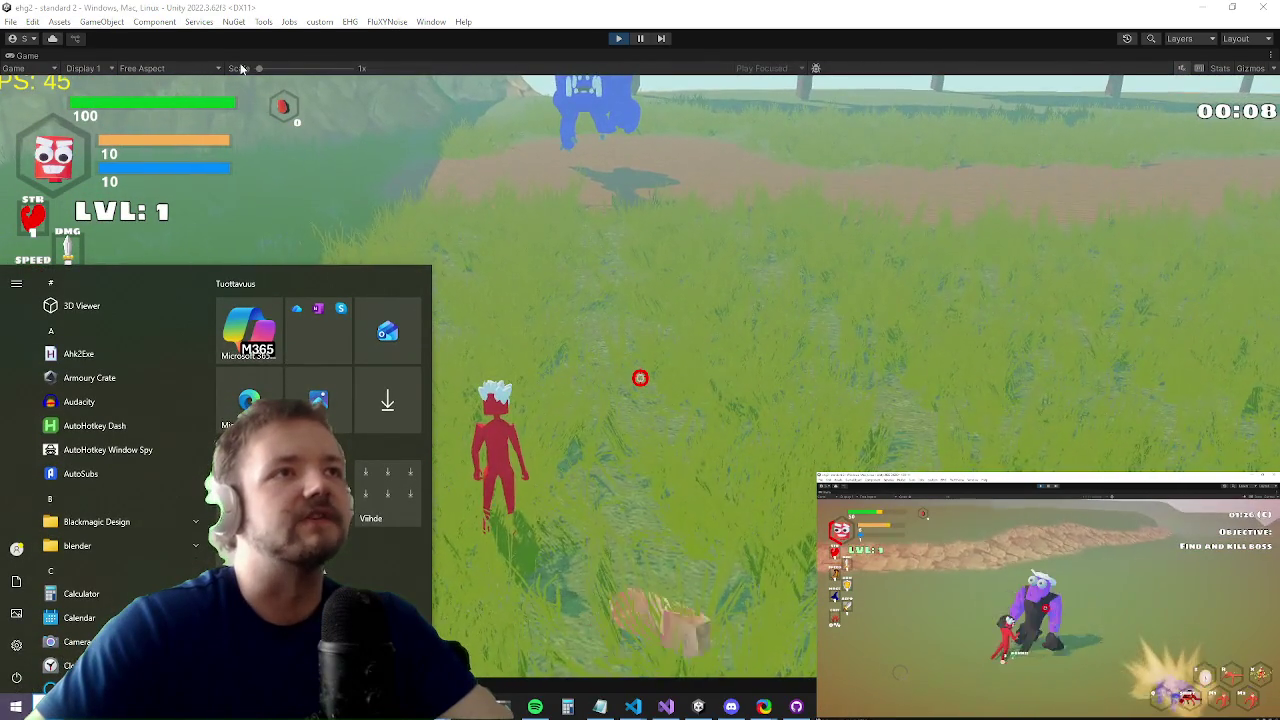
pyautogui.click(437, 168)
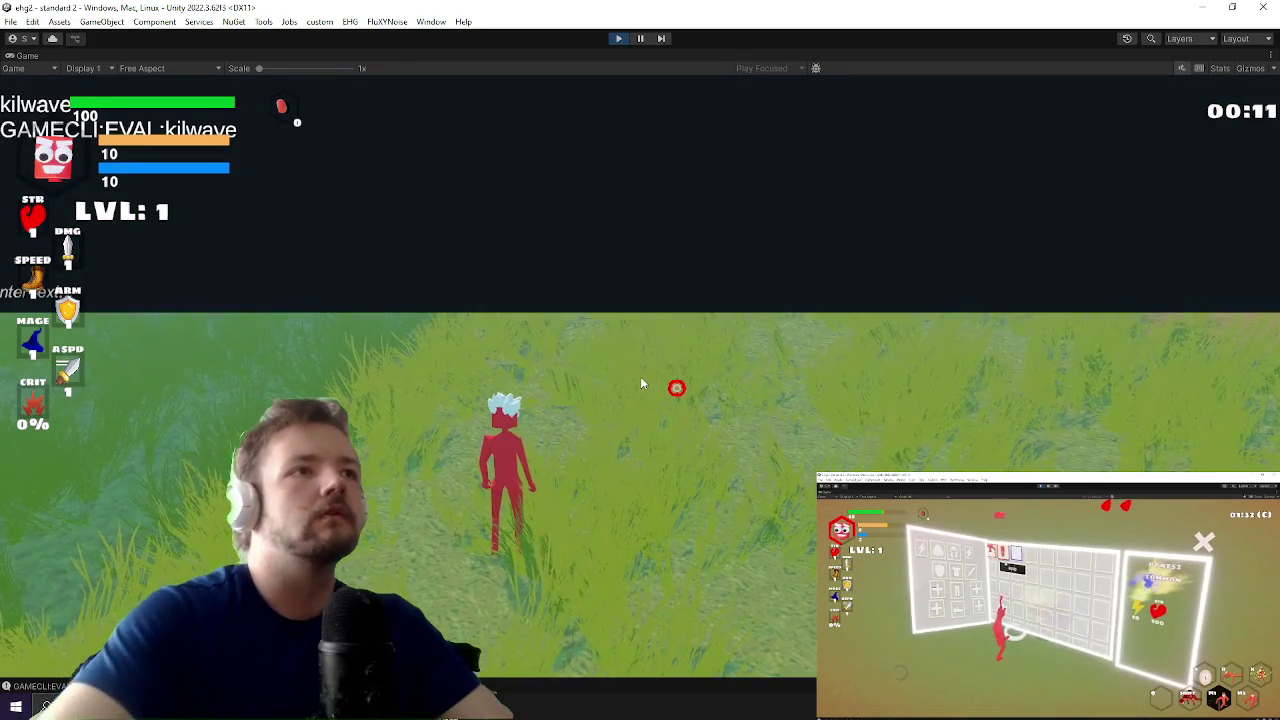
pyautogui.press('super')
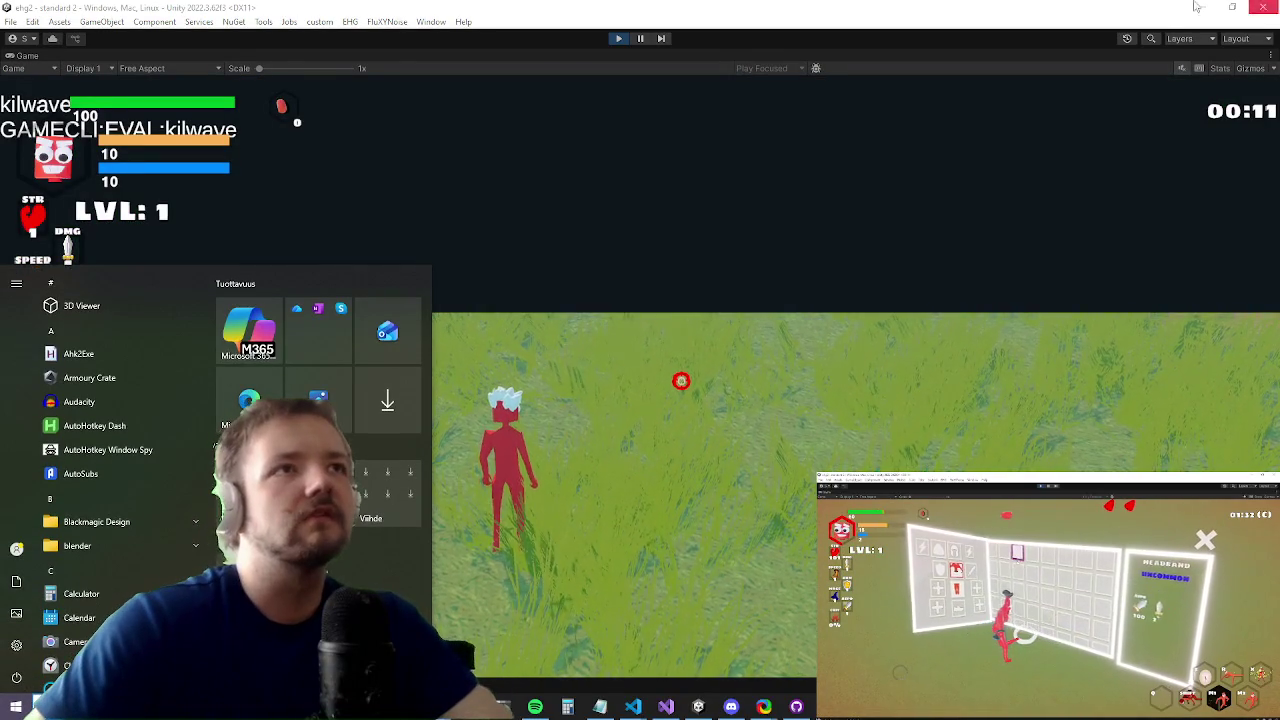
pyautogui.click(1205, 10)
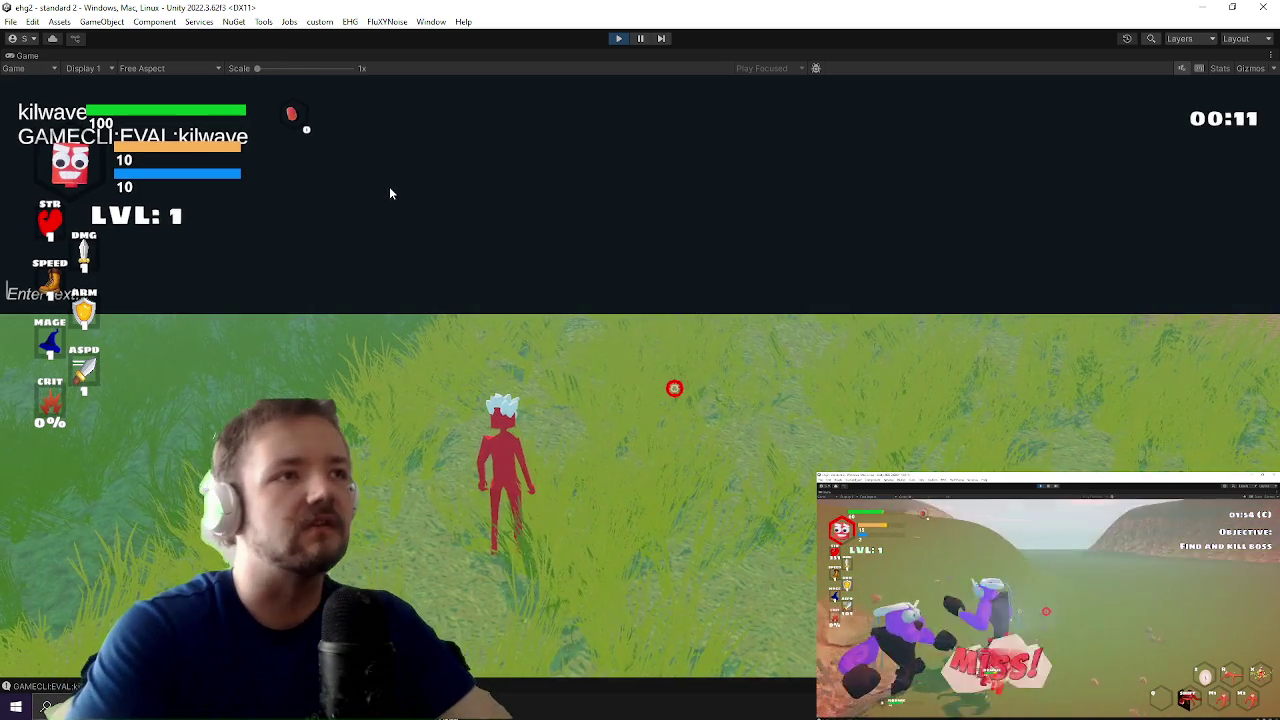
# Step: Spawn the bosses with the killa console command and fight the purple Durco boss in the crater
pyautogui.write('killa')
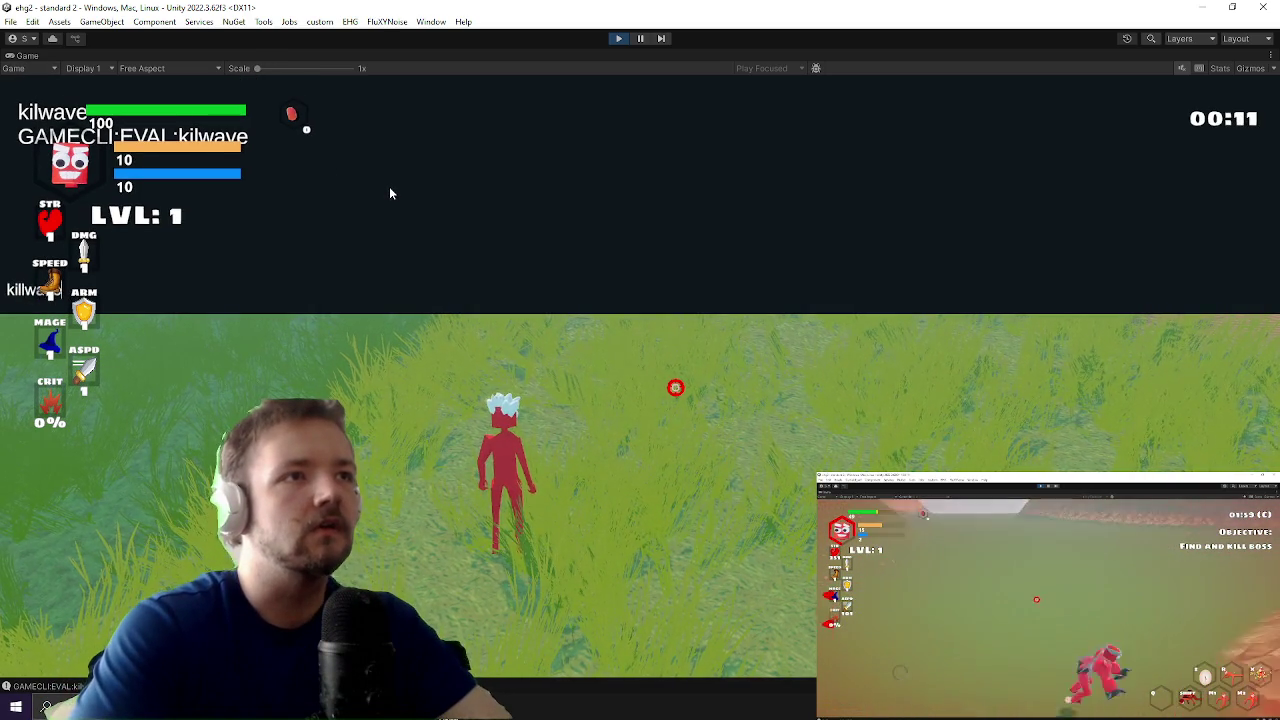
pyautogui.press('Return')
pyautogui.press('w')
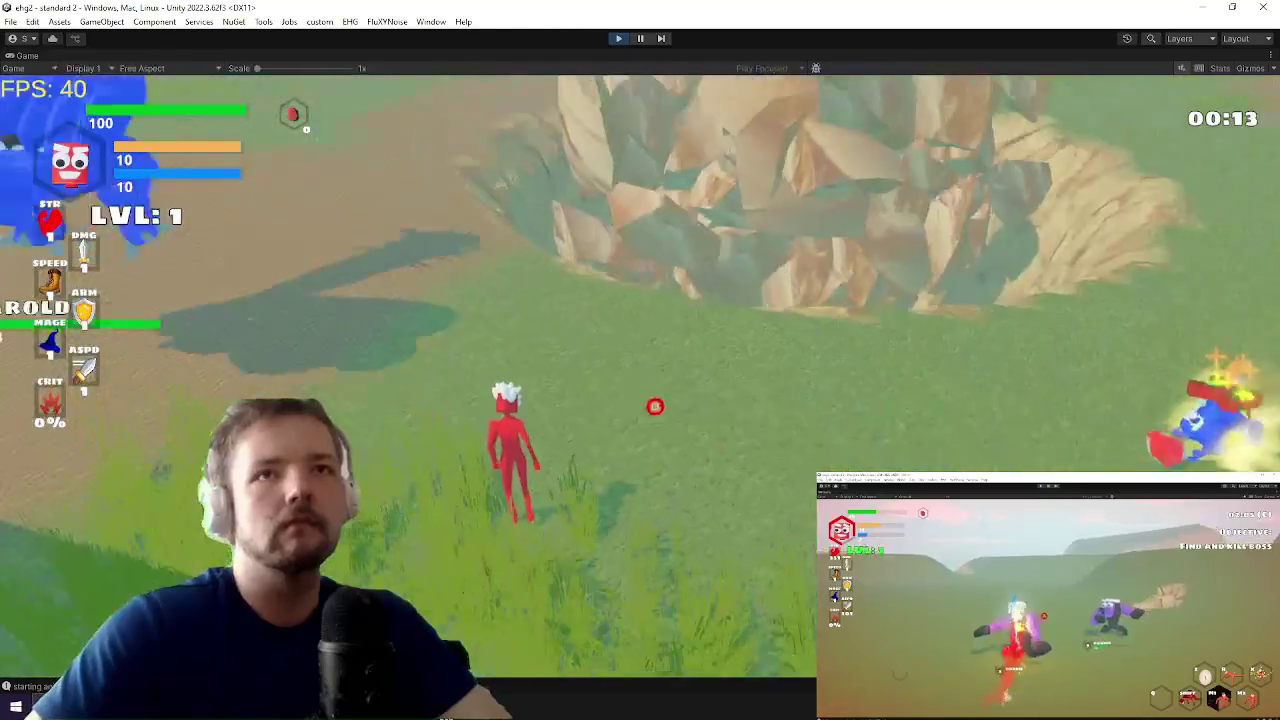
pyautogui.press('w')
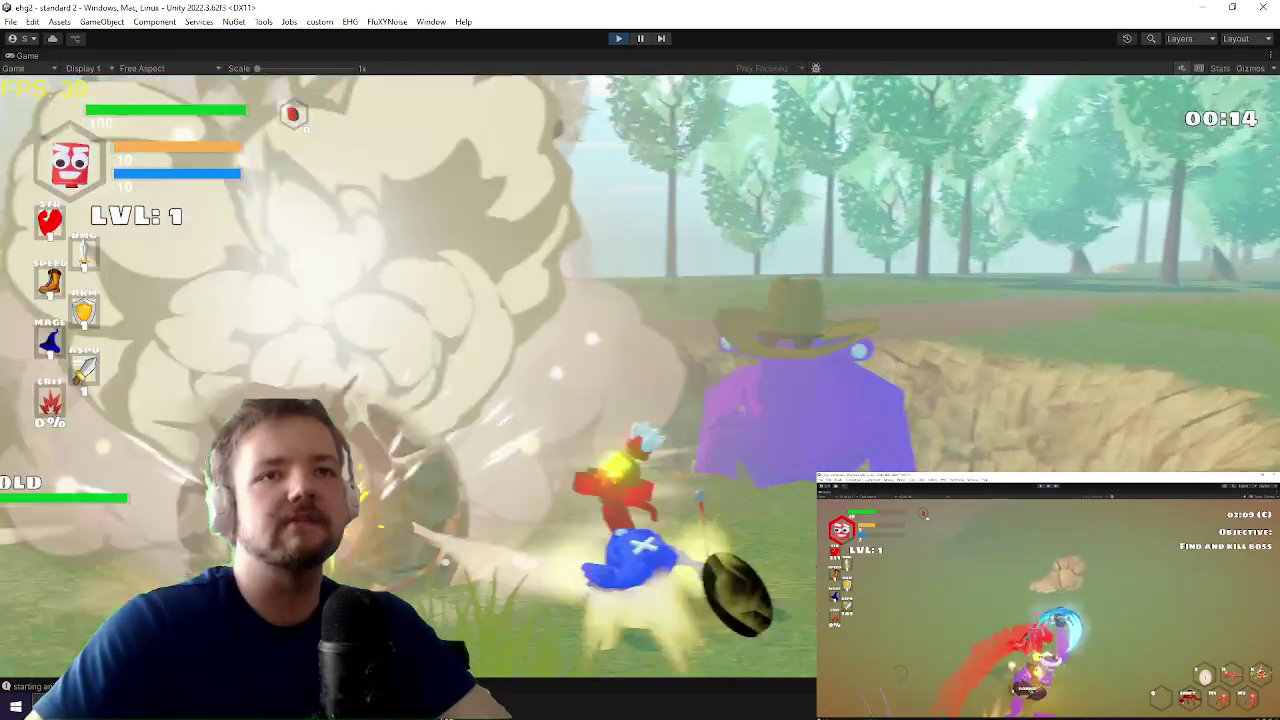
pyautogui.press('w')
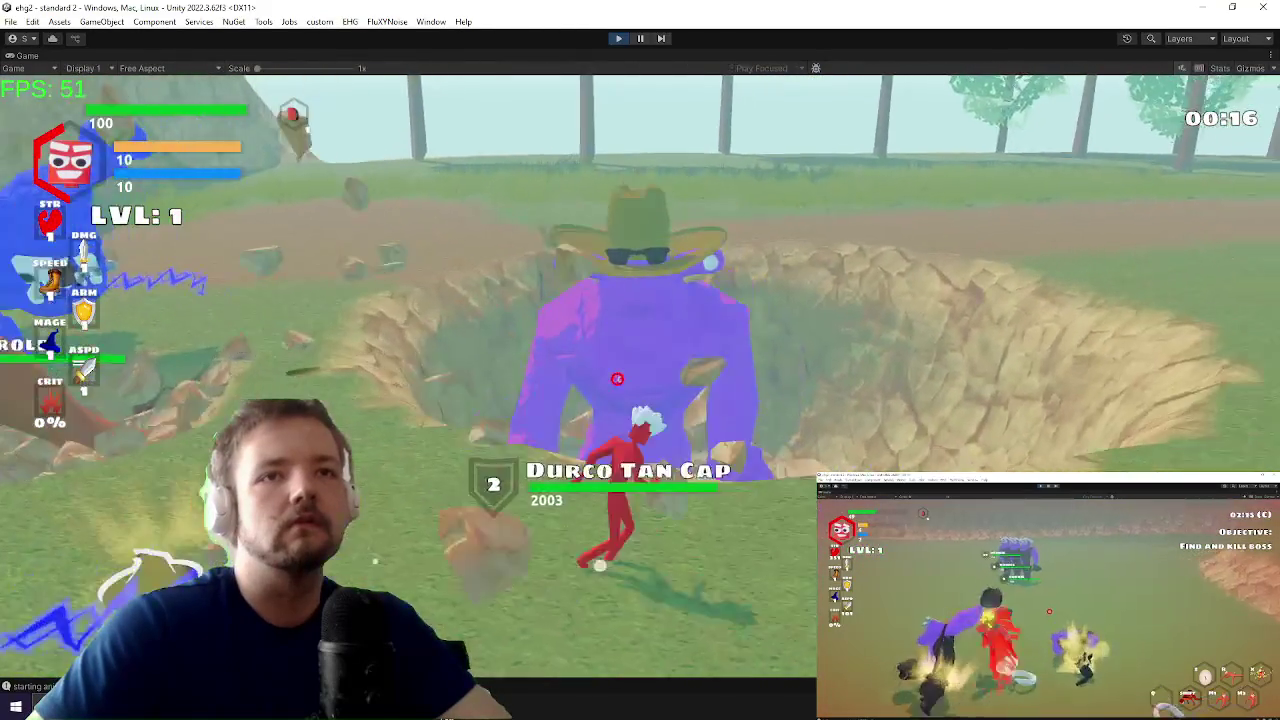
pyautogui.press('w')
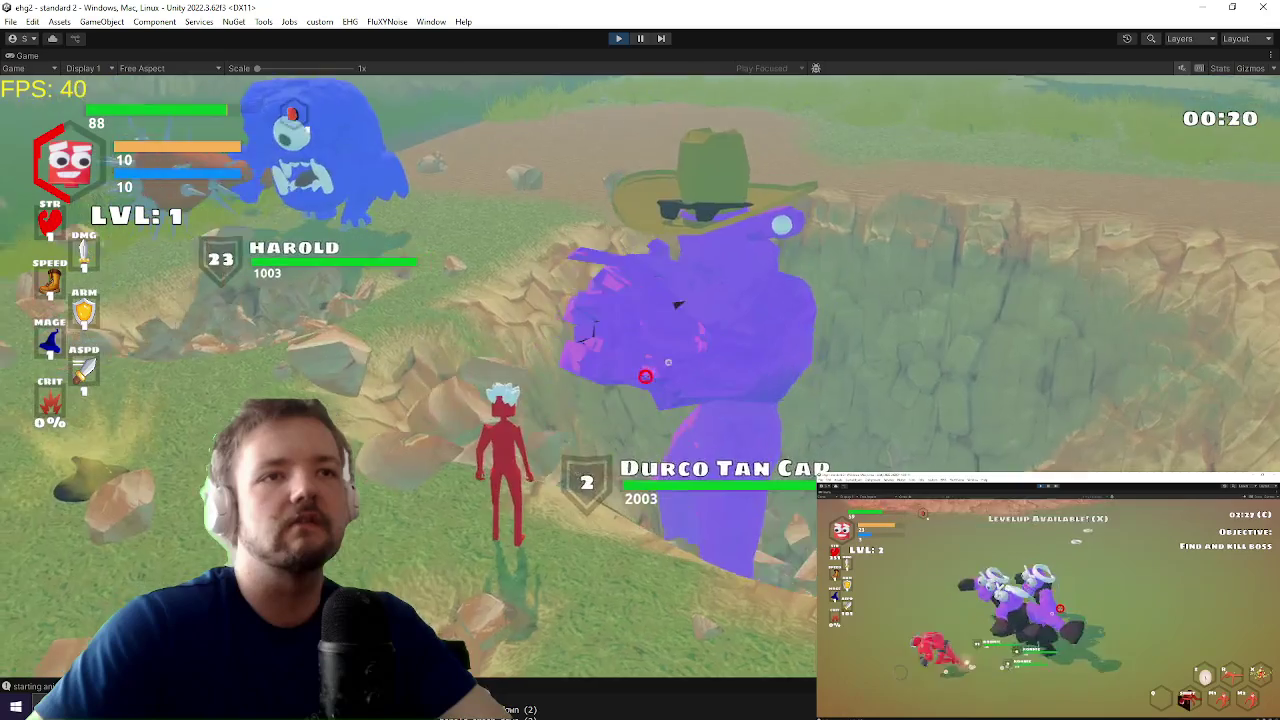
pyautogui.press('w')
pyautogui.press('w')
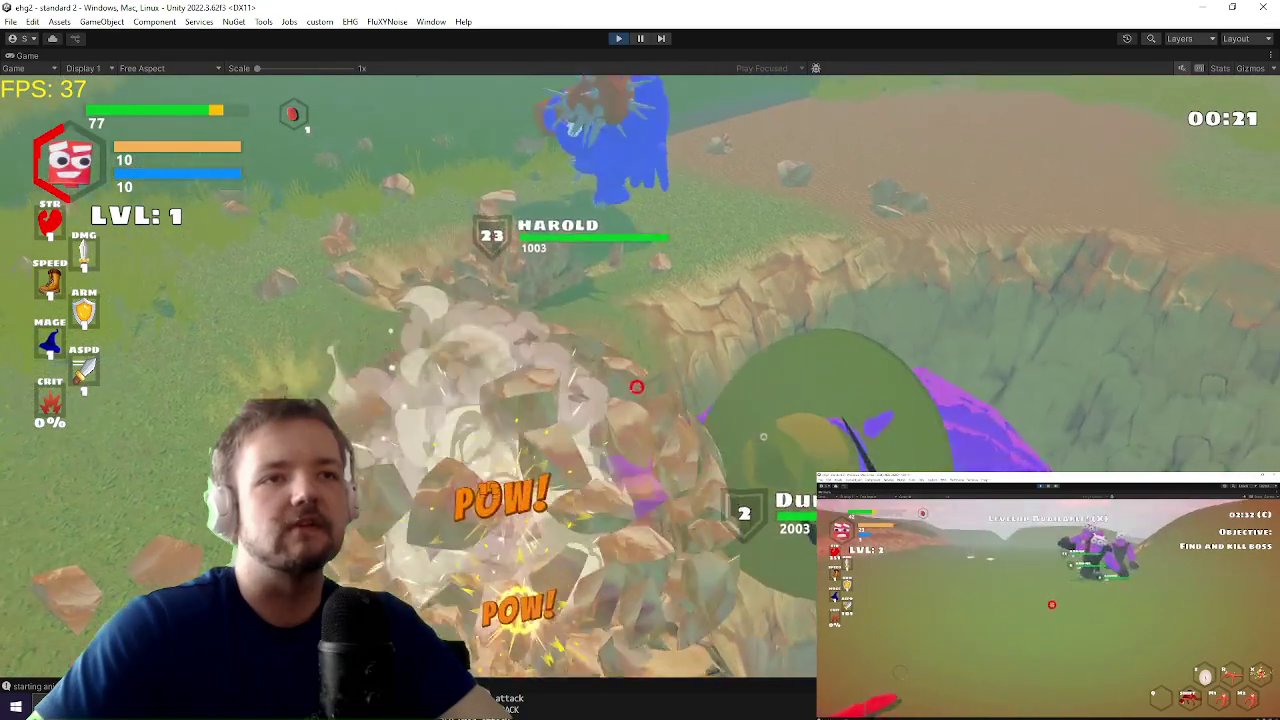
pyautogui.press('w')
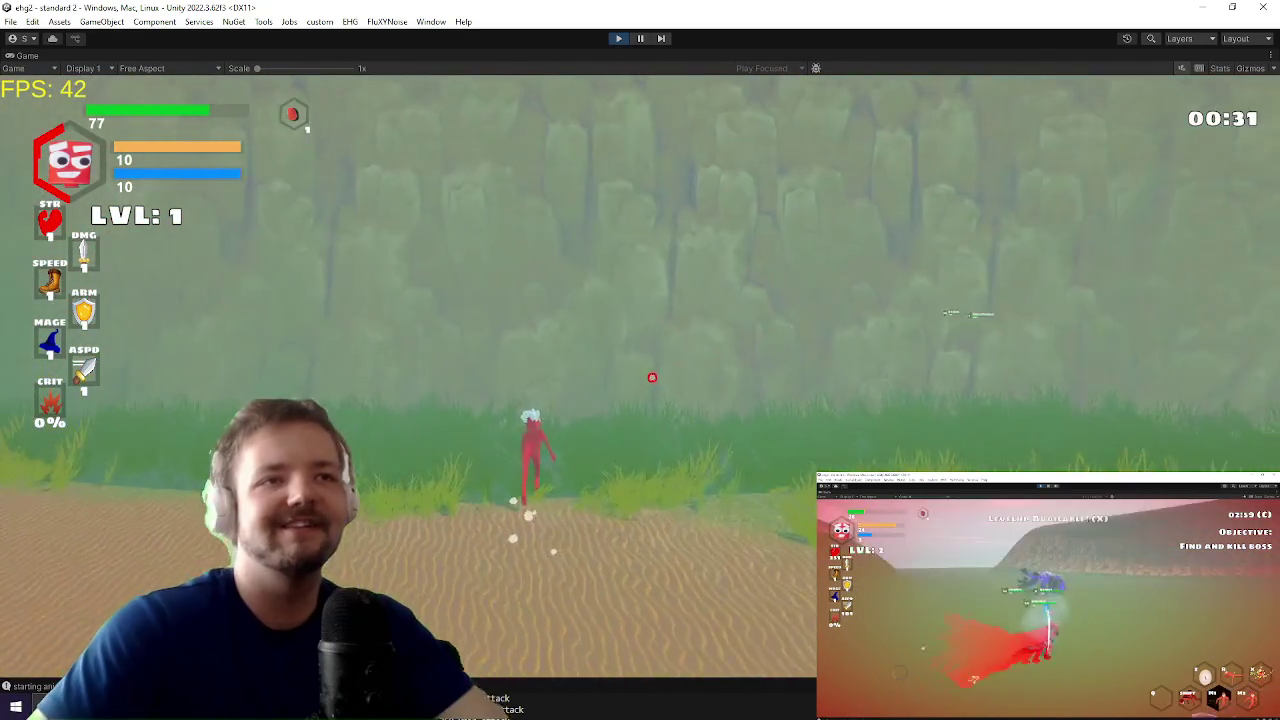
# Step: Jump the character up the rocky cliff slope, then bring the Trello board in Chrome forward
pyautogui.press('space')
pyautogui.press('space')
pyautogui.press('space')
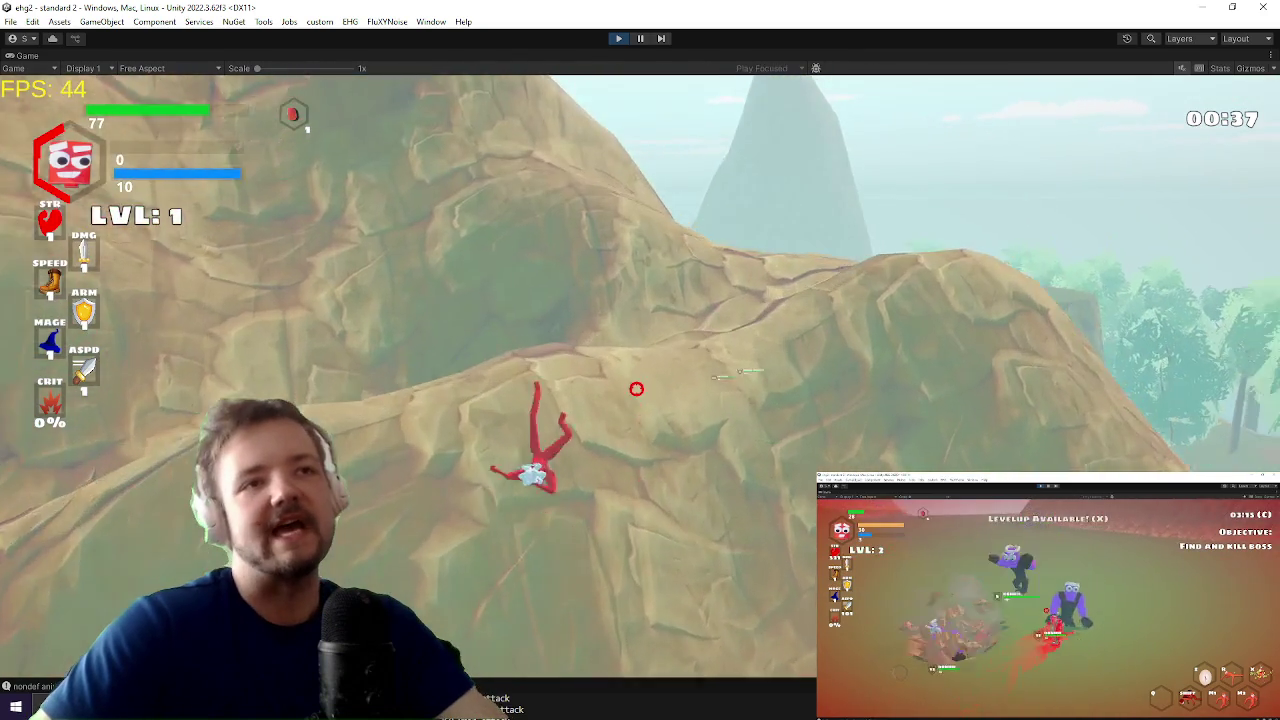
pyautogui.press('space')
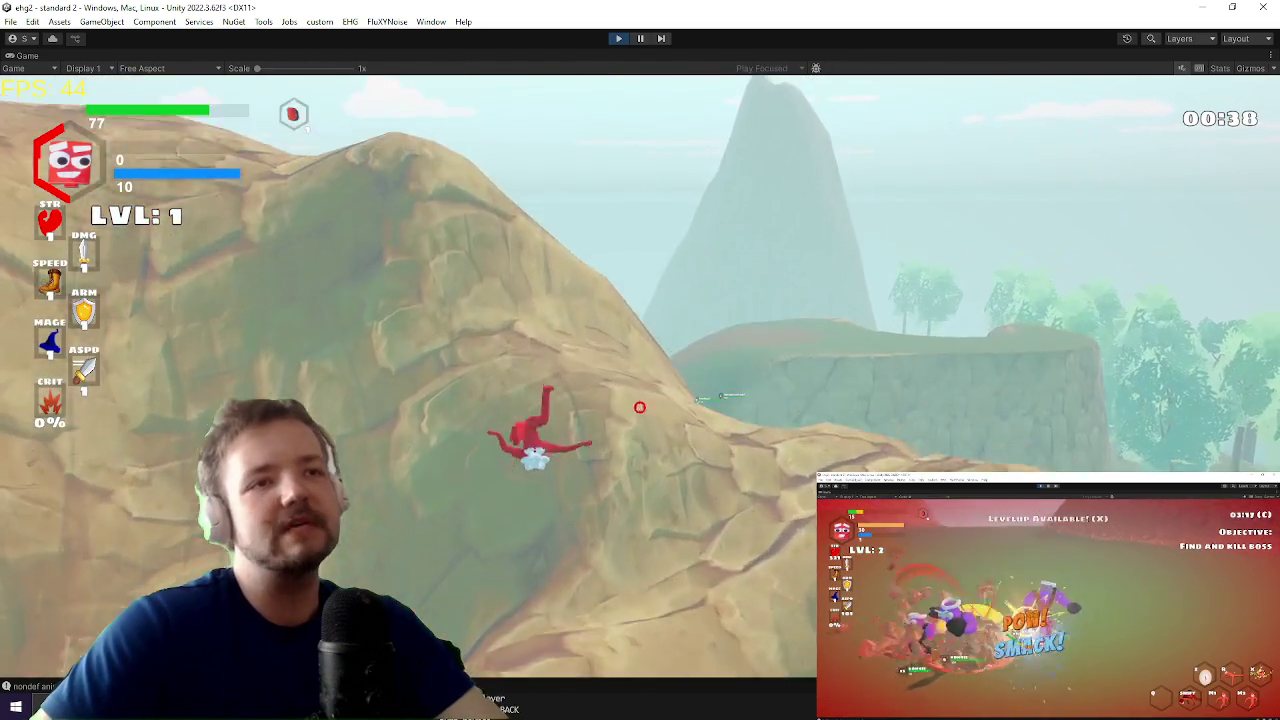
pyautogui.press('super')
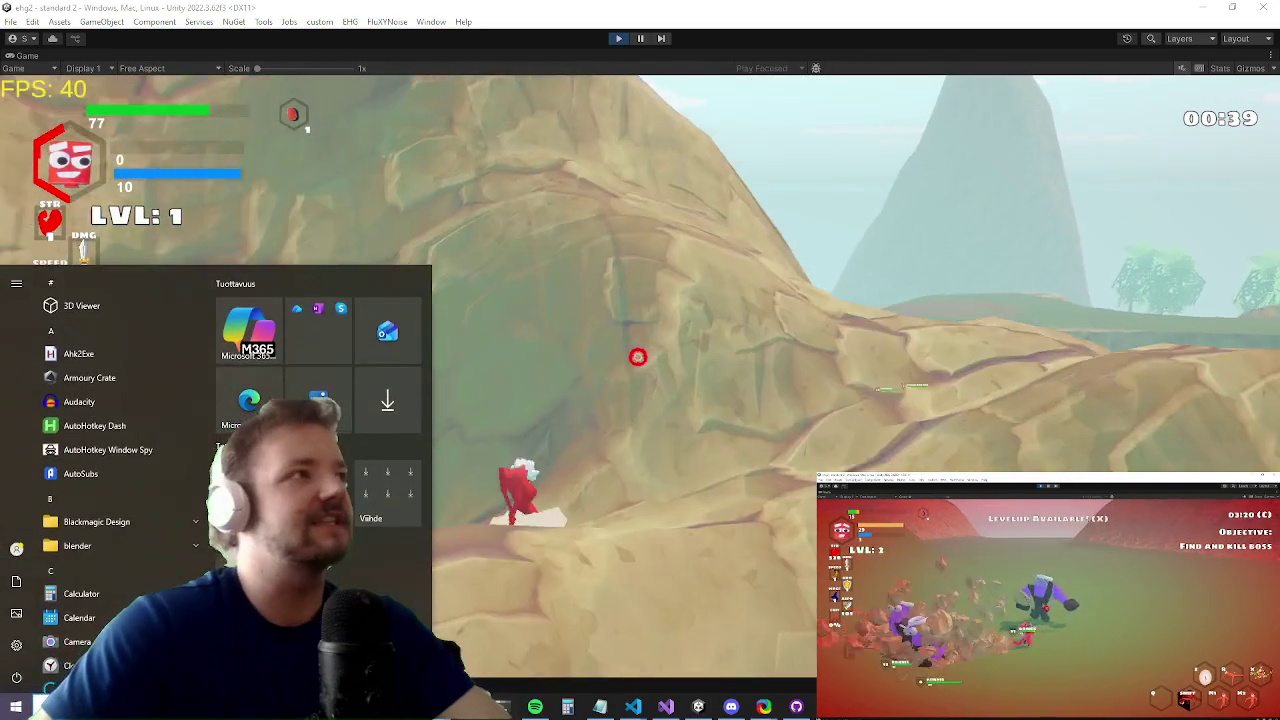
pyautogui.press('super')
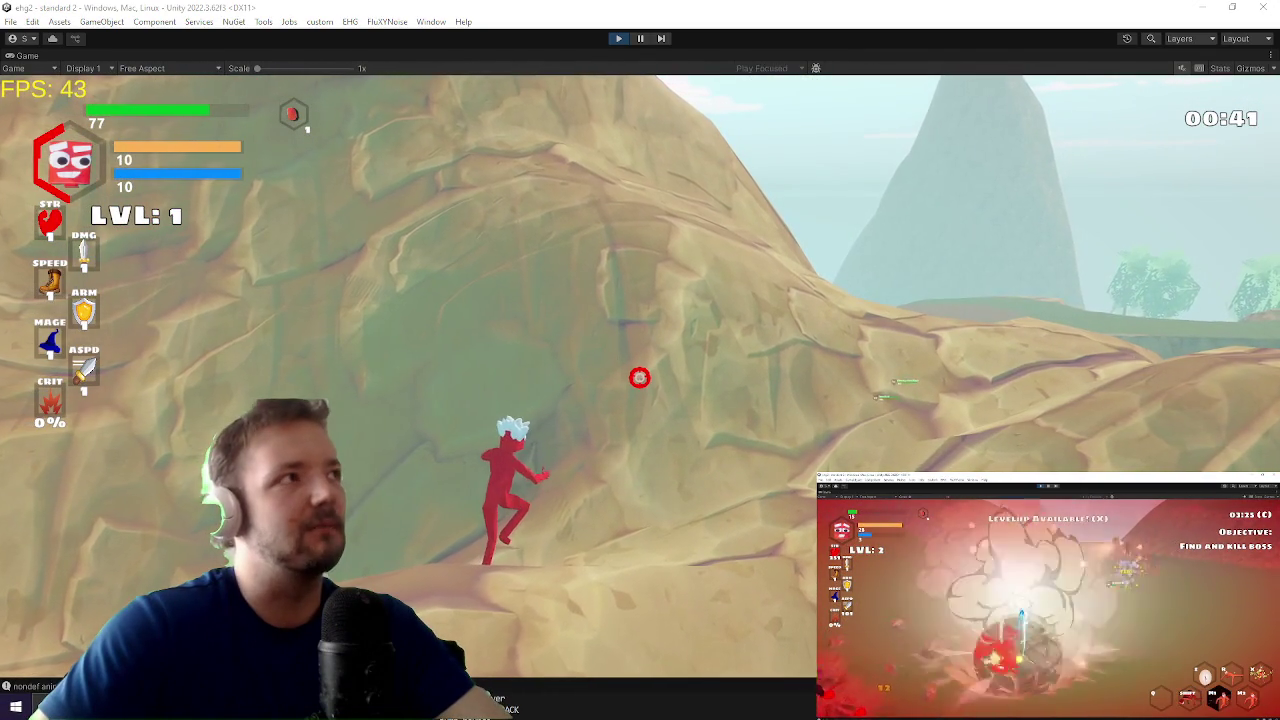
pyautogui.hotkey('alt', 'Tab')
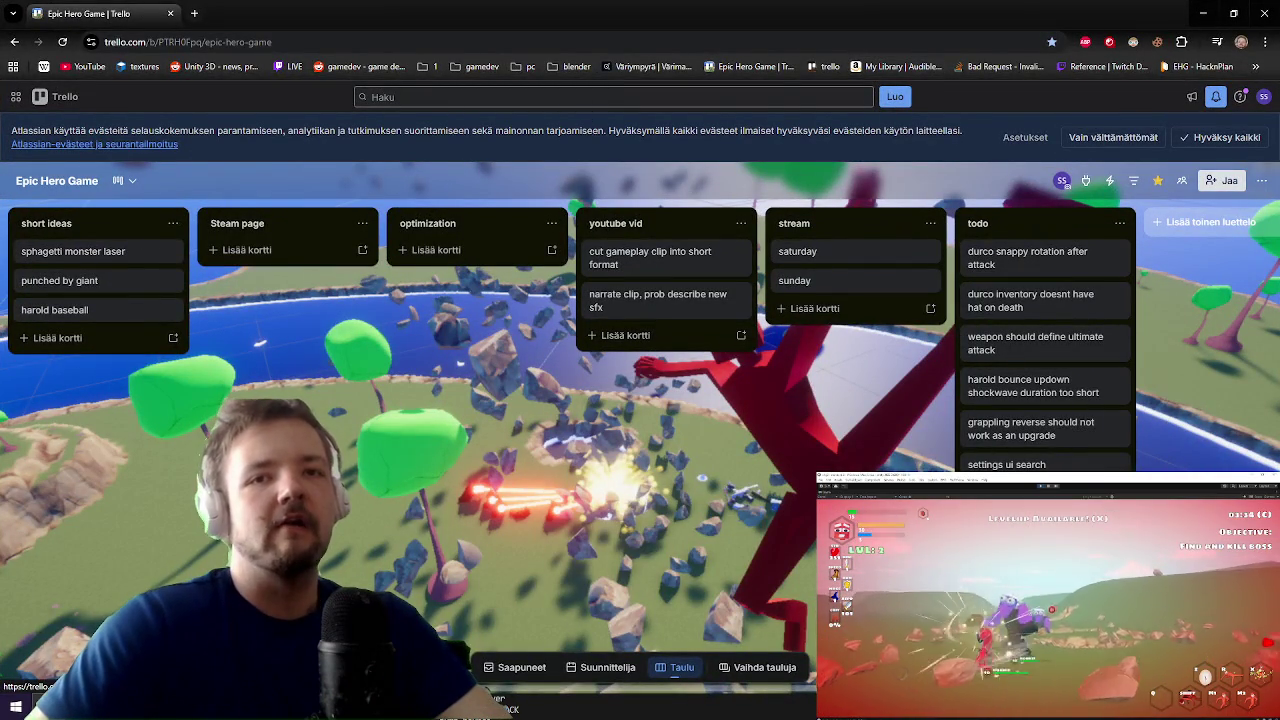
# Step: Check quick actions on the settings UI search card, then return to the running Unity game
pyautogui.press('e')
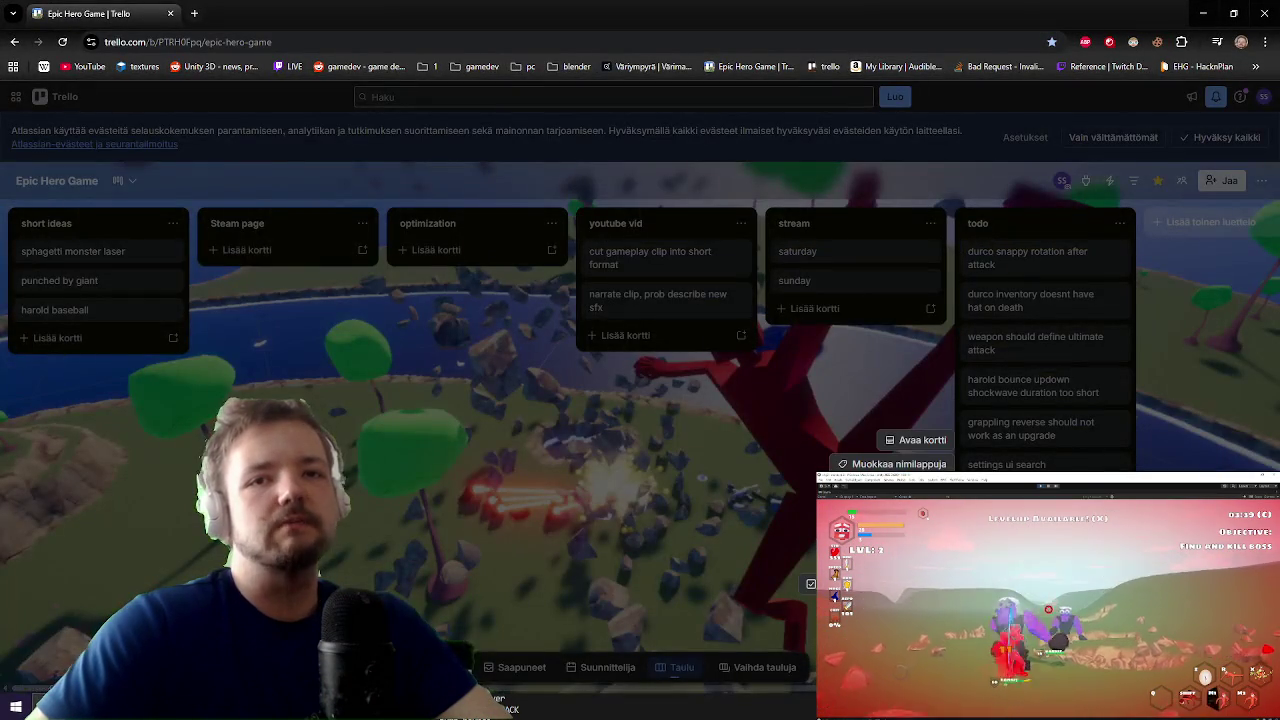
pyautogui.hotkey('alt', 'Tab')
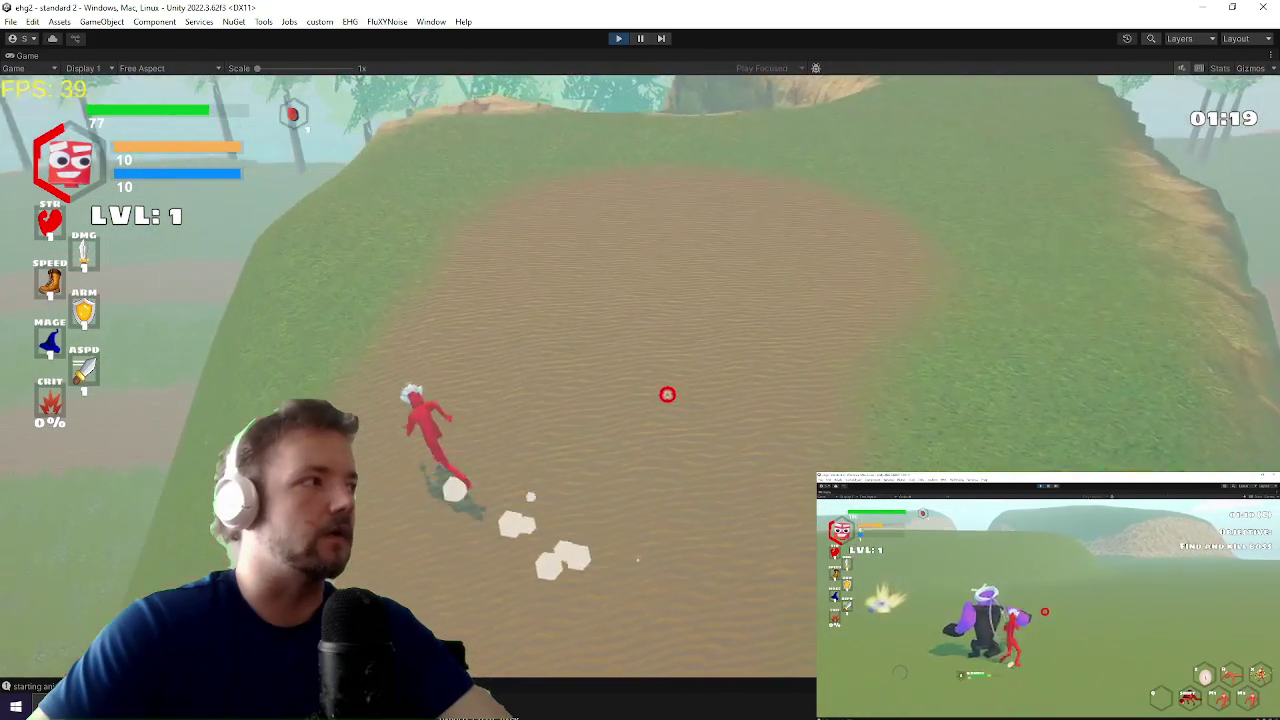
# Step: Climb the rock slope toward Harold and open the in-game debug console
pyautogui.hotkey('ctrl', 's')
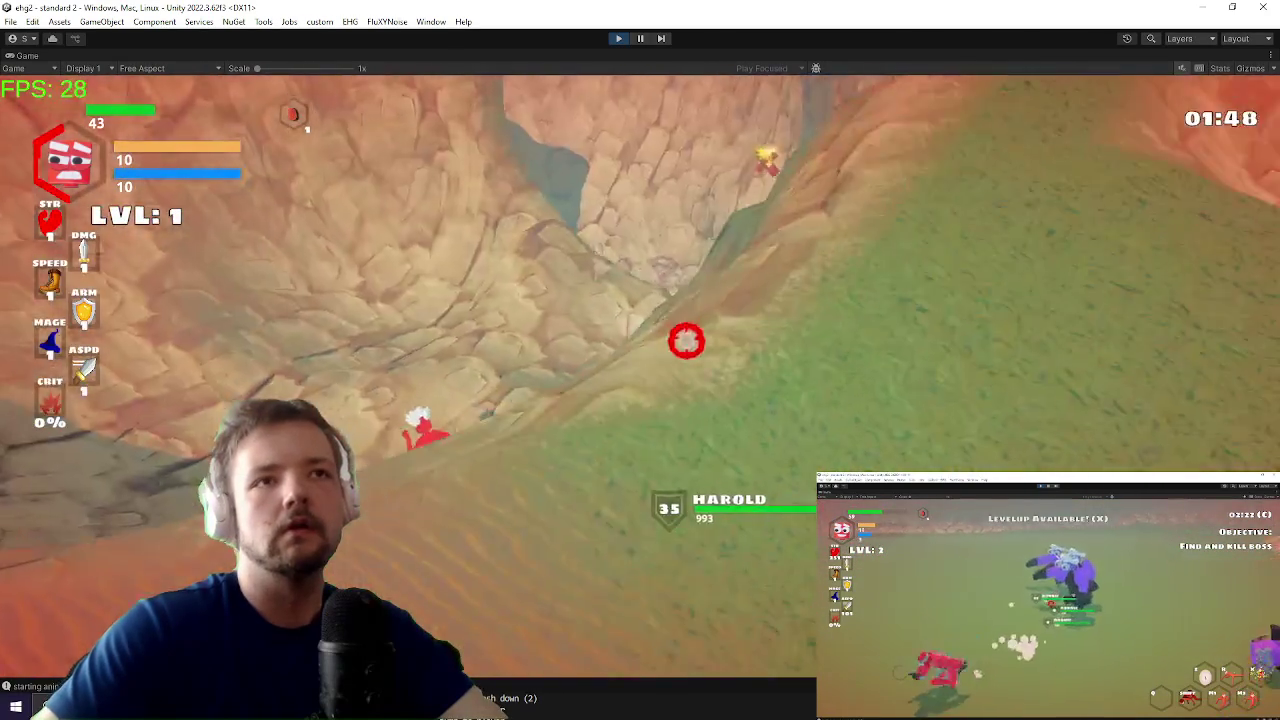
pyautogui.press('`')
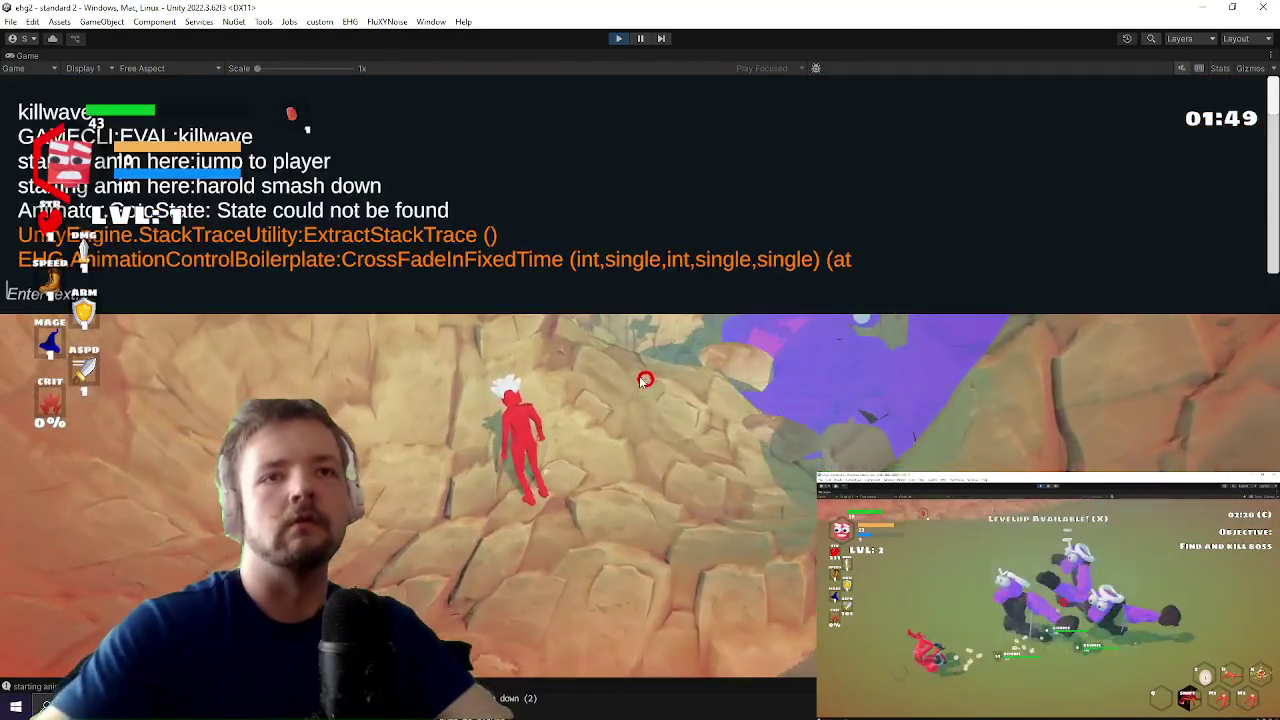
# Step: Clear the wave with the killwave command, then attack the nearby enemy and dash toward the hill in the new round
pyautogui.write('kil')
pyautogui.write('ve')
pyautogui.press('Return')
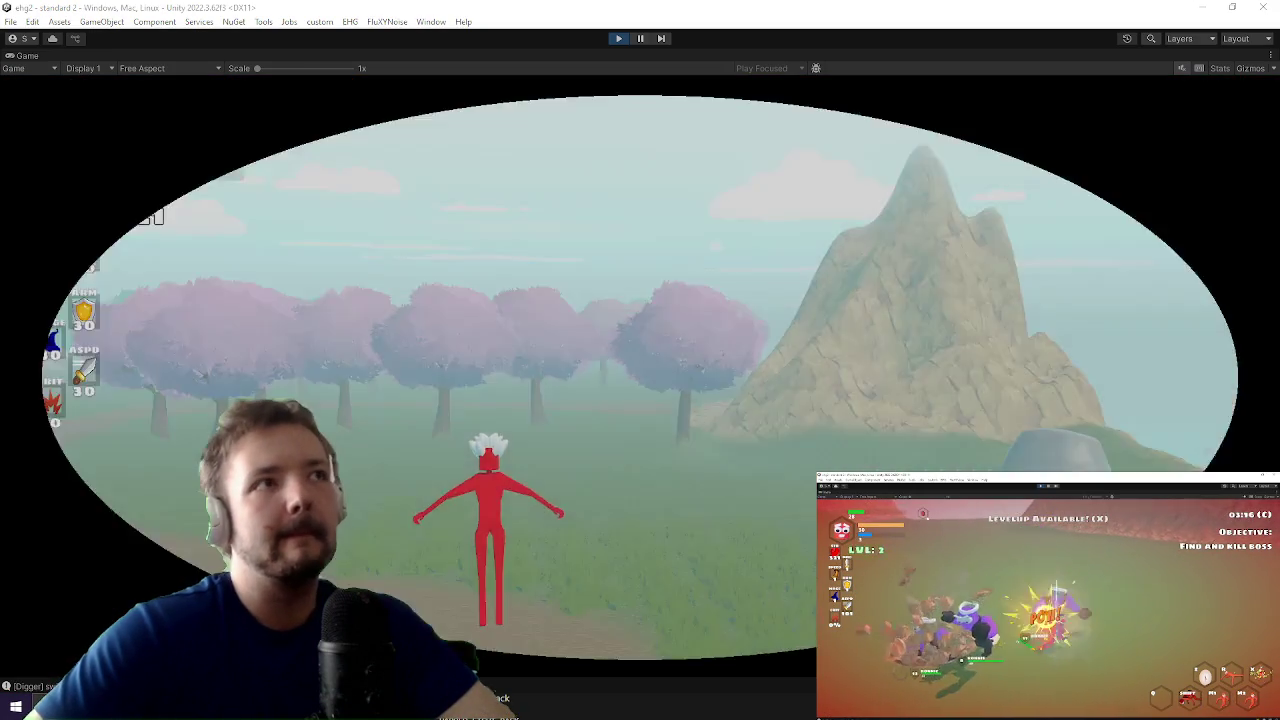
pyautogui.press('w')
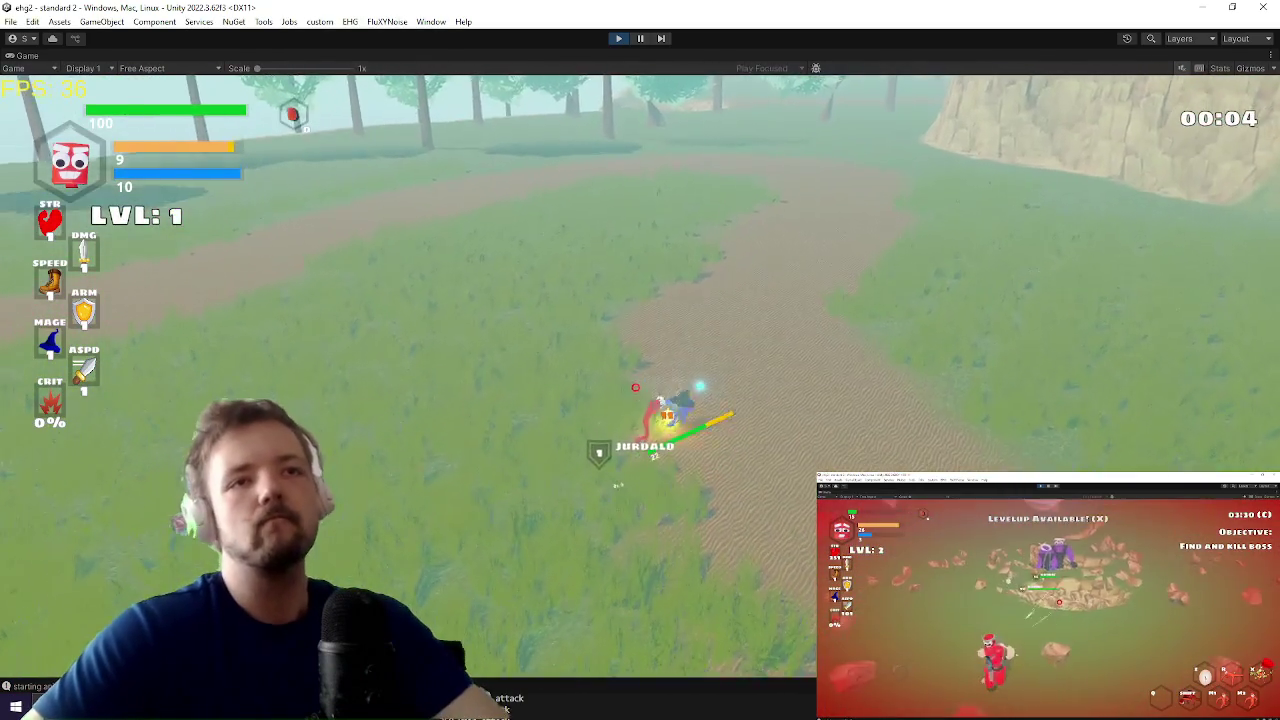
pyautogui.click(640, 378)
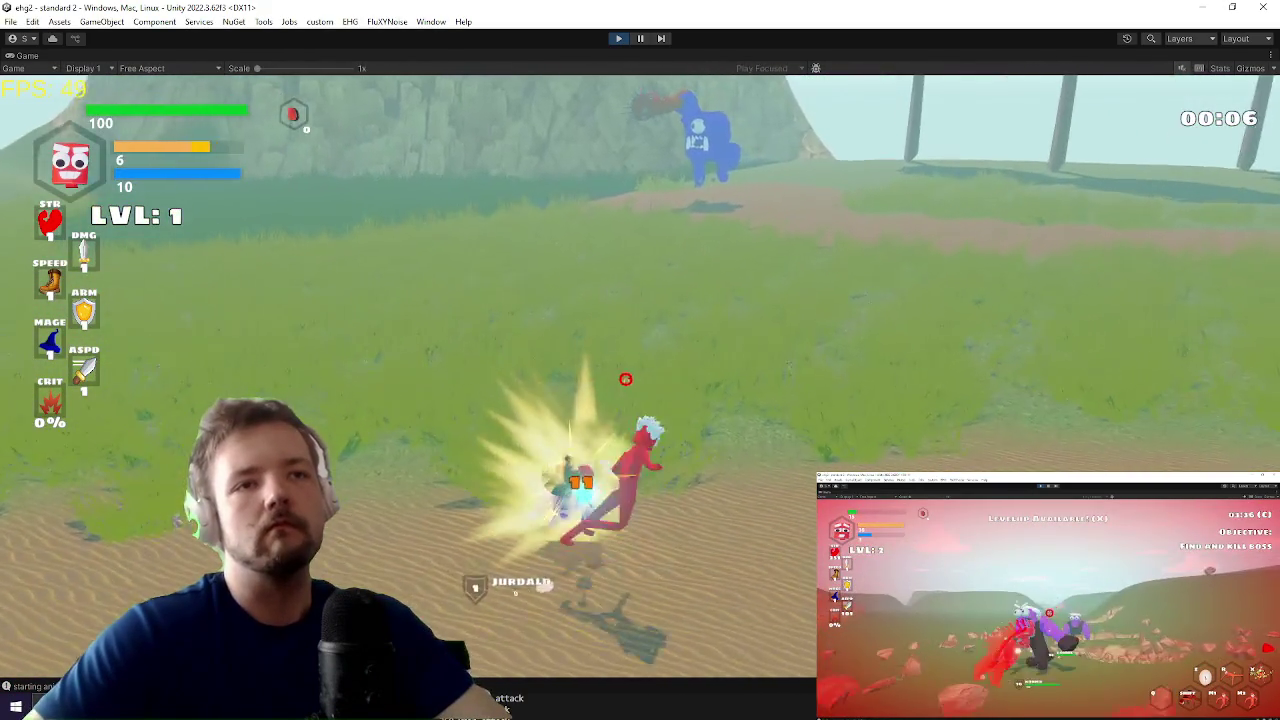
pyautogui.press('w')
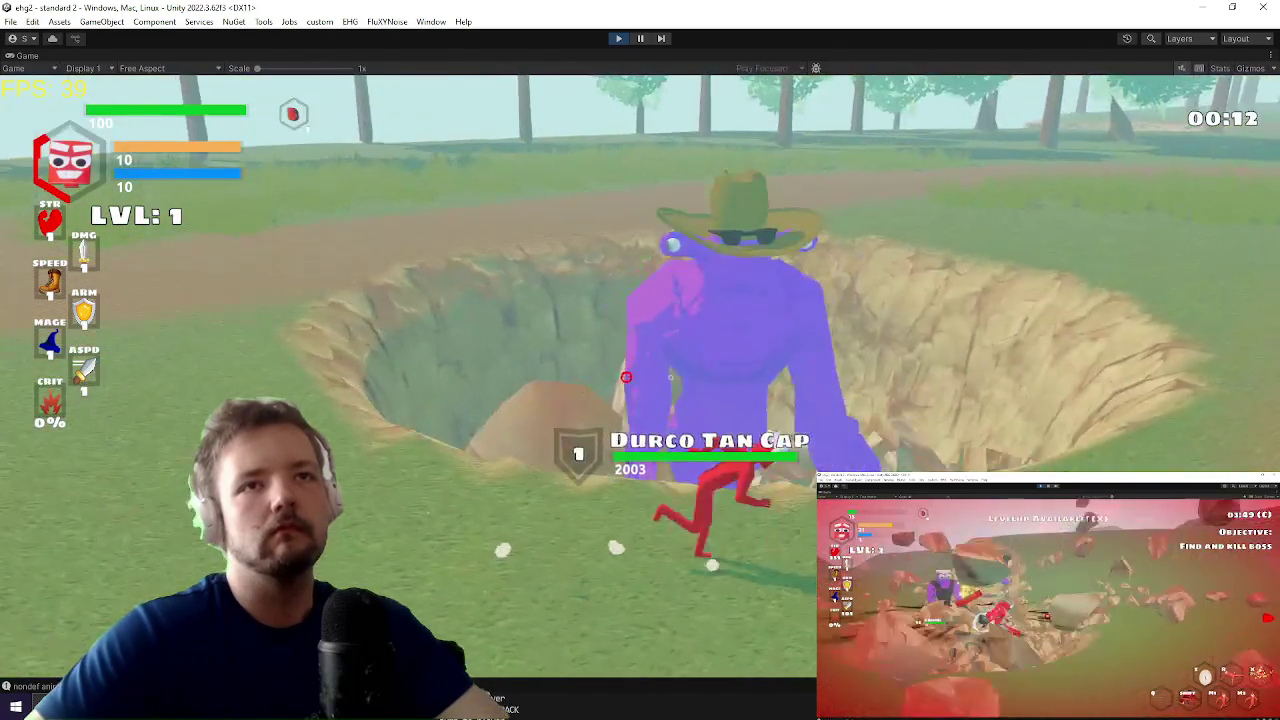
# Step: Run killwave and inv in the debug console, select the DURCOHAT item, and close the inventory
pyautogui.press('`')
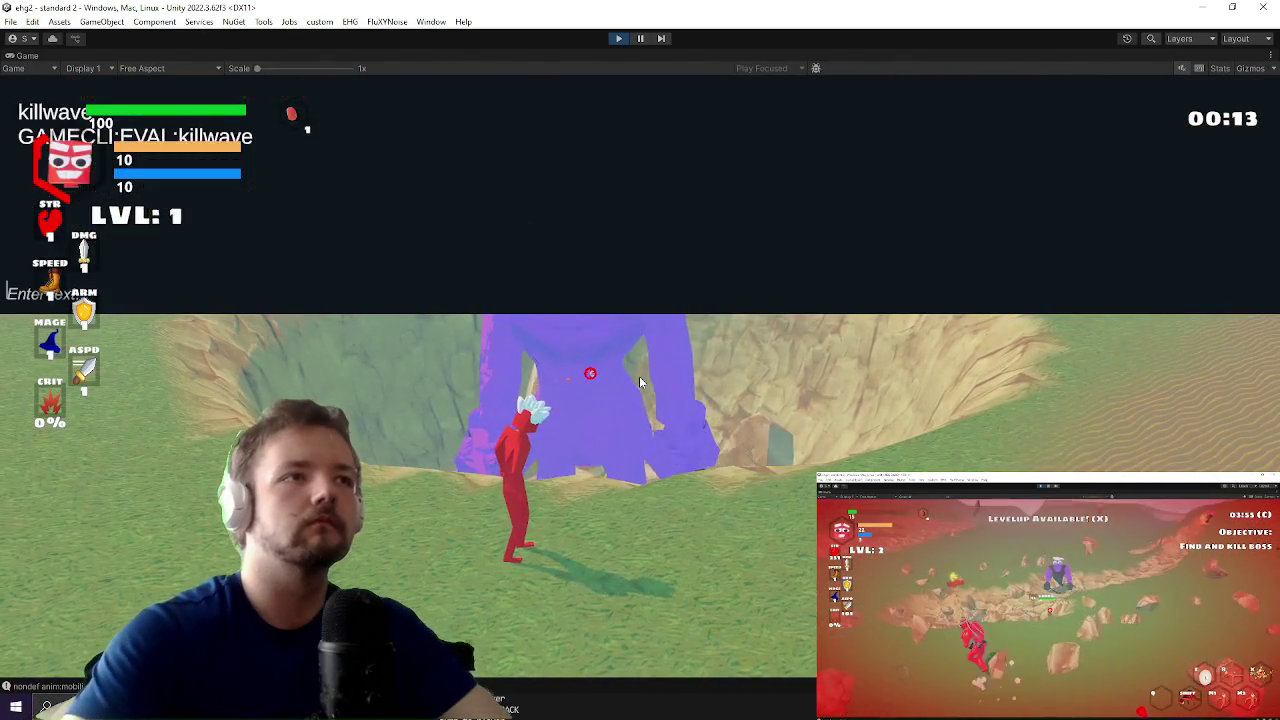
pyautogui.press('`')
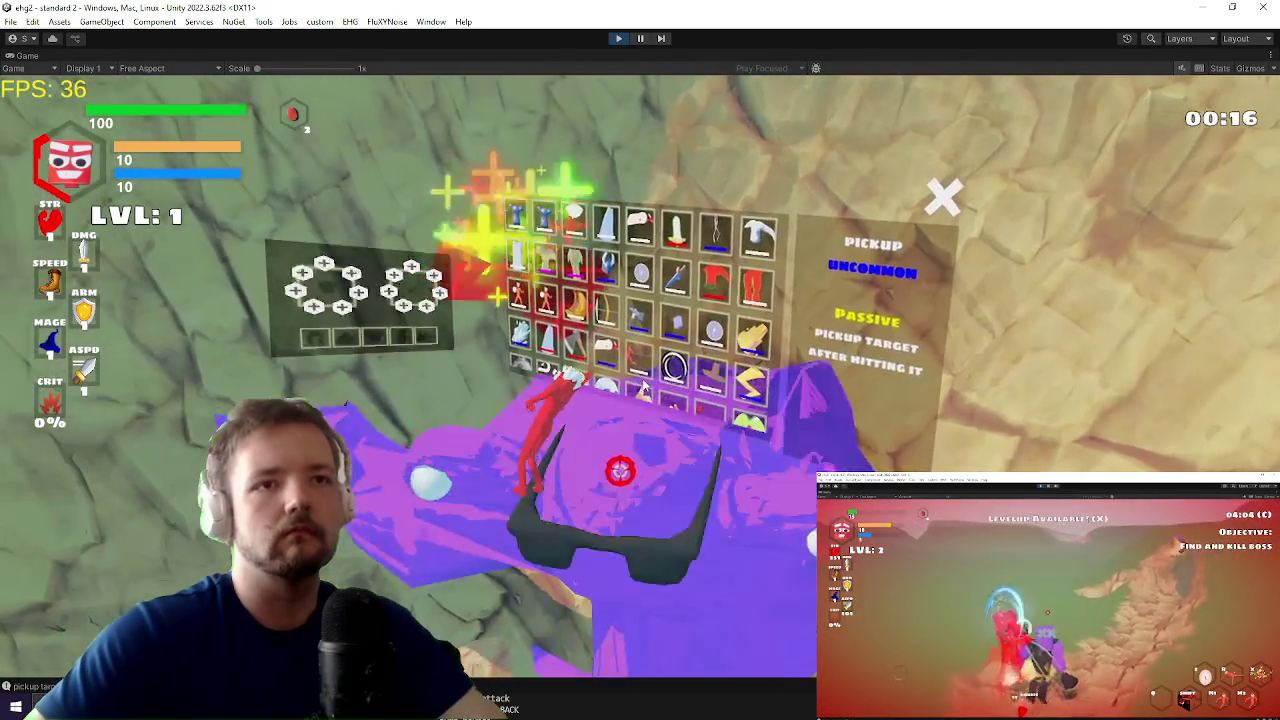
pyautogui.press('`')
pyautogui.write('inv')
pyautogui.press('Return')
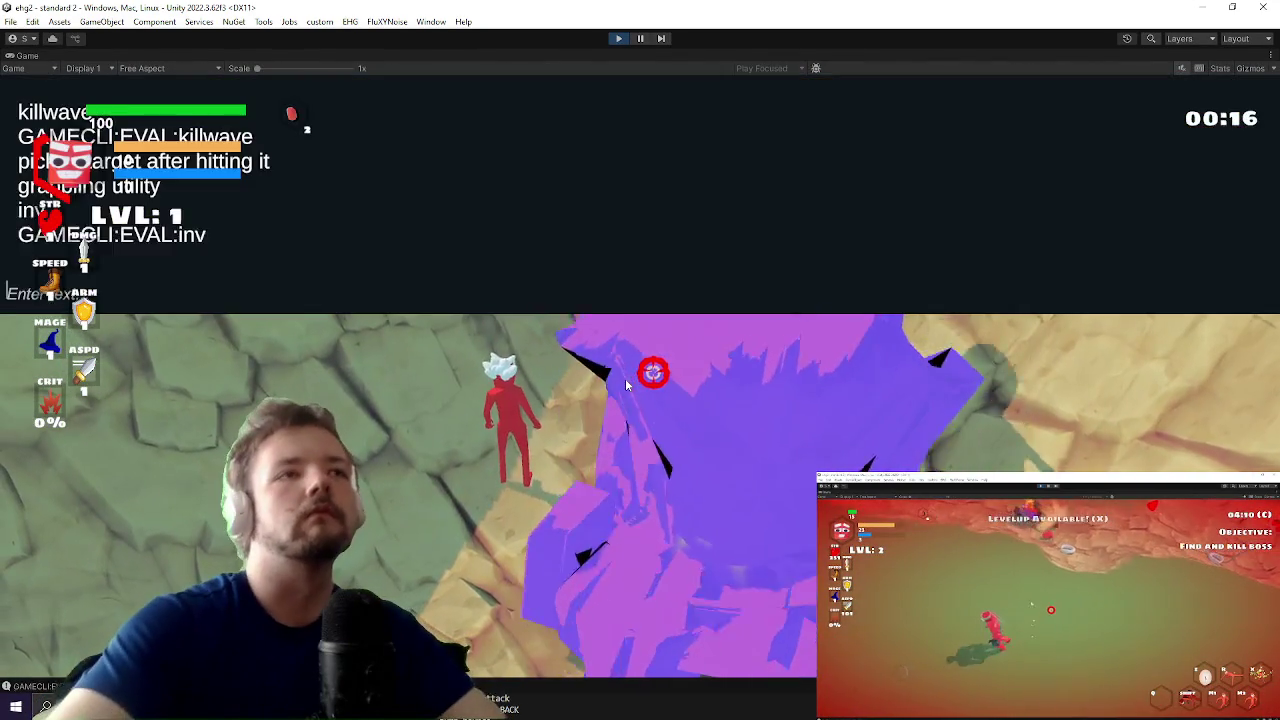
pyautogui.press('`')
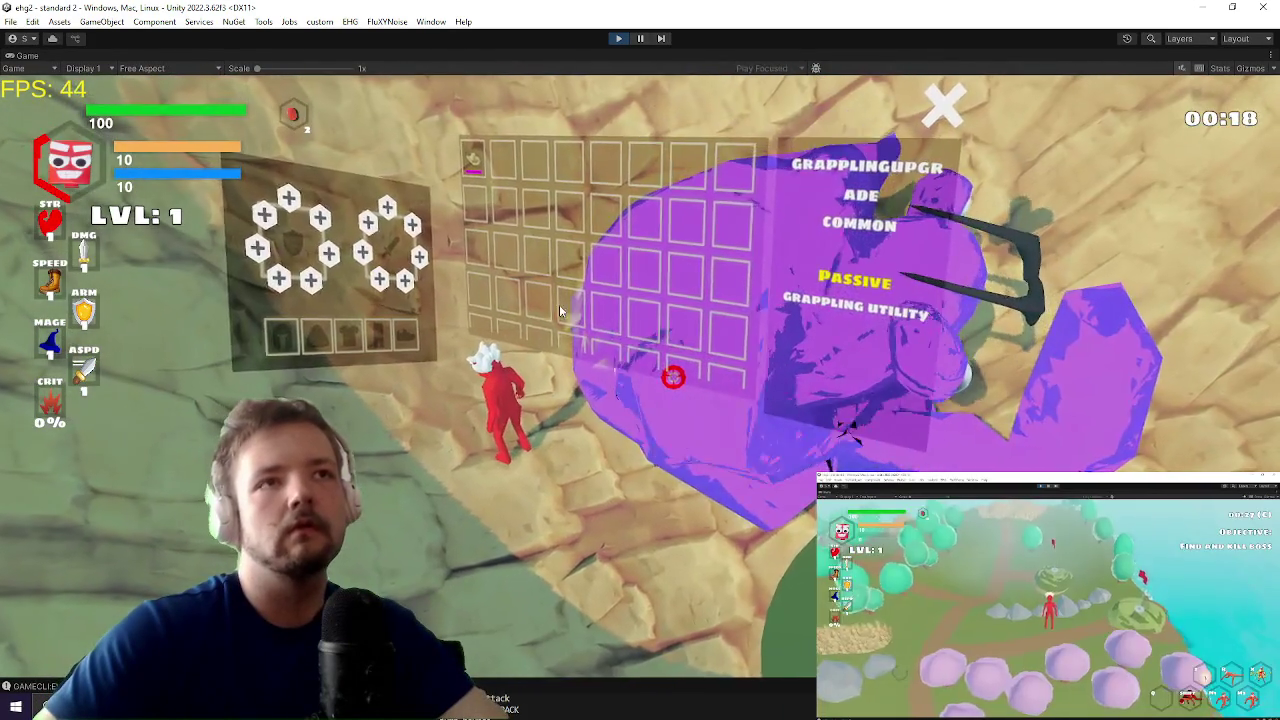
pyautogui.click(469, 168)
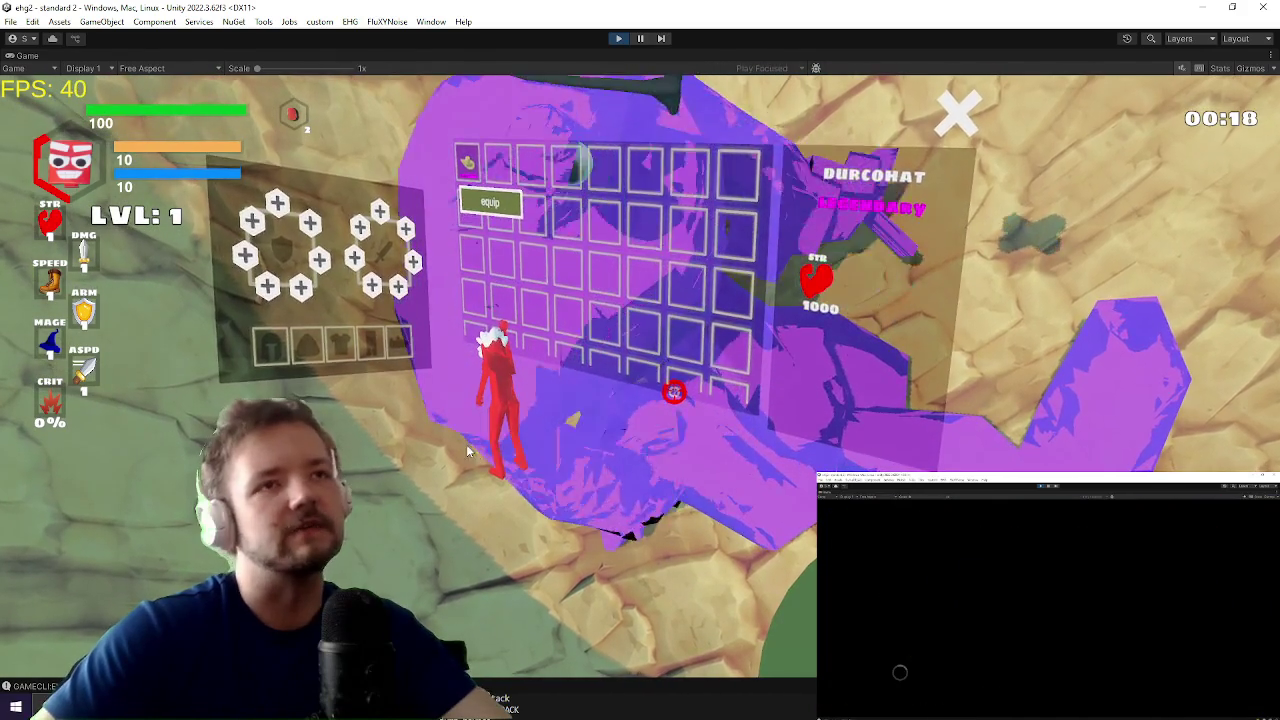
pyautogui.press('Tab')
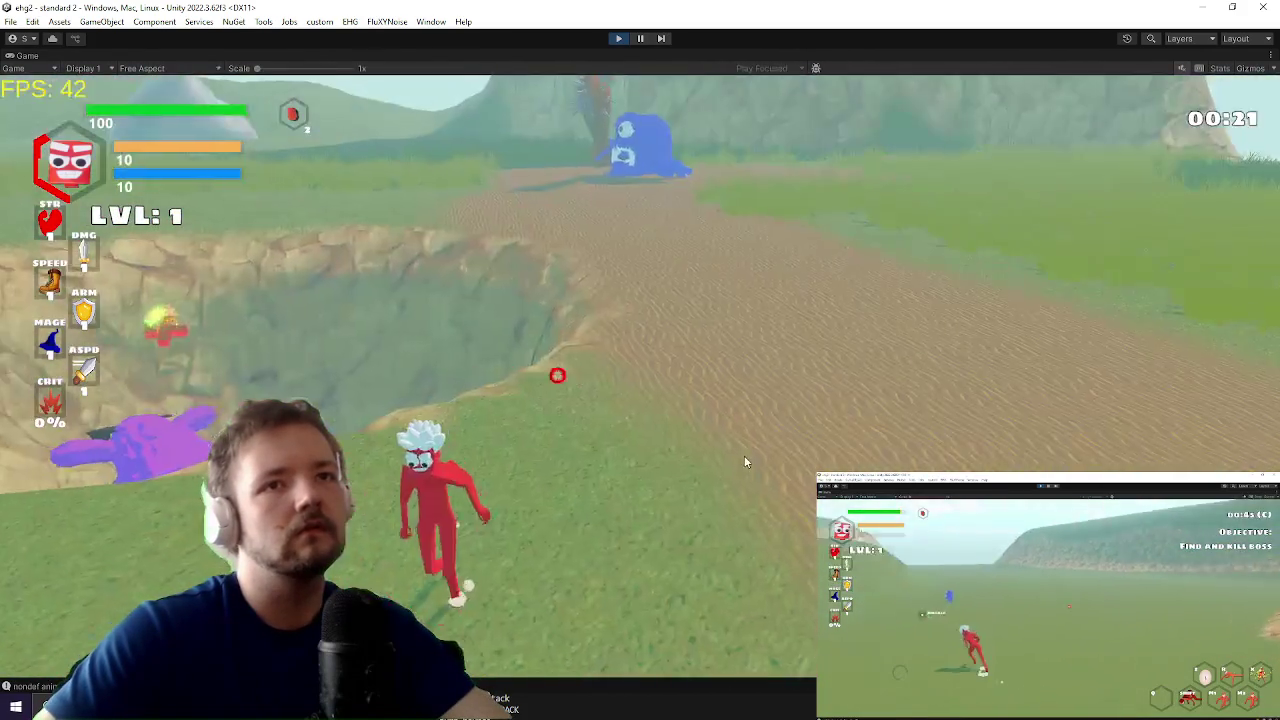
# Step: Run toward the boss's rock mound, rerun killwave, and bring up the inventory again
pyautogui.press('w')
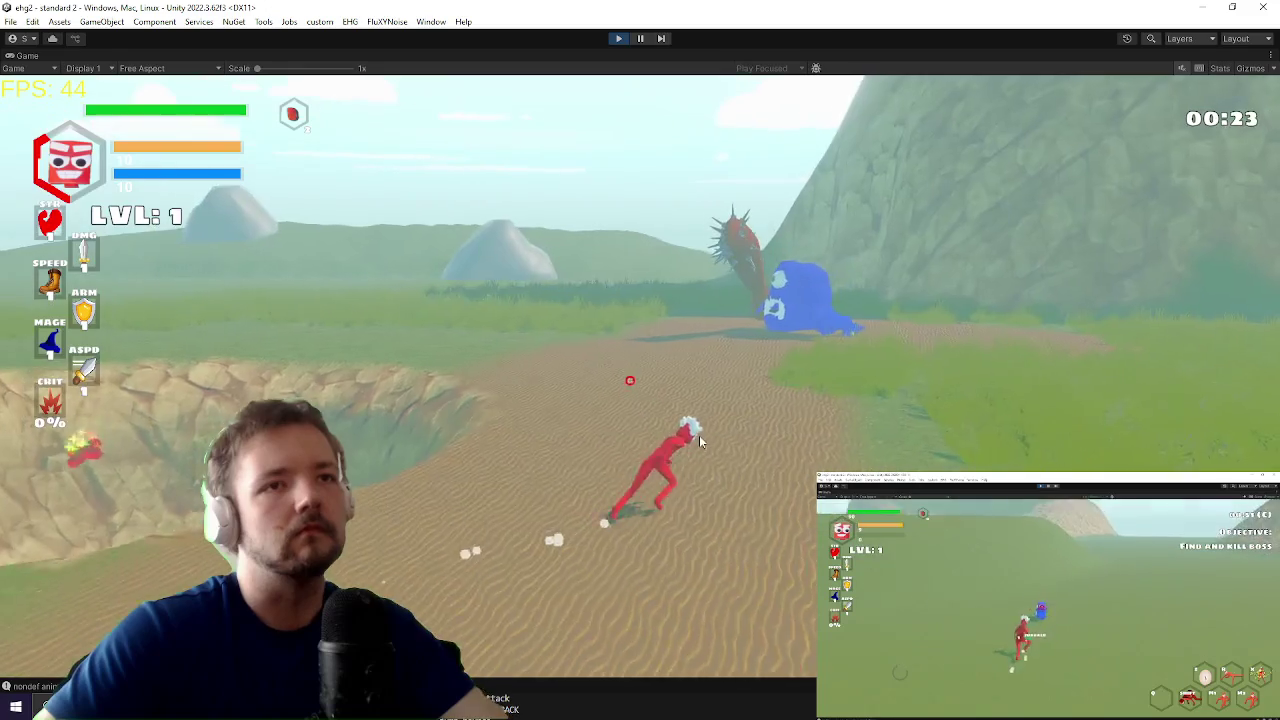
pyautogui.press('w')
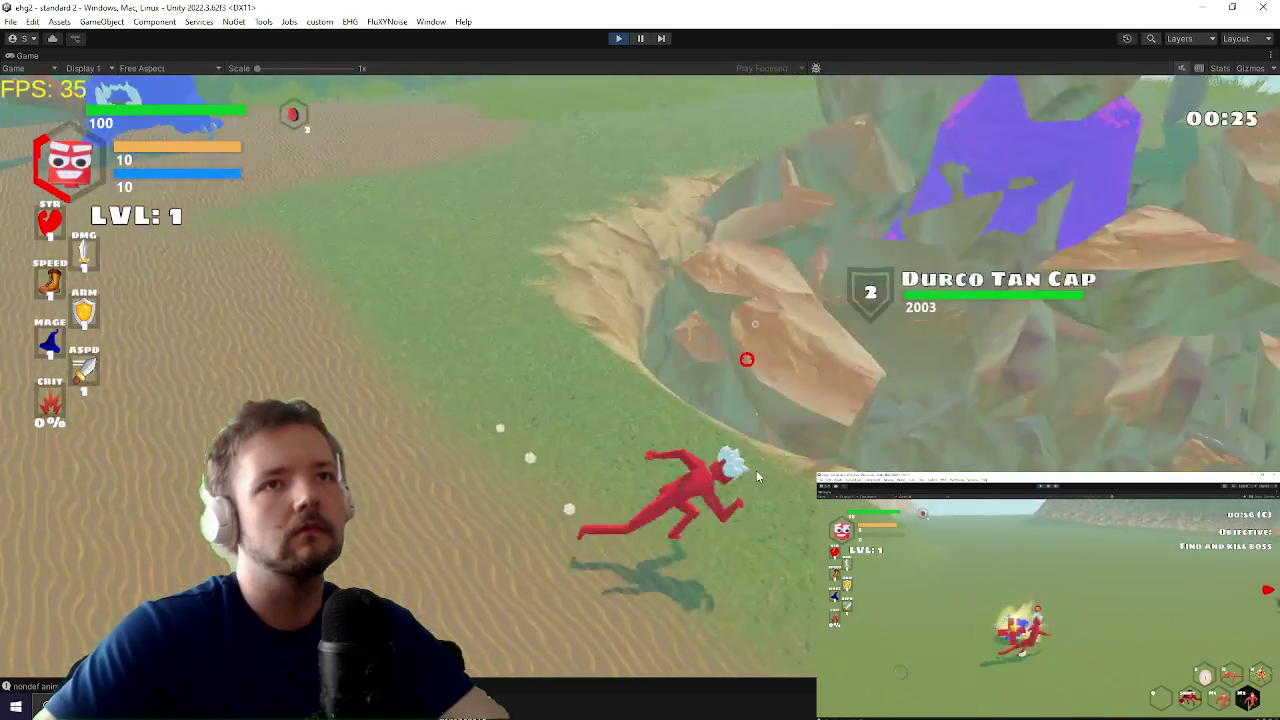
pyautogui.press('`')
pyautogui.write('kil')
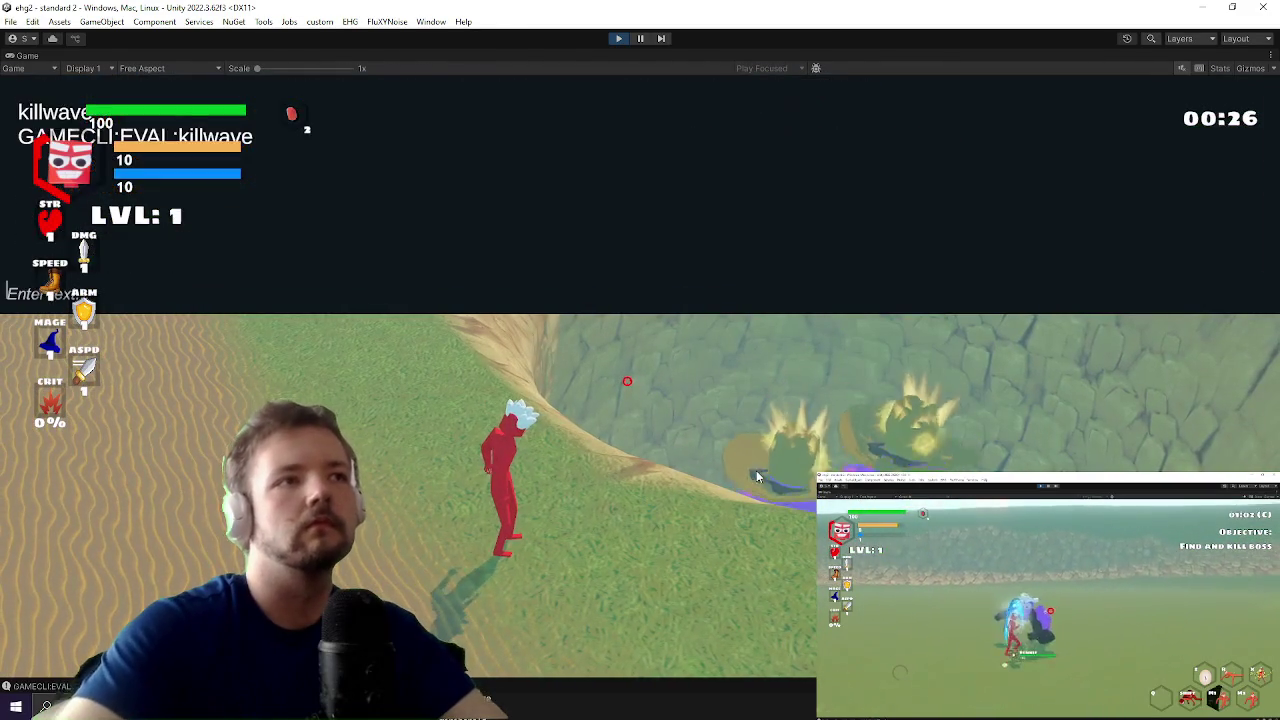
pyautogui.press('`')
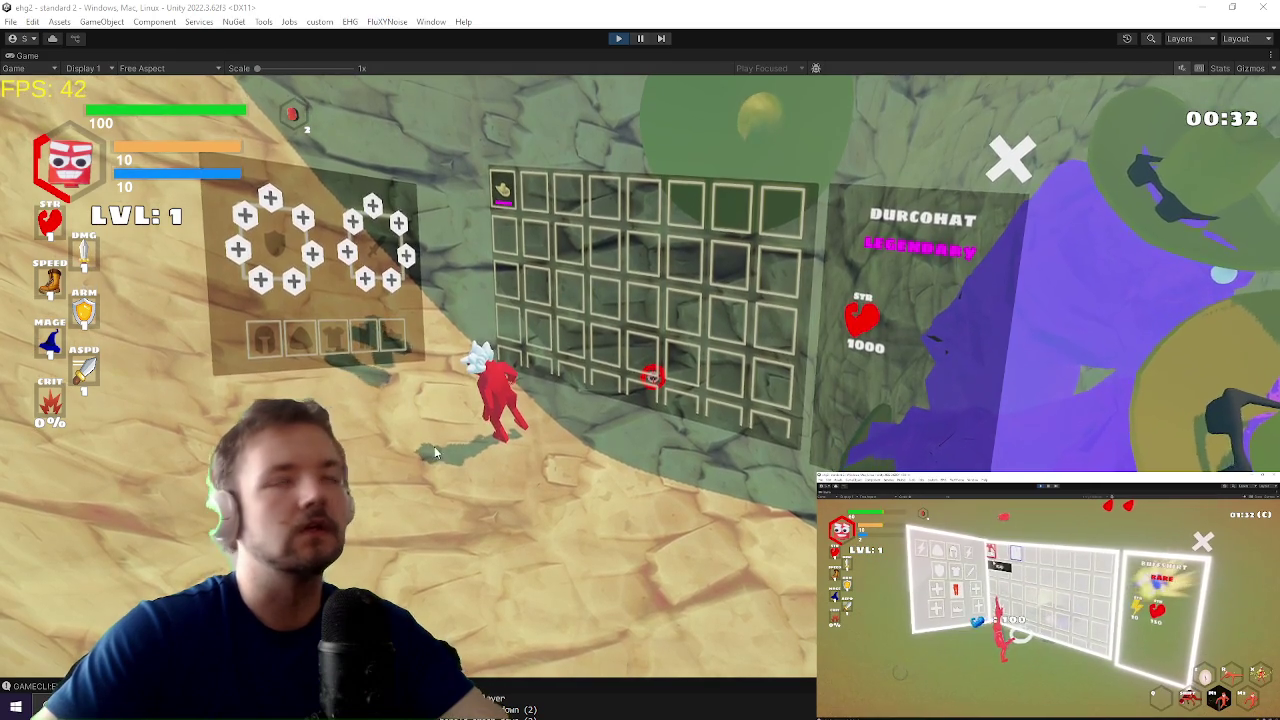
pyautogui.press('i')
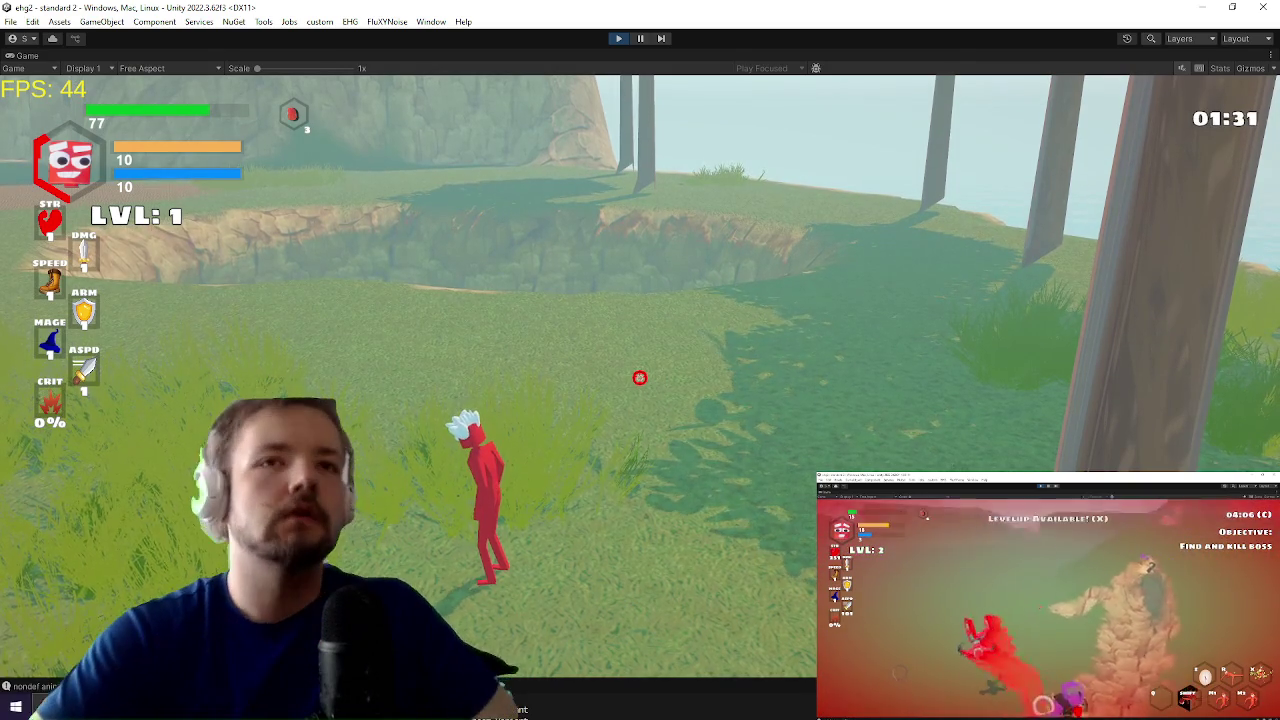
# Step: Keep play-testing across the grassland until reaching the blue spiked boss
pyautogui.press('super')
# Step: Run along the tree-line path up to the chest, then jump to OnValidate in EnemyManager.cs
pyautogui.press('Escape')
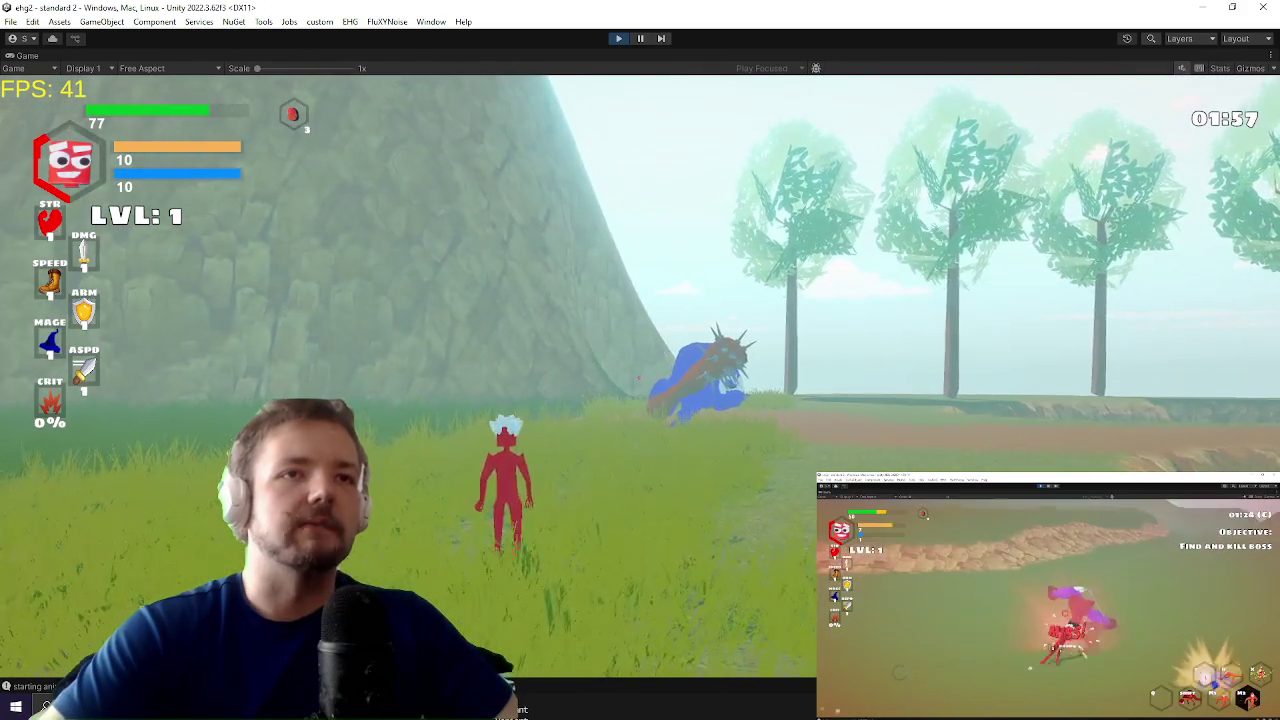
pyautogui.press('d')
pyautogui.press('w')
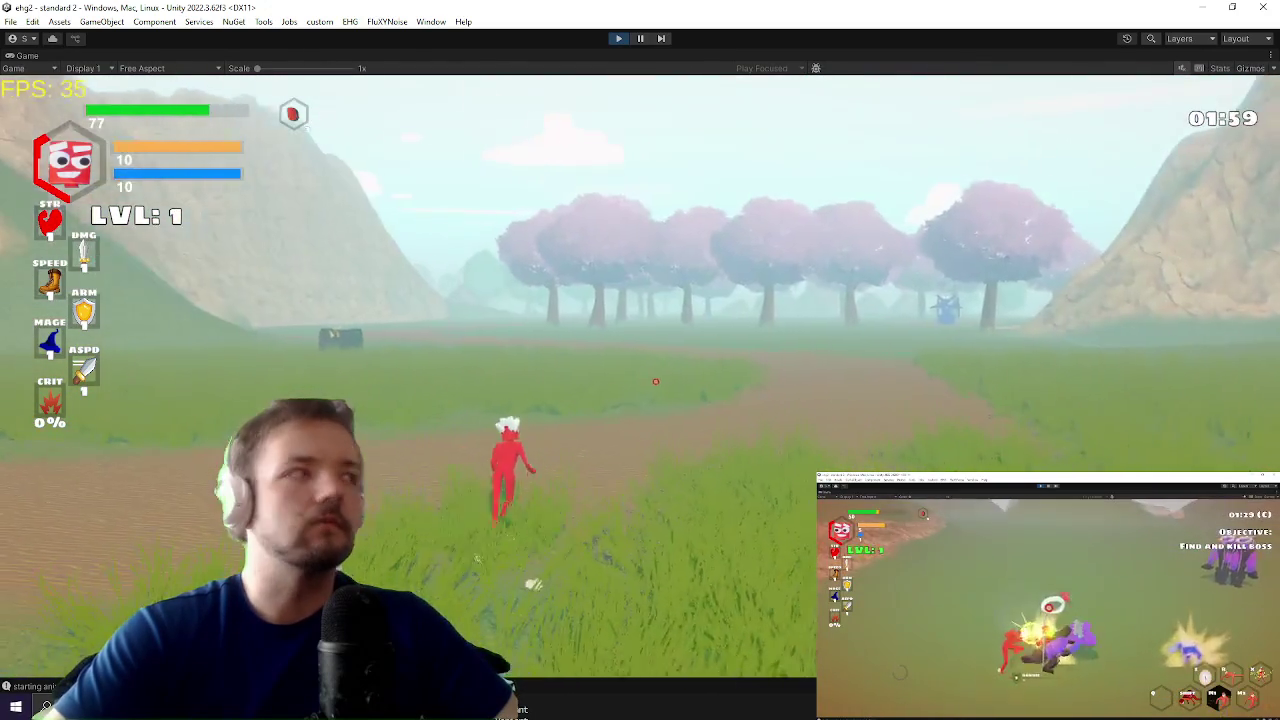
pyautogui.press('a')
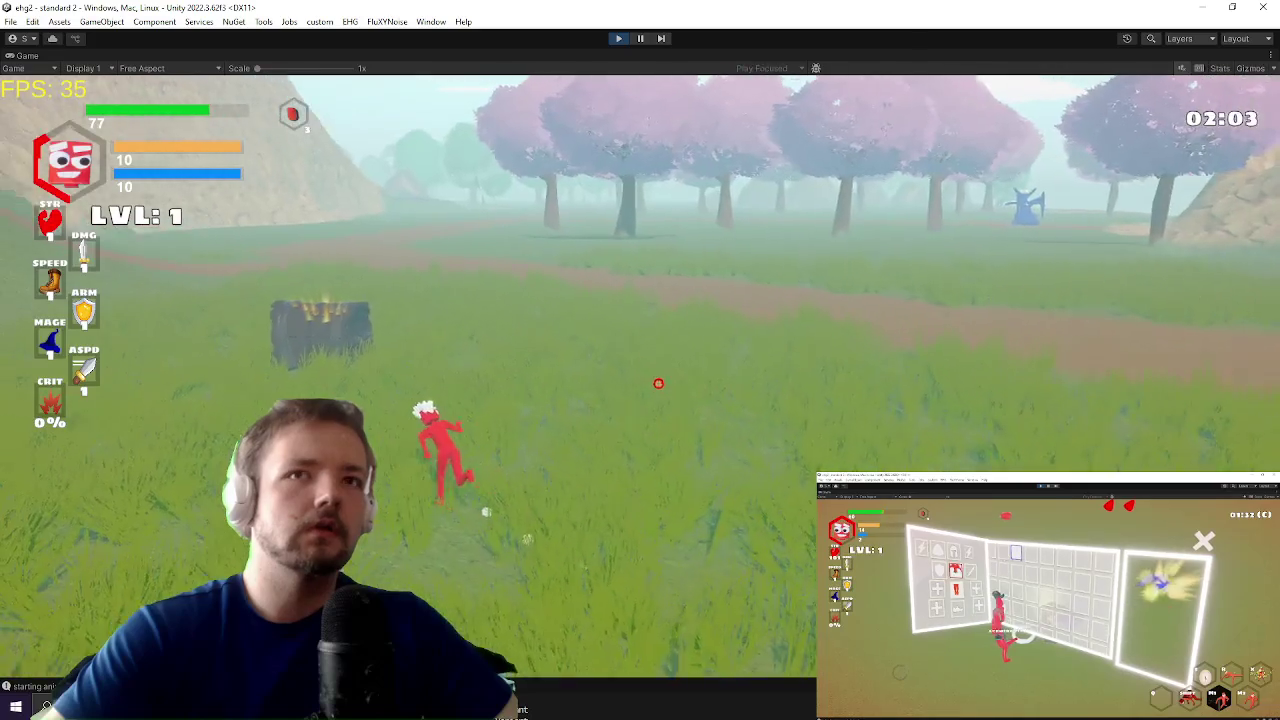
pyautogui.press('w')
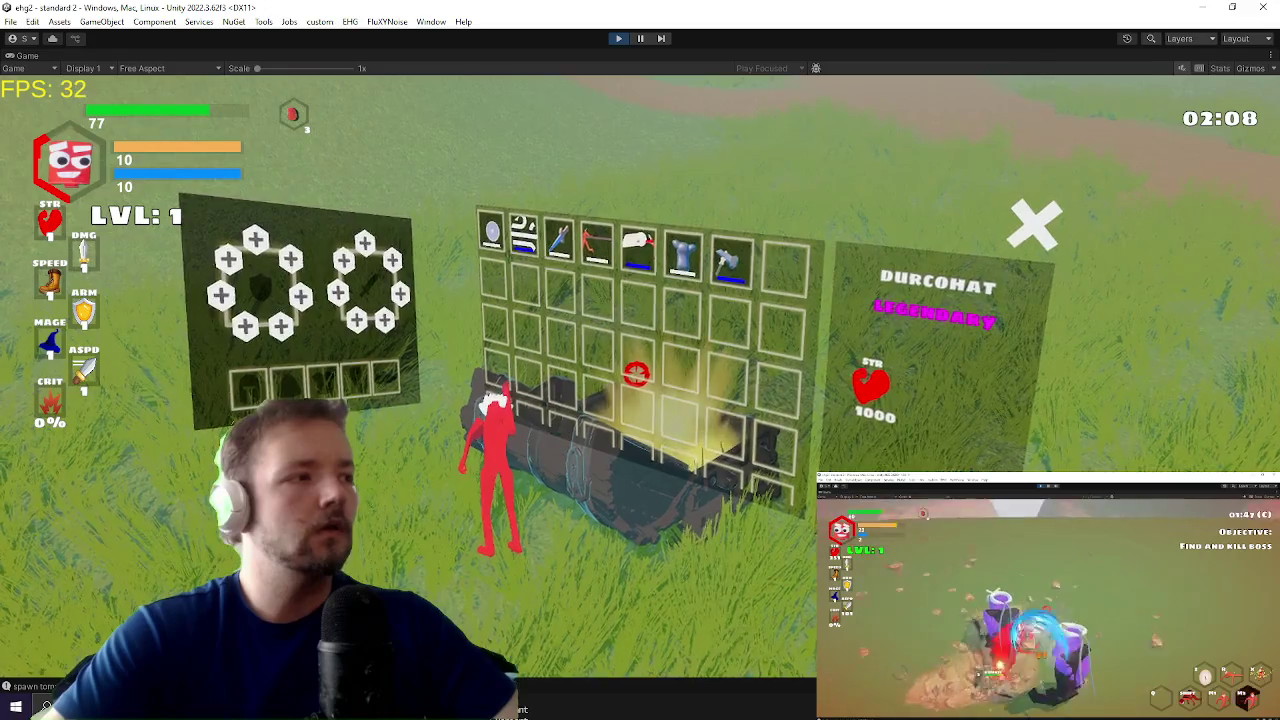
pyautogui.hotkey('alt', 'Tab')
pyautogui.click(597, 262)
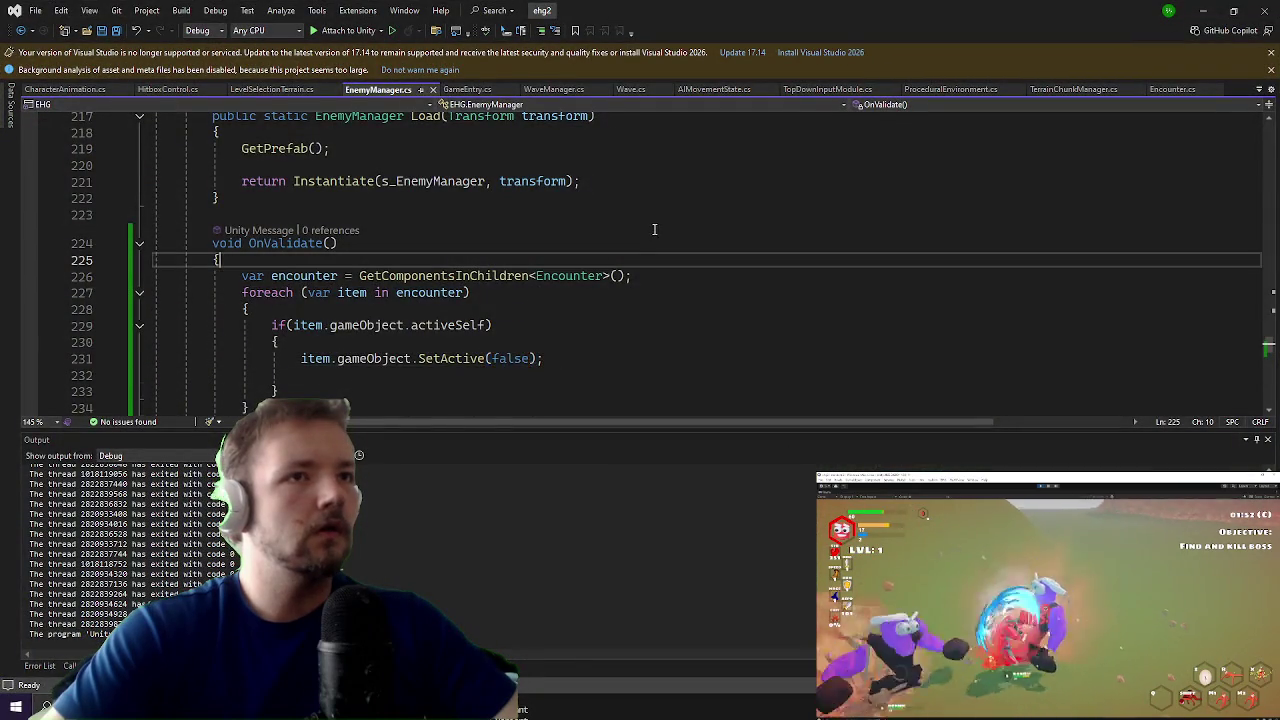
# Step: Scroll through the EnemyManager code, then switch to the Epic Hero Game Trello board in Chrome
pyautogui.scroll(-3, 646, 237)
pyautogui.scroll(4, 626, 237)
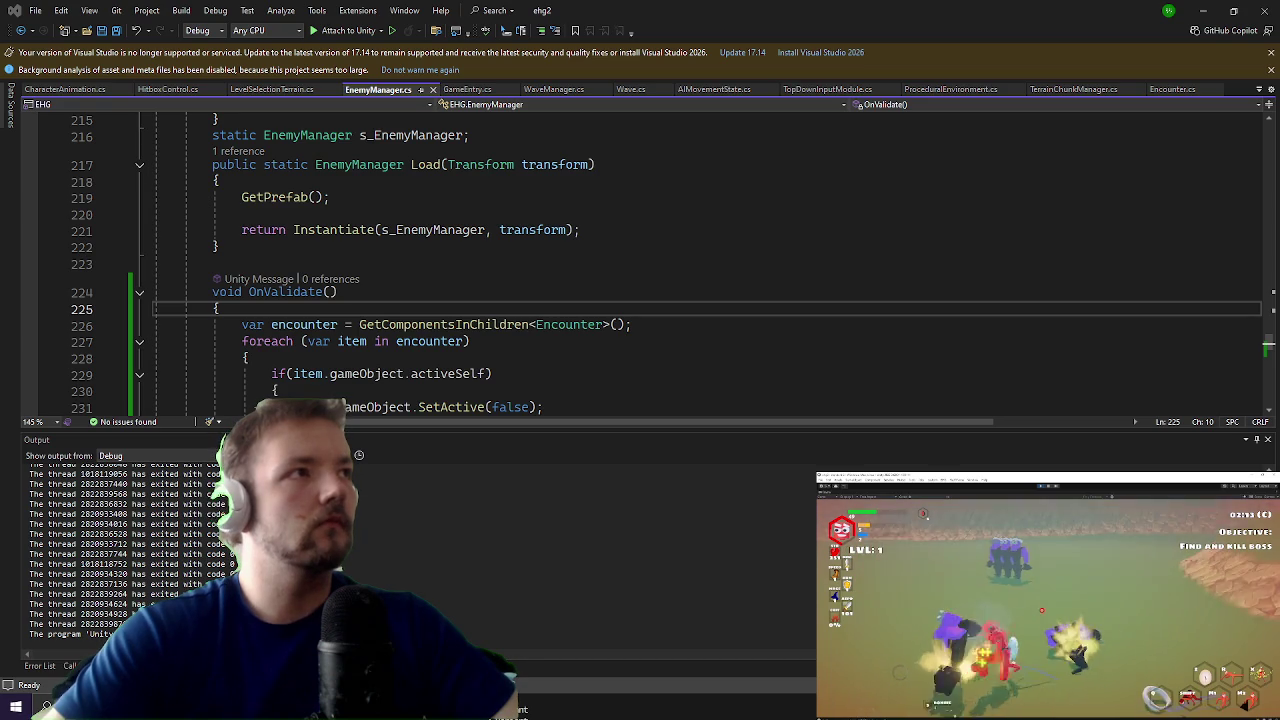
pyautogui.hotkey('alt', 'Tab')
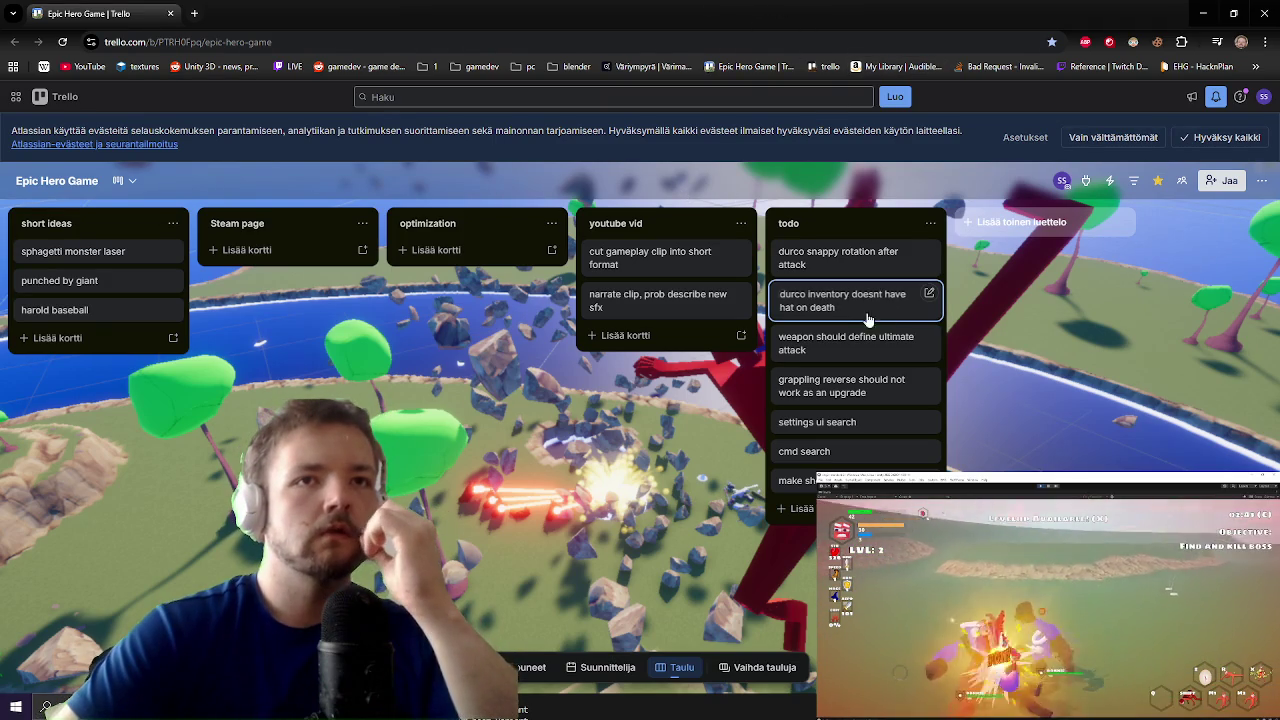
# Step: Archive the durco inventory and durco snappy rotation cards, then minimize Chrome
pyautogui.rightClick(857, 306)
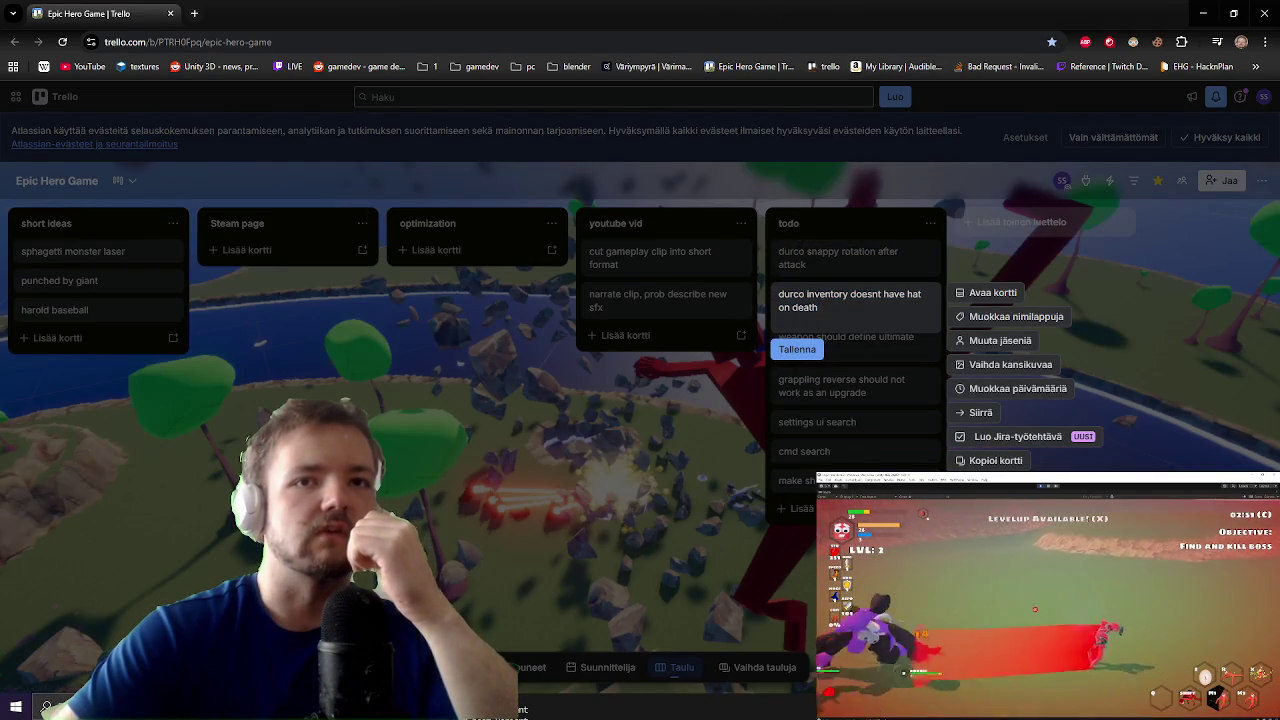
pyautogui.click(985, 508)
pyautogui.rightClick(842, 268)
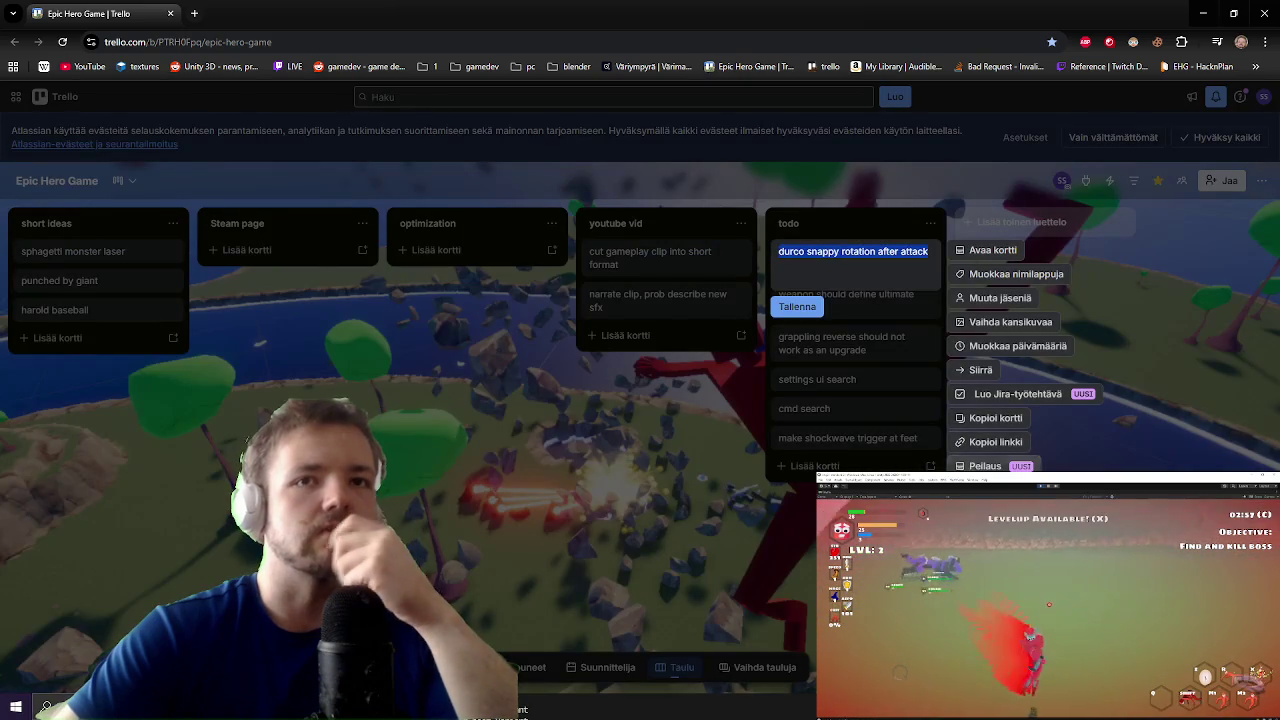
pyautogui.click(985, 453)
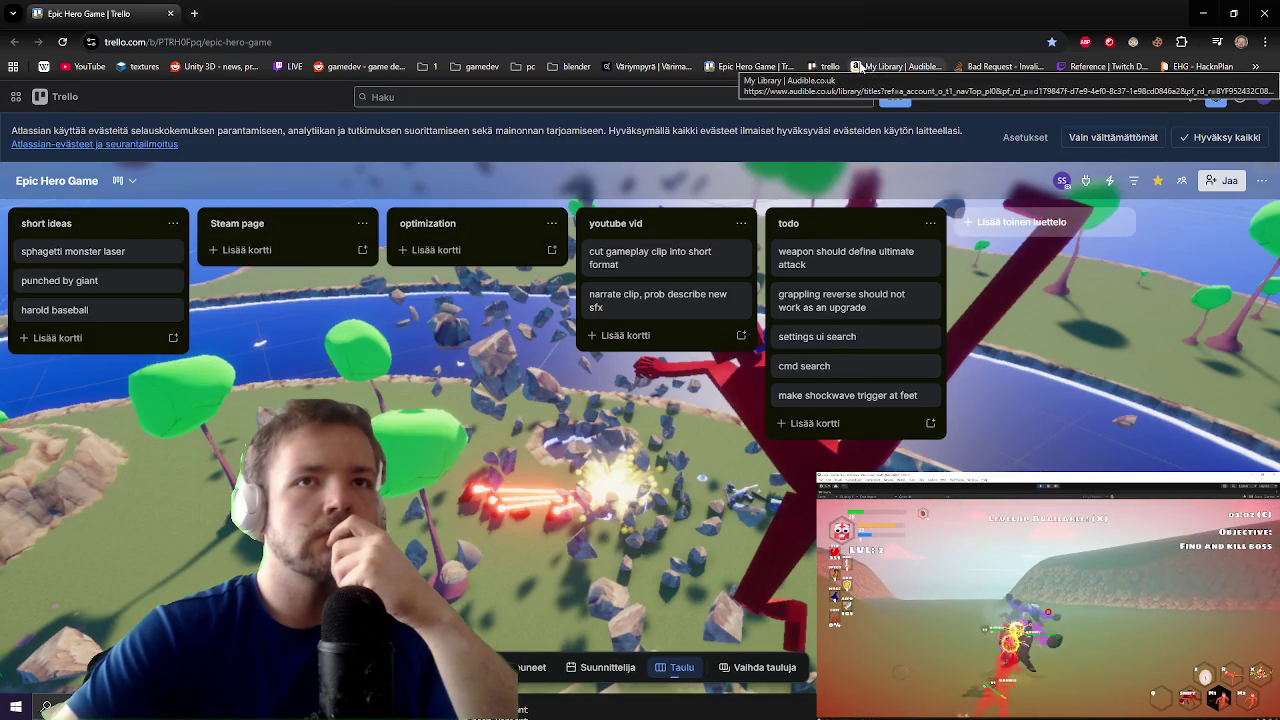
pyautogui.click(1203, 13)
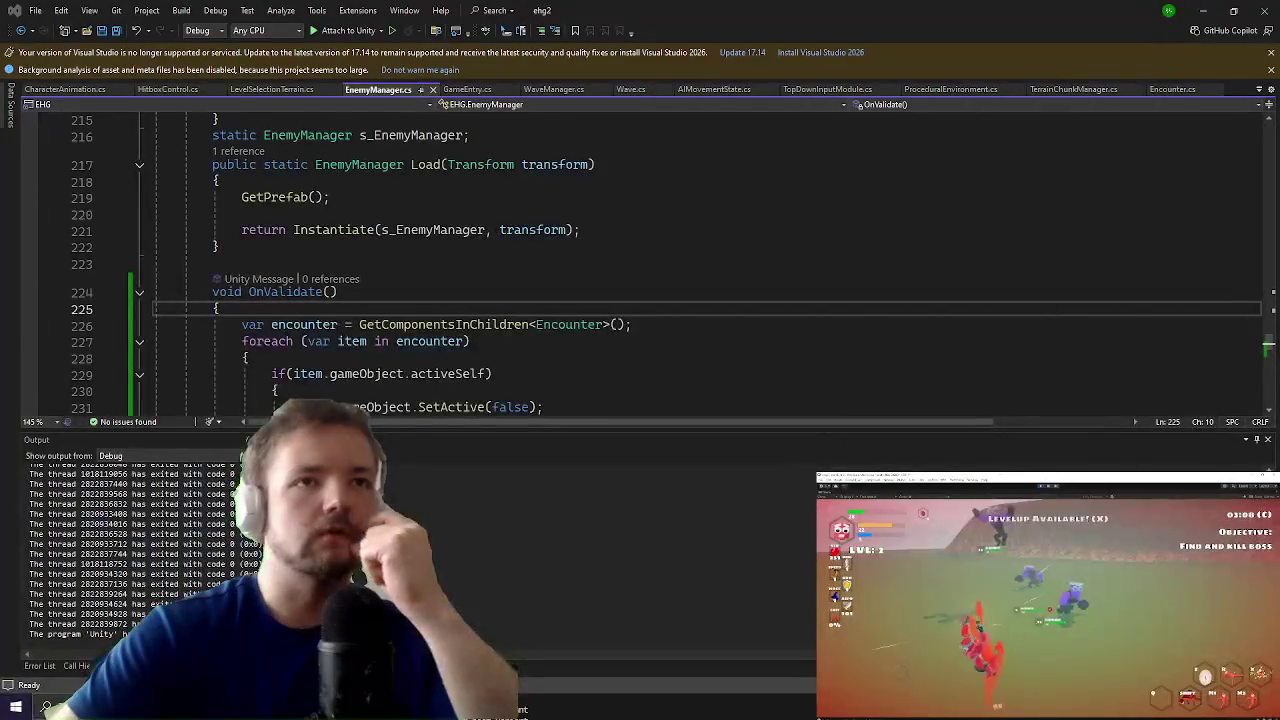
# Step: Bring the game forward and equip the grappling upgrade to the left hand
pyautogui.click(1207, 10)
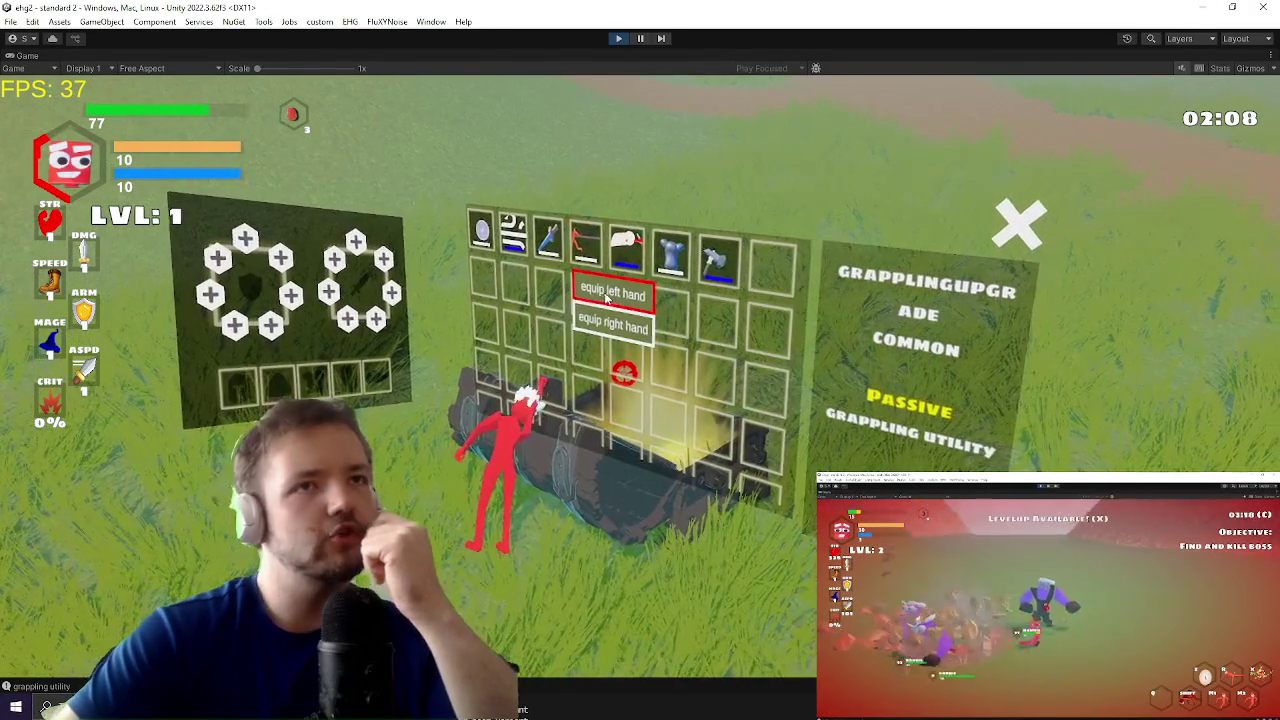
pyautogui.click(625, 292)
pyautogui.press('Tab')
# Step: Open the nearby chest, equip an item so the character holds it, and run into the field
pyautogui.click(574, 328)
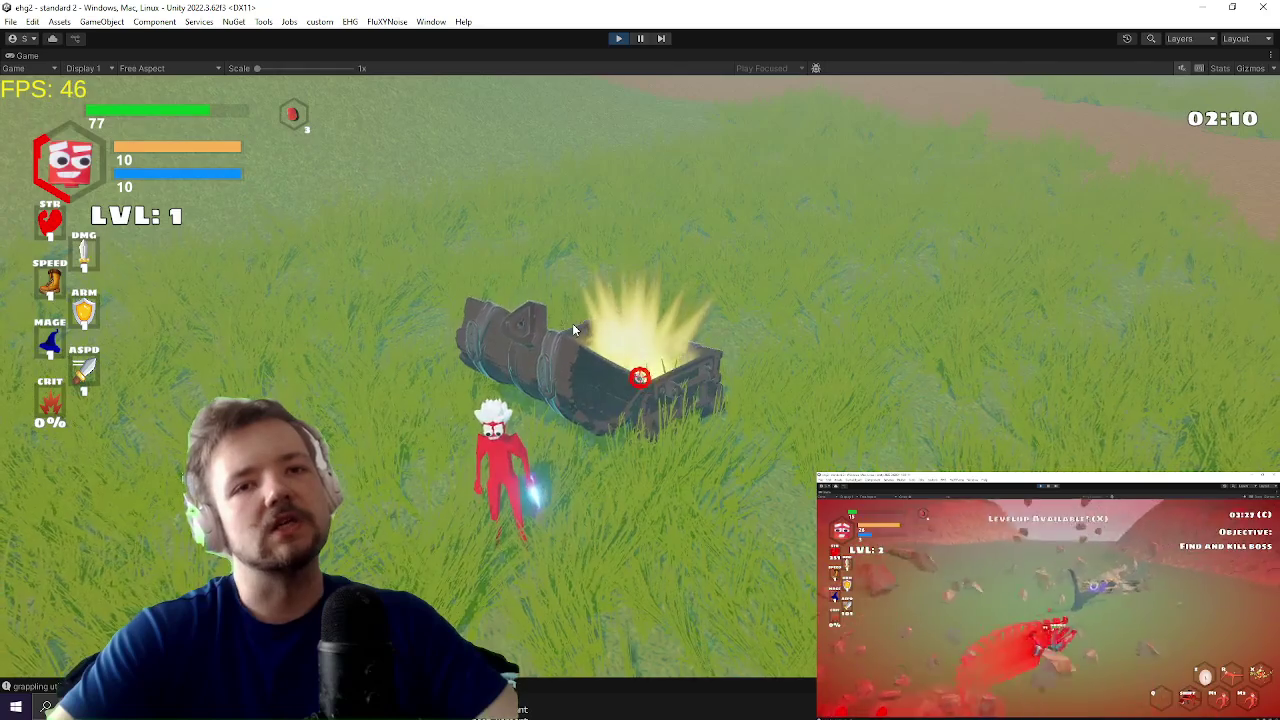
pyautogui.click(574, 328)
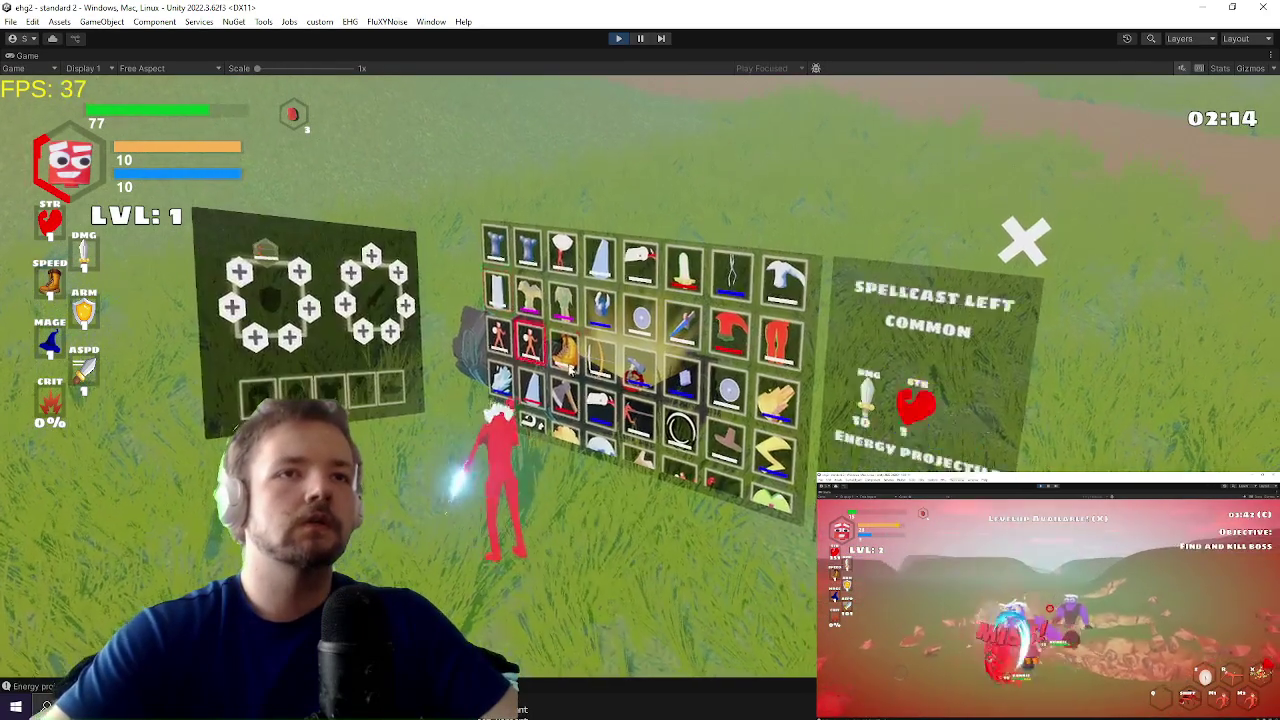
pyautogui.rightClick(580, 400)
pyautogui.click(591, 418)
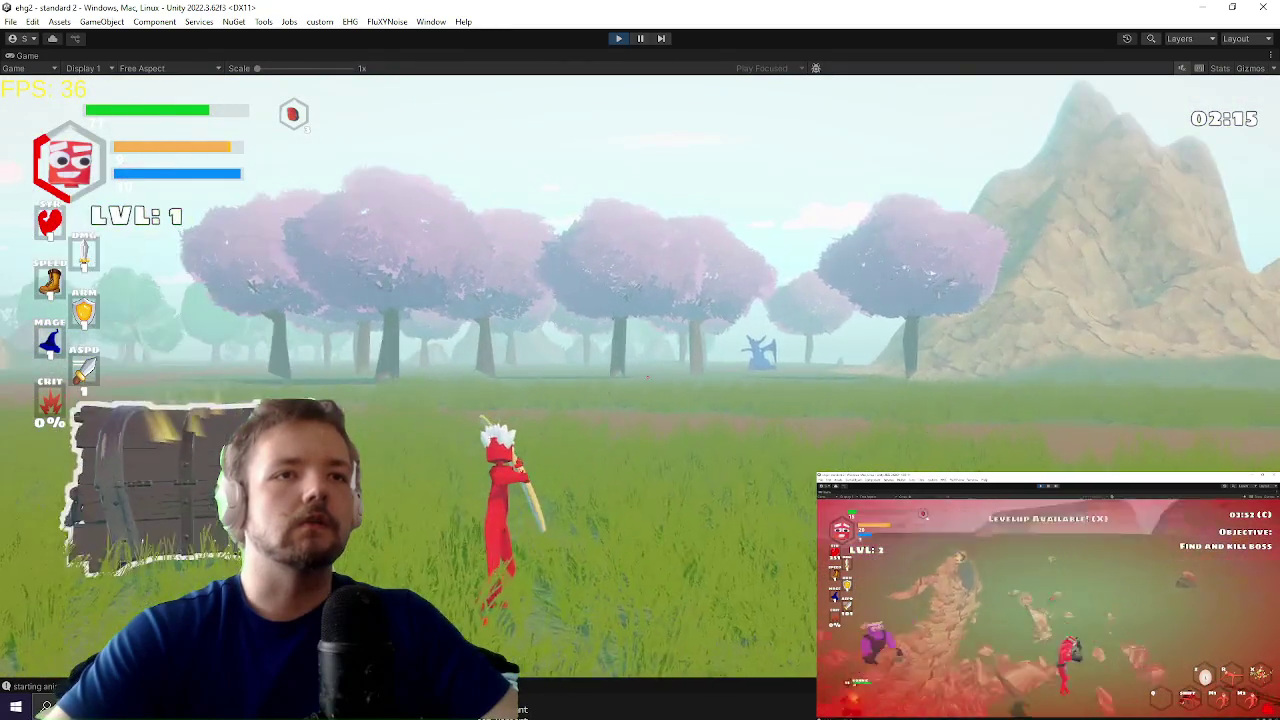
pyautogui.press('w')
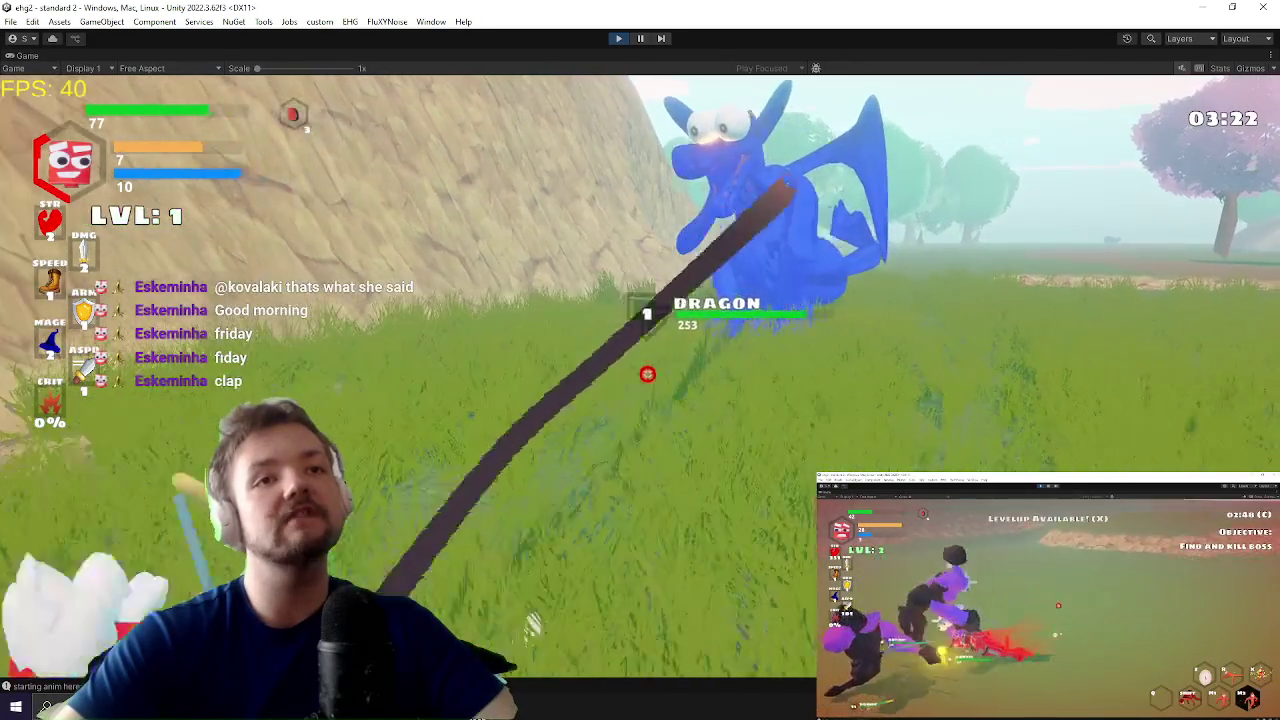
# Step: Pause at the dragon encounter and bring up the Settings overlay (1920x1080 60 Hz, Ultra quality)
pyautogui.press('Escape')
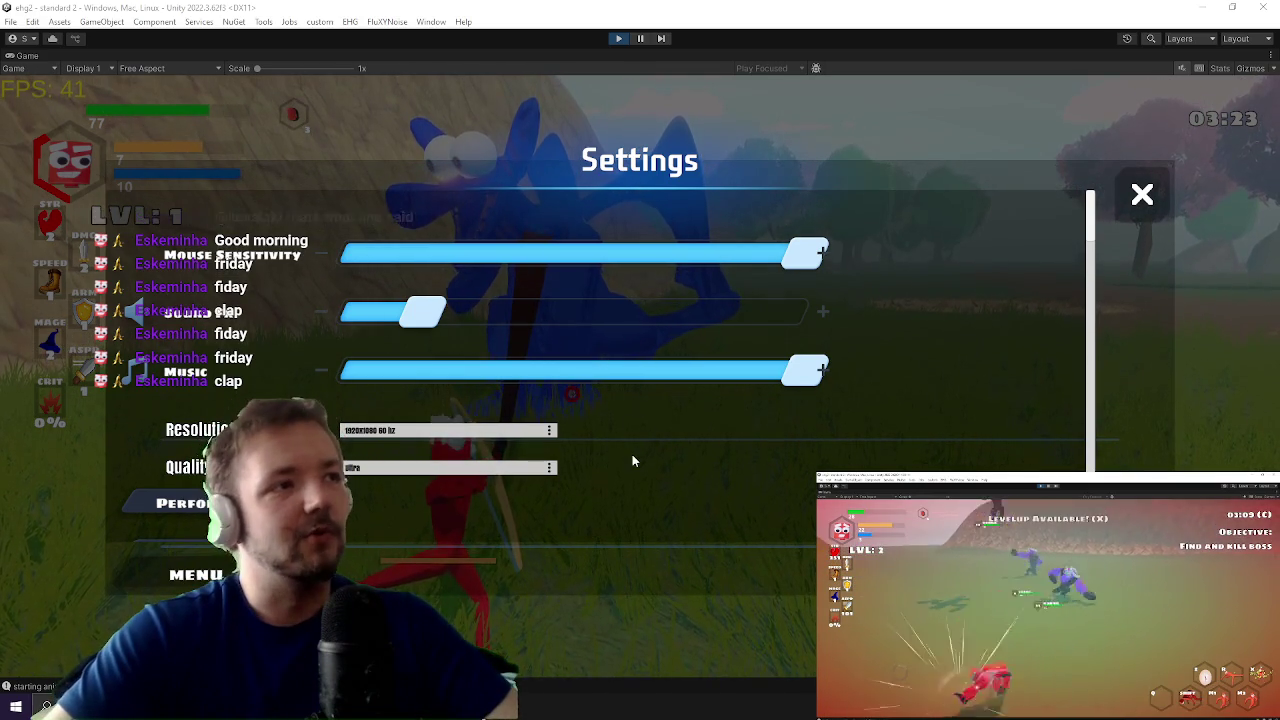
# Step: Dismiss the Settings overlay and resume play until the dragon kills the character
pyautogui.press('Escape')
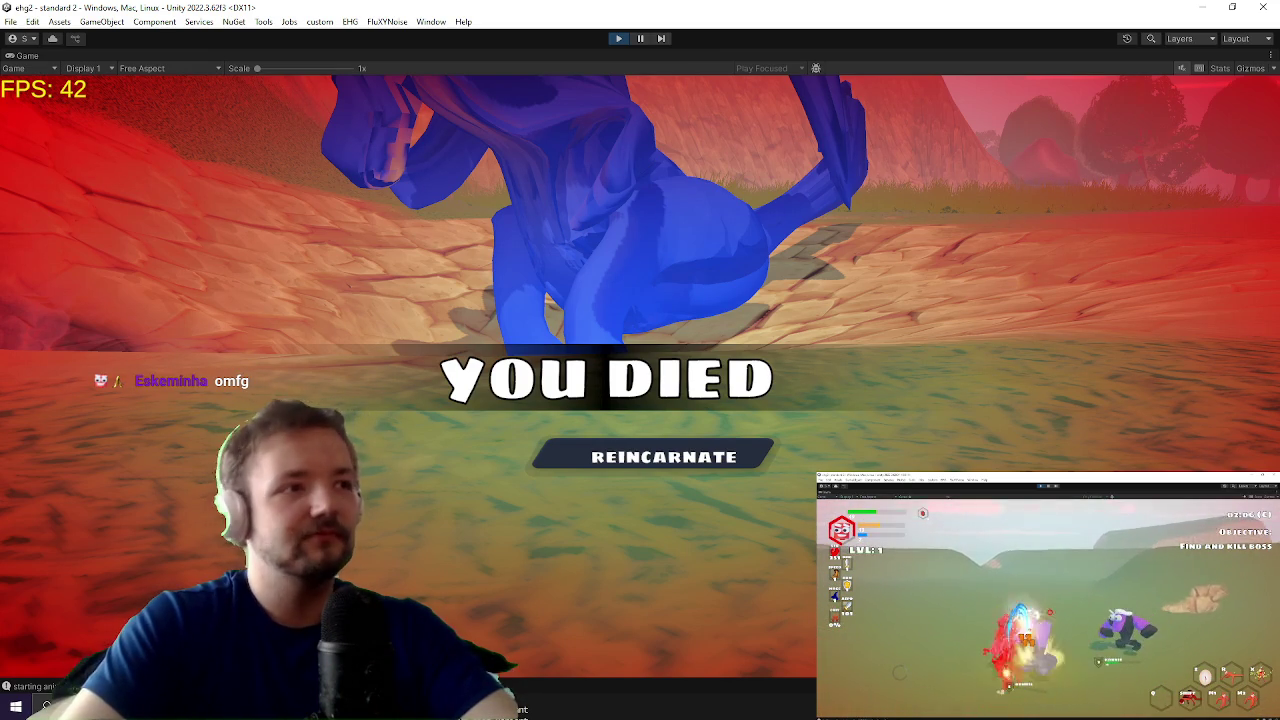
# Step: Reincarnate the character and run across the field to the chest
pyautogui.press('space')
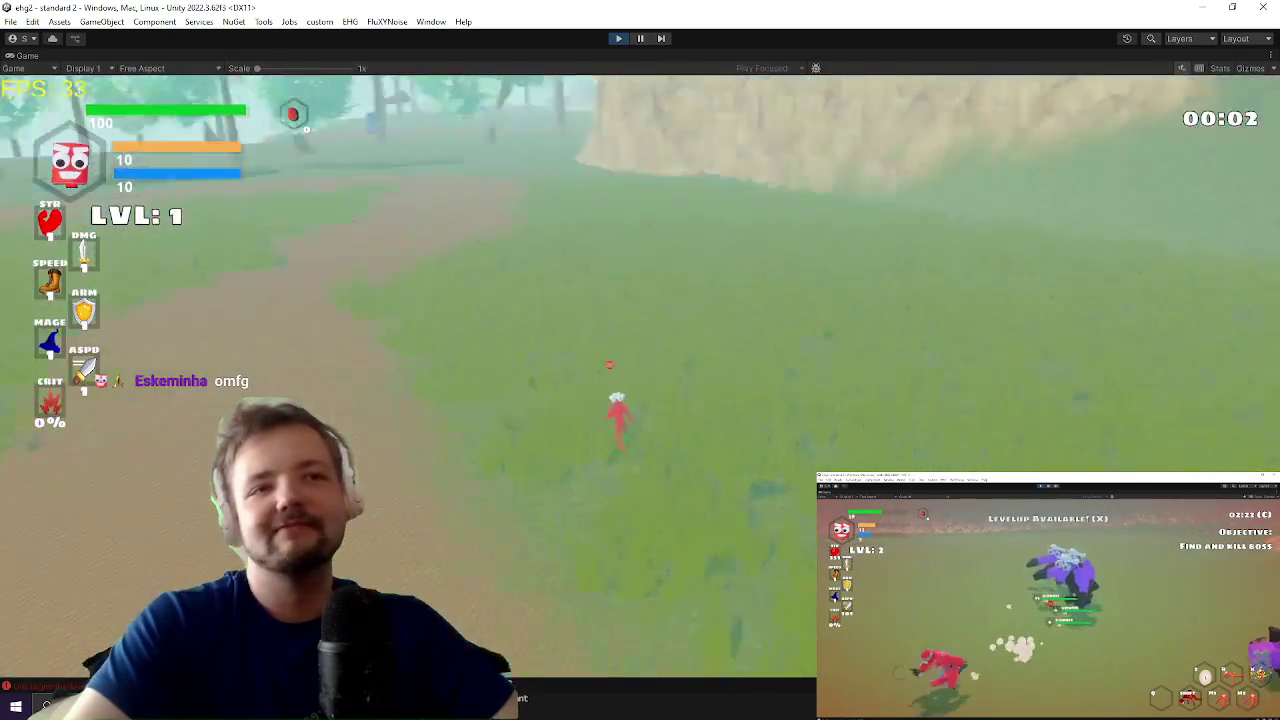
pyautogui.press('space')
pyautogui.press('w')
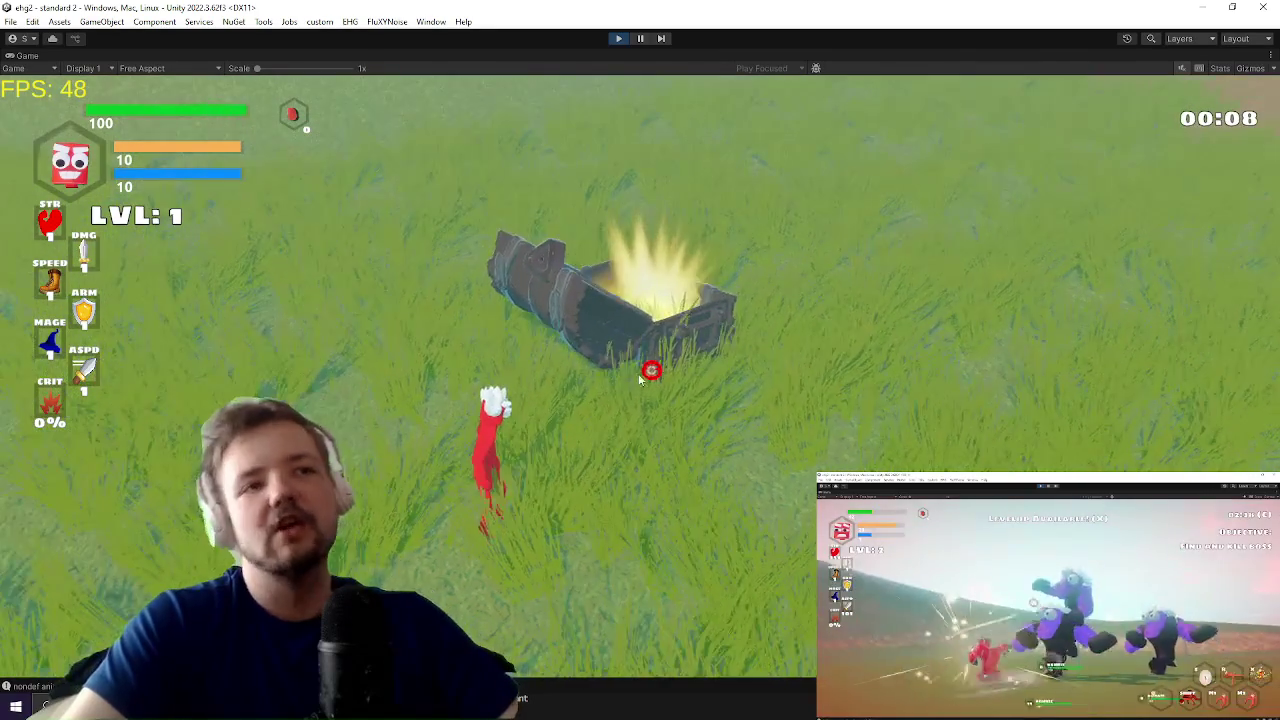
# Step: Loot the chest, equipping the spell in the centre slot and the grappling upgrade
pyautogui.press('Tab')
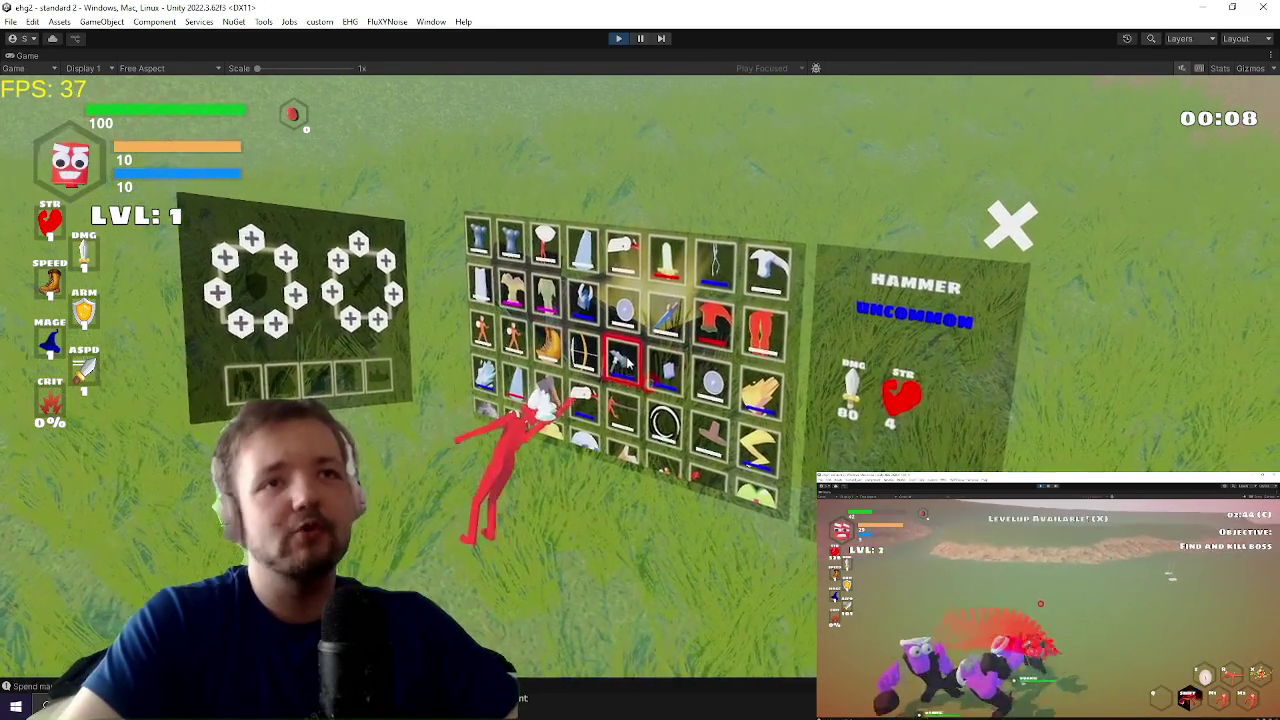
pyautogui.rightClick(628, 350)
pyautogui.rightClick(697, 258)
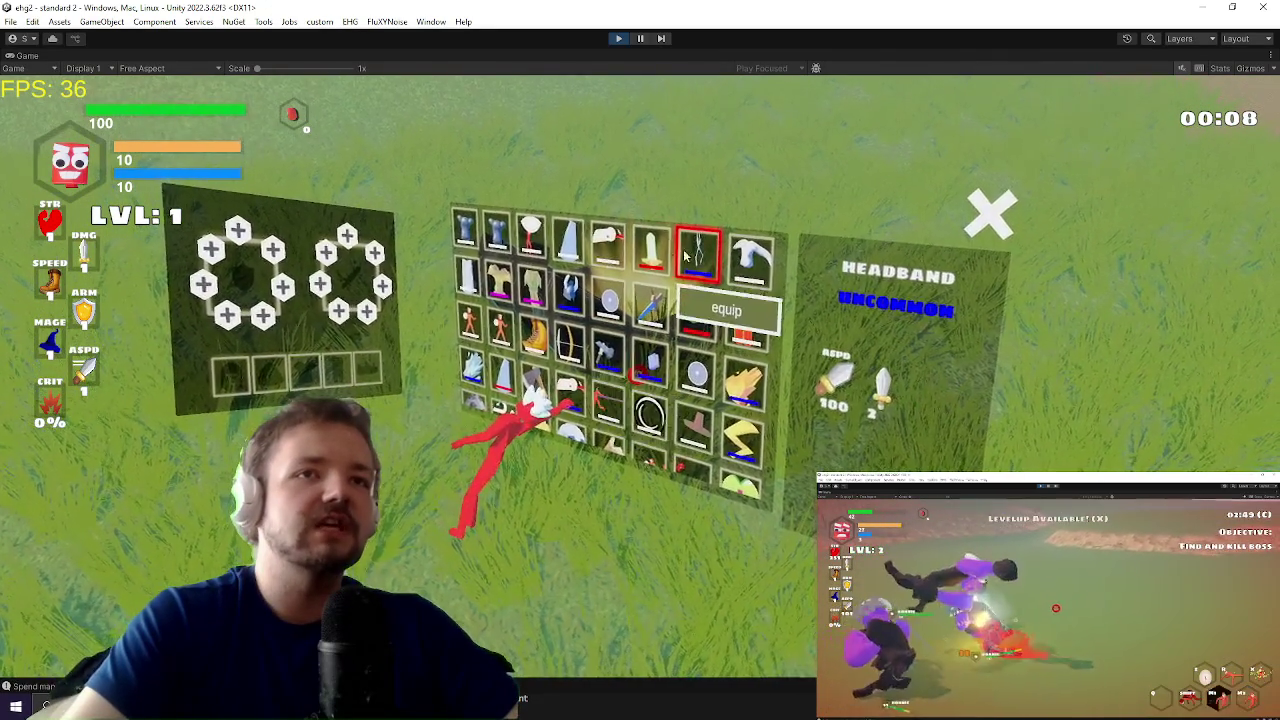
pyautogui.rightClick(512, 338)
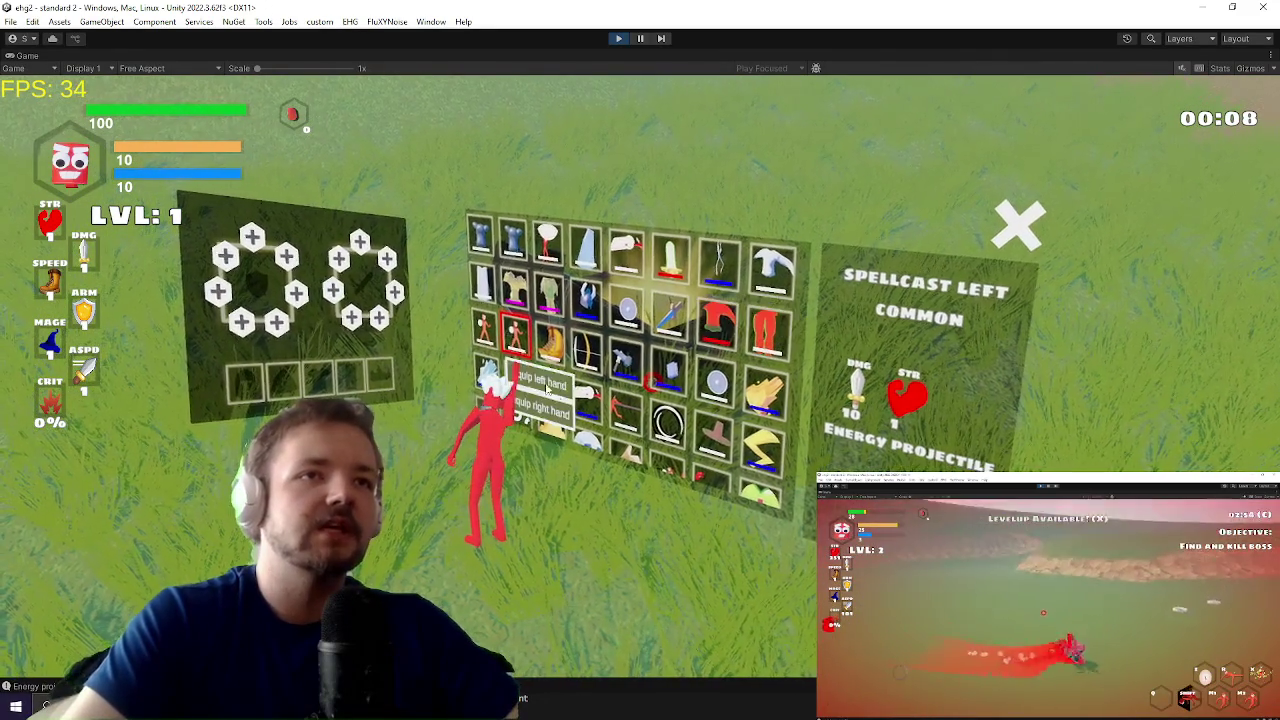
pyautogui.click(565, 376)
pyautogui.rightClick(575, 365)
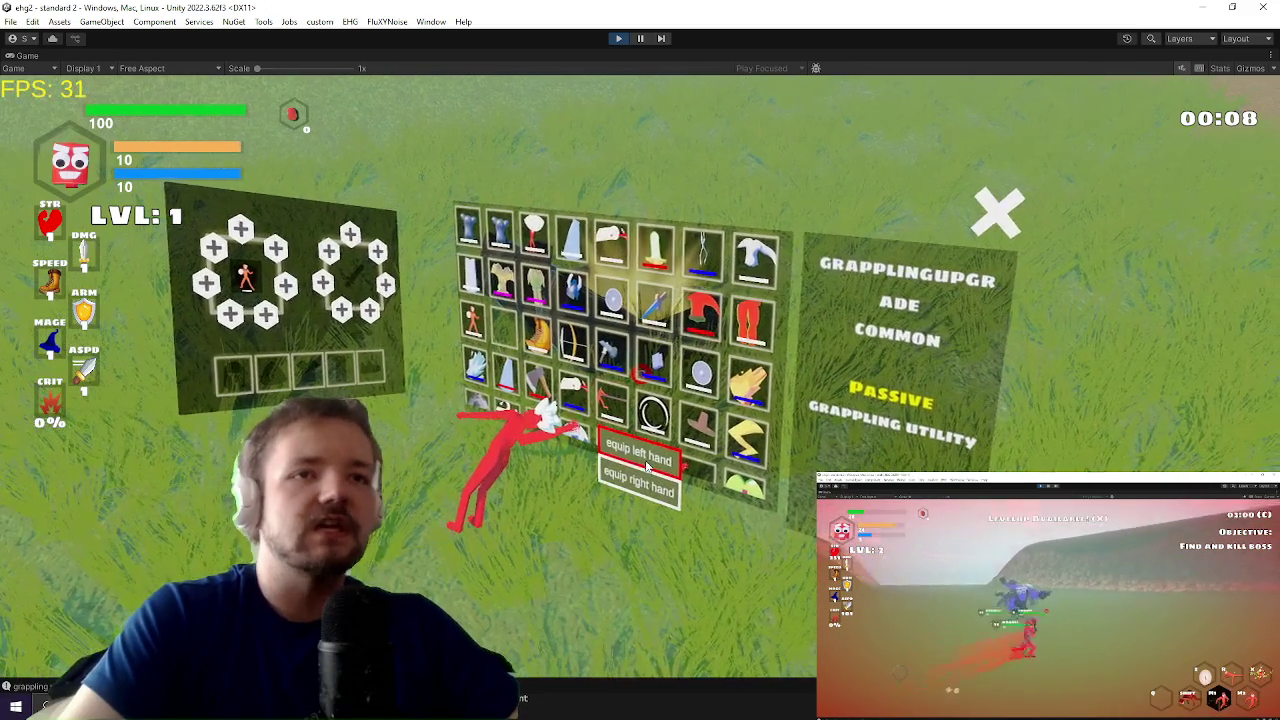
pyautogui.press('Tab')
# Step: Run over the hillside and grassy plain toward the distant enemy
pyautogui.press('w')
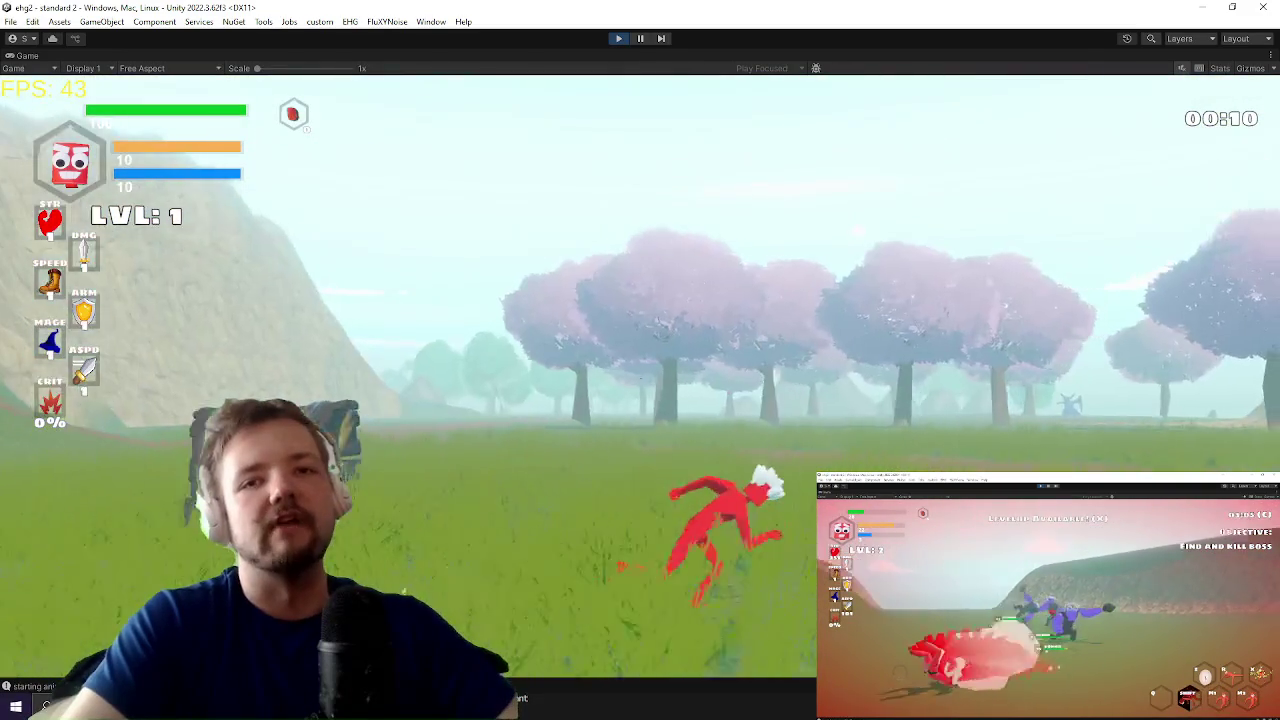
pyautogui.press('w')
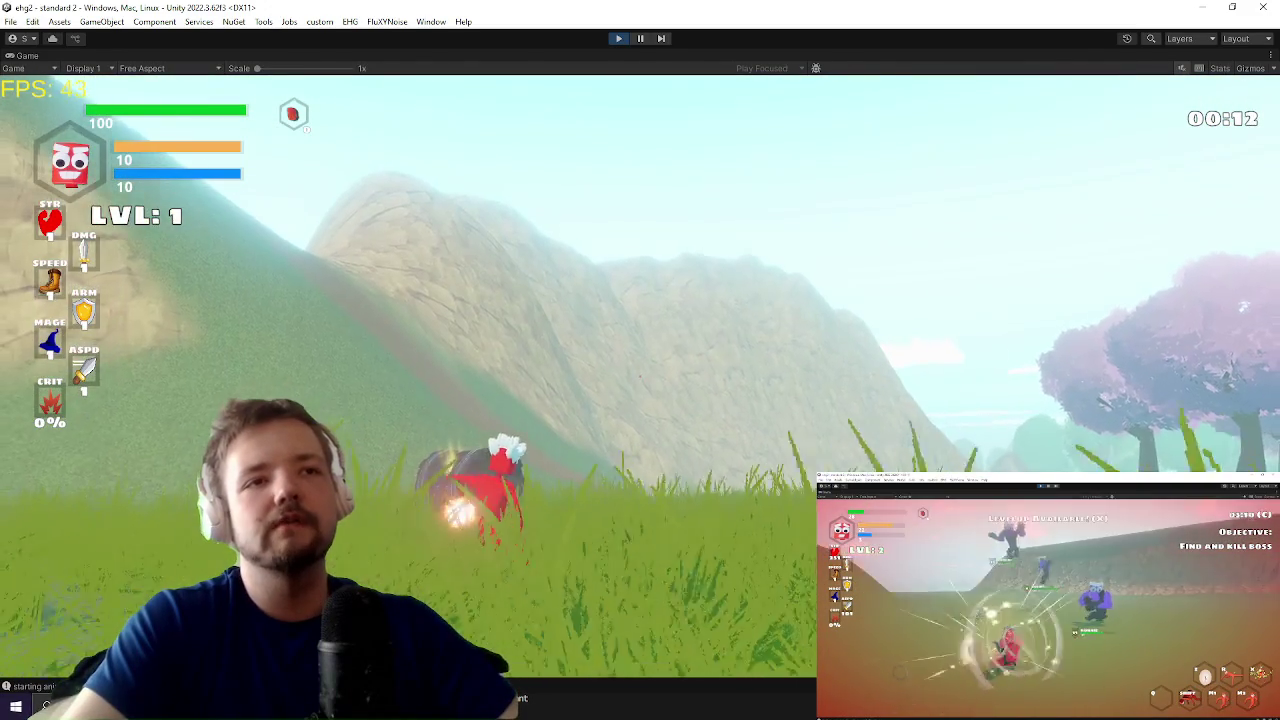
pyautogui.press('w')
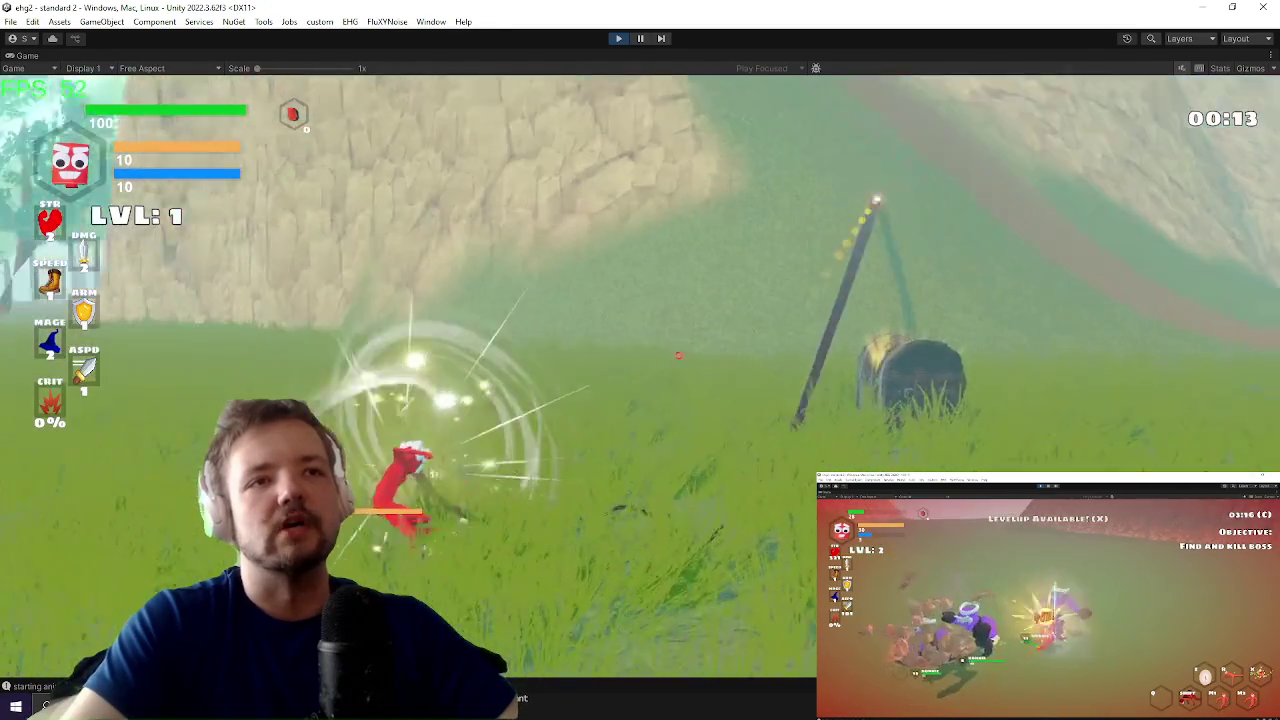
pyautogui.press('w')
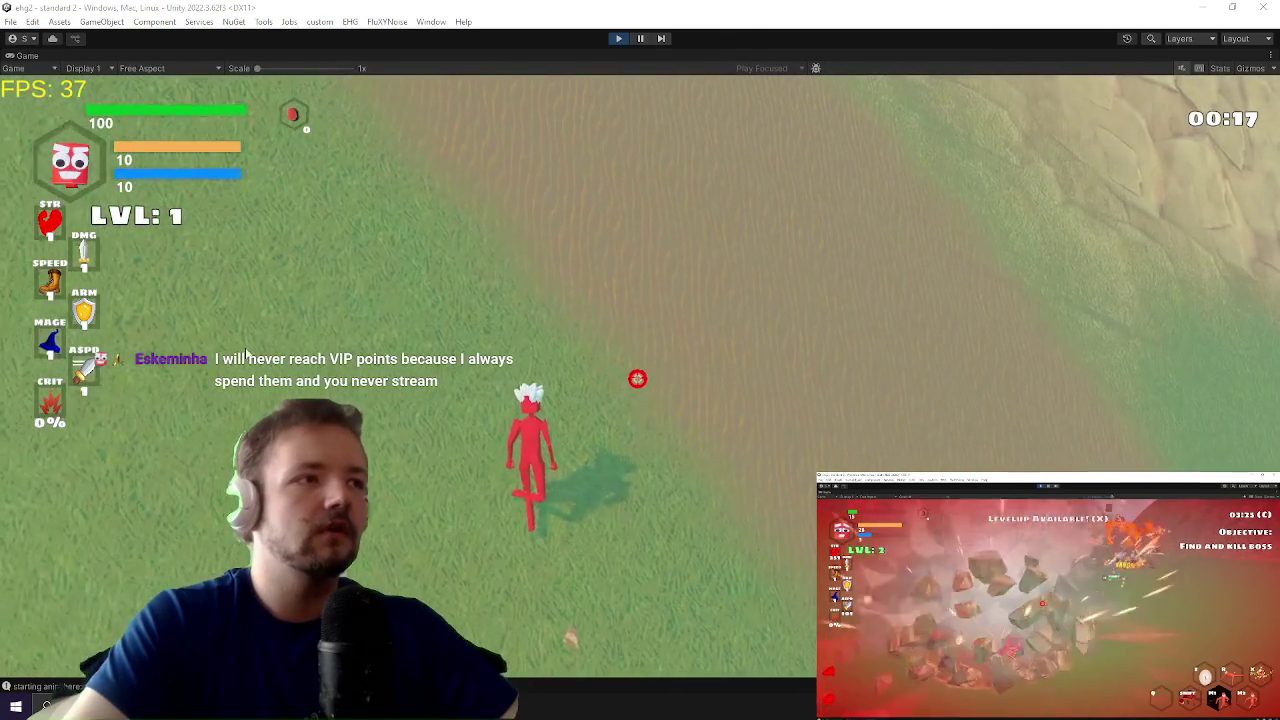
pyautogui.press('w')
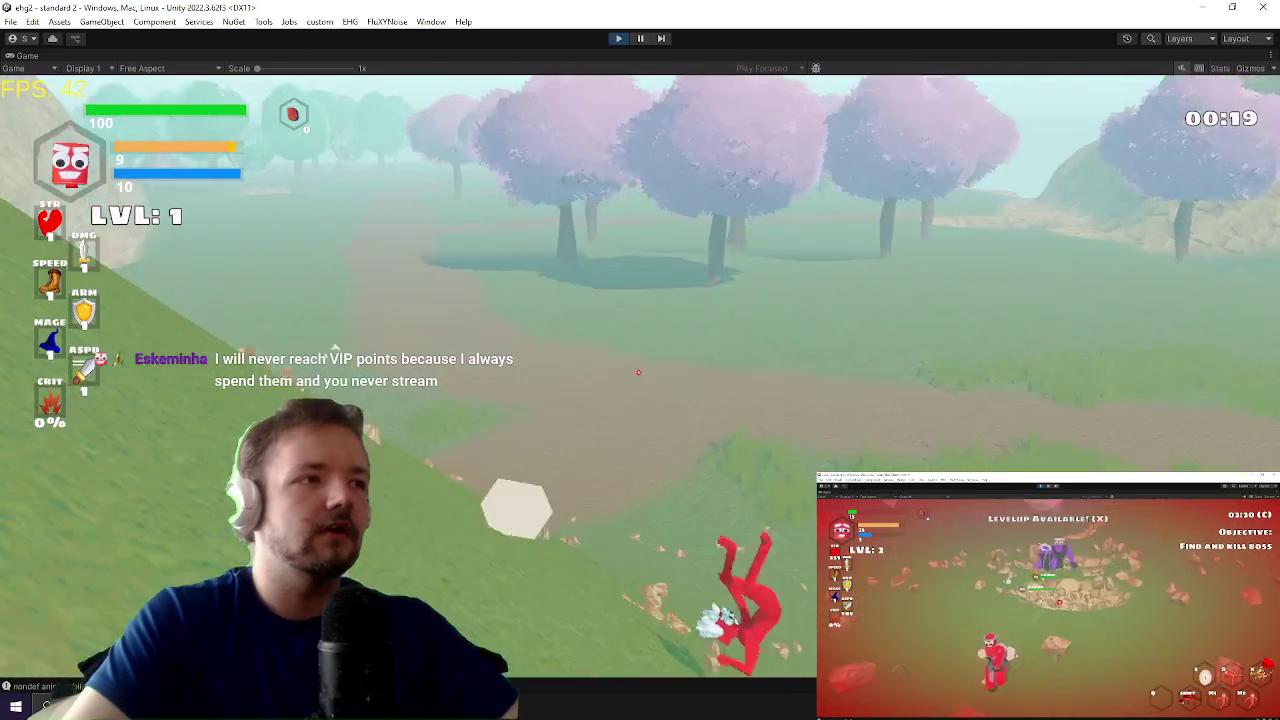
pyautogui.press('w')
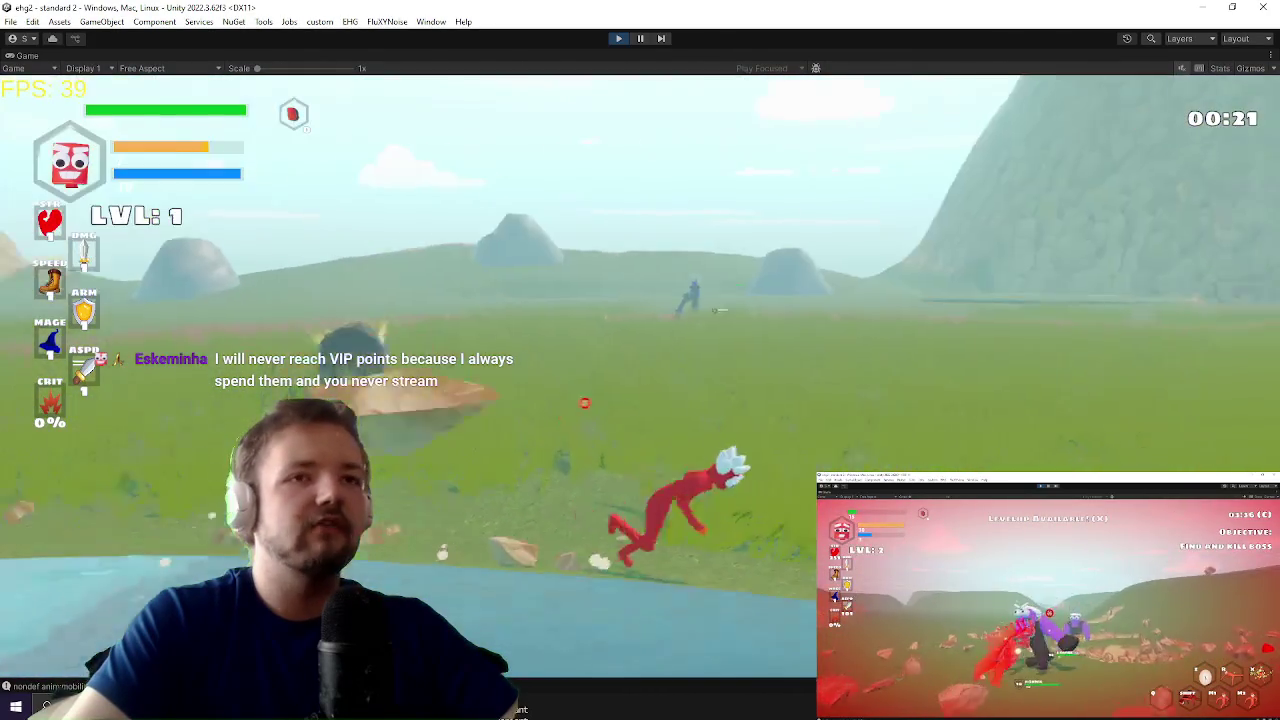
pyautogui.press('w')
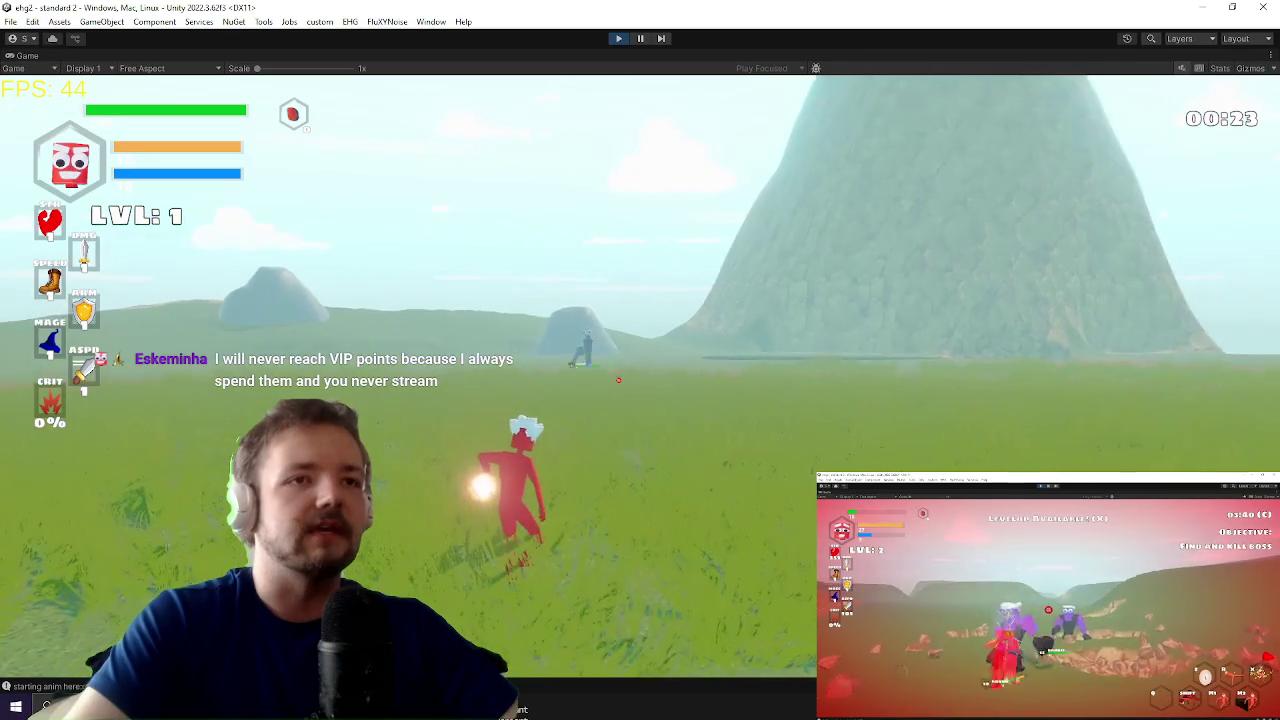
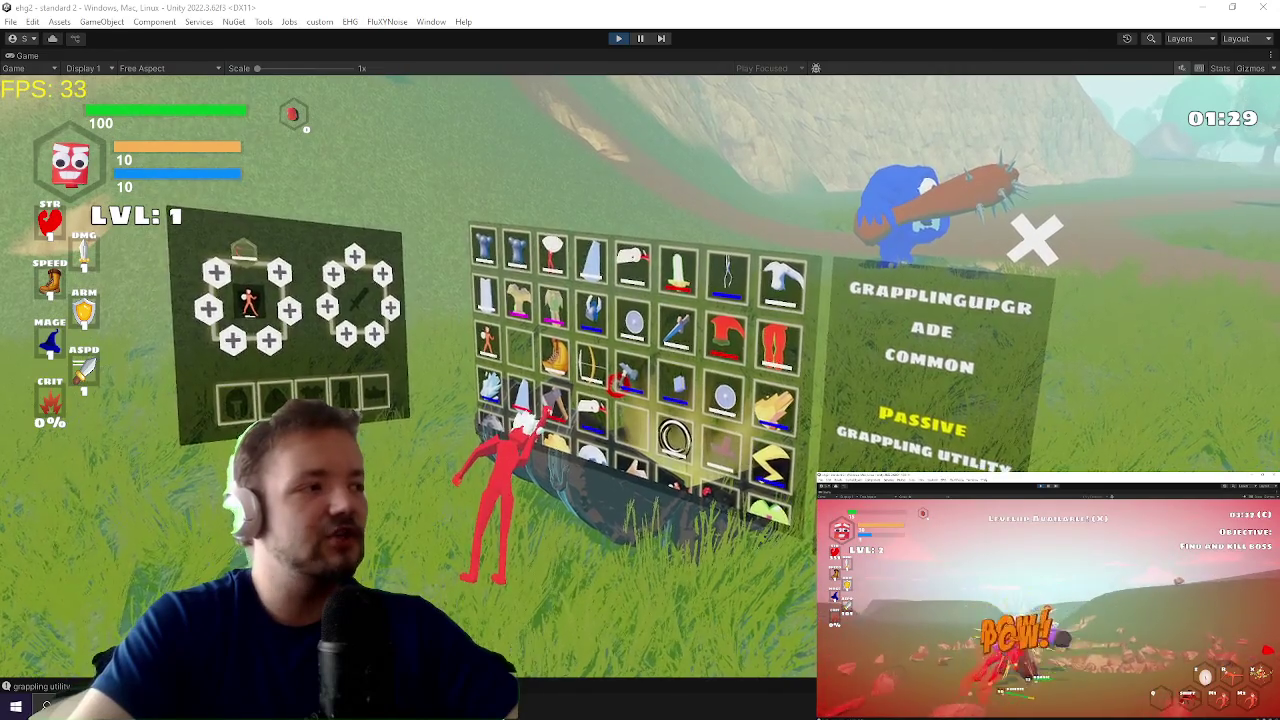
# Step: Return to EnemyManager.cs's OnValidate code in Visual Studio, then maximize the Google new tab
pyautogui.hotkey('alt', 'Tab')
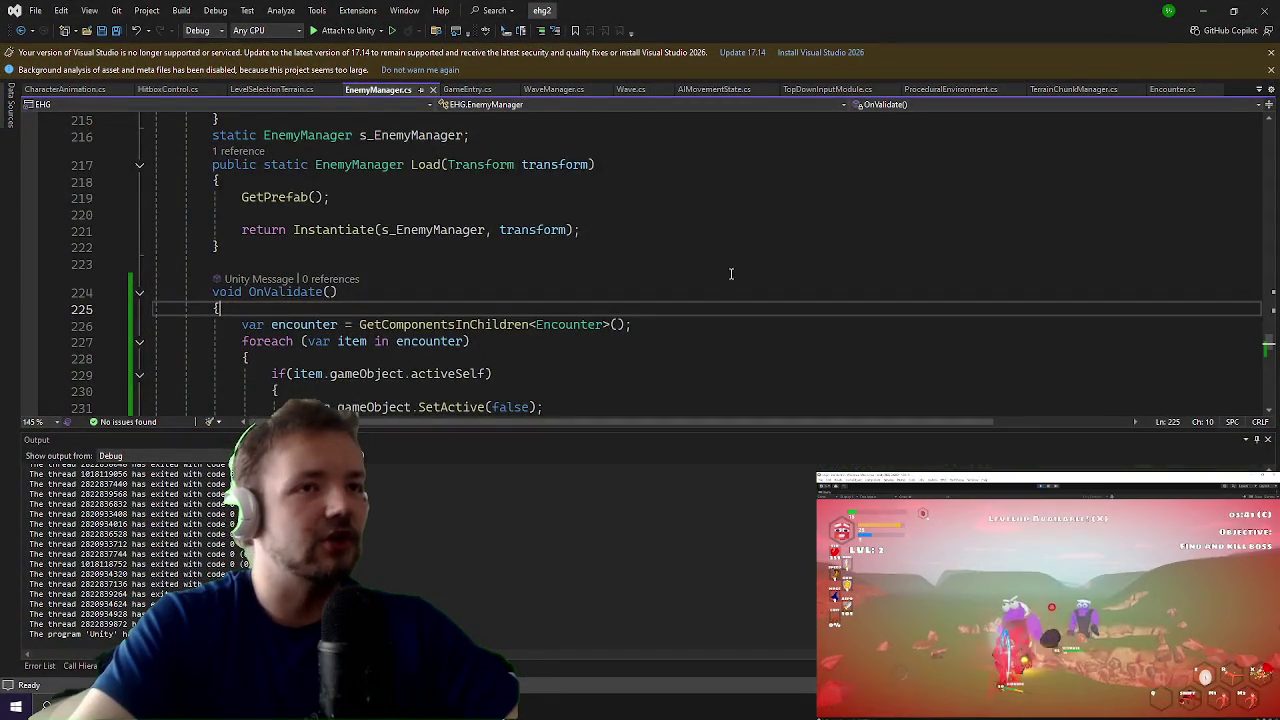
pyautogui.scroll(-2, 731, 274)
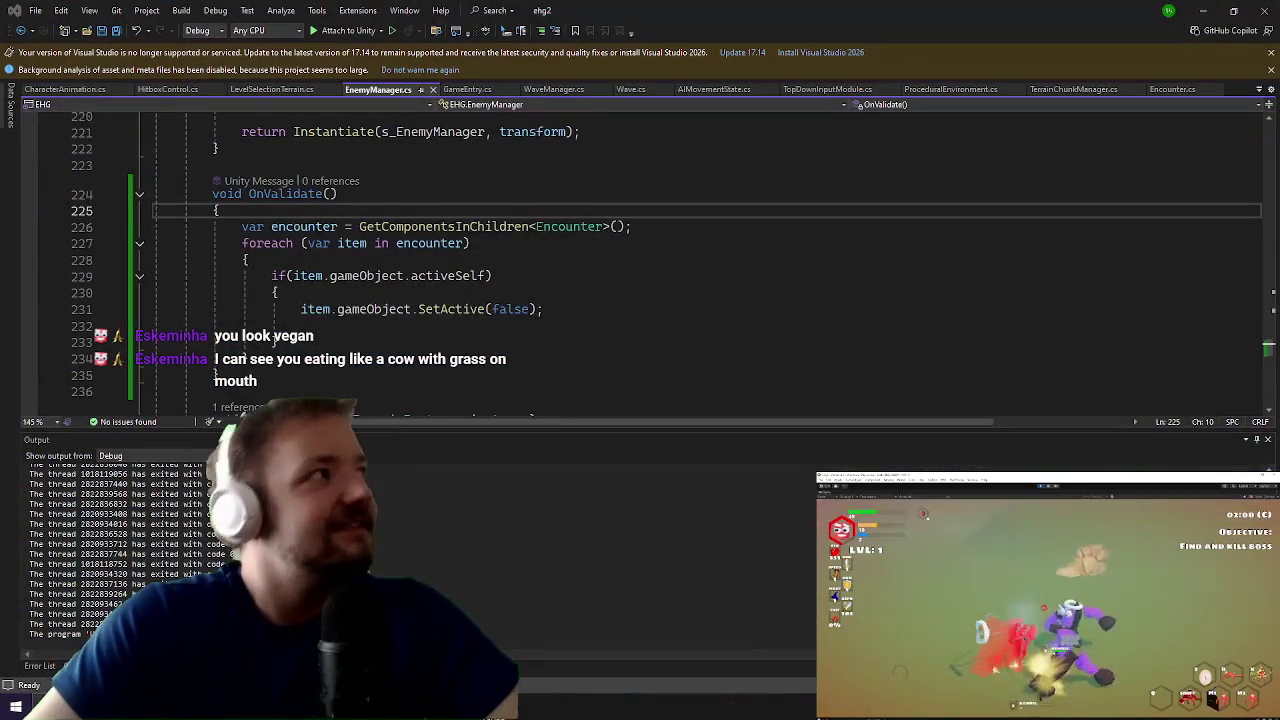
pyautogui.doubleClick(238, 5)
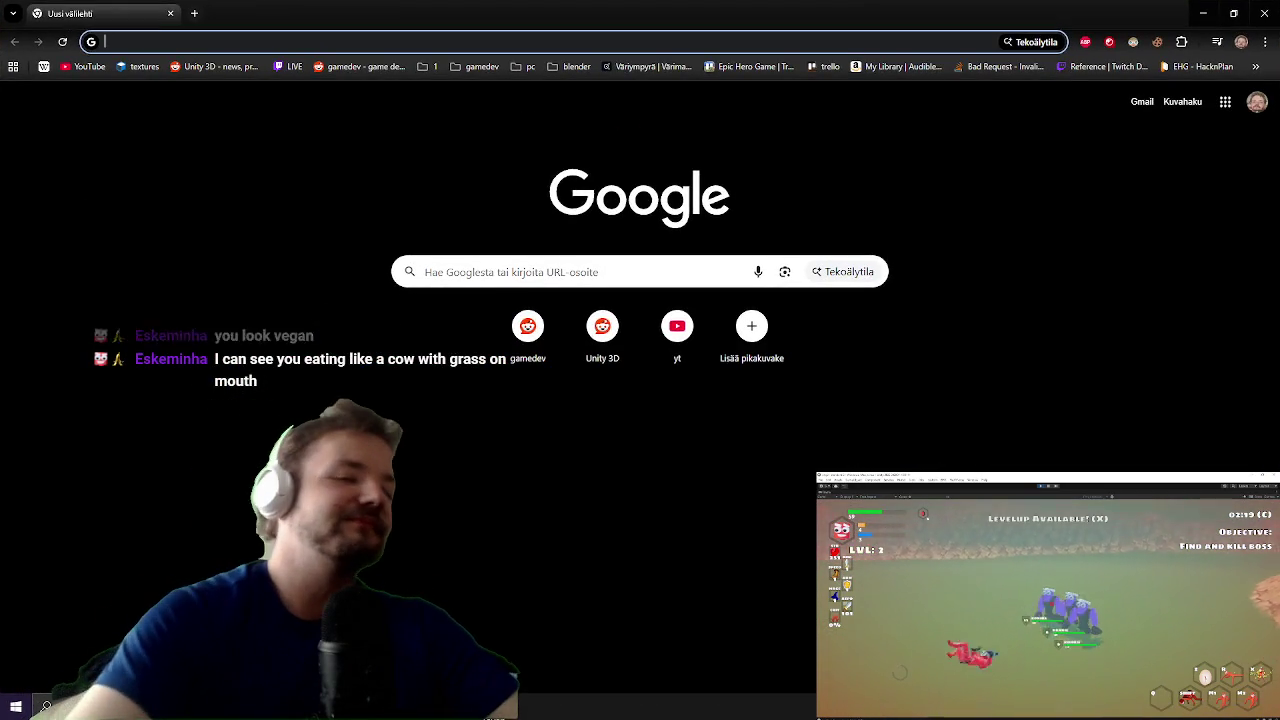
# Step: Google 'vegan', view image results and preview the Go Vegan picture, then minimize Chrome
pyautogui.write('vegan')
pyautogui.press('Return')
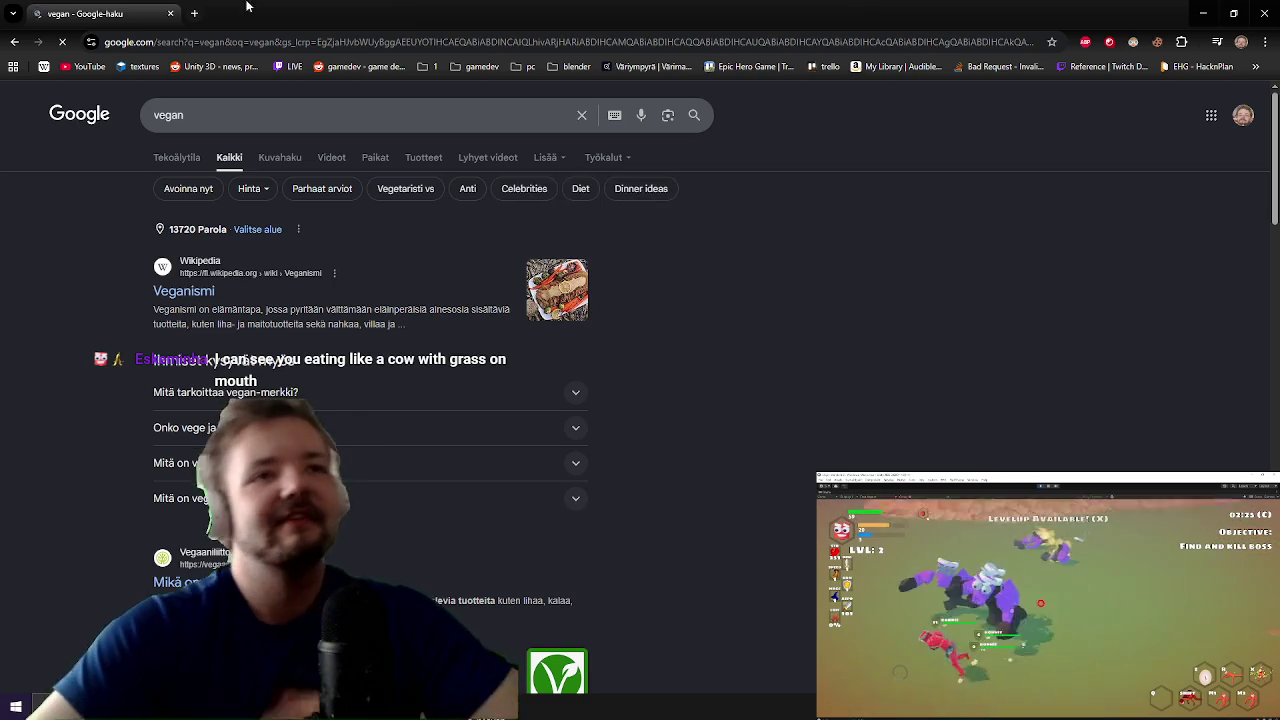
pyautogui.click(282, 158)
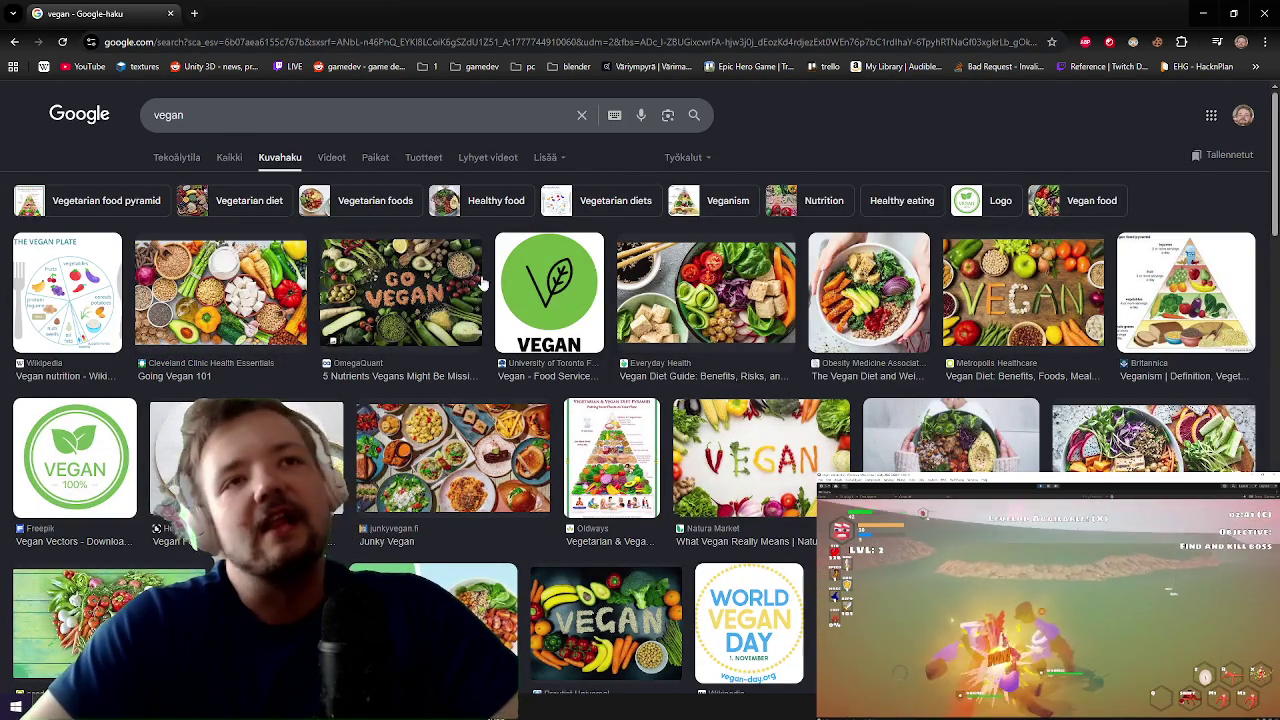
pyautogui.click(418, 298)
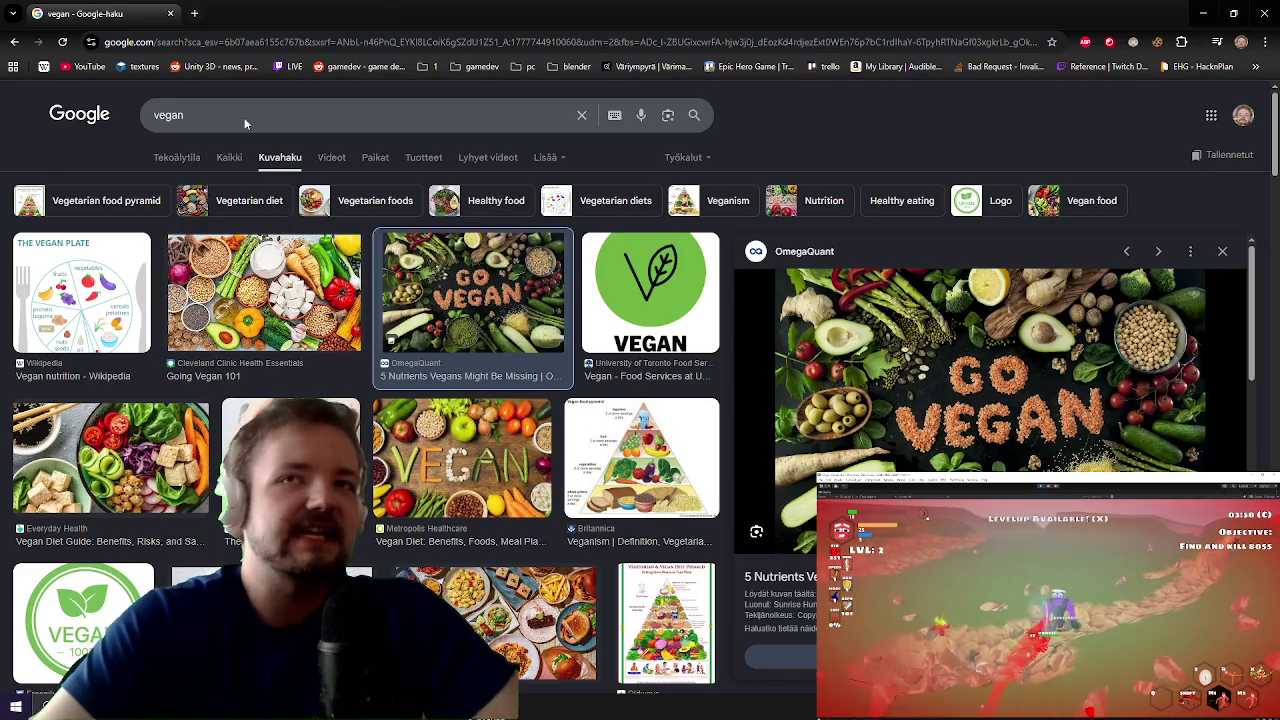
pyautogui.click(1258, 13)
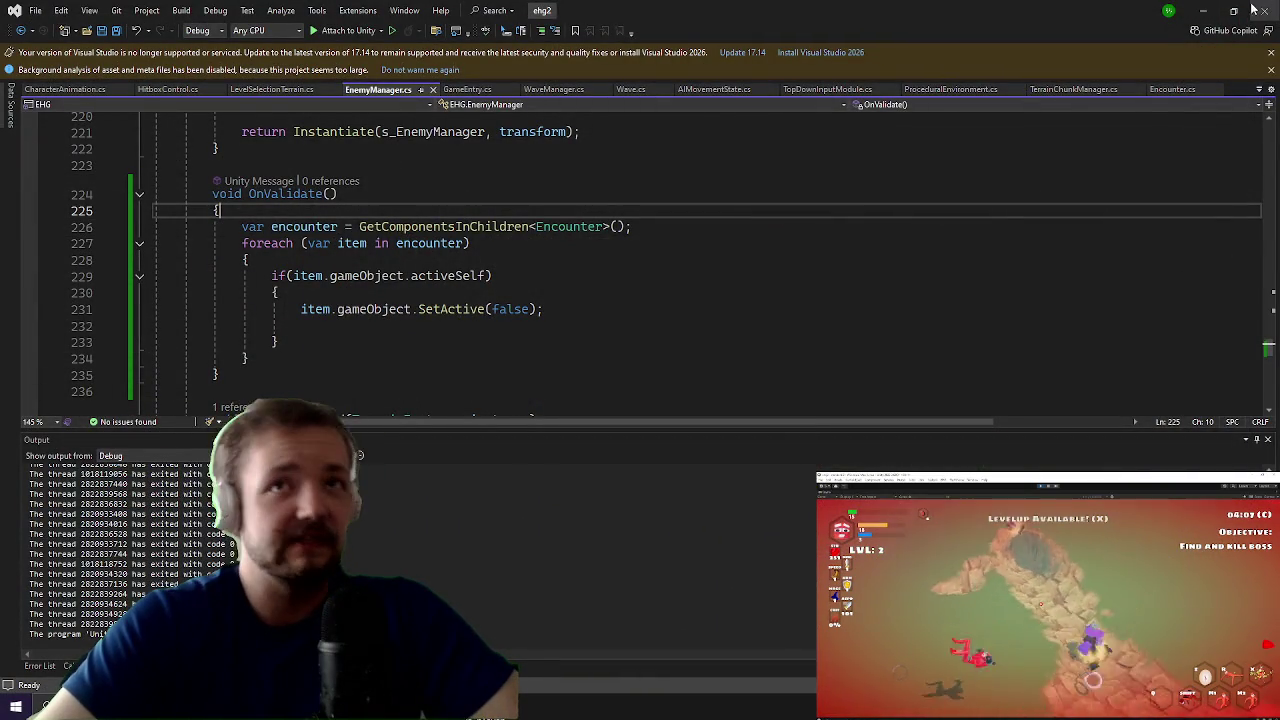
# Step: Return to the running game and open the outlined chest in front of the character
pyautogui.click(1199, 11)
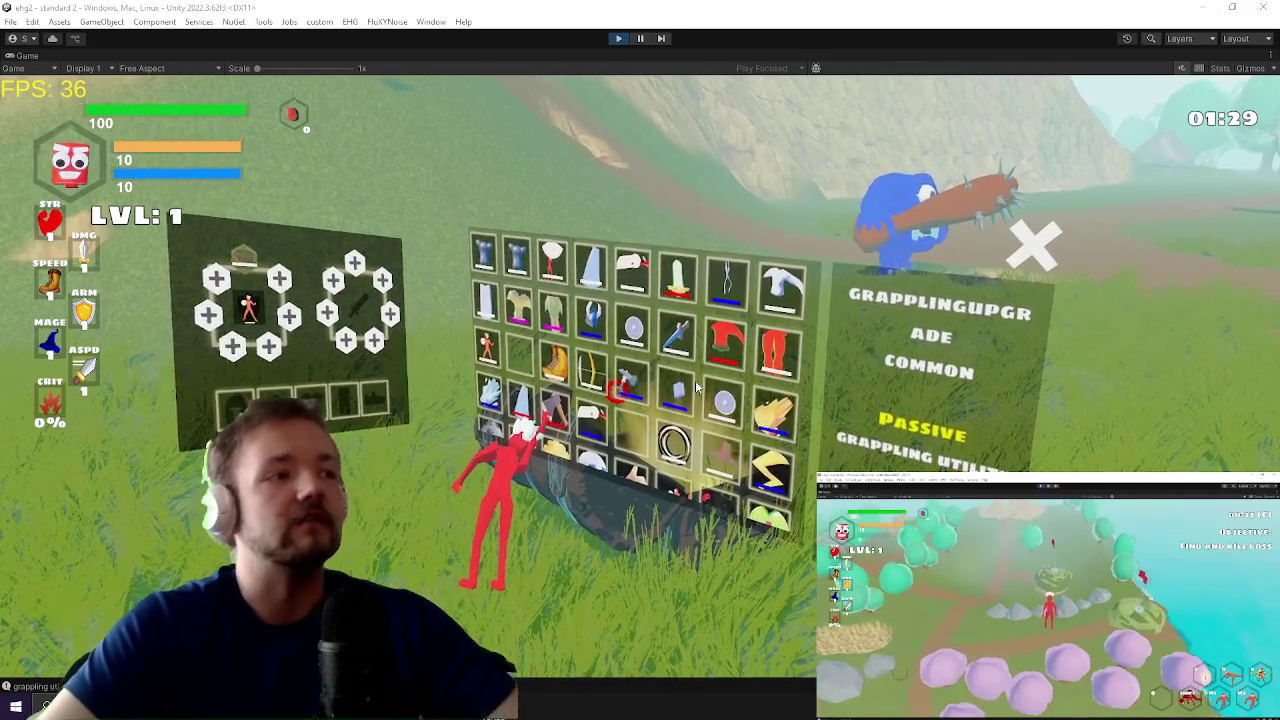
pyautogui.rightClick(654, 437)
pyautogui.press('Tab')
pyautogui.press('e')
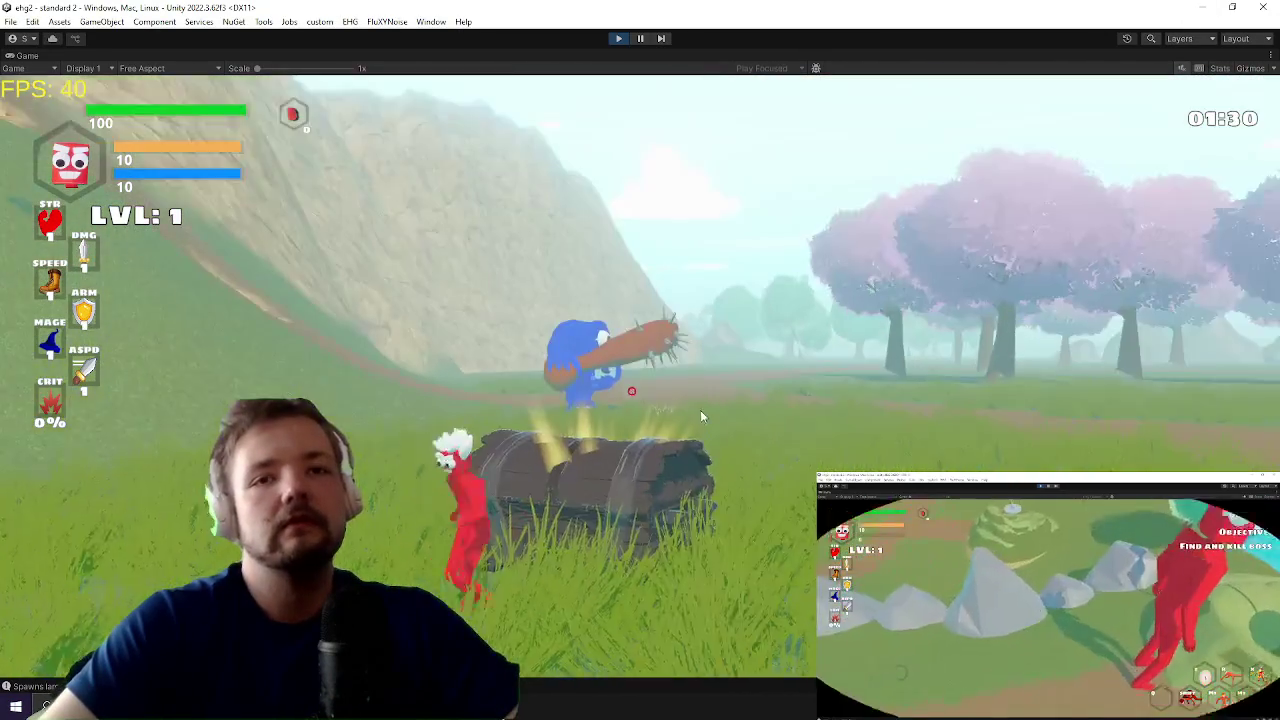
pyautogui.press('Tab')
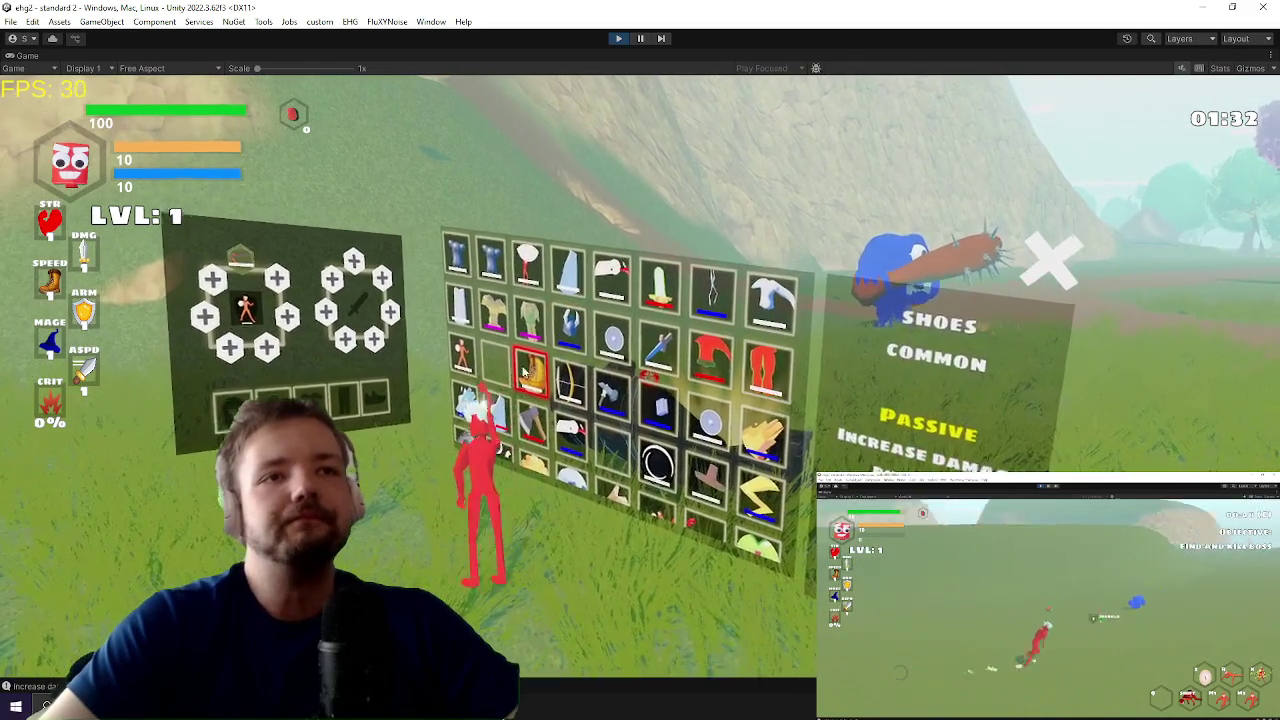
# Step: Open another chest and equip its newly found item to a hand
pyautogui.press('Tab')
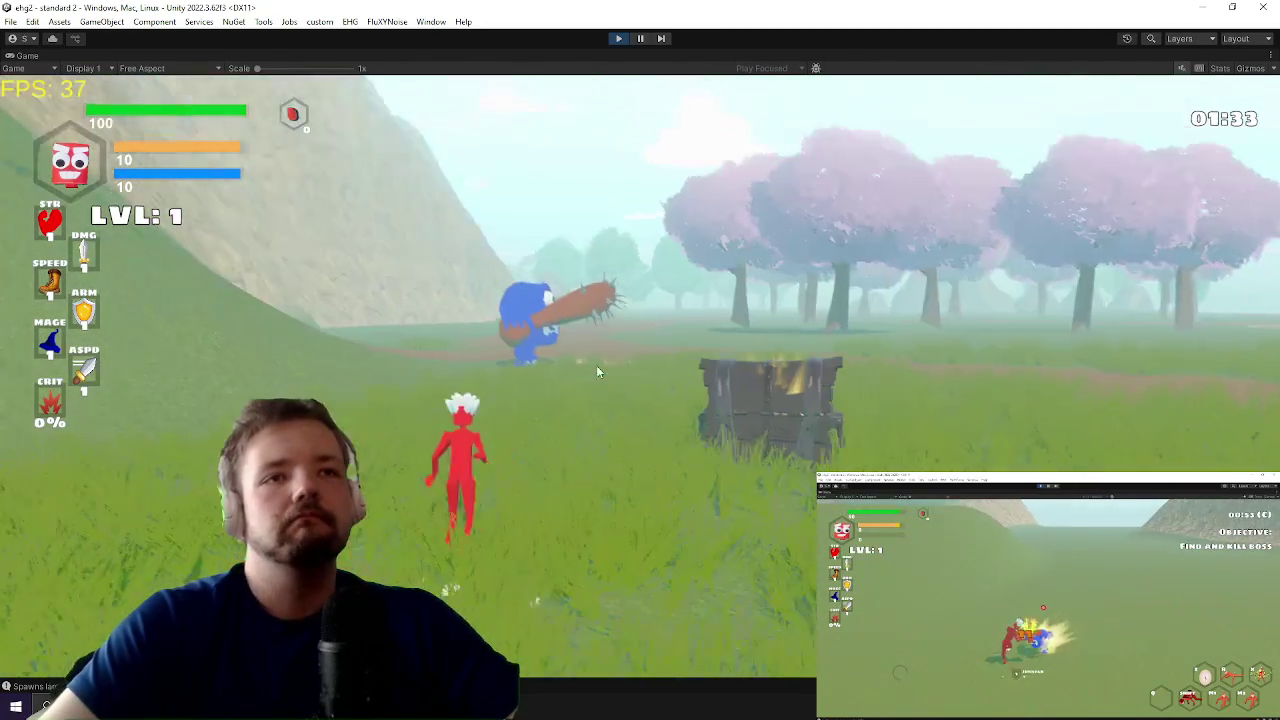
pyautogui.press('a')
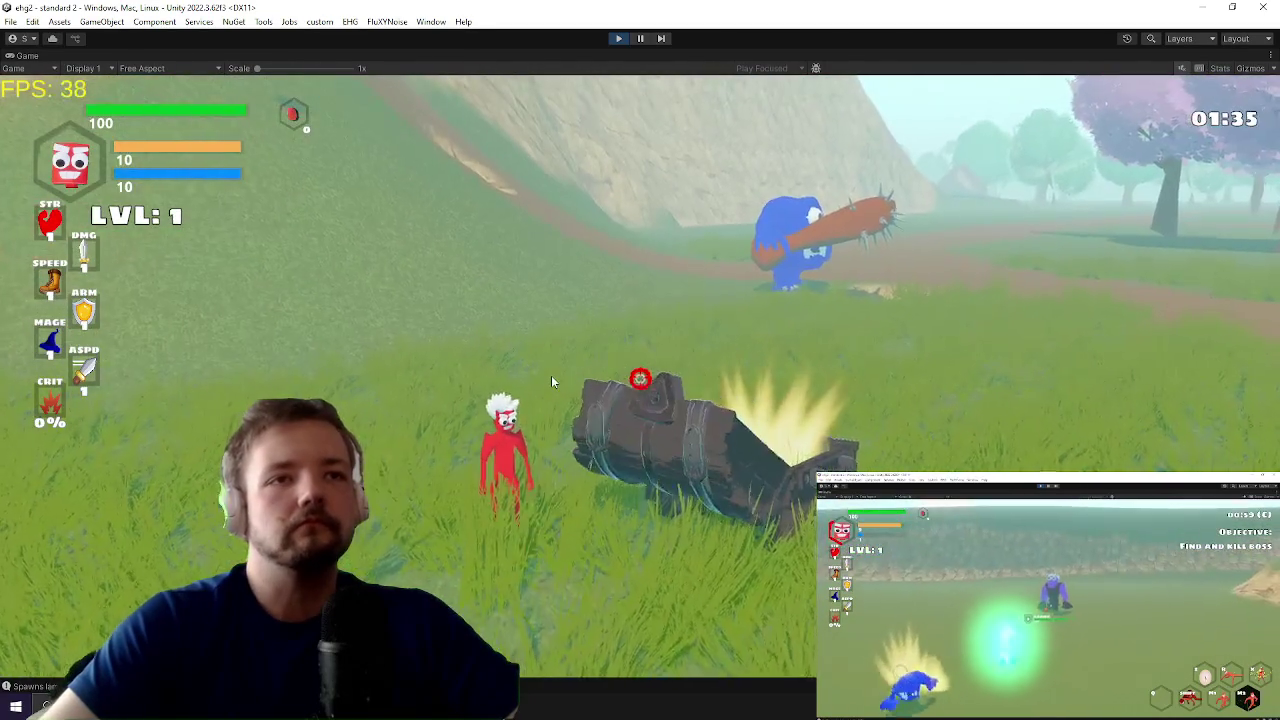
pyautogui.press('Tab')
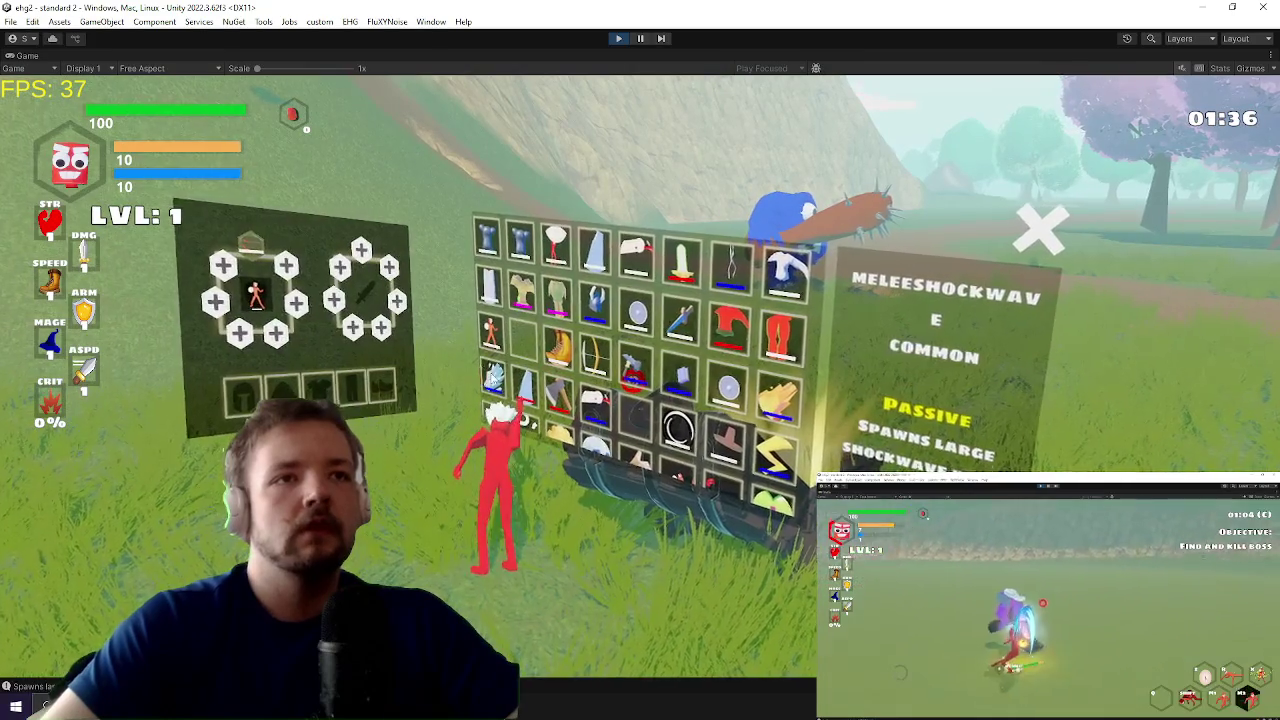
pyautogui.click(523, 410)
pyautogui.click(527, 424)
pyautogui.press('Tab')
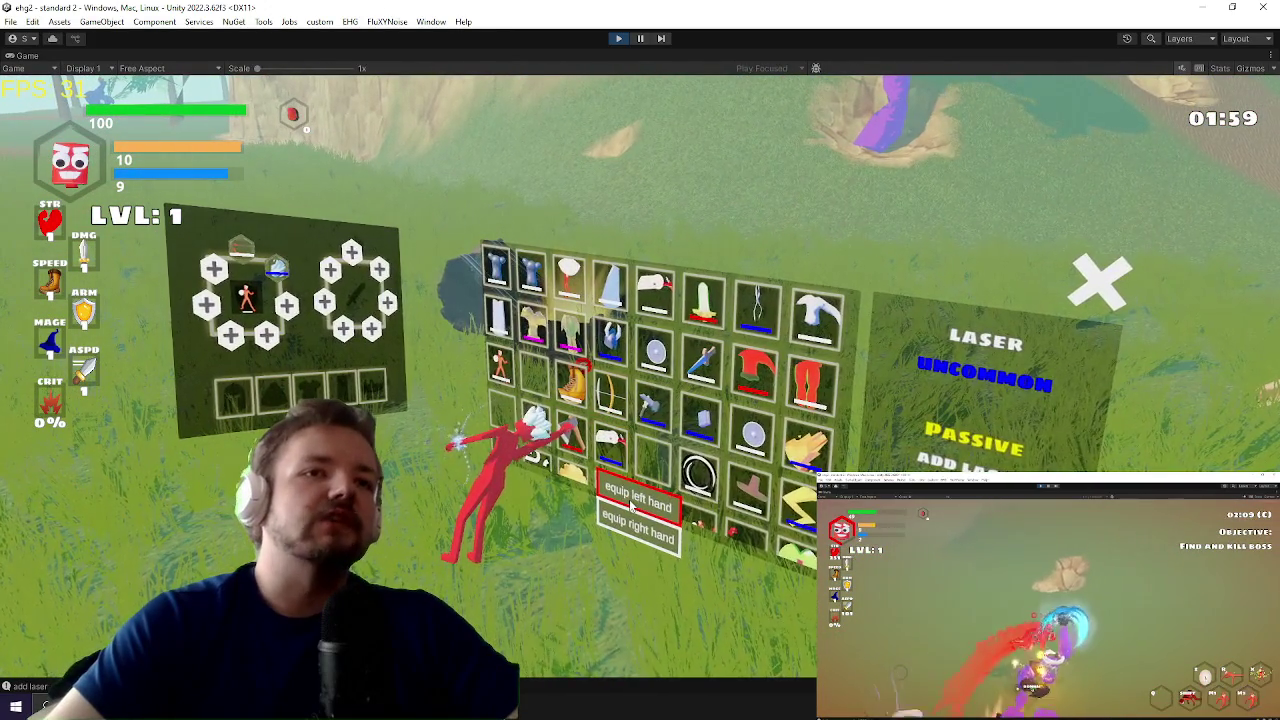
# Step: Equip the Laser in the left hand, unequip the lower-slot item, and keep playing
pyautogui.click(630, 507)
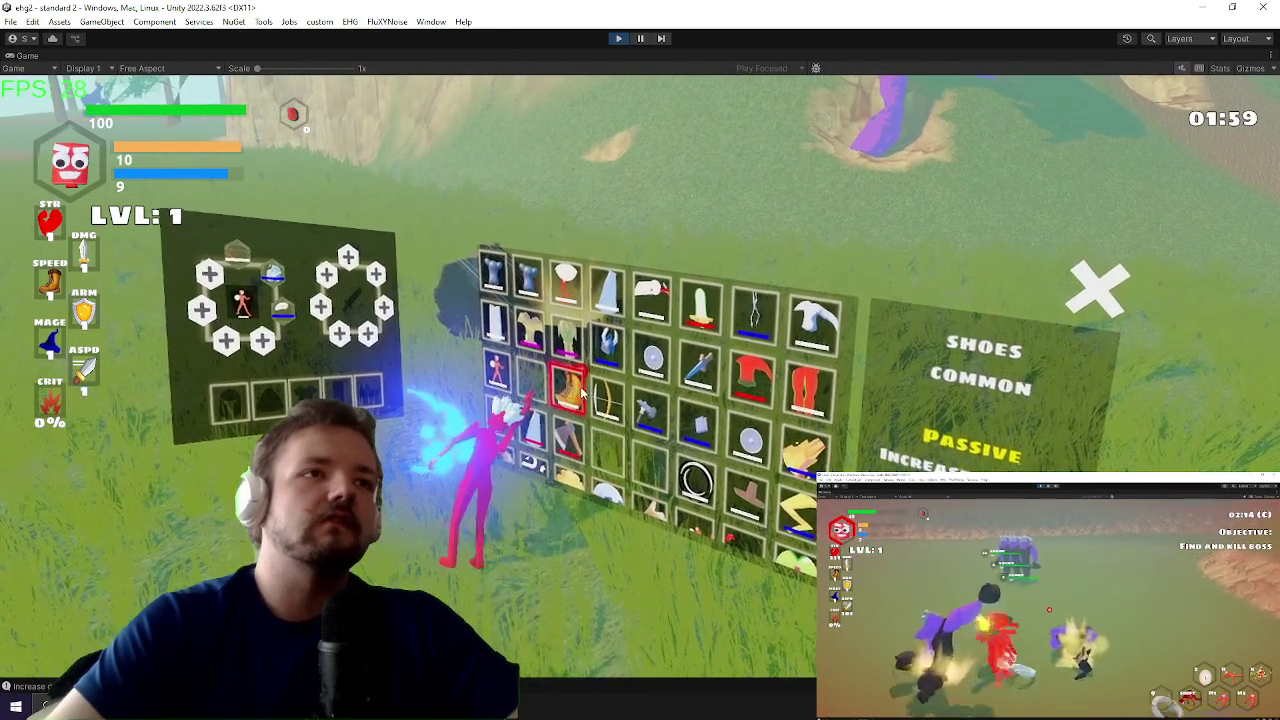
pyautogui.click(292, 306)
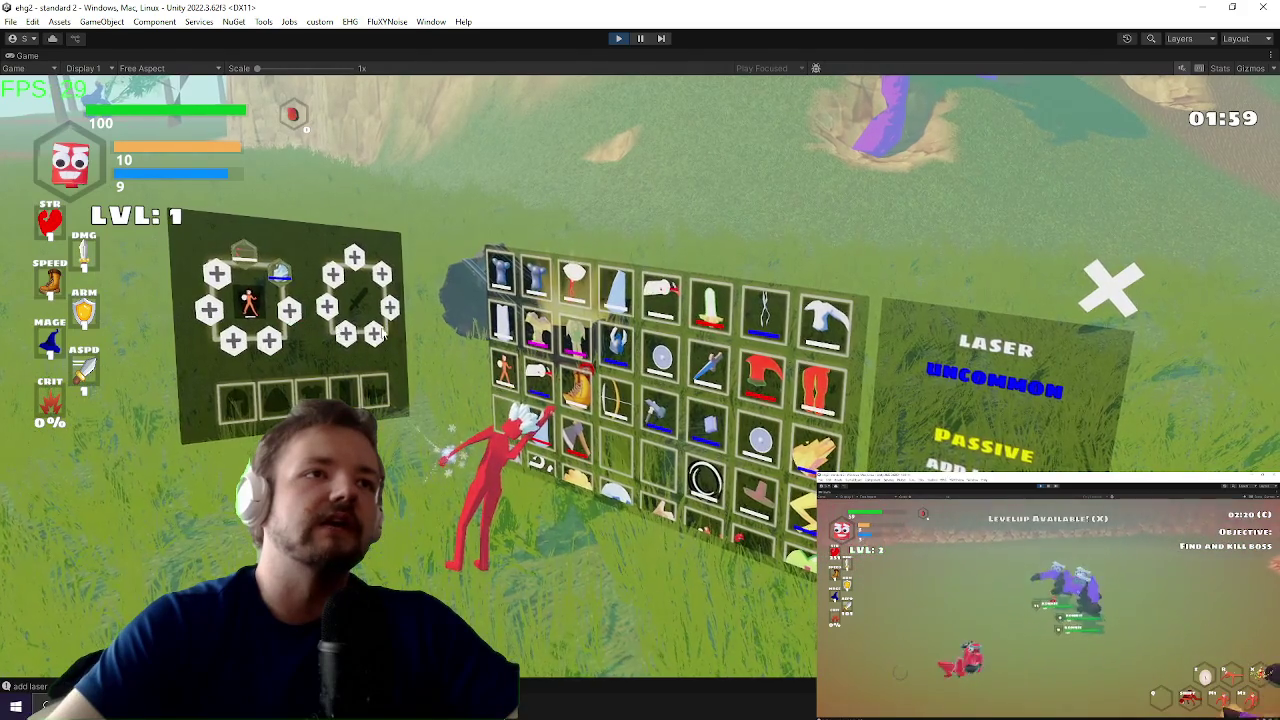
pyautogui.press('Tab')
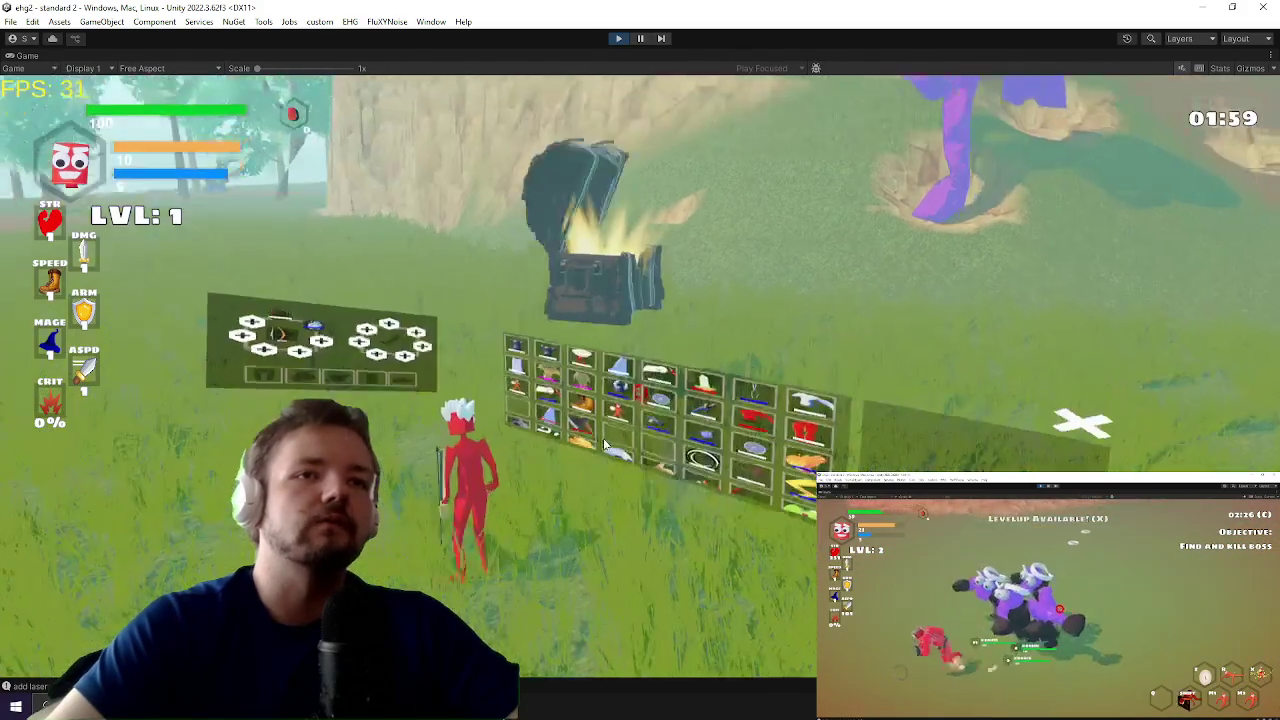
pyautogui.press('a')
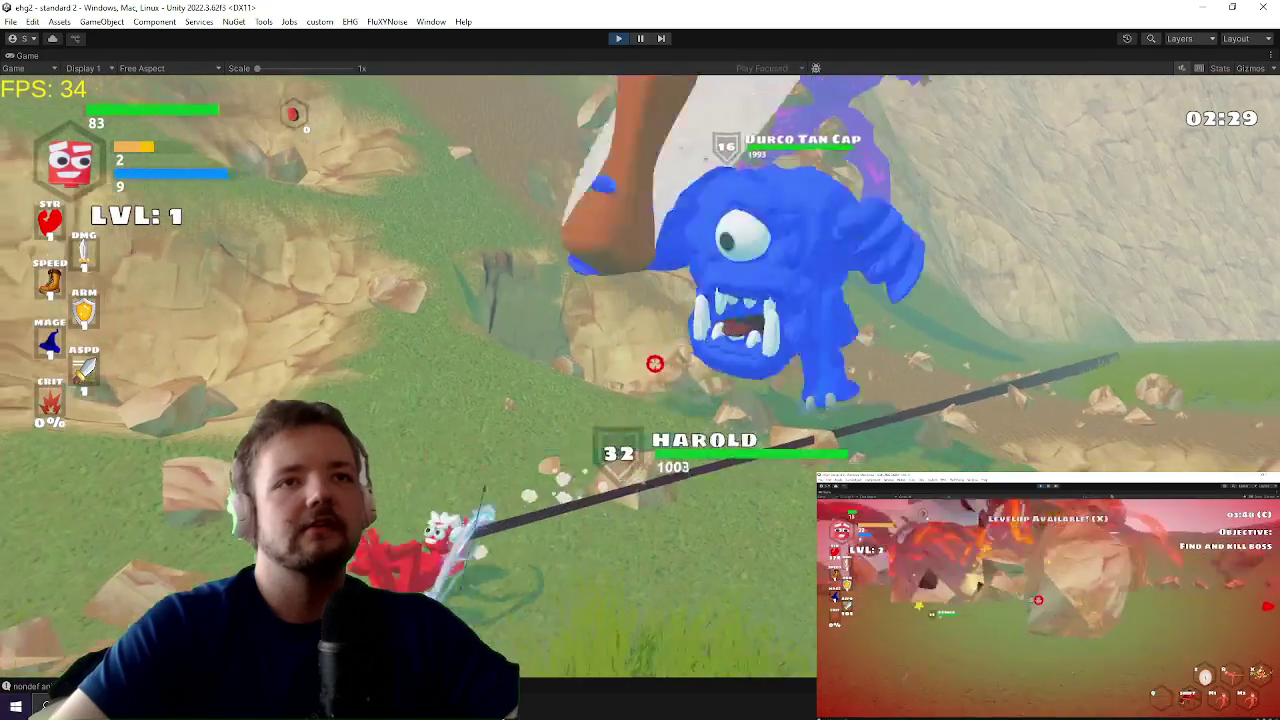
pyautogui.hotkey('alt', 'Tab')
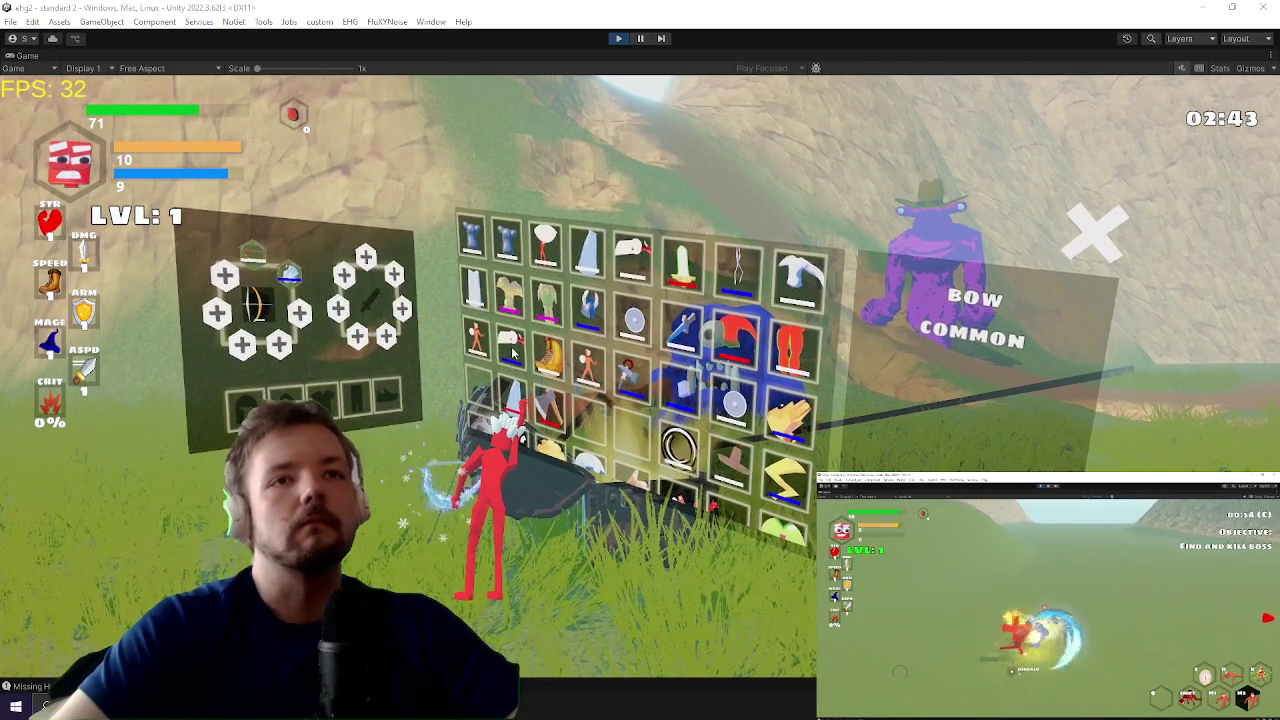
# Step: Equip the ProjectileSizeOnHit and GrapplingUpgrade items to a hand
pyautogui.scroll(-3, 592, 418)
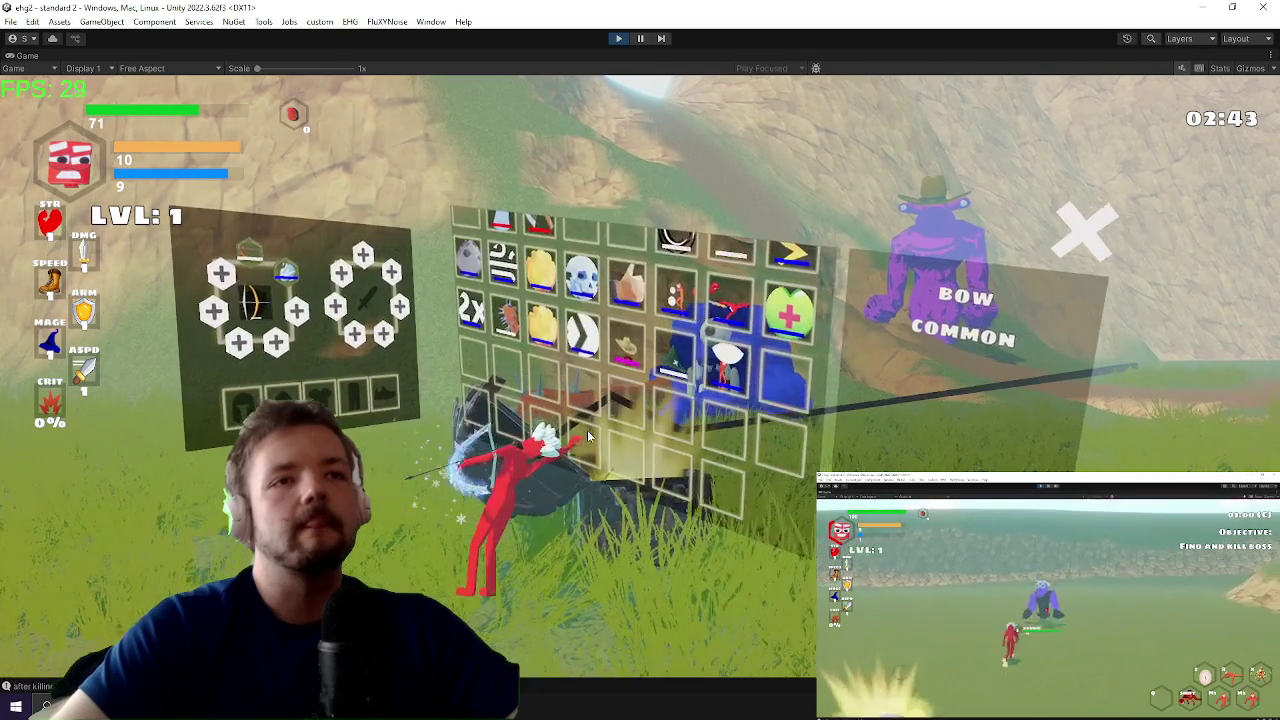
pyautogui.click(698, 440)
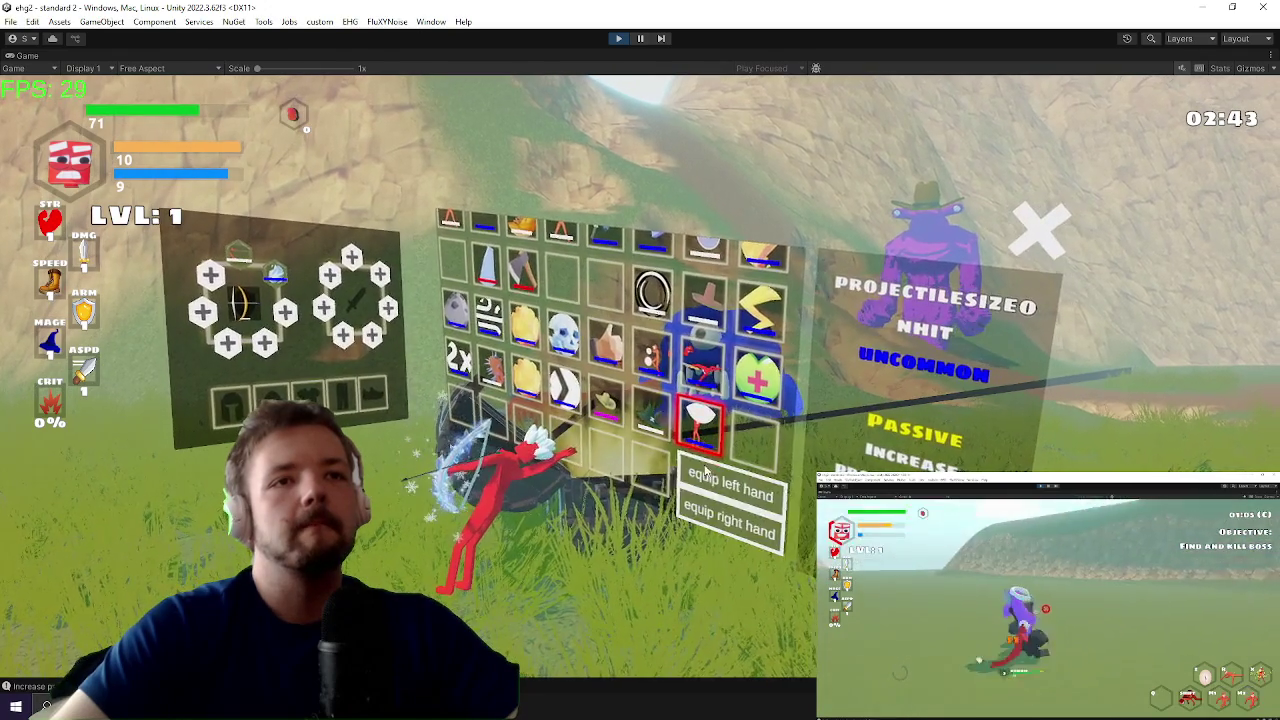
pyautogui.click(730, 488)
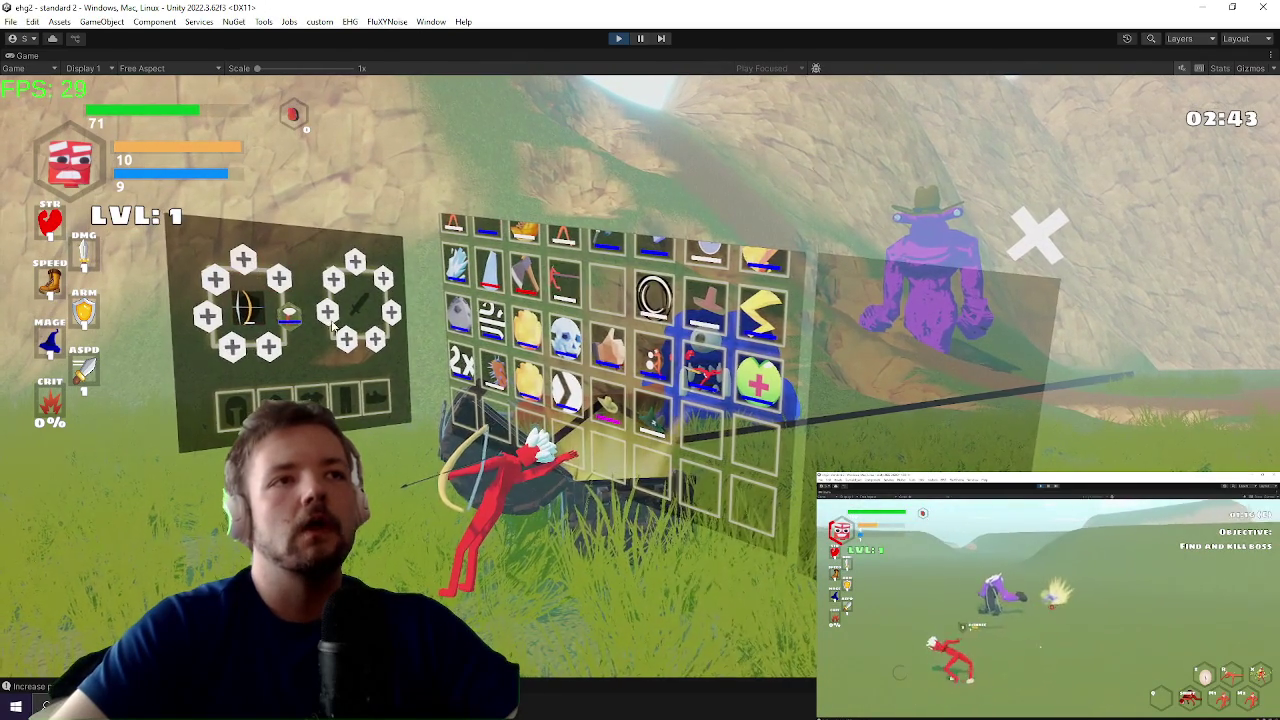
pyautogui.click(588, 304)
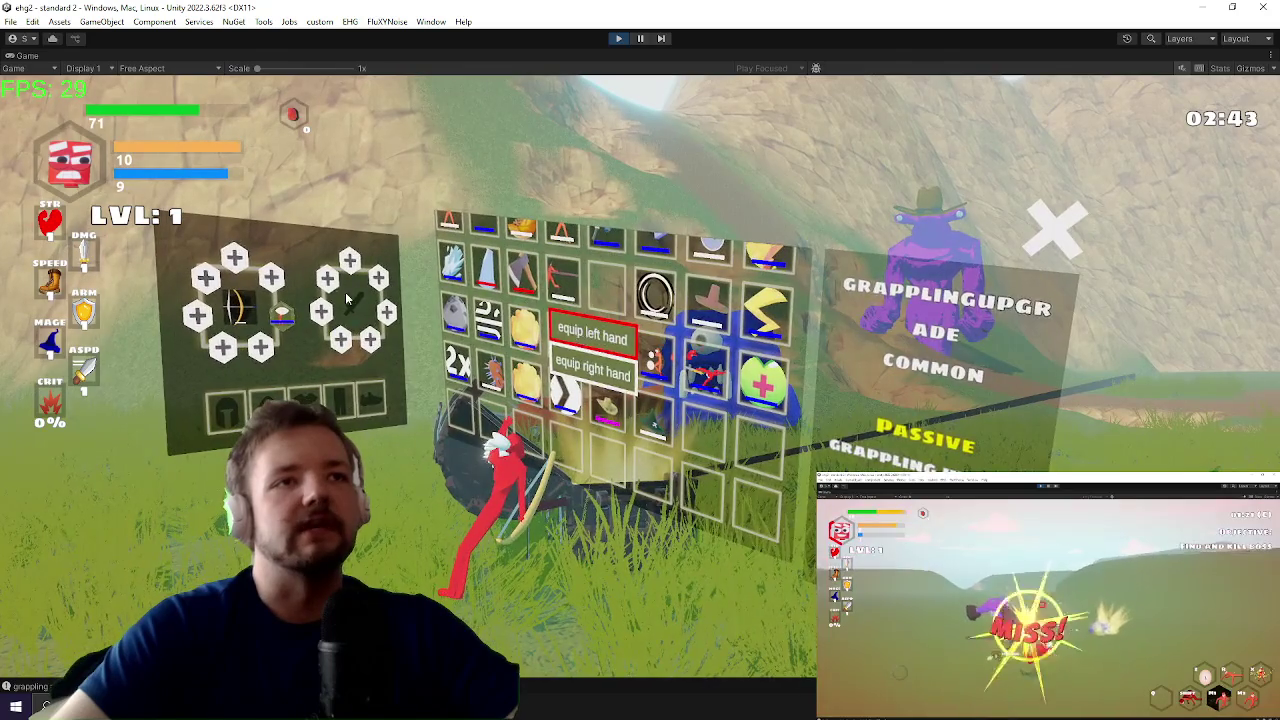
pyautogui.click(600, 352)
# Step: Equip the red item, open and close the chest beside the cubes, then open the console
pyautogui.click(566, 300)
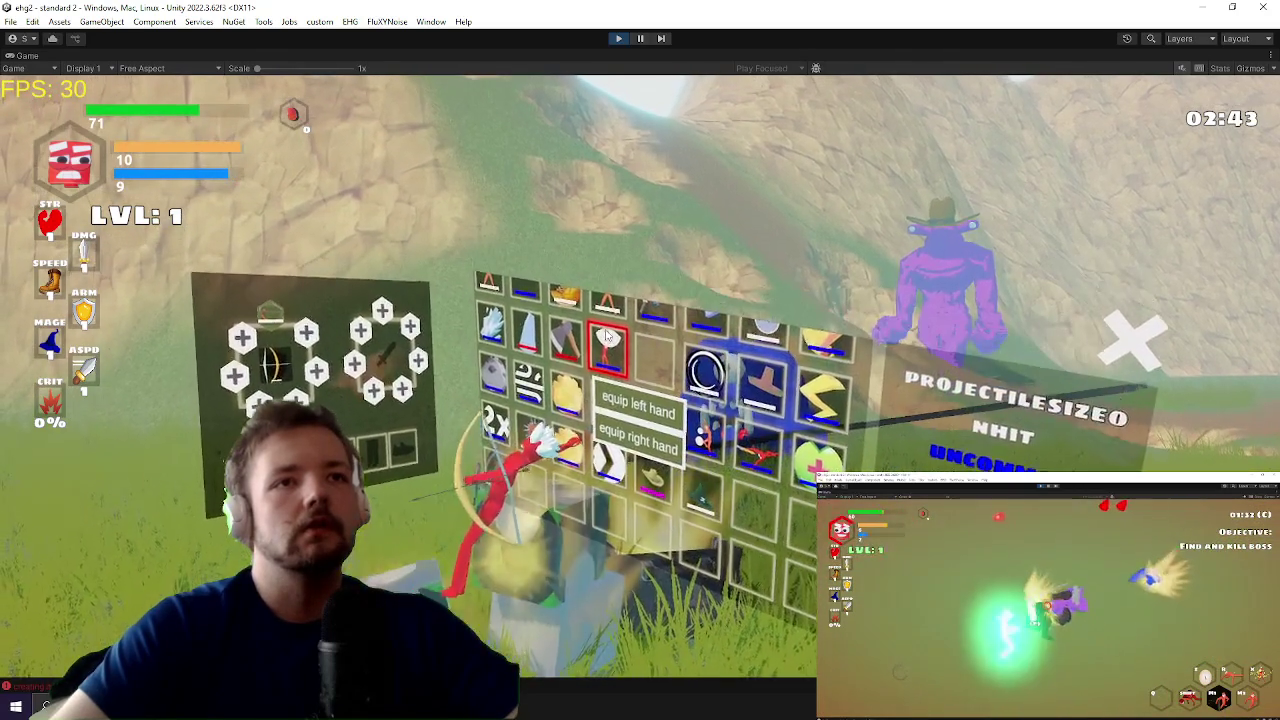
pyautogui.click(605, 358)
pyautogui.click(605, 358)
pyautogui.click(597, 392)
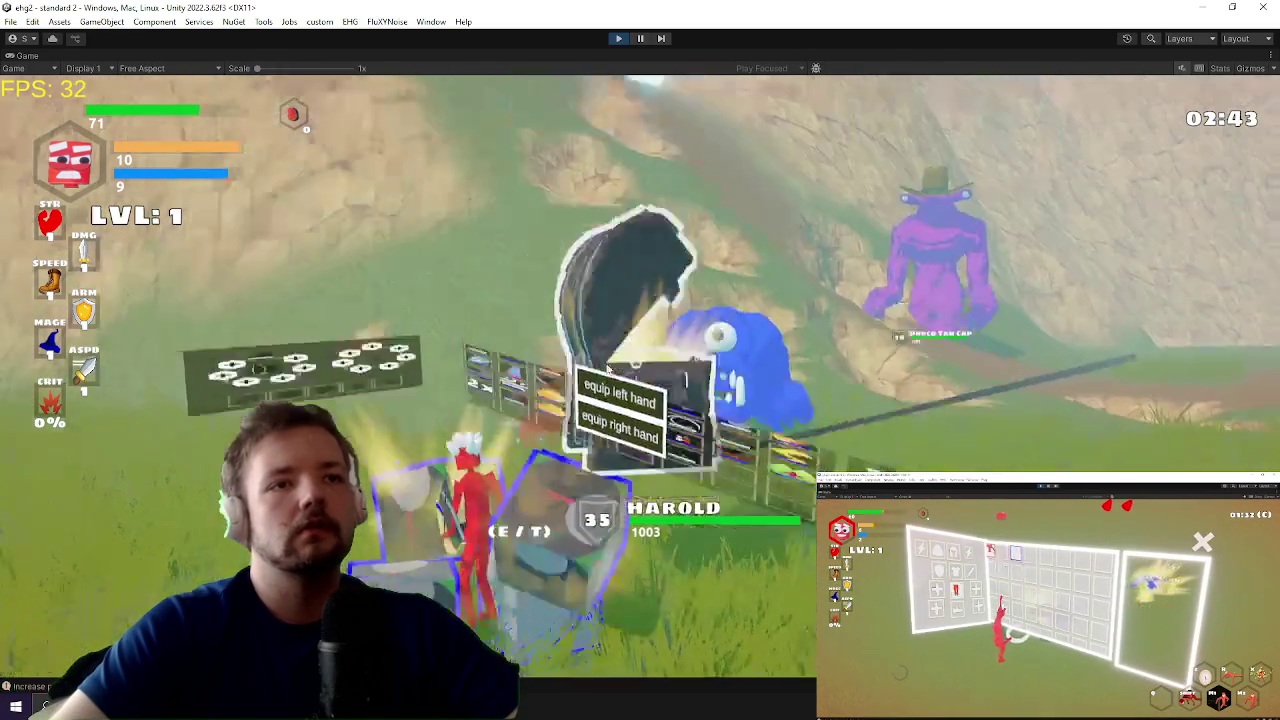
pyautogui.press('e')
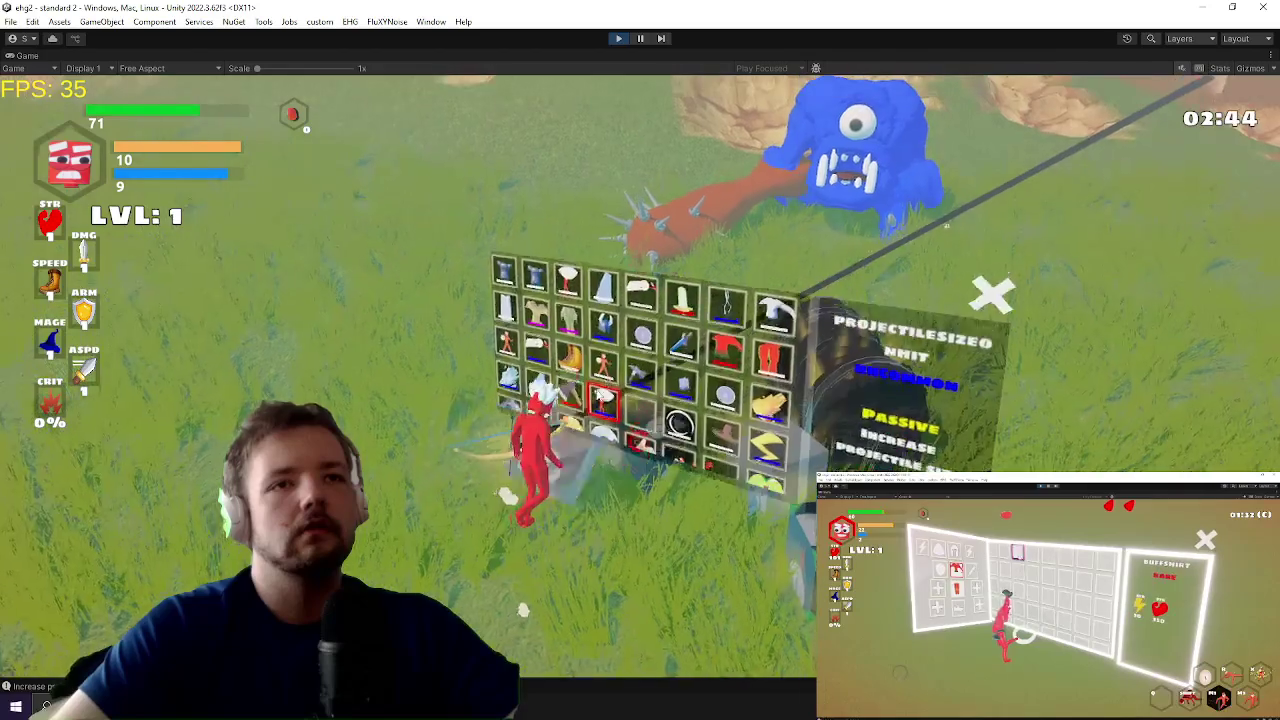
pyautogui.press('e')
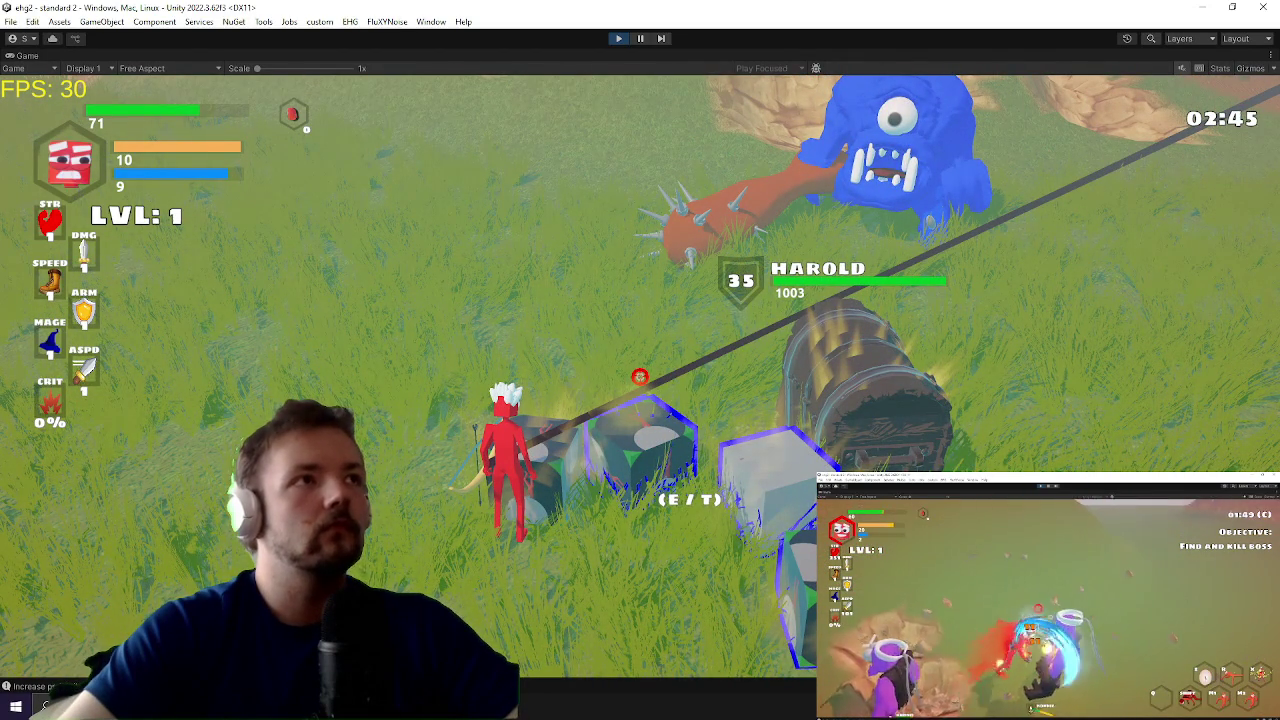
pyautogui.press('`')
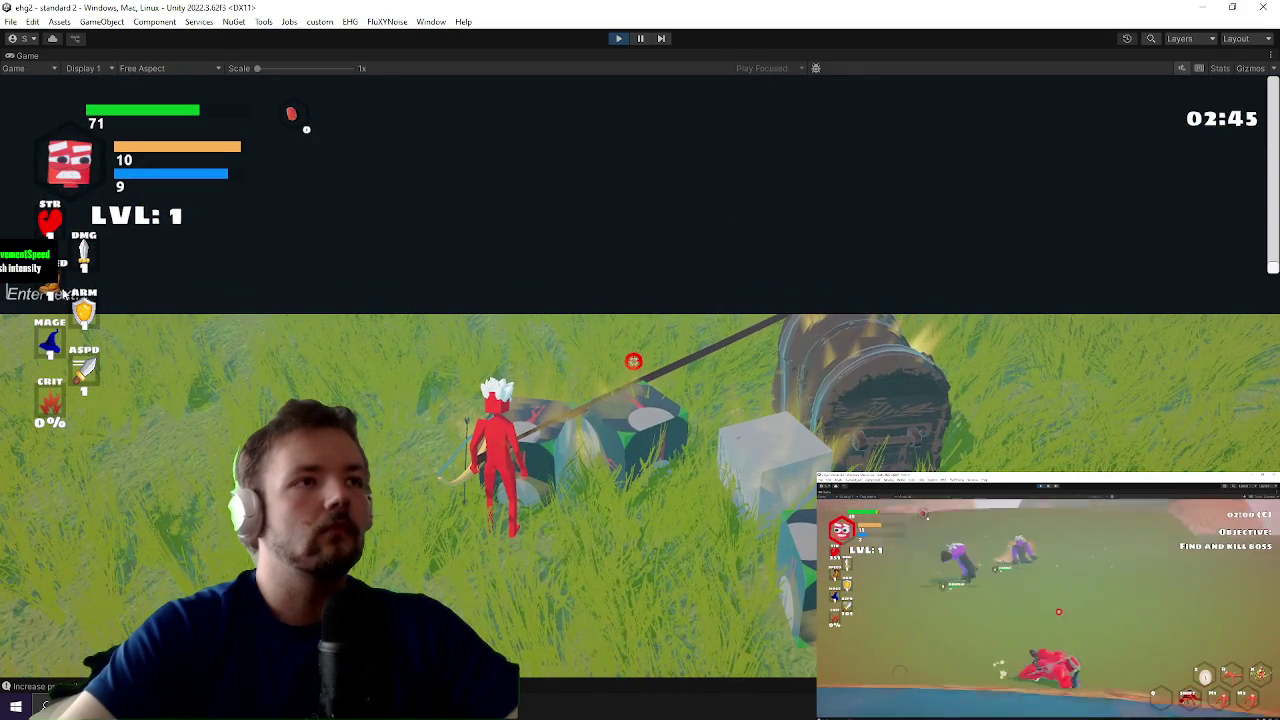
# Step: Run the inv console command and equip the projectile-size items to the left hand
pyautogui.write('inv')
pyautogui.press('Return')
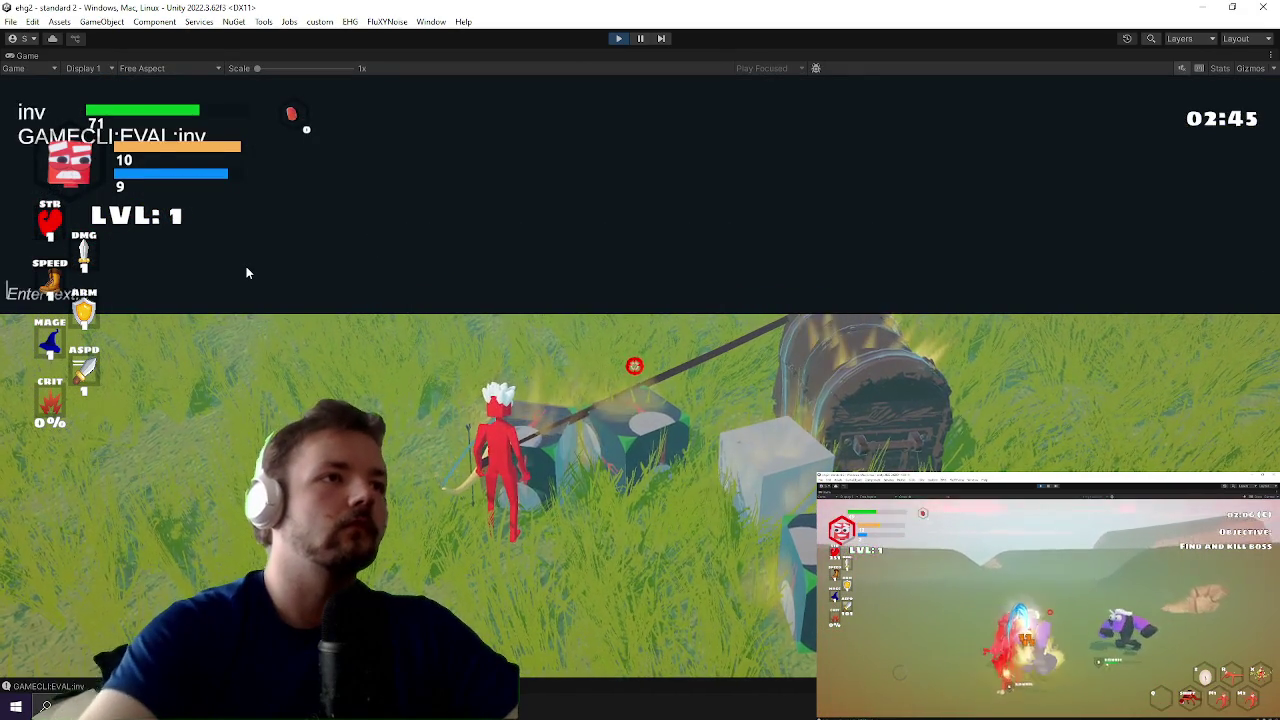
pyautogui.press('`')
pyautogui.press('e')
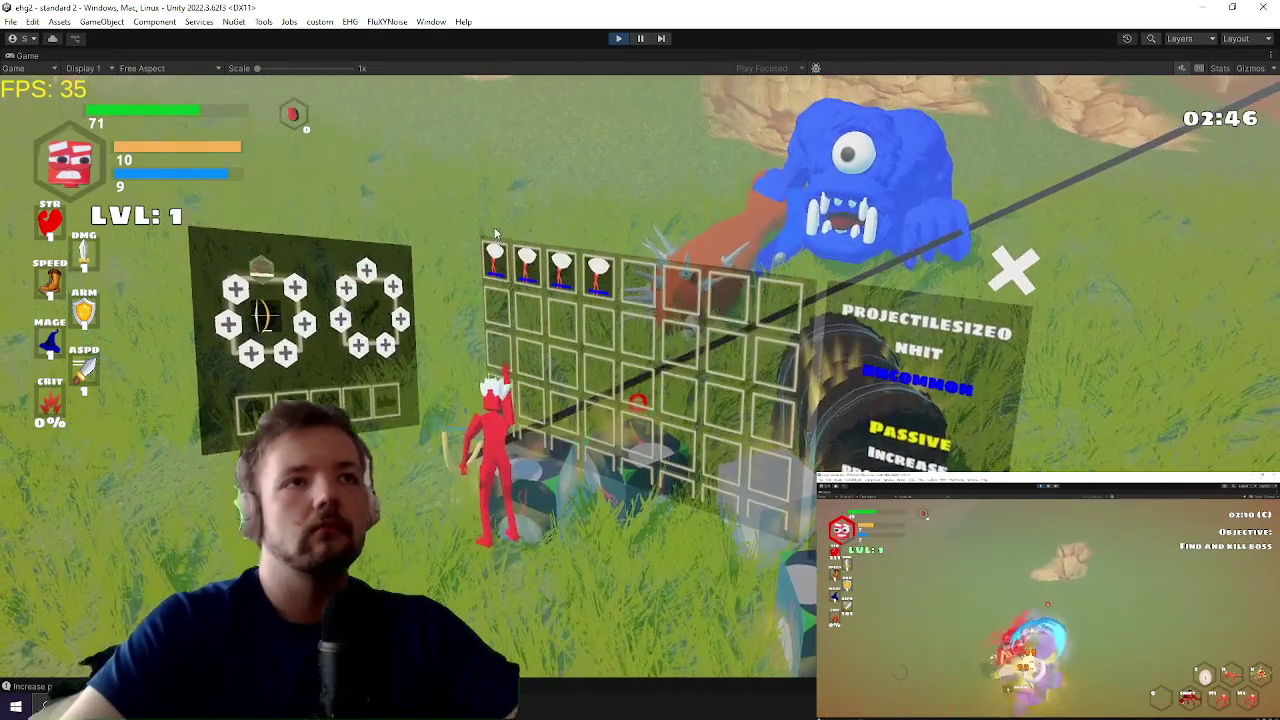
pyautogui.click(508, 272)
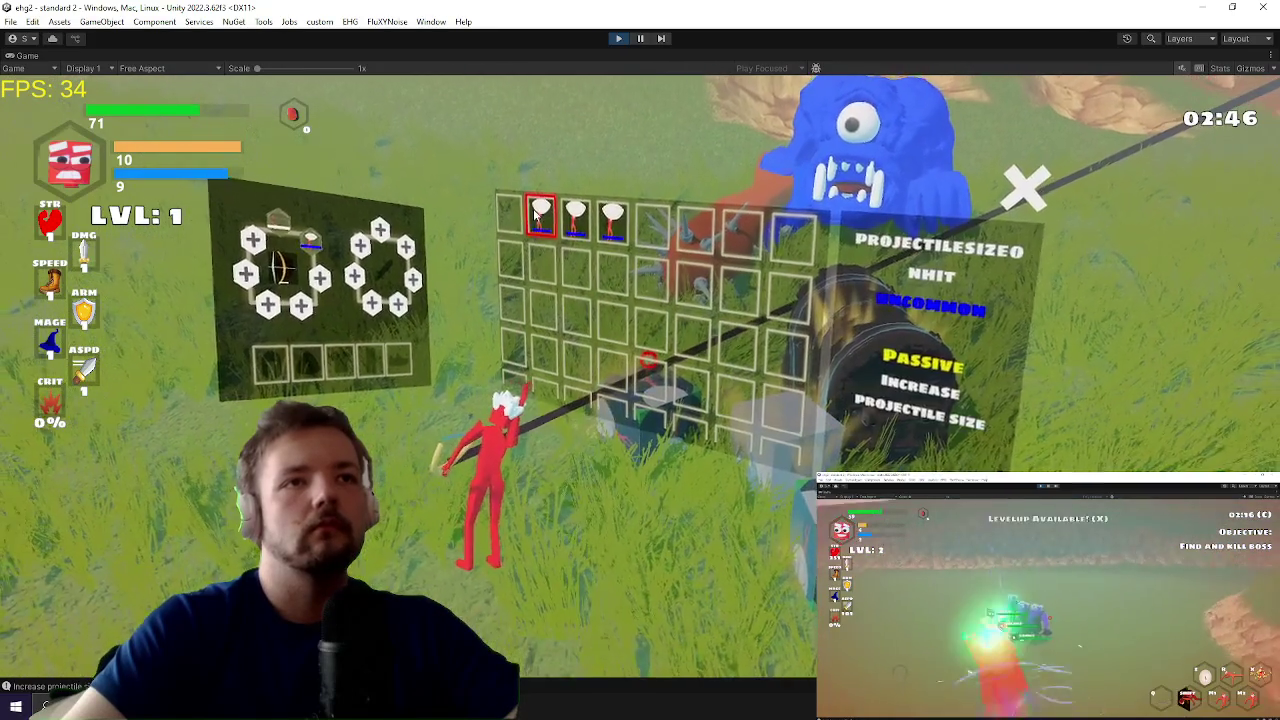
pyautogui.click(548, 265)
pyautogui.click(540, 222)
pyautogui.click(575, 264)
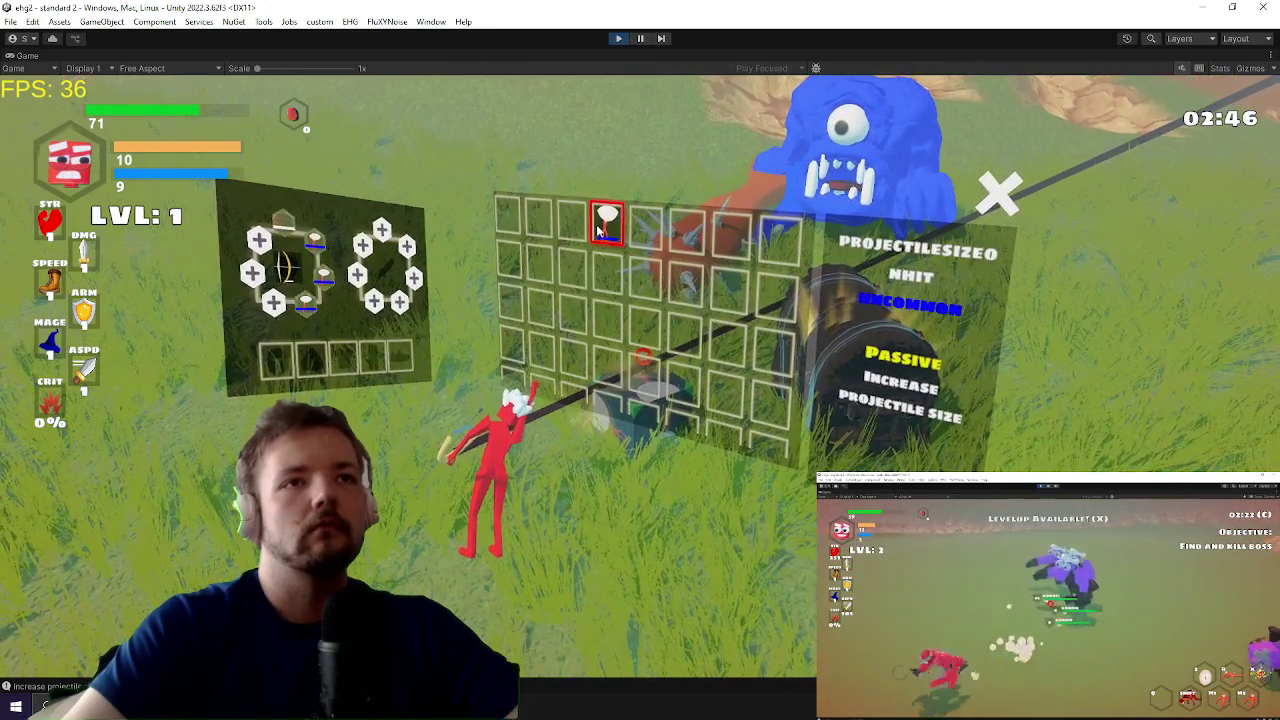
pyautogui.click(606, 222)
pyautogui.click(606, 264)
pyautogui.press('e')
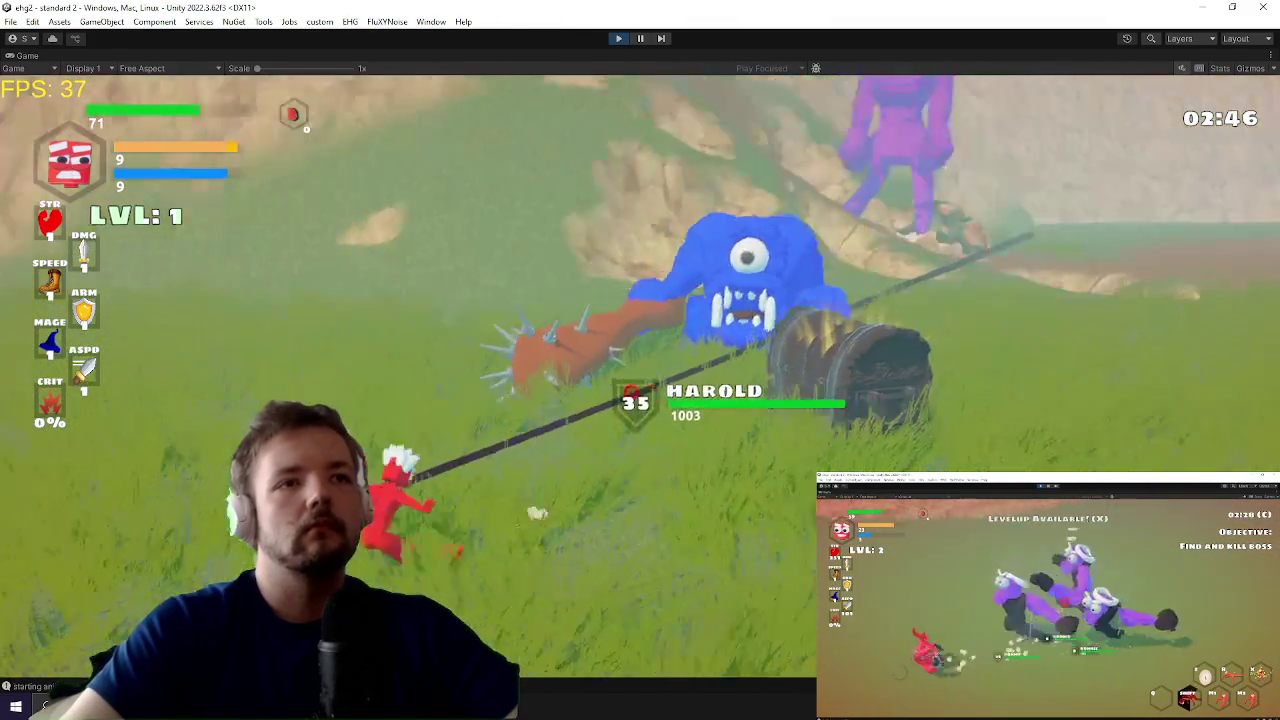
# Step: Fight the blue boss, reopen the inventory, then show the Windows desktop
pyautogui.press('w')
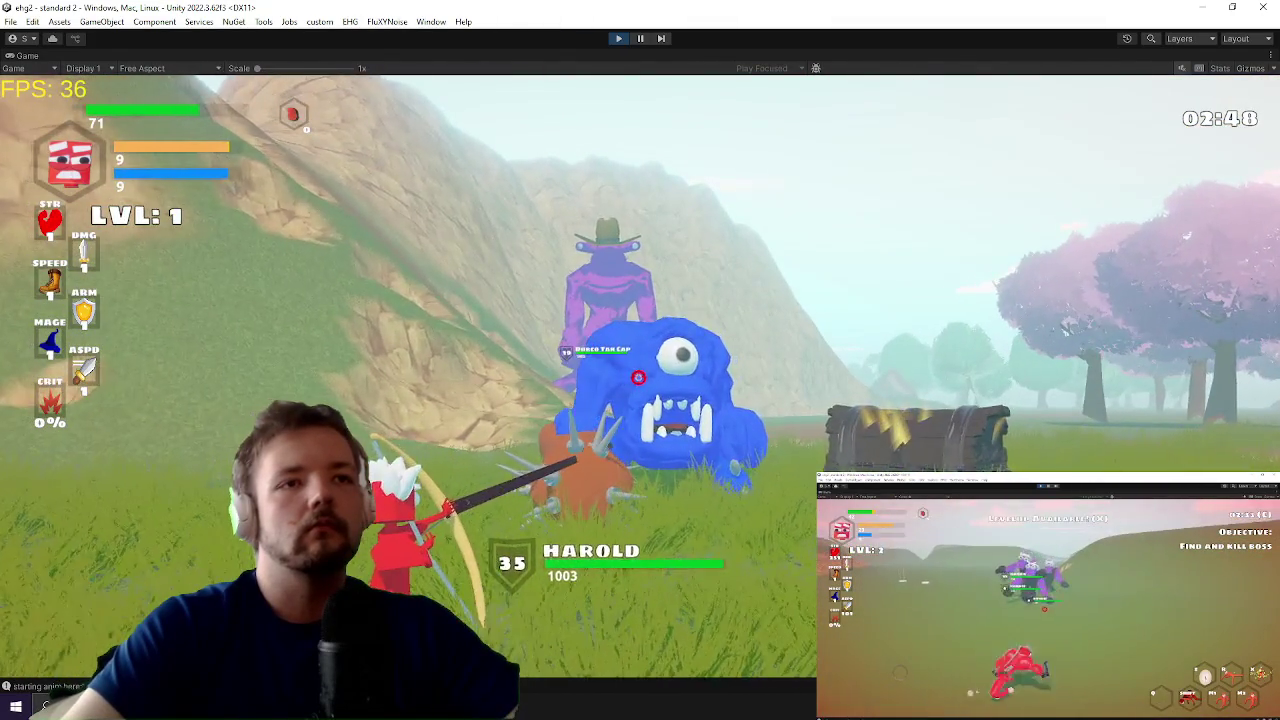
pyautogui.press('w')
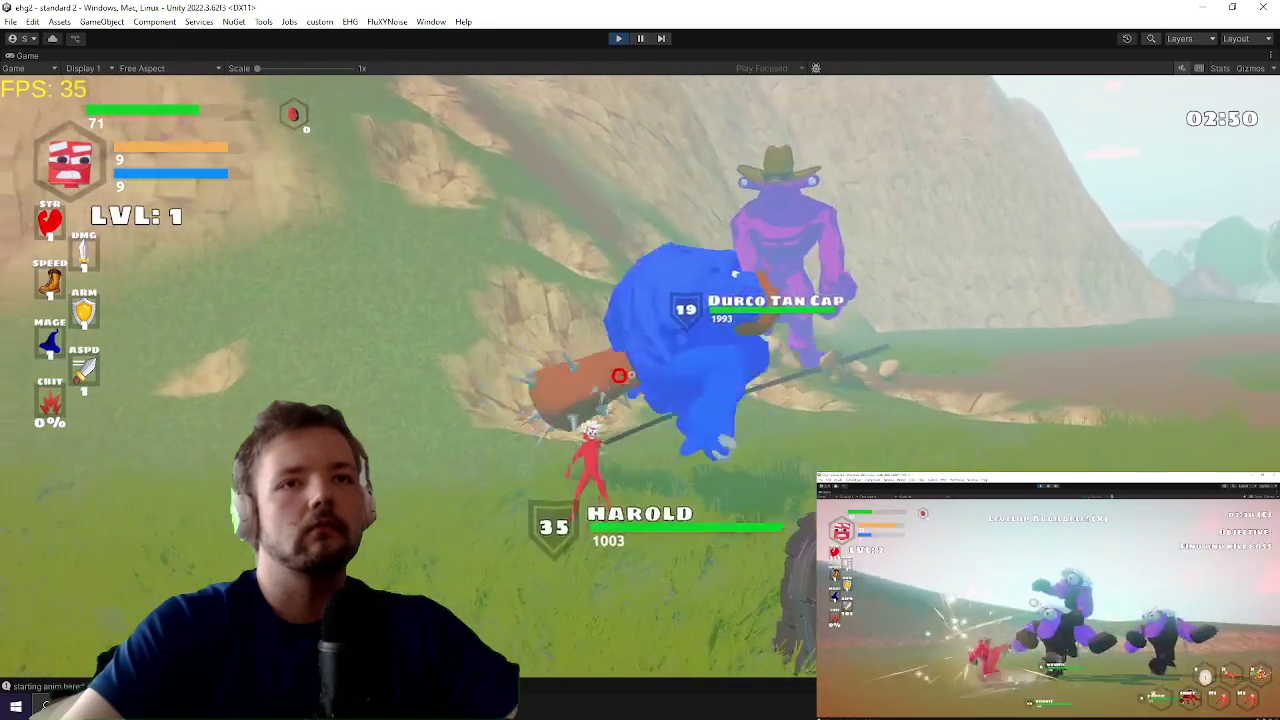
pyautogui.press('space')
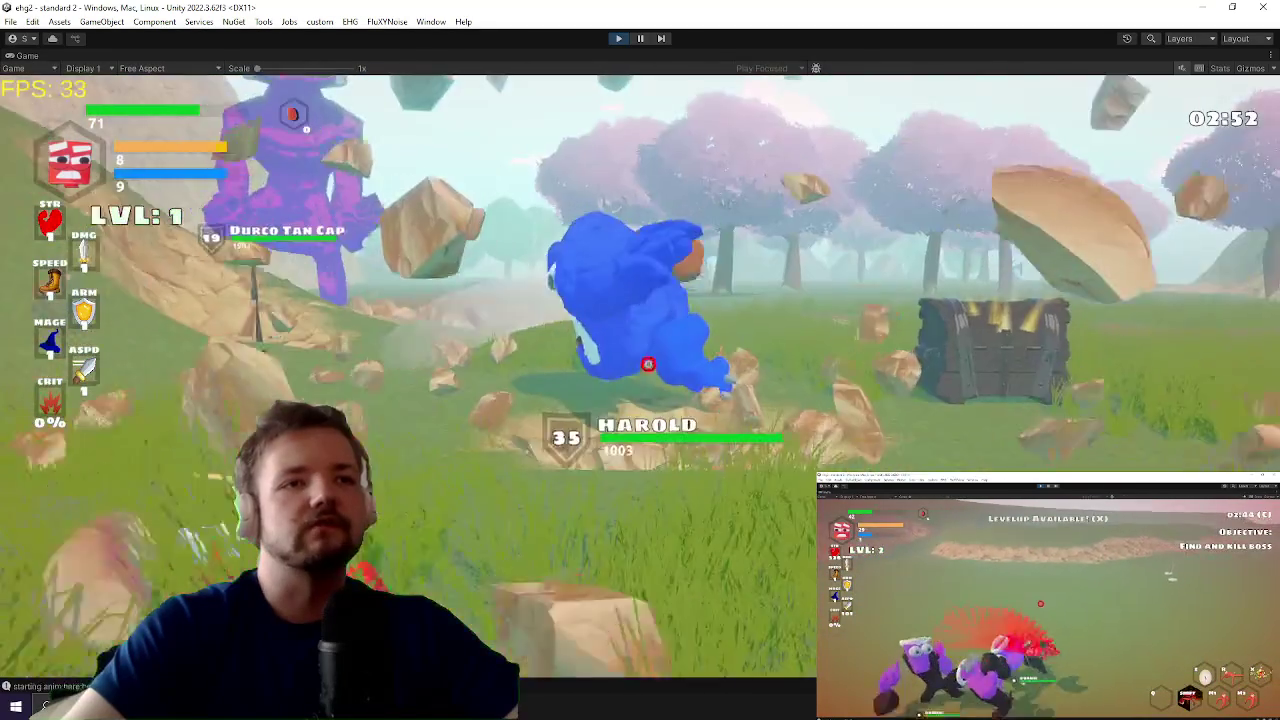
pyautogui.press('s')
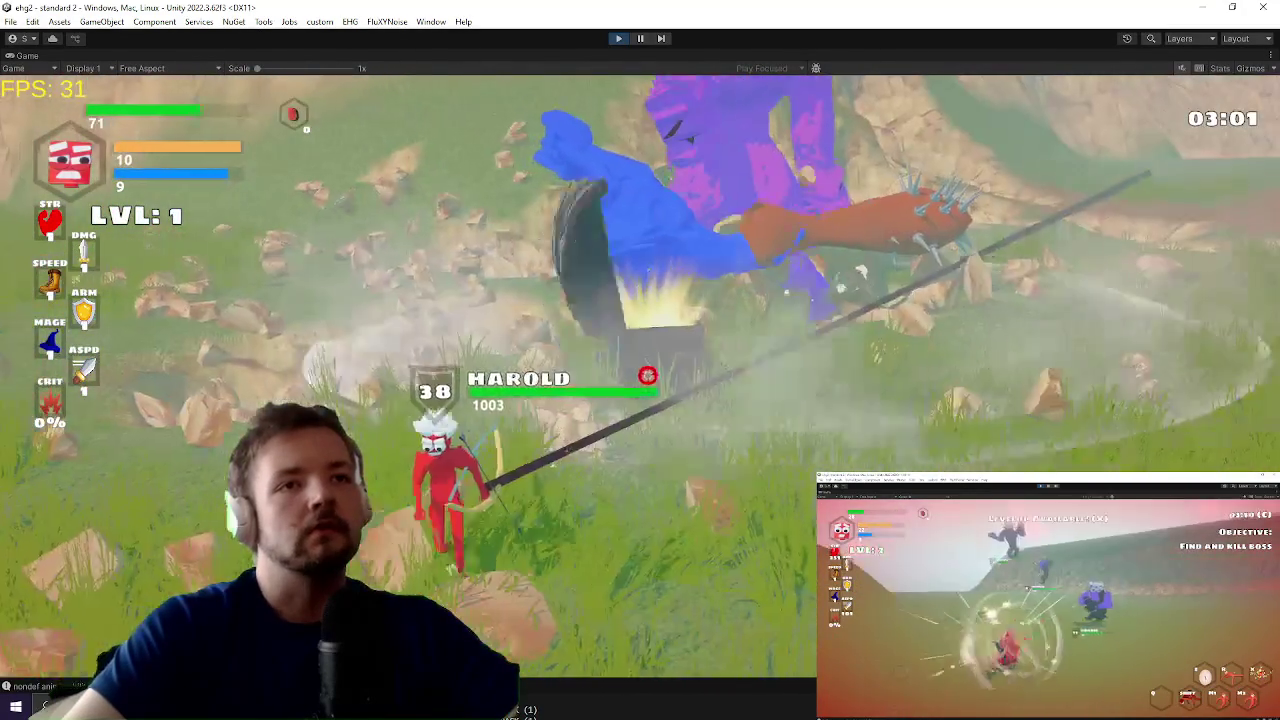
pyautogui.press('super')
pyautogui.press('super')
pyautogui.press('i')
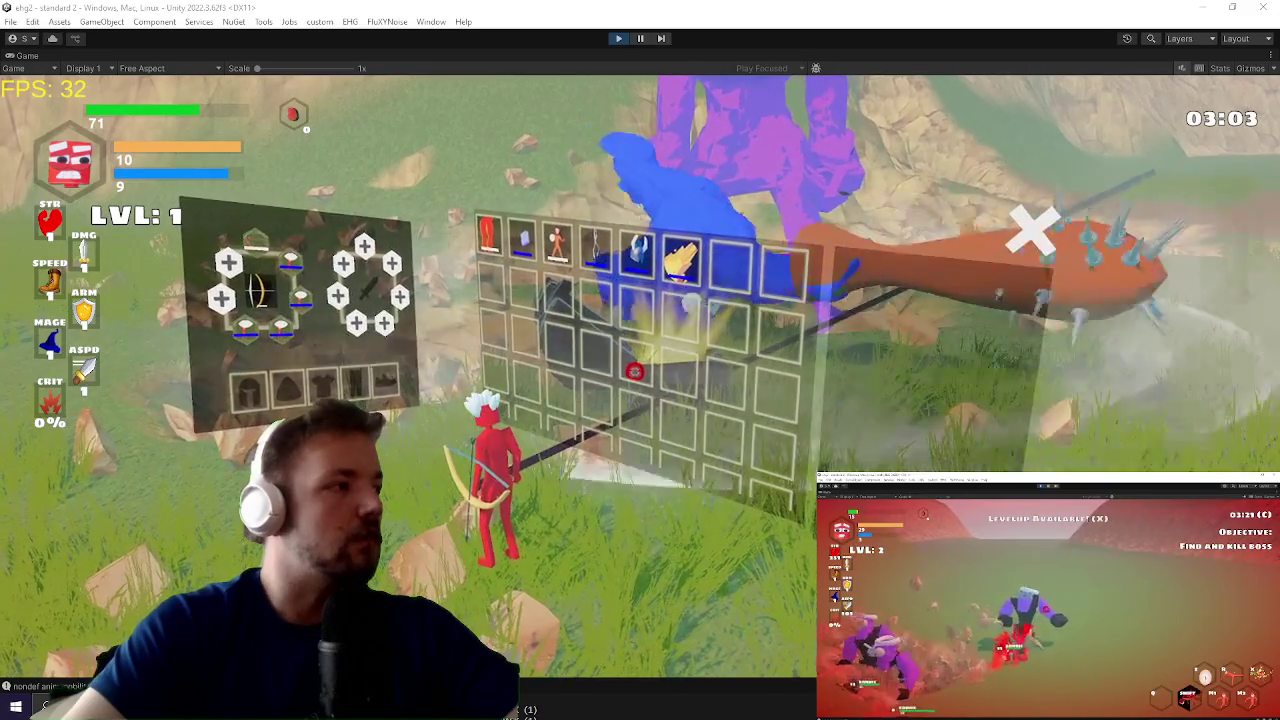
pyautogui.press('super+d')
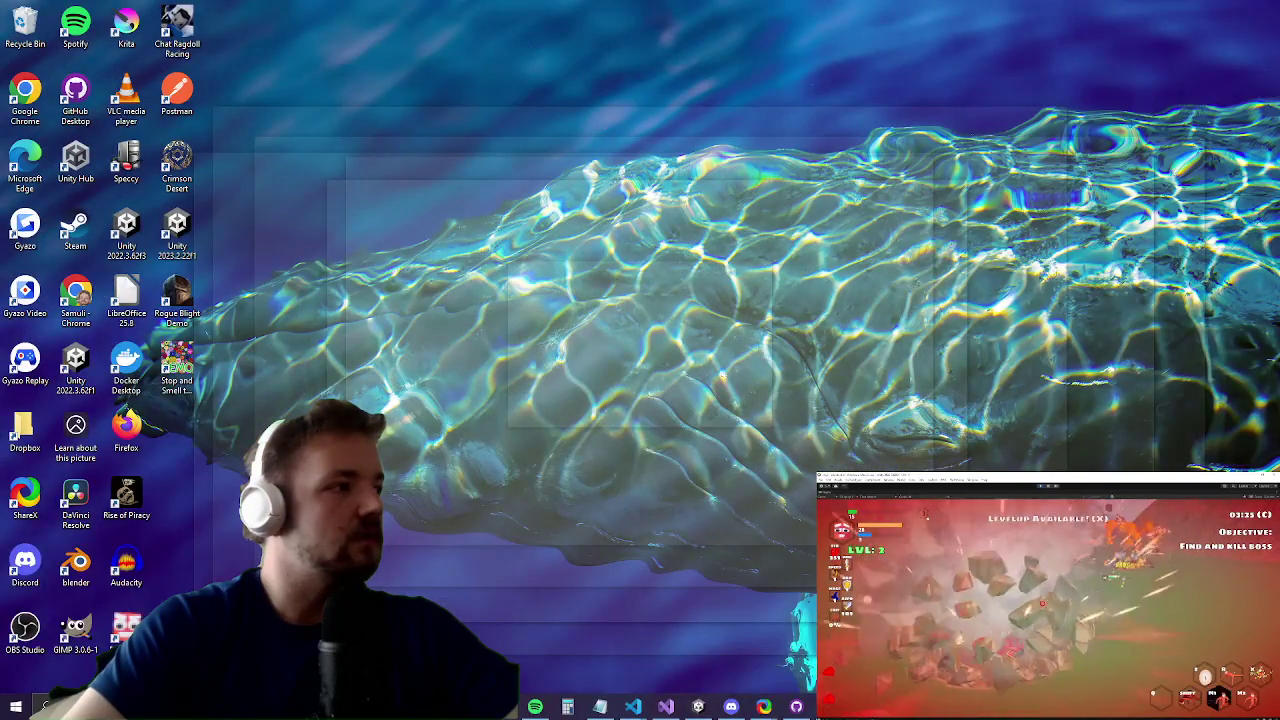
# Step: Add an 'arrow does not apply size upgrades' card to Trello's todo list, then minimize Chrome
pyautogui.hotkey('alt', 'Tab')
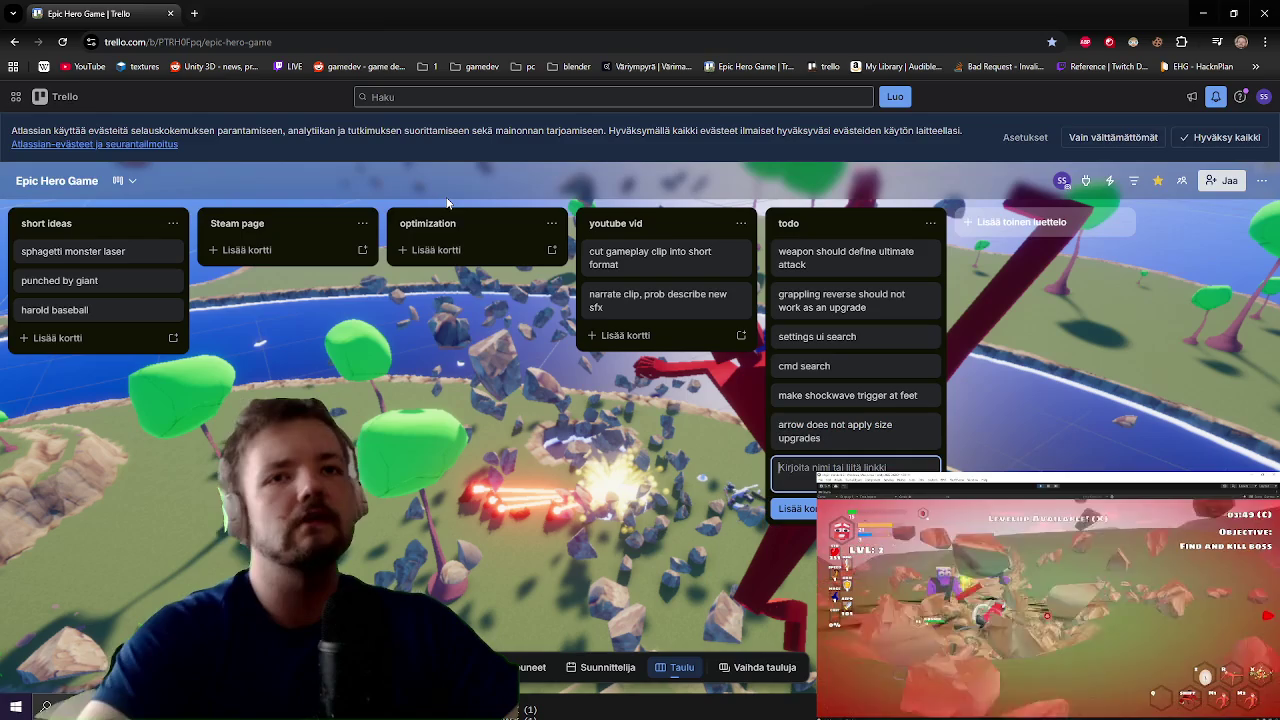
pyautogui.click(1205, 10)
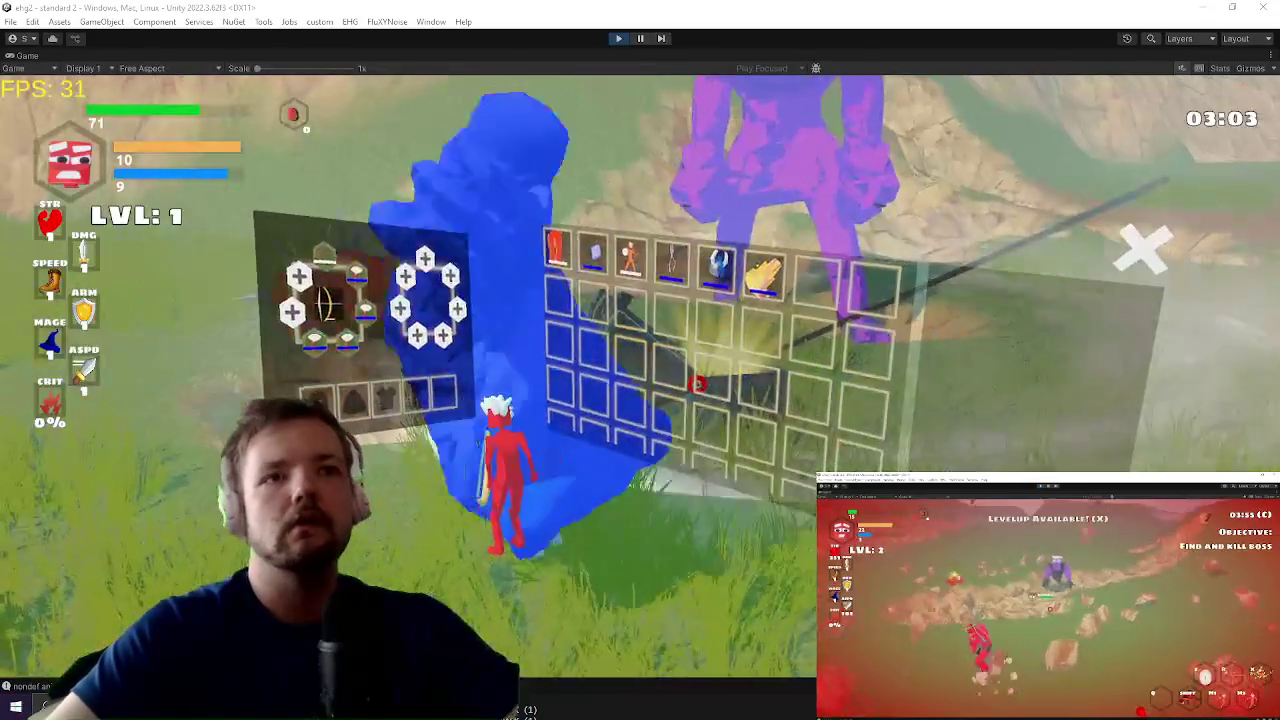
# Step: Unequip the headband into the inventory and view the Spellcast Left item's hand options
pyautogui.press('Tab')
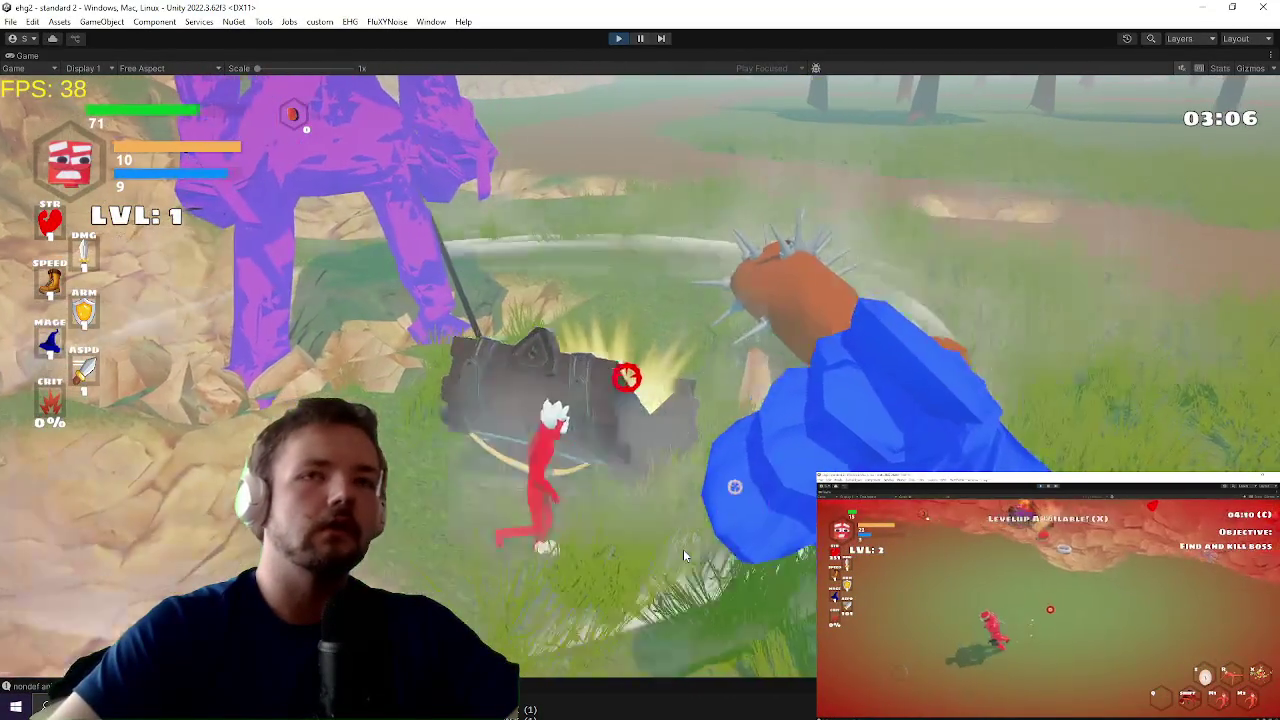
pyautogui.press('Tab')
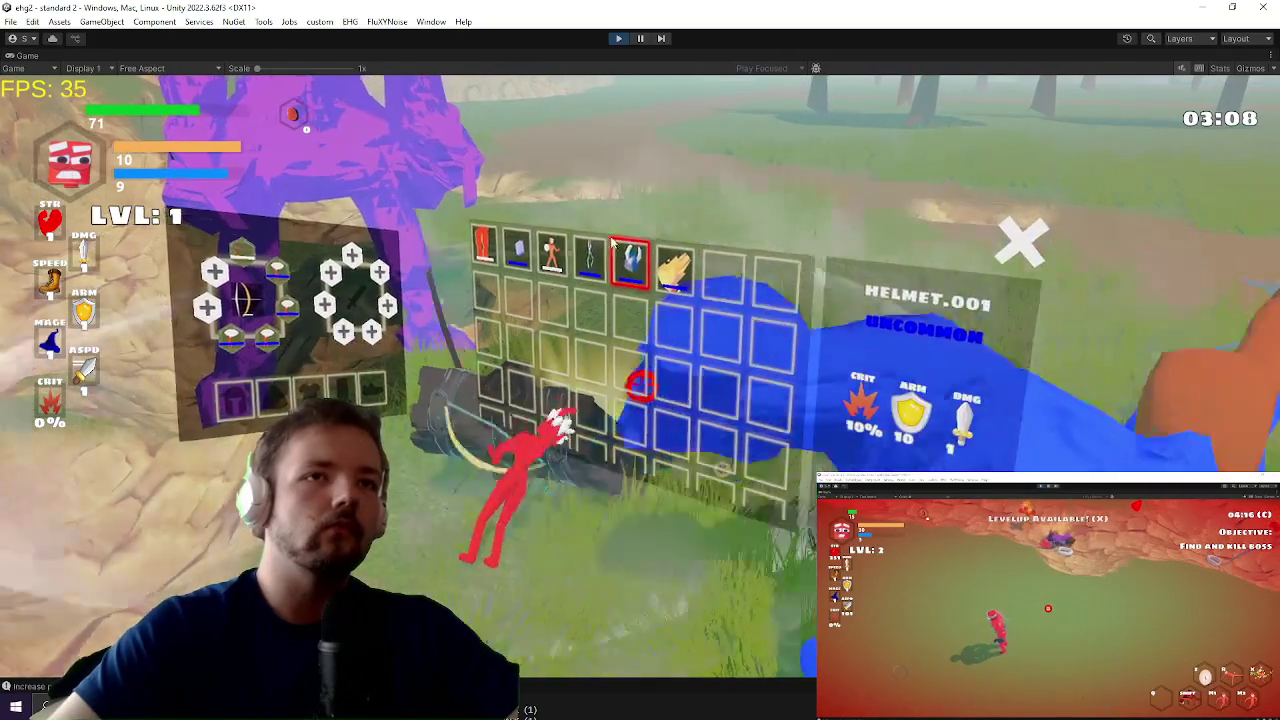
pyautogui.click(586, 252)
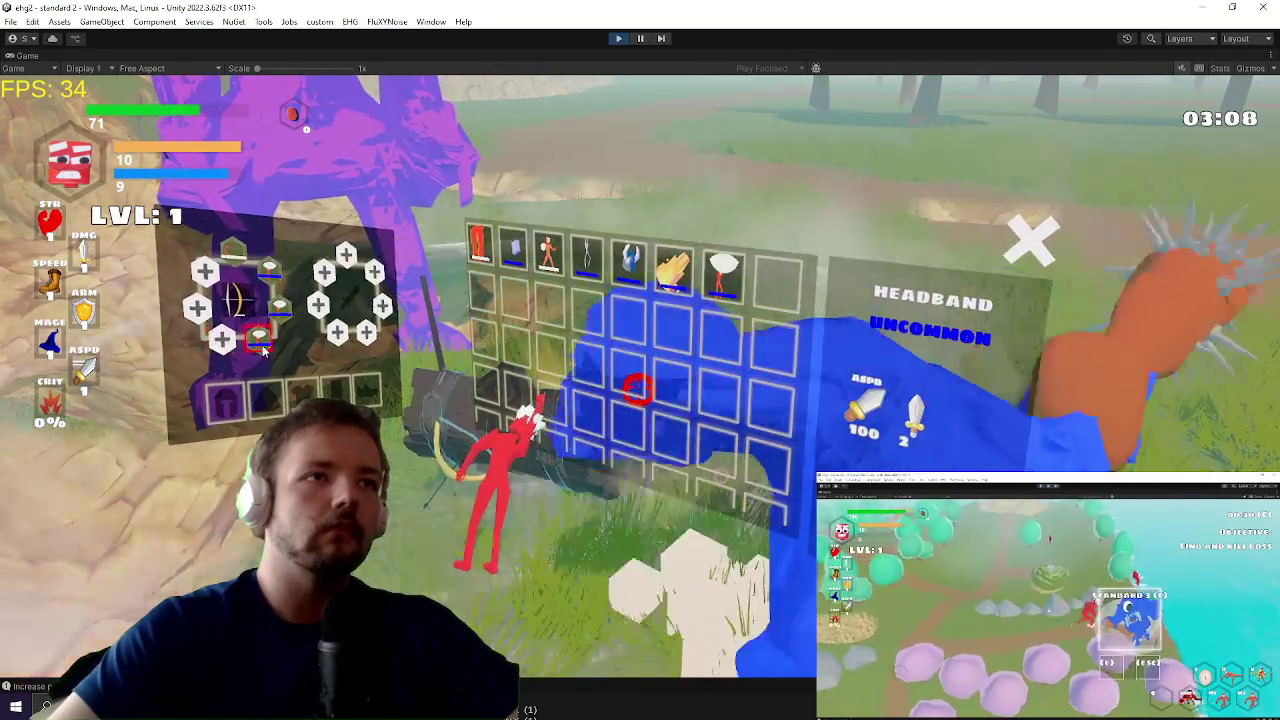
pyautogui.click(272, 280)
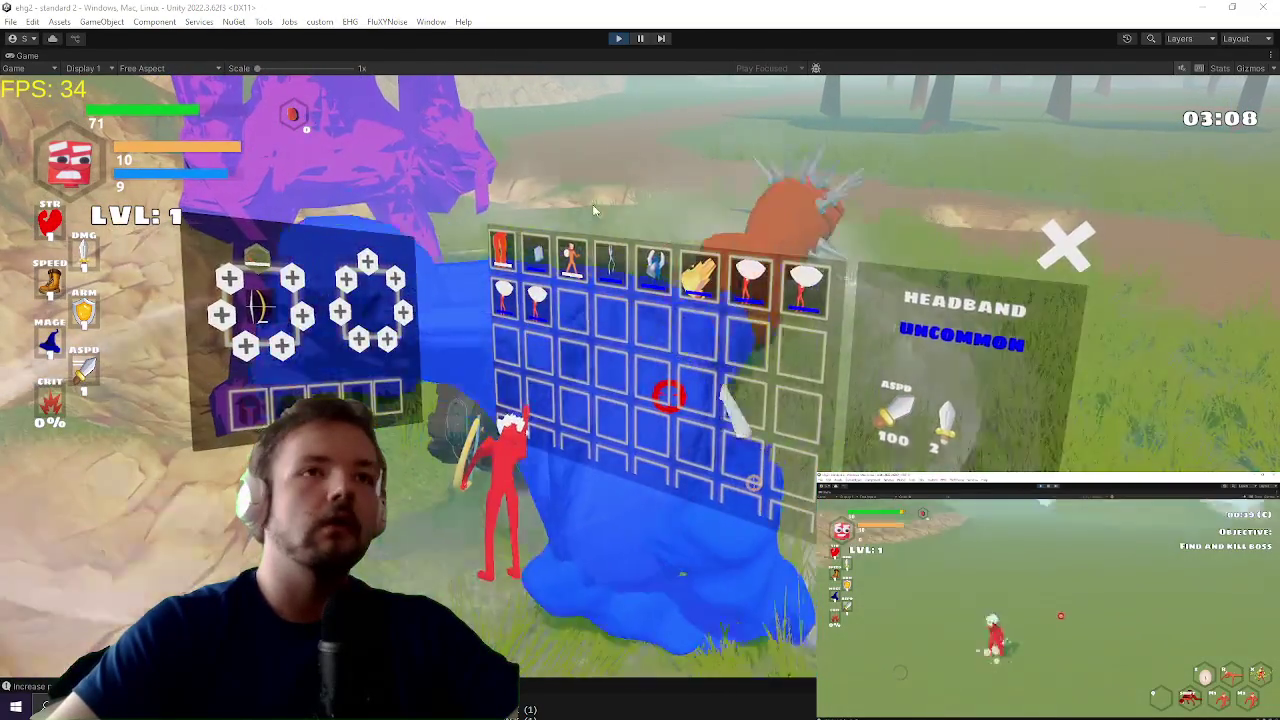
pyautogui.click(535, 300)
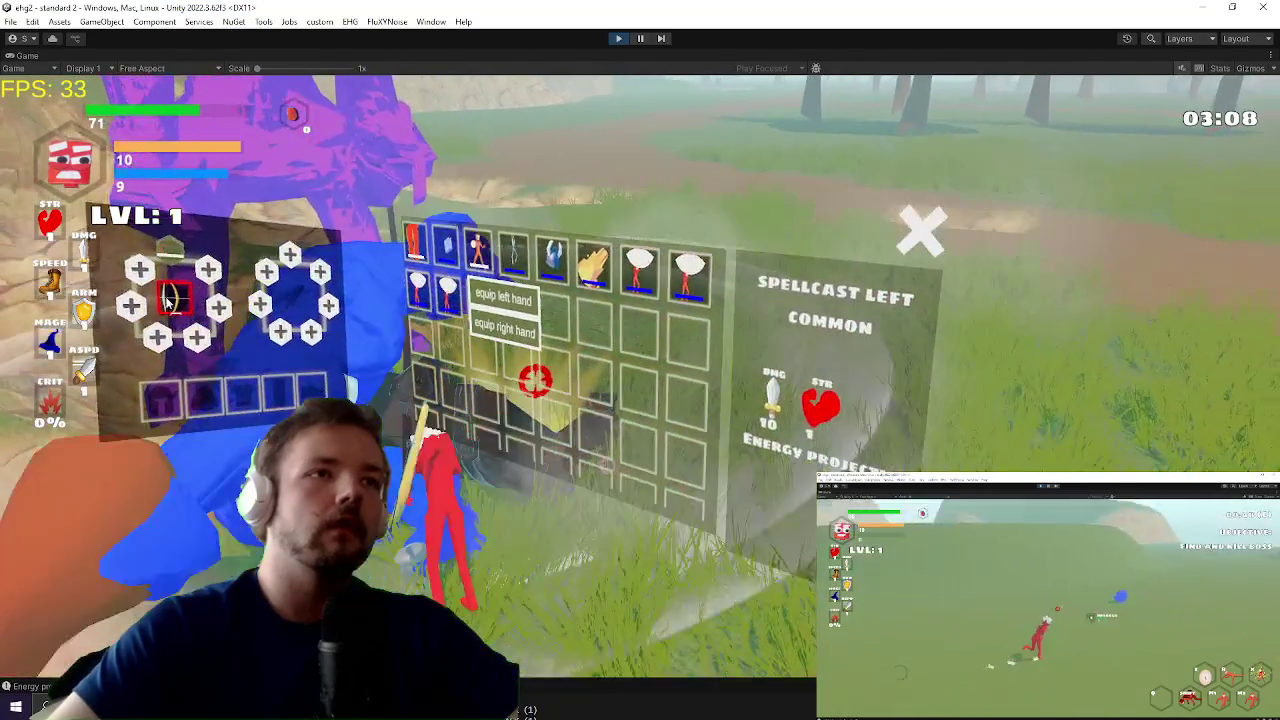
pyautogui.click(170, 300)
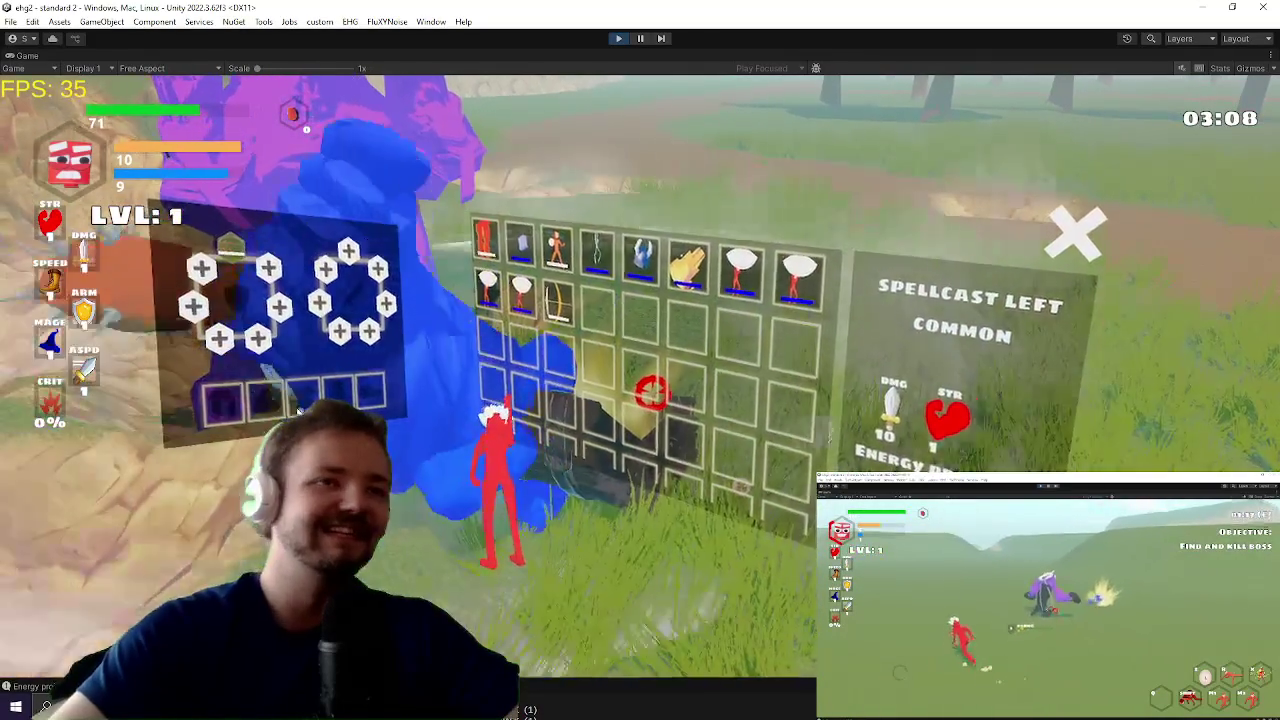
pyautogui.hotkey('alt', 'Tab')
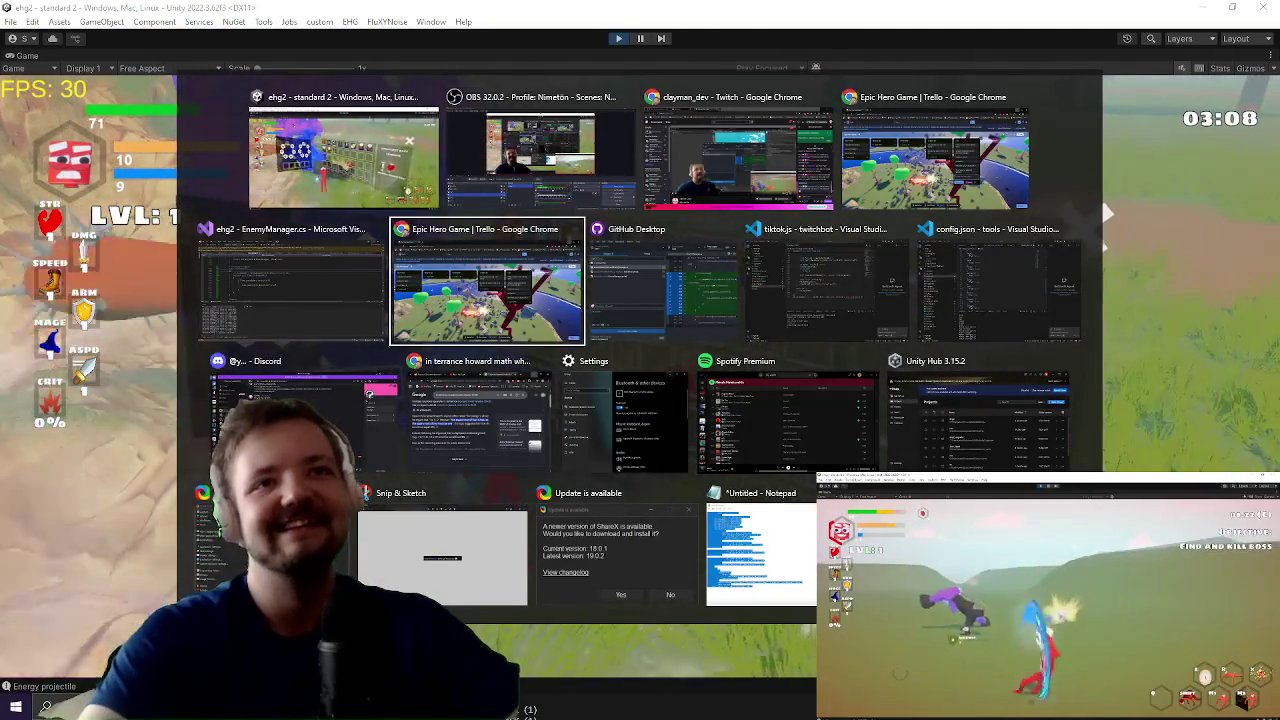
pyautogui.press('Up')
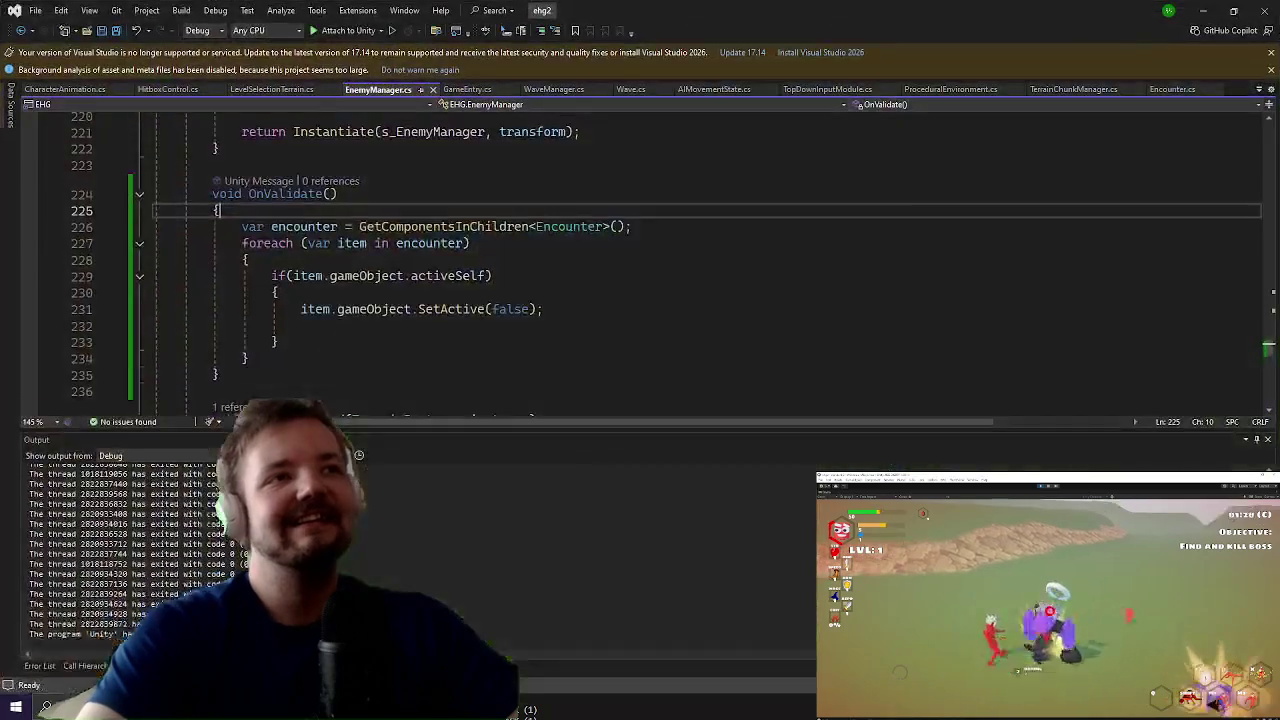
pyautogui.hotkey('ctrl', 't')
pyautogui.write('w')
pyautogui.press('BackSpace')
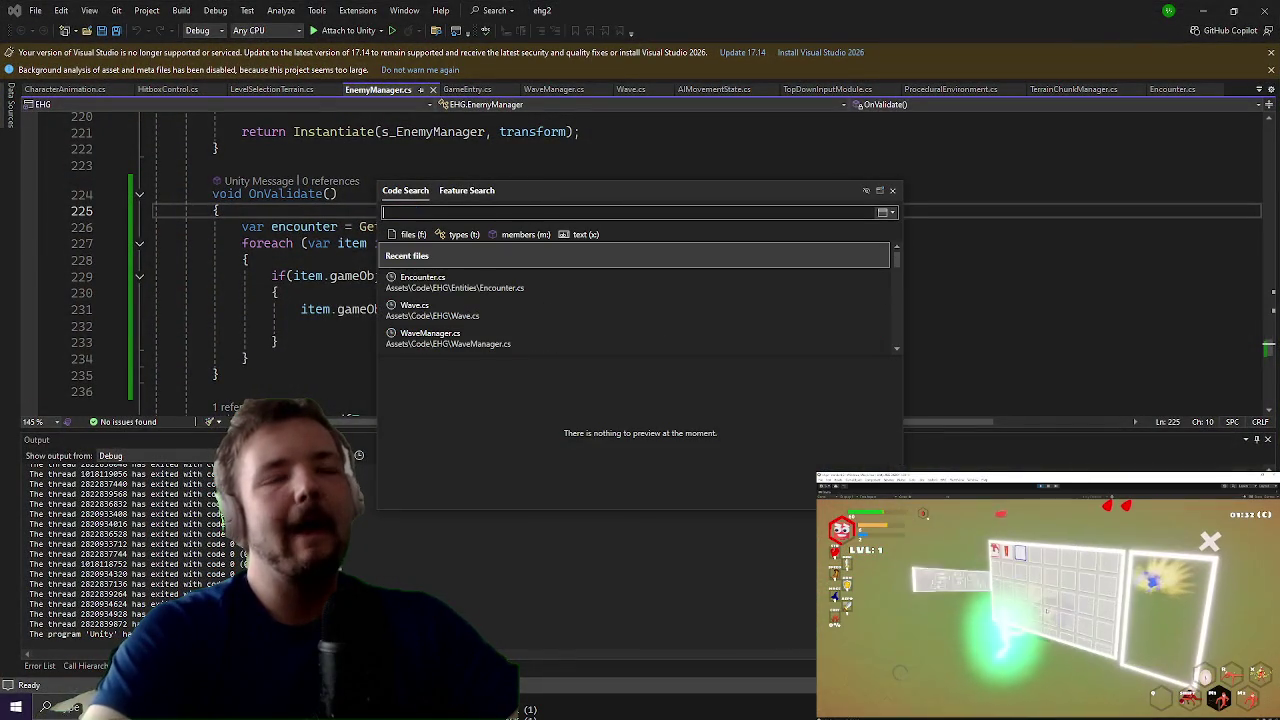
pyautogui.write('rotateent')
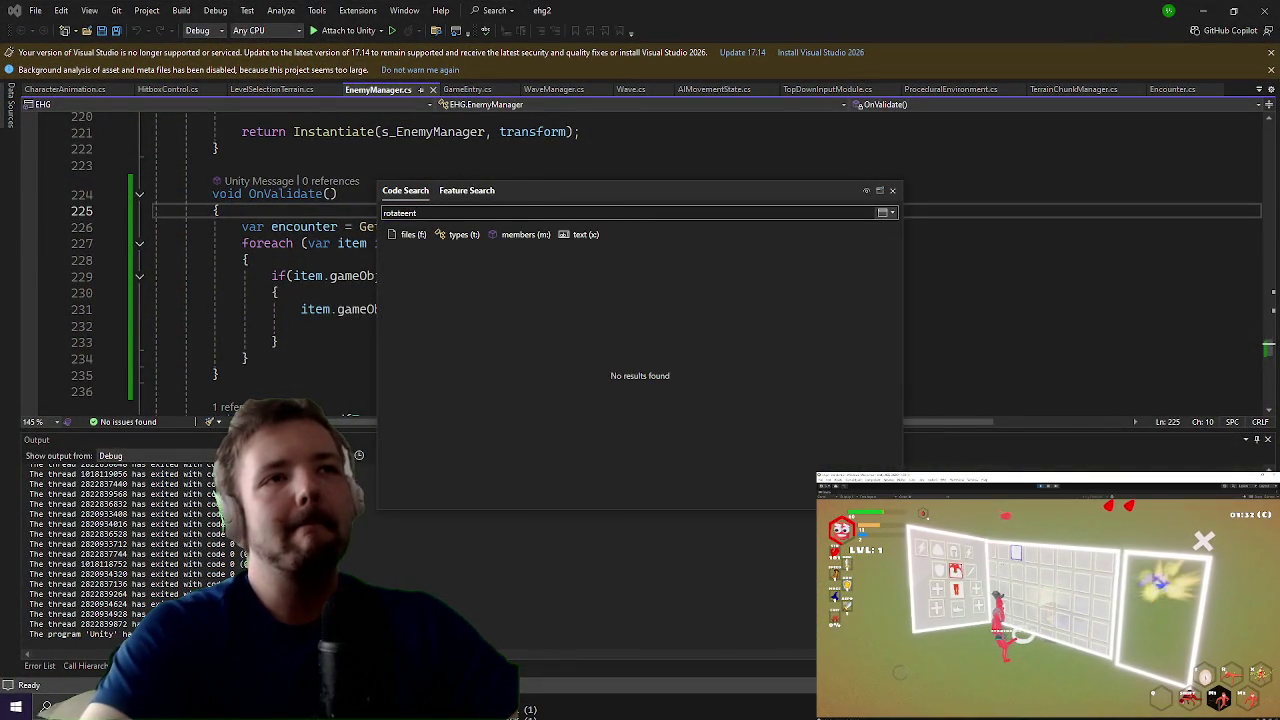
pyautogui.press('Escape')
pyautogui.hotkey('alt', 'Tab')
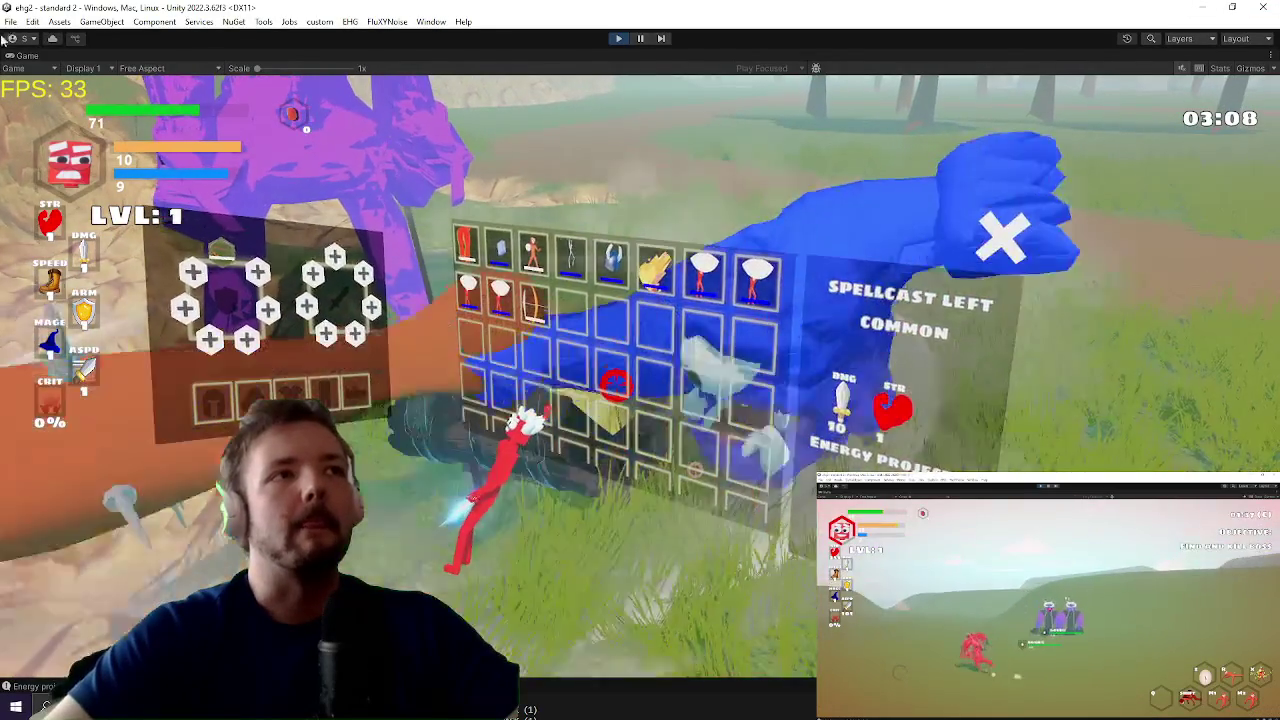
# Step: Restore the full editor, pause the game and frame mainchar Variant (2) in the Scene view
pyautogui.rightClick(30, 60)
pyautogui.click(60, 96)
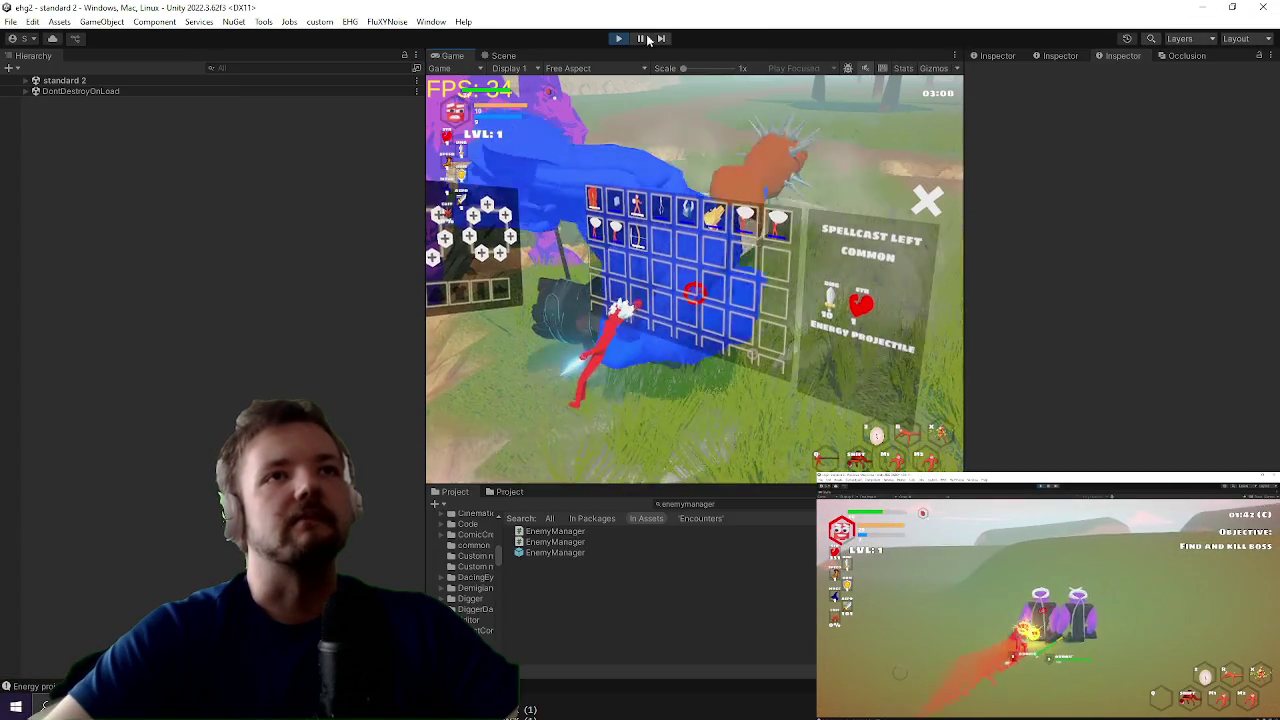
pyautogui.click(641, 39)
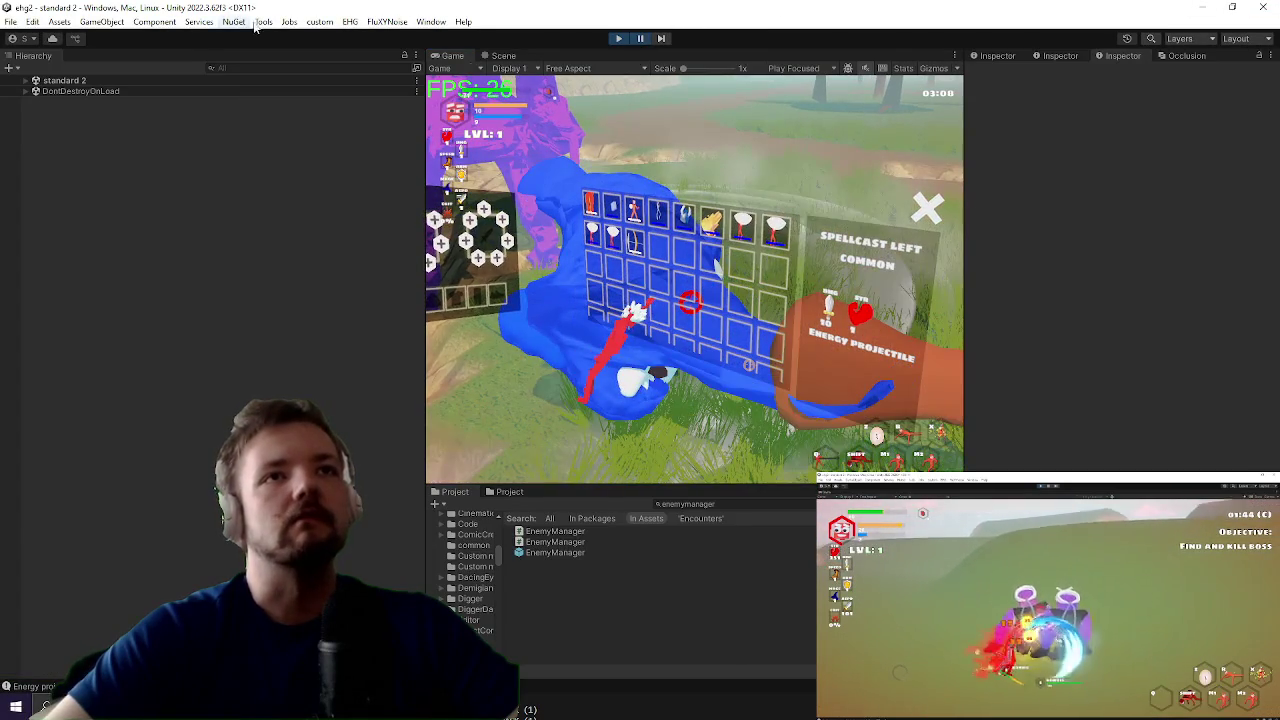
pyautogui.click(503, 55)
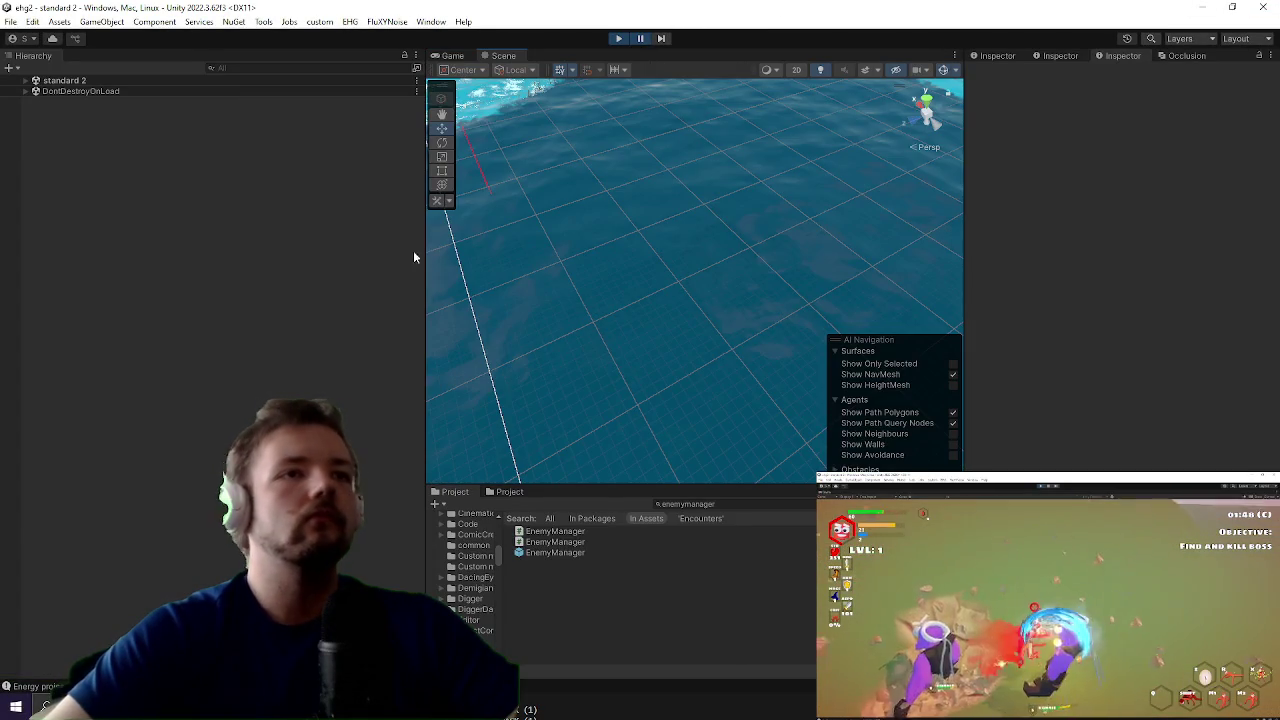
pyautogui.click(26, 80)
pyautogui.doubleClick(79, 92)
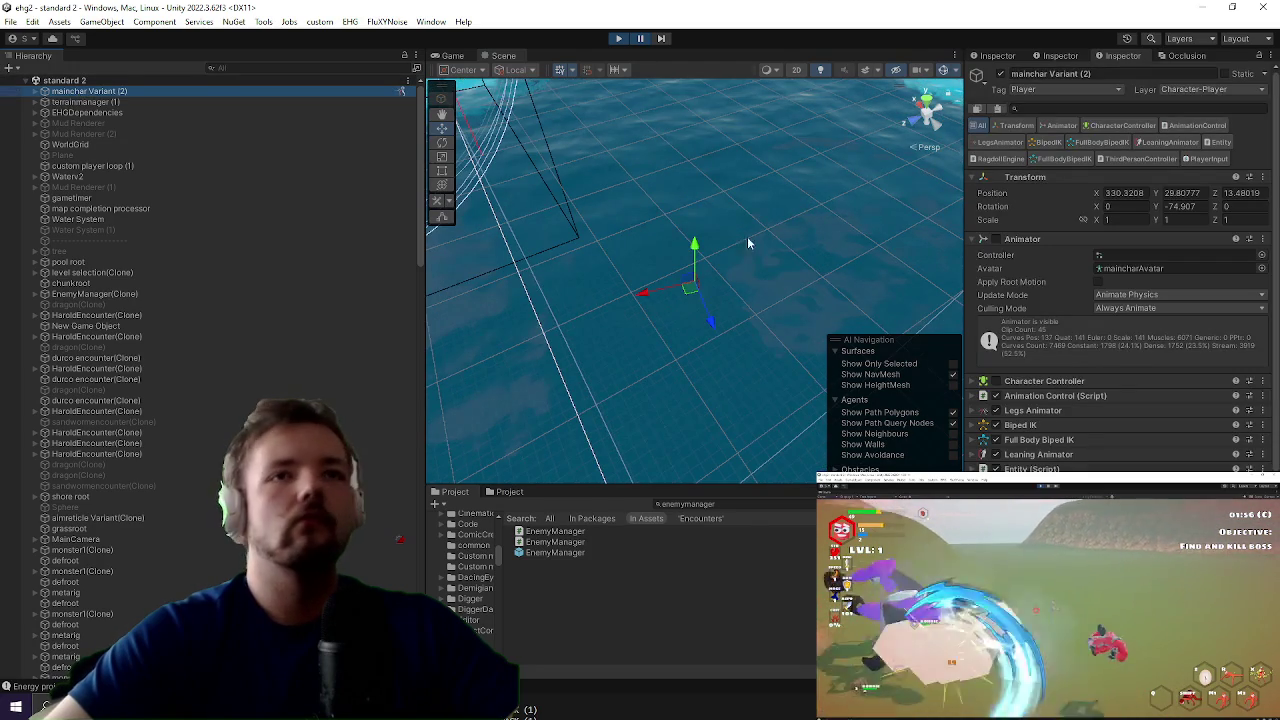
pyautogui.doubleClick(126, 91)
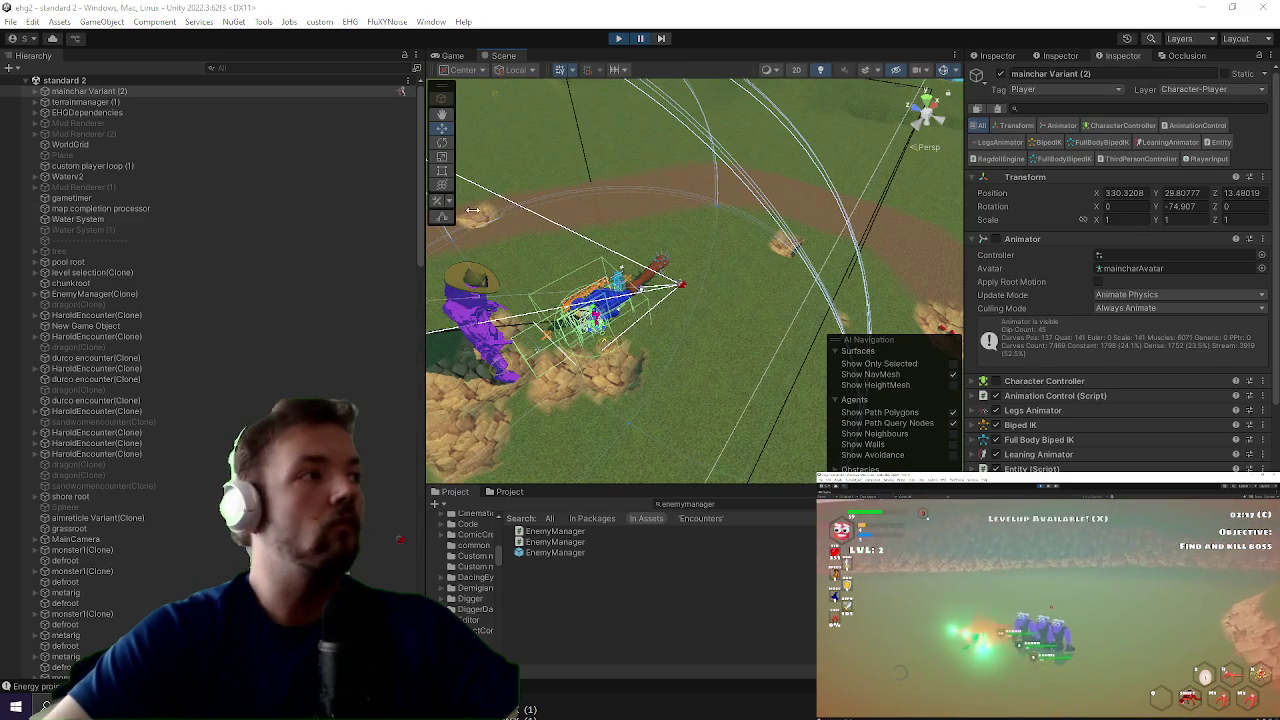
# Step: Inspect the UIManager Canvas, the healthbar canvas and the Objective HUD object
pyautogui.click(630, 305)
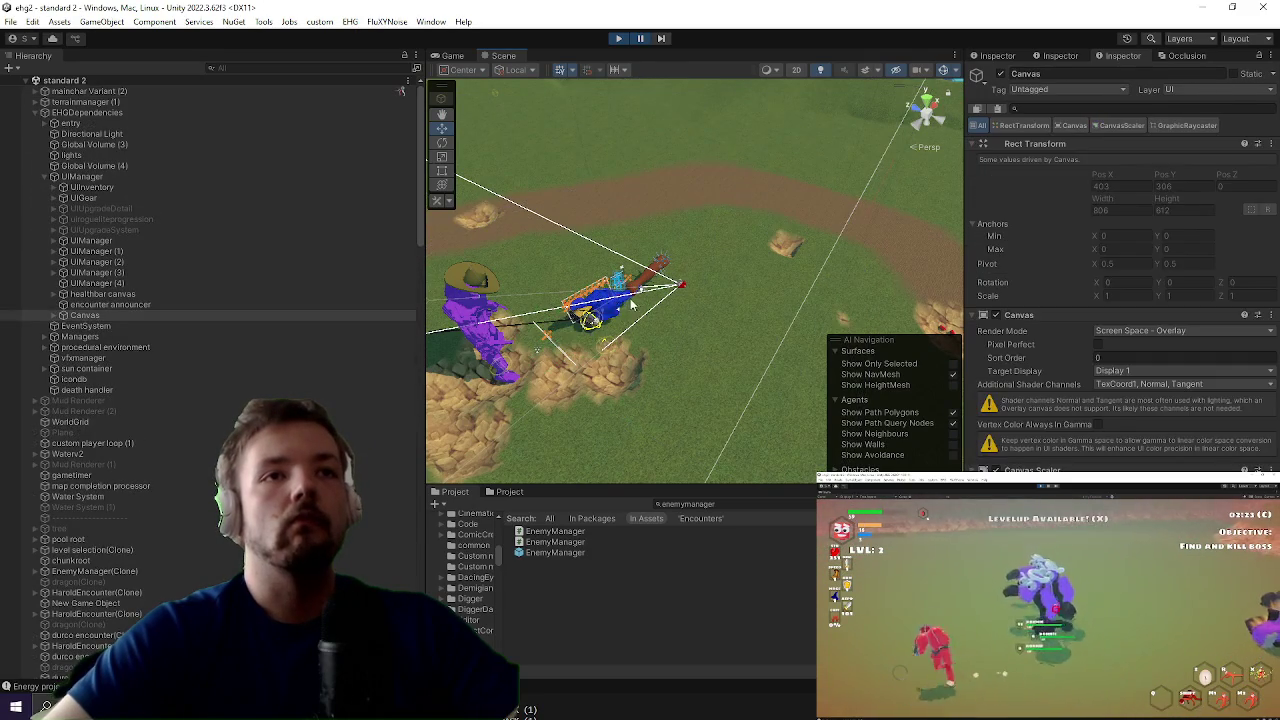
pyautogui.click(615, 305)
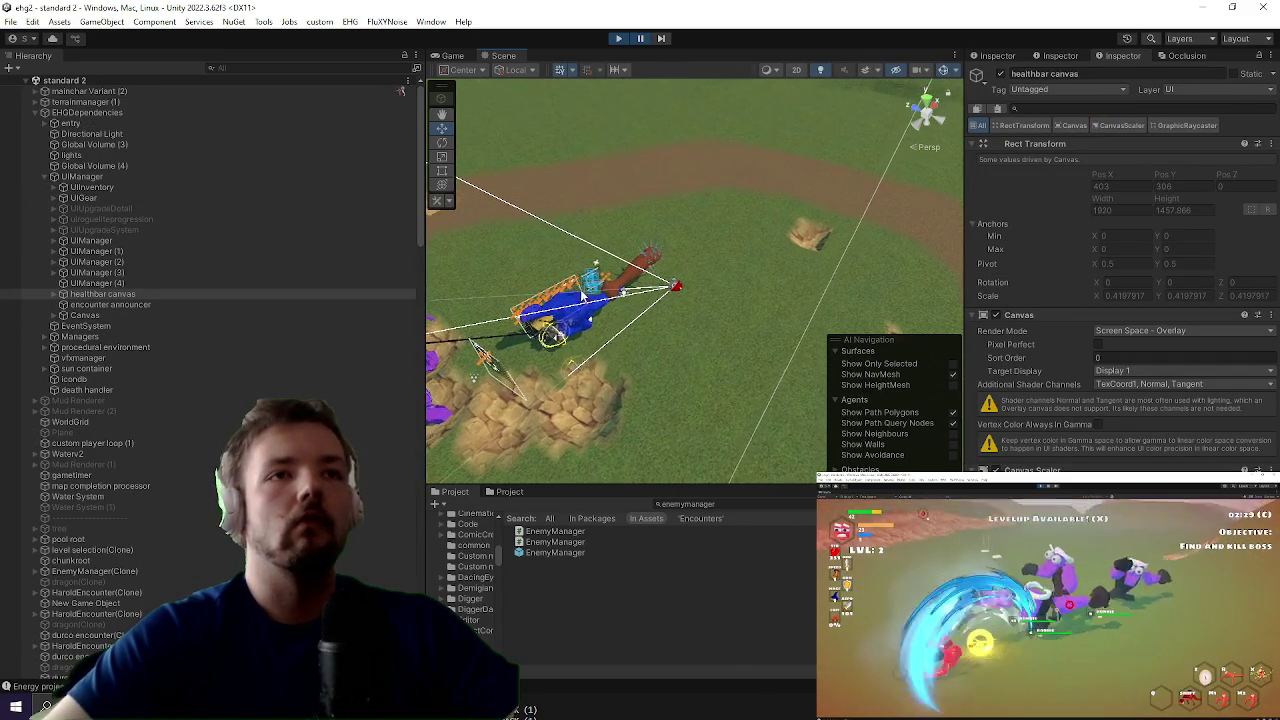
pyautogui.click(588, 333)
pyautogui.click(585, 333)
pyautogui.click(580, 333)
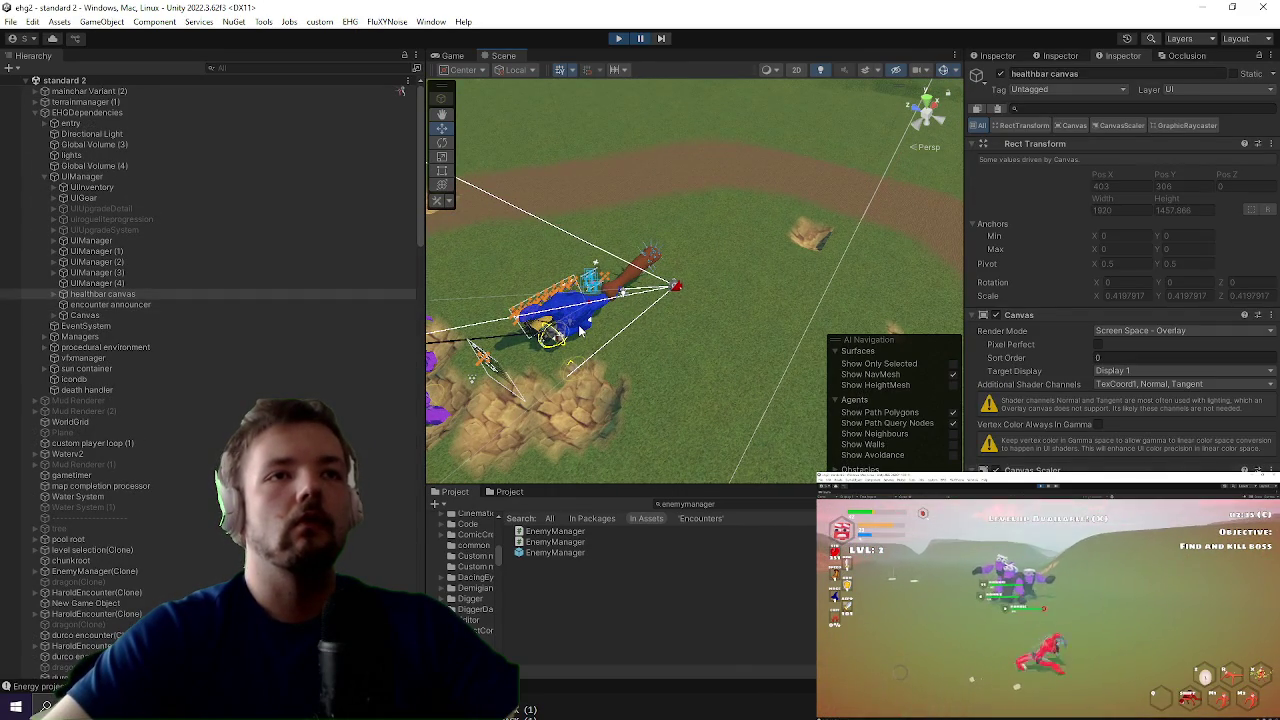
pyautogui.click(580, 333)
pyautogui.click(580, 333)
pyautogui.click(580, 333)
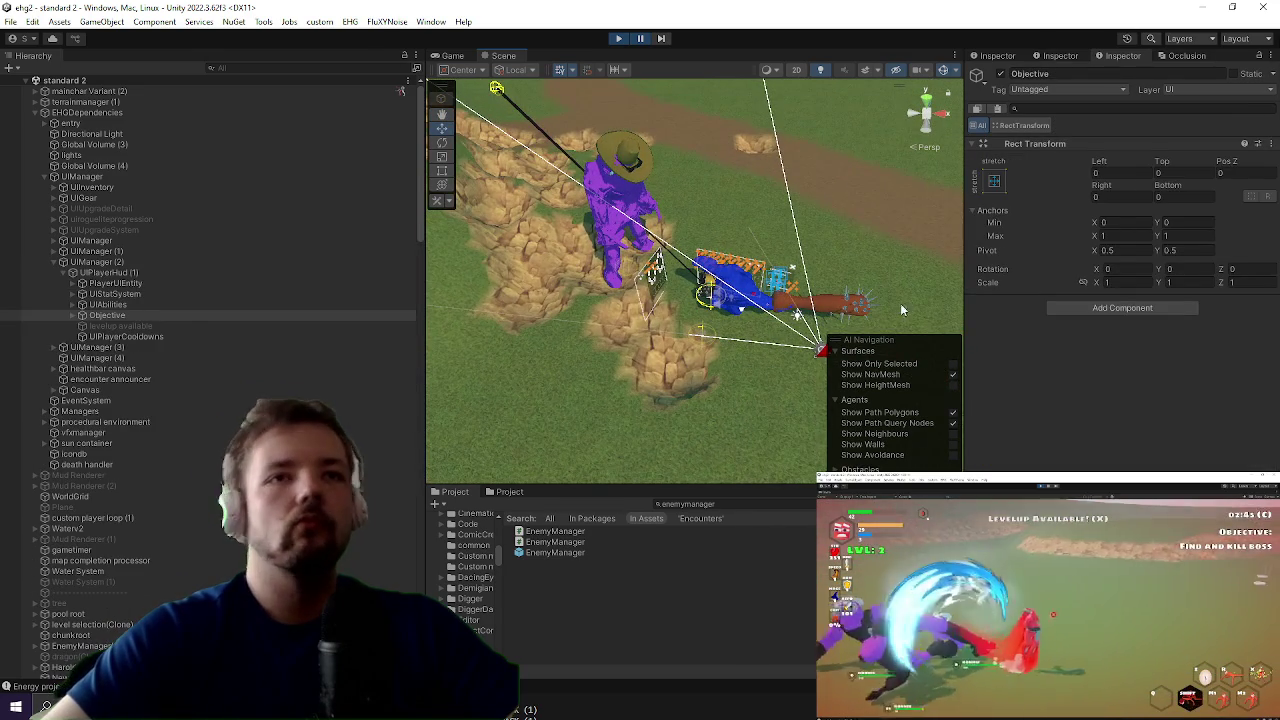
# Step: Inspect the UIManager (2) and UIManager (1) canvases, then the club Cube in the right hand
pyautogui.click(845, 310)
pyautogui.click(845, 310)
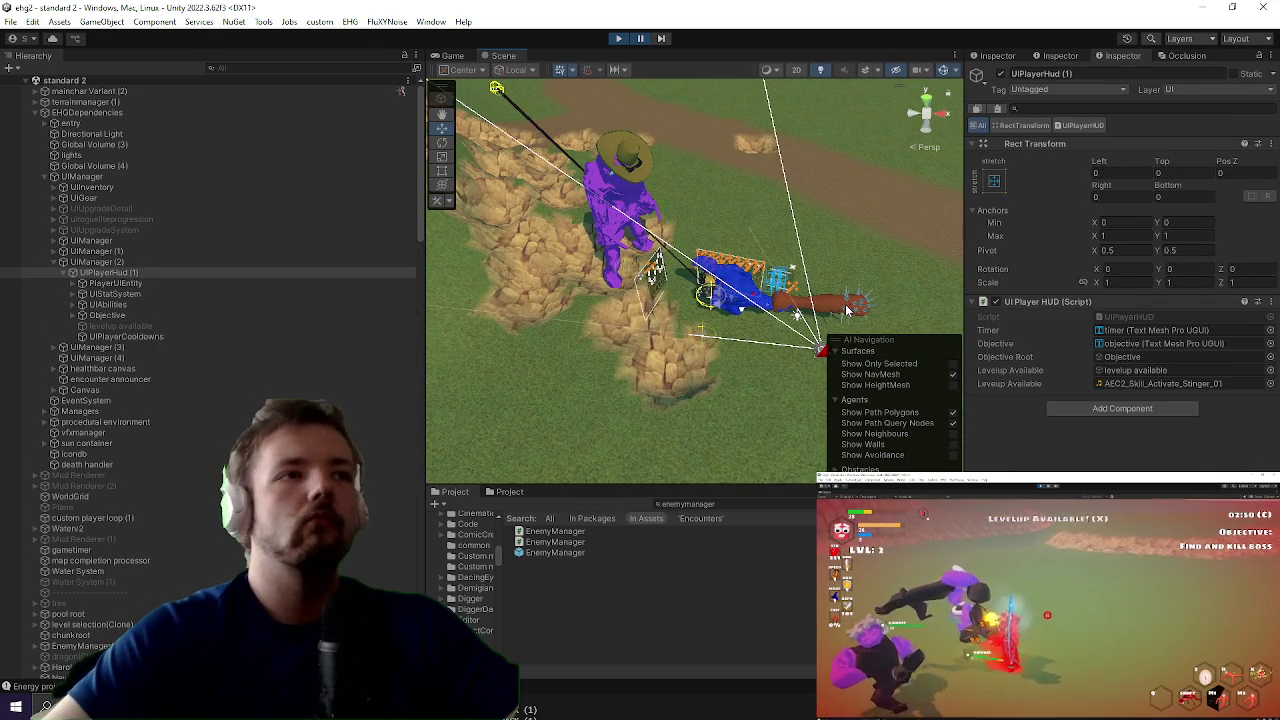
pyautogui.click(845, 310)
pyautogui.click(845, 310)
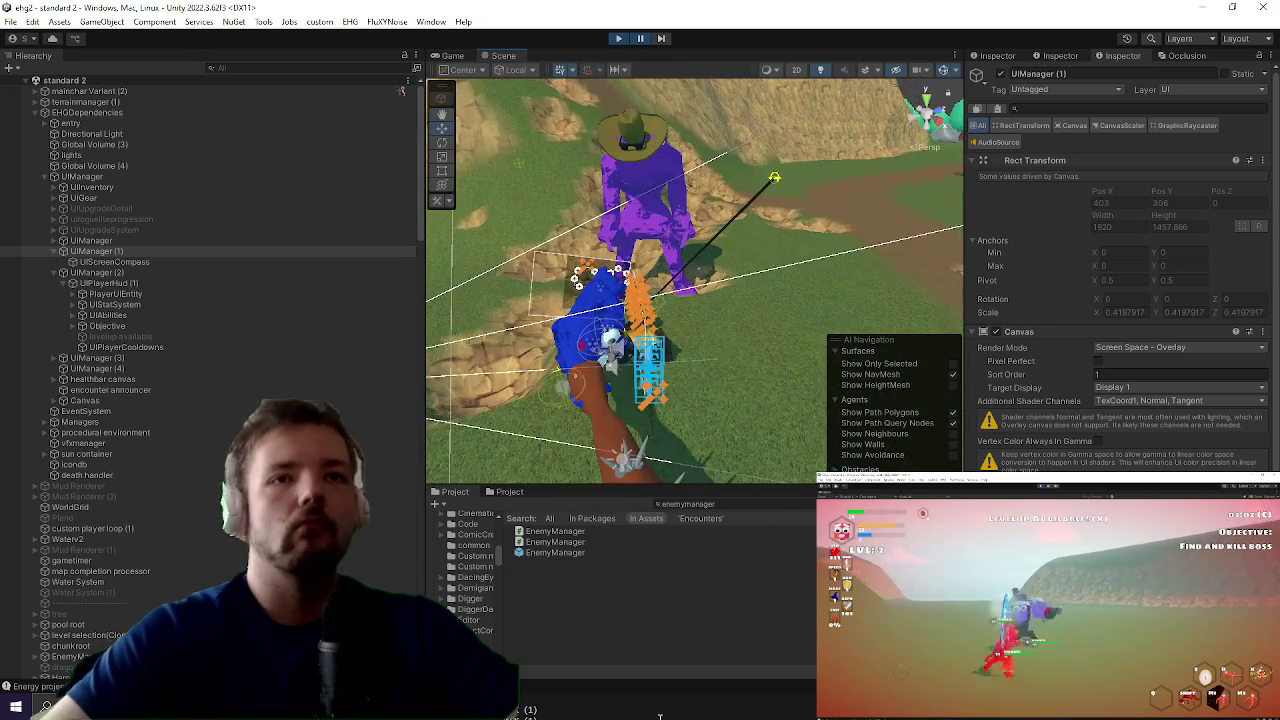
pyautogui.click(593, 425)
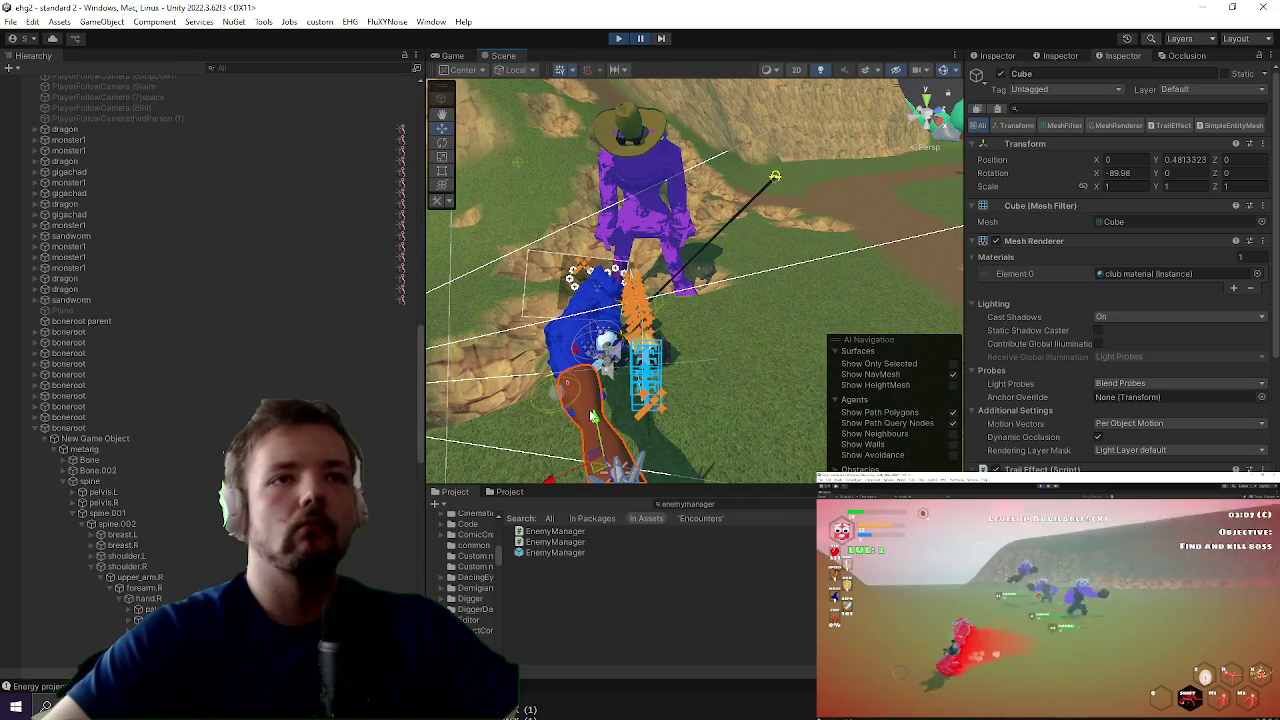
# Step: Inspect boneroot, its New Game Object and metarig's Muscle View settings
pyautogui.scroll(-4, 146, 542)
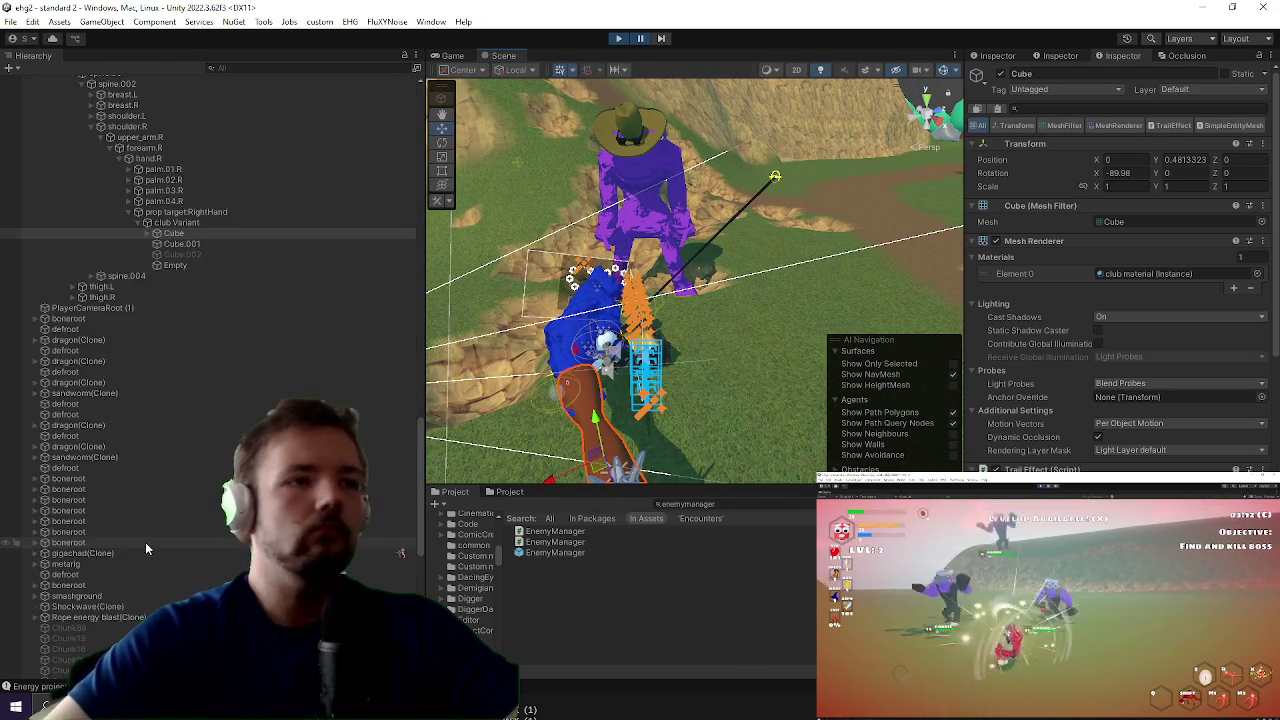
pyautogui.click(90, 279)
pyautogui.click(68, 268)
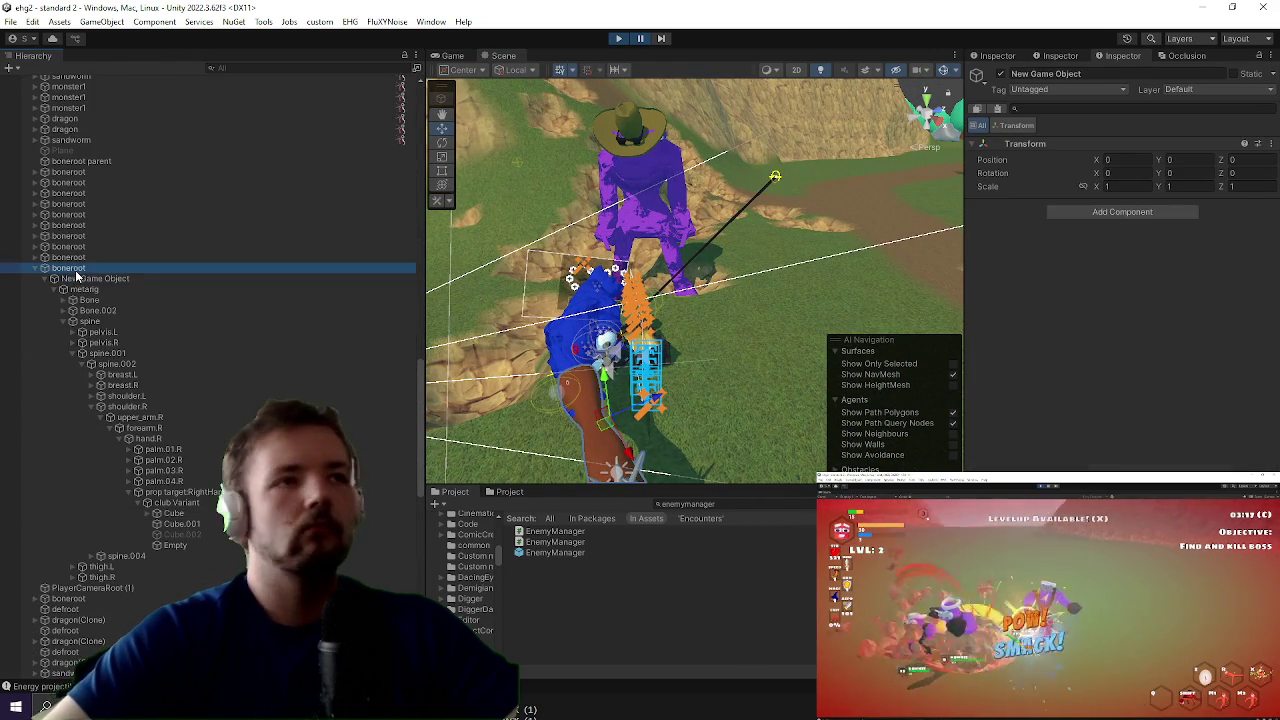
pyautogui.click(80, 289)
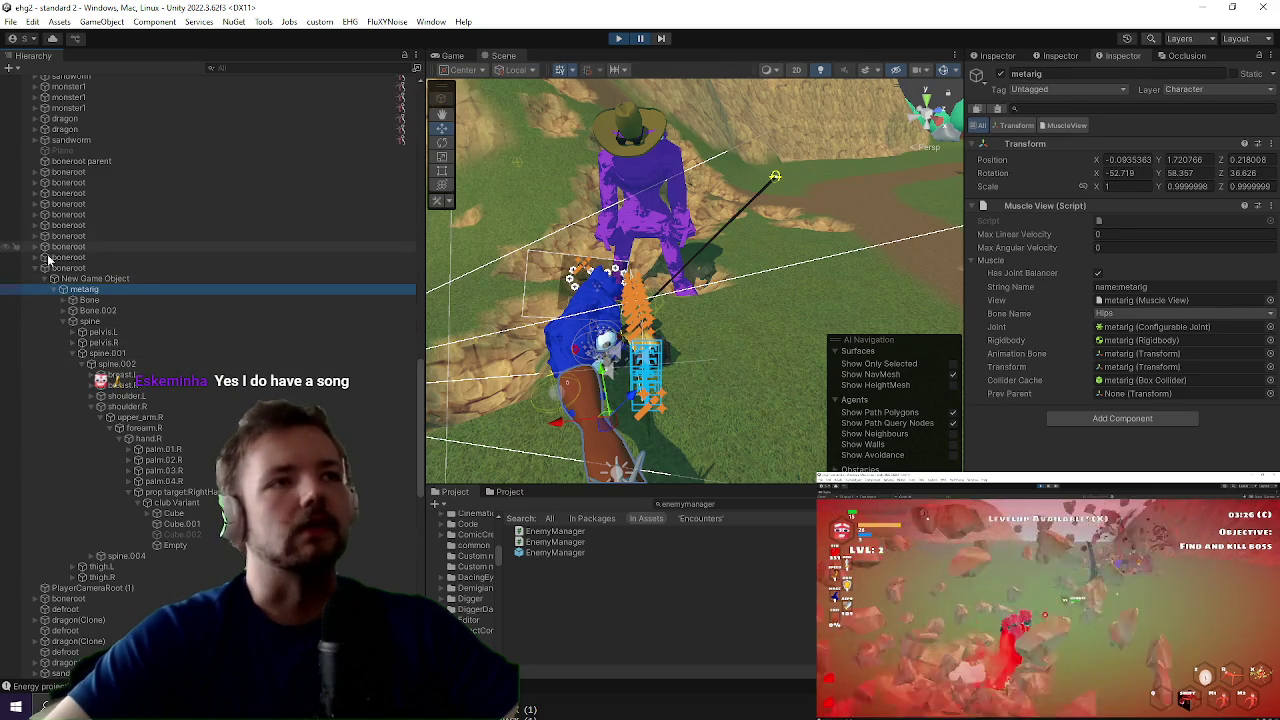
pyautogui.scroll(-8, 119, 452)
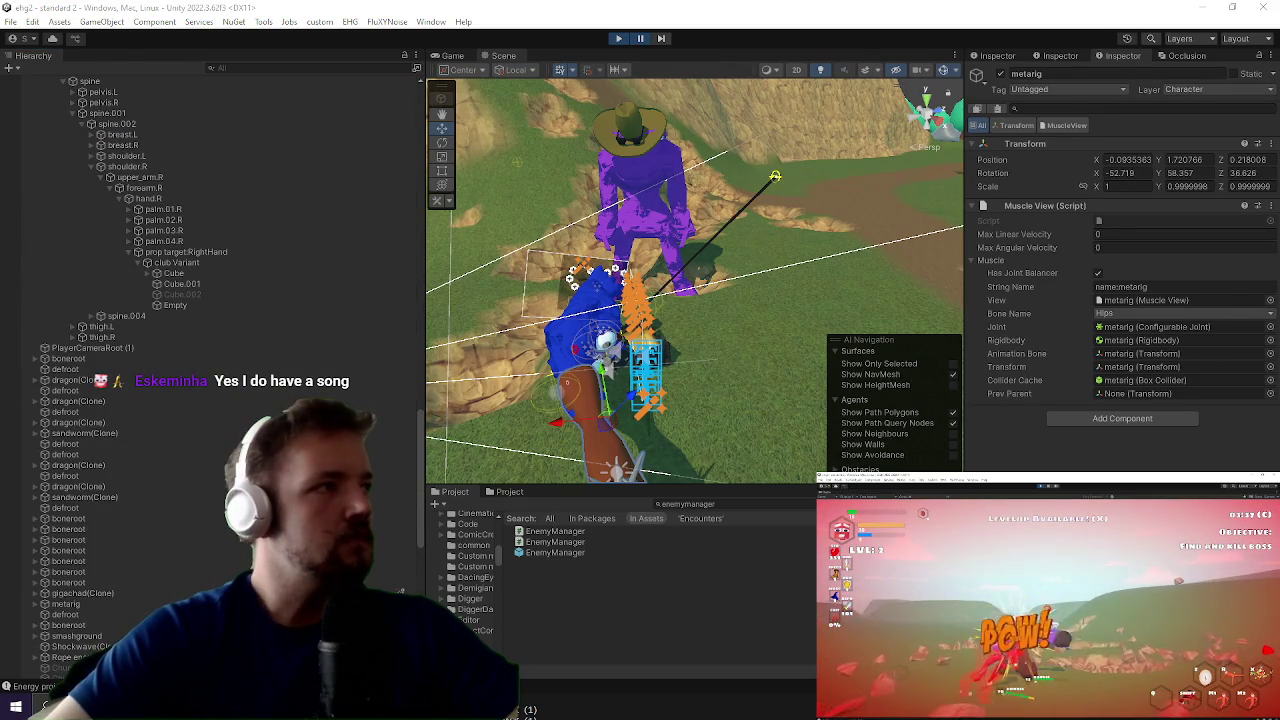
pyautogui.scroll(10, 400, 400)
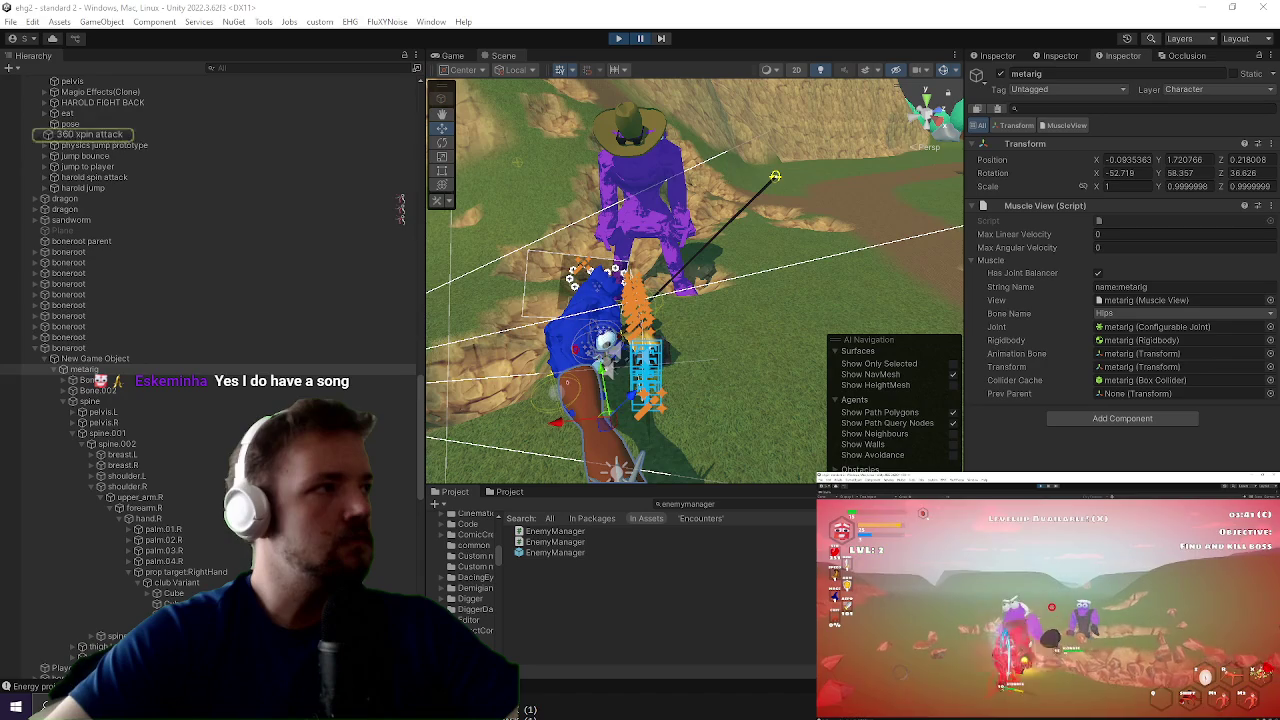
# Step: Expand 360 xpin attack, select dash (2) and bring up its Spin Animation script options
pyautogui.click(95, 134)
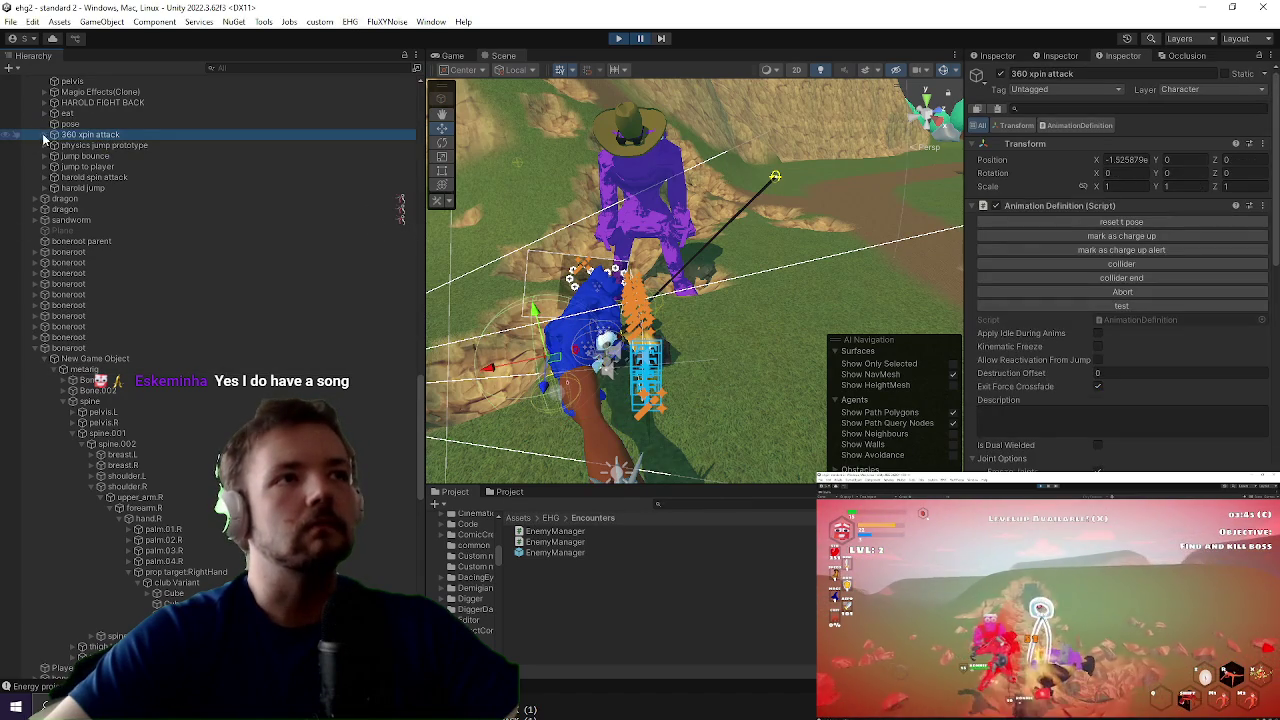
pyautogui.click(44, 136)
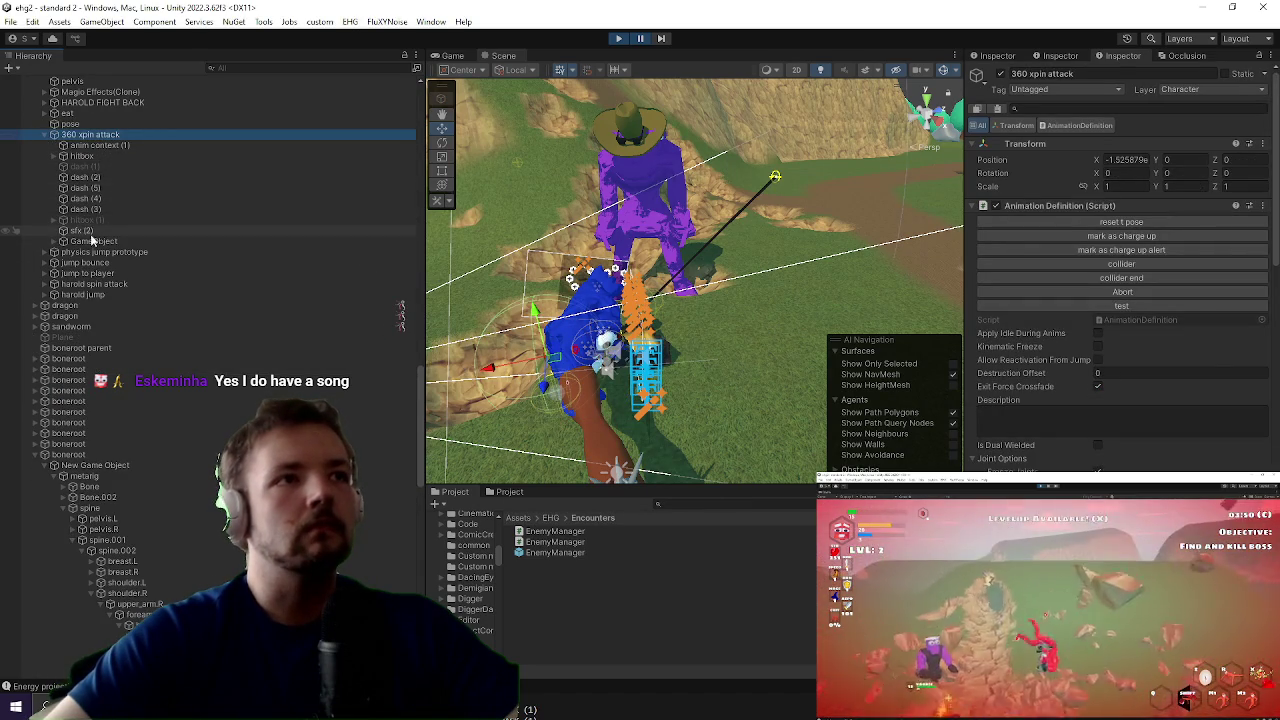
pyautogui.click(94, 242)
pyautogui.press('Up')
pyautogui.press('Up')
pyautogui.press('Up')
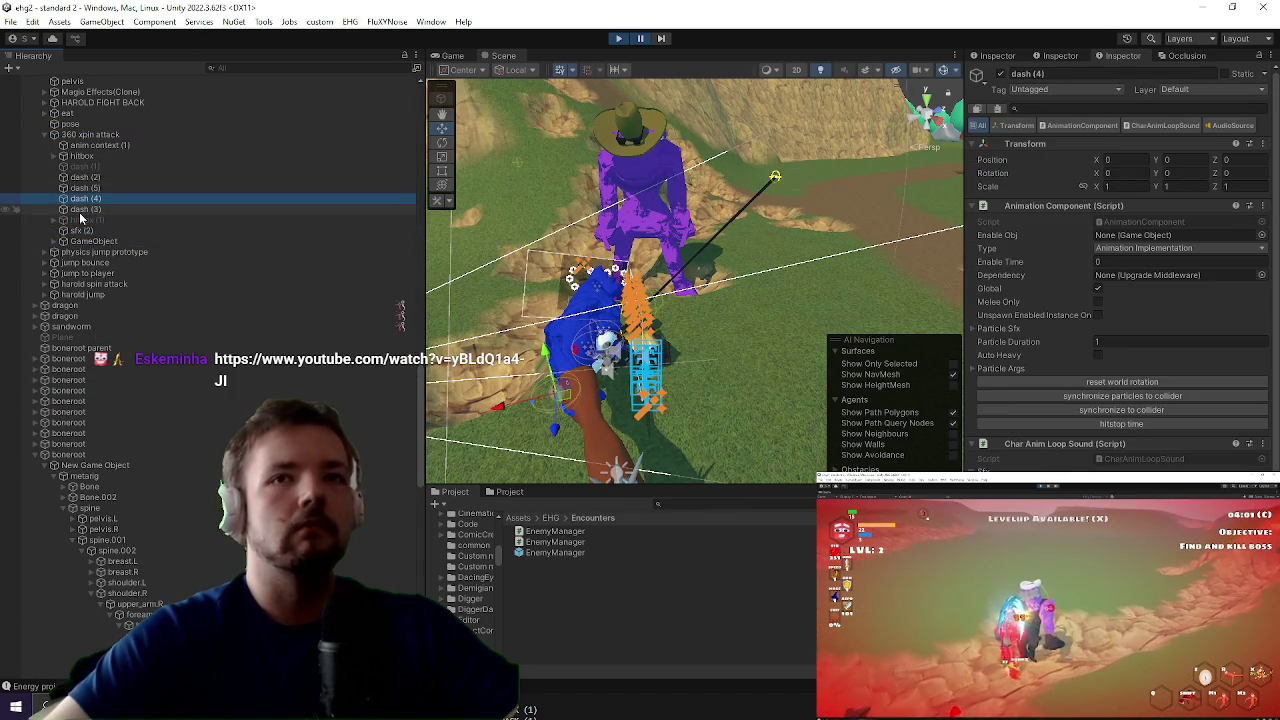
pyautogui.scroll(-1, 1278, 340)
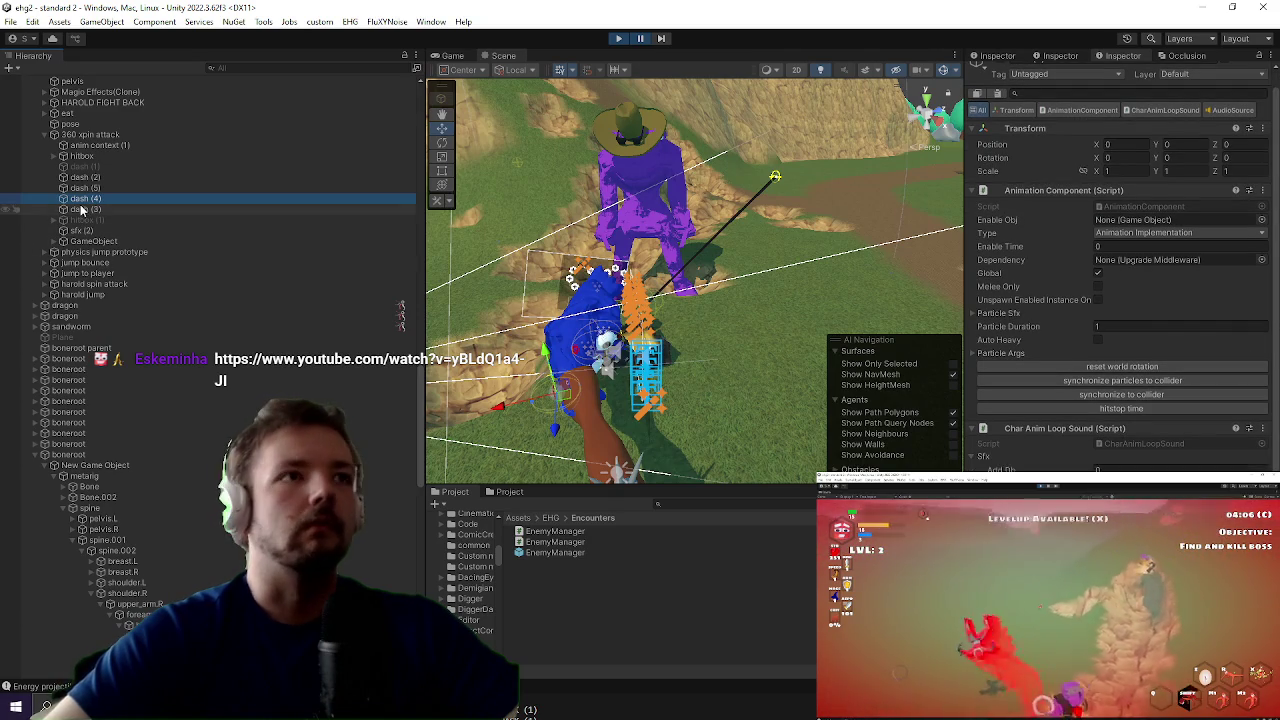
pyautogui.click(80, 210)
pyautogui.click(104, 190)
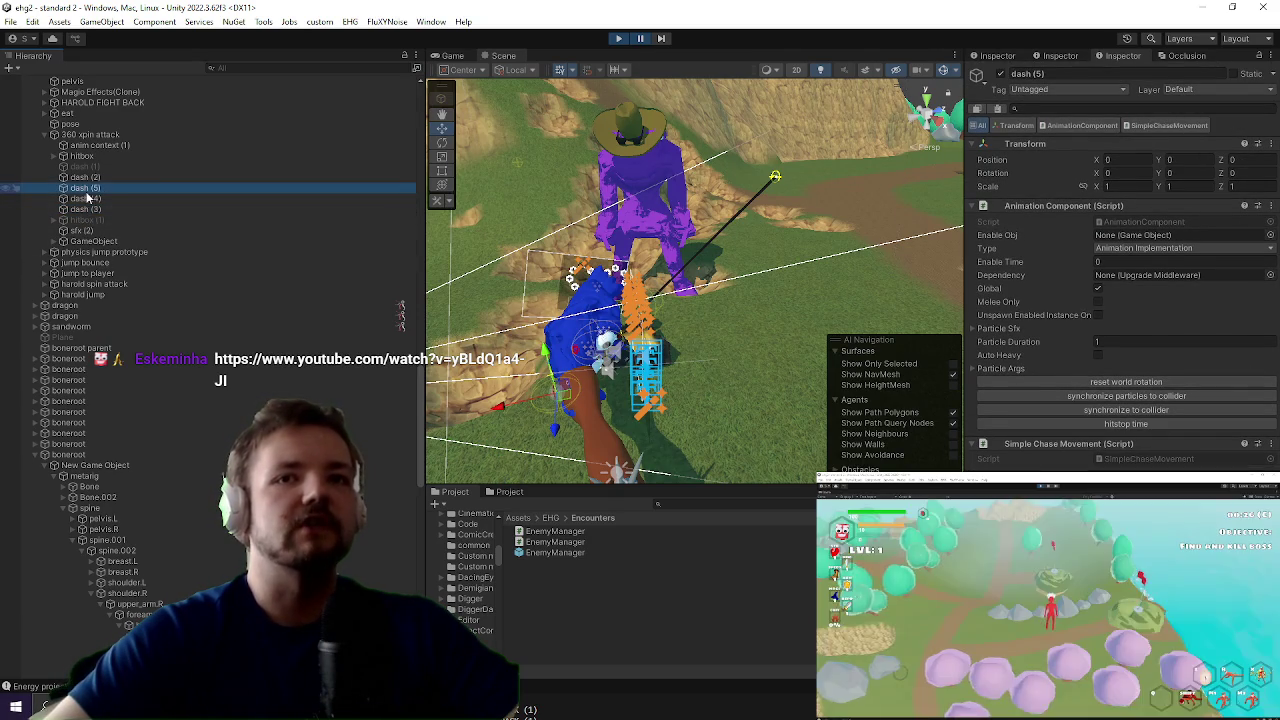
pyautogui.click(96, 177)
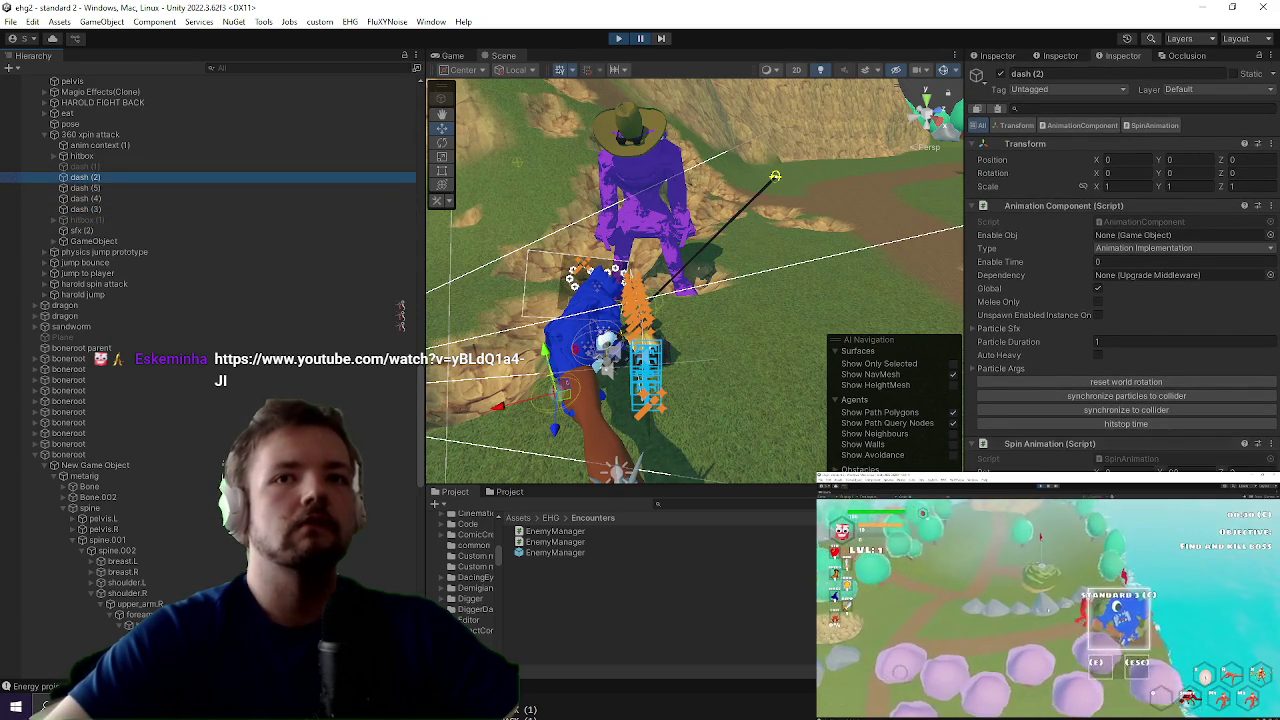
pyautogui.rightClick(1058, 444)
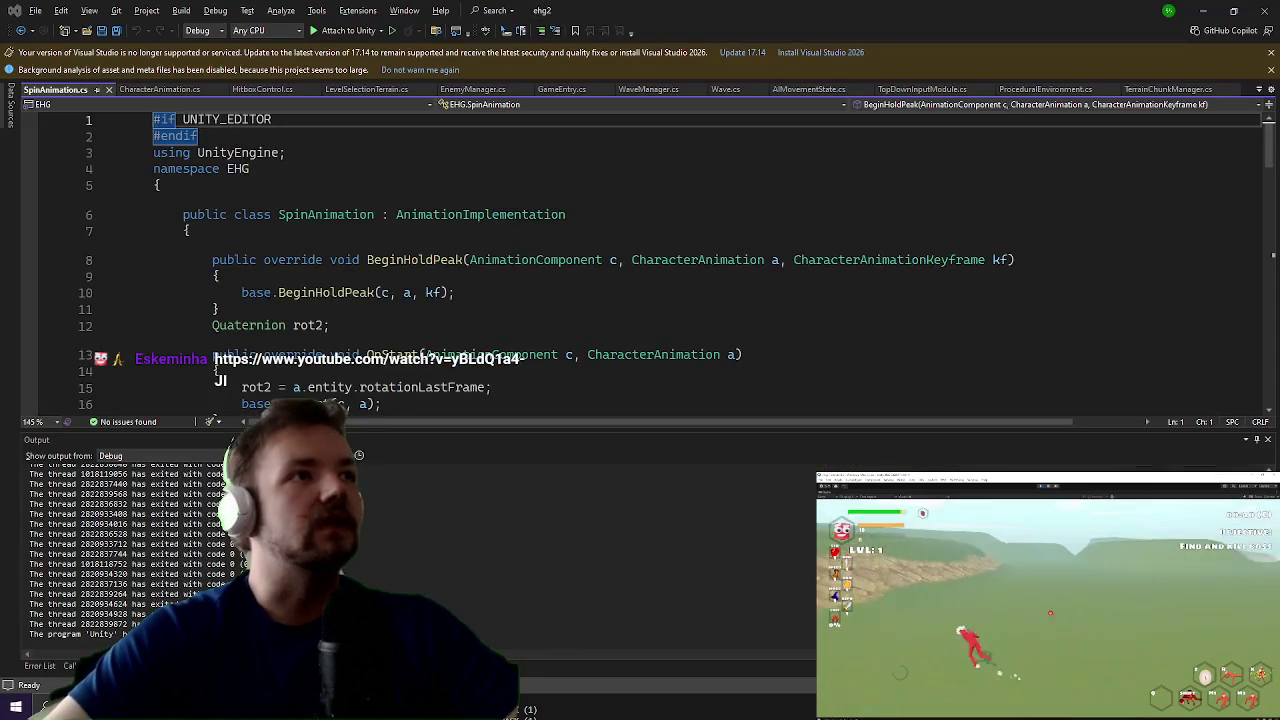
pyautogui.click(360, 259)
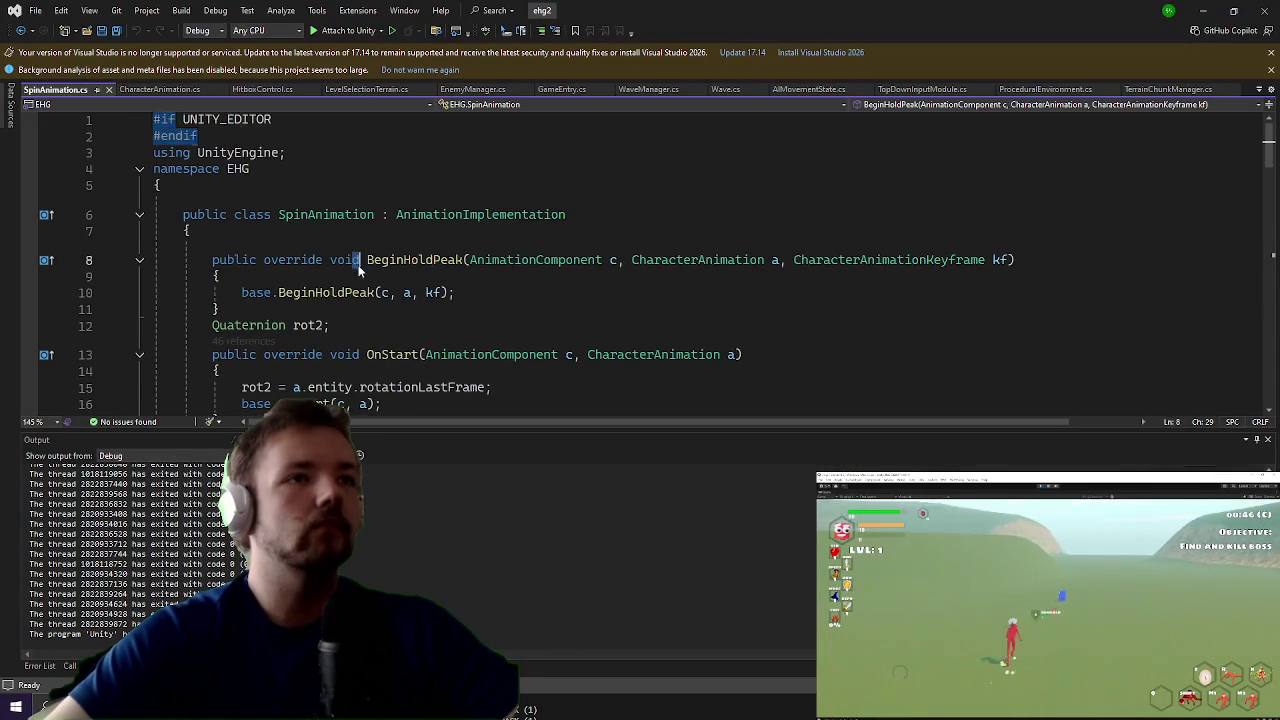
pyautogui.scroll(-5, 360, 250)
pyautogui.scroll(-4, 354, 212)
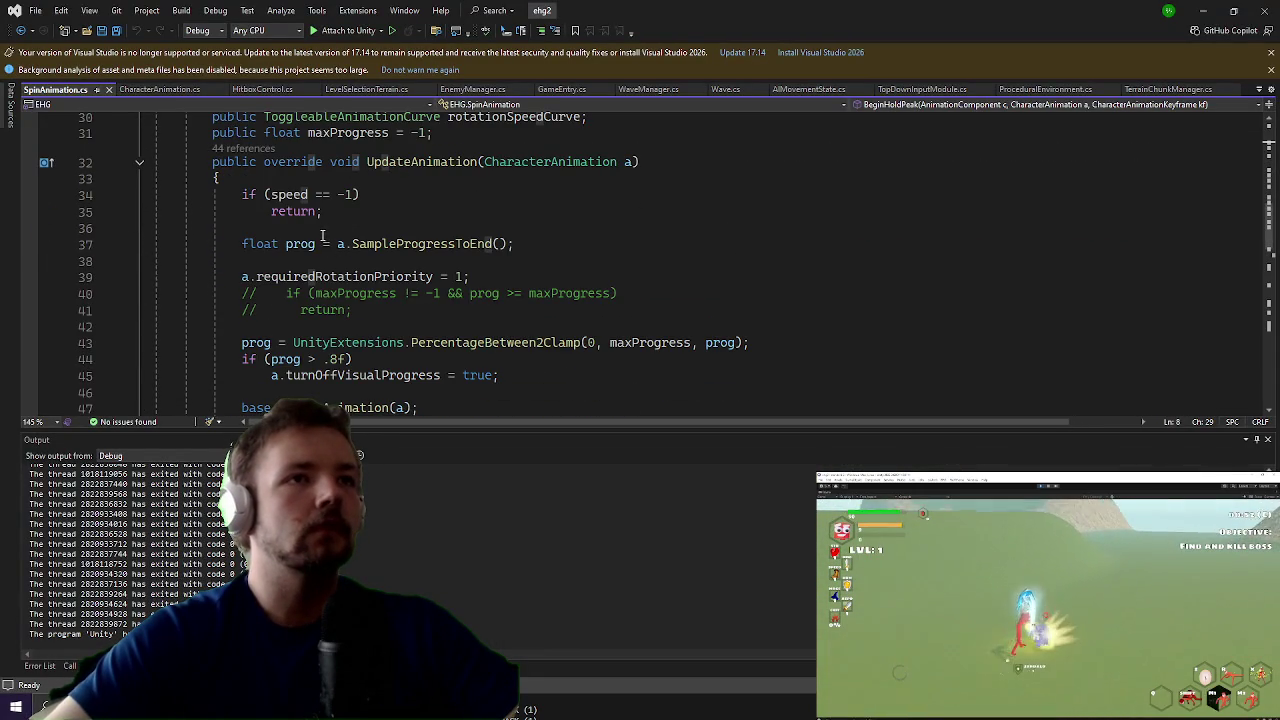
pyautogui.click(322, 230)
pyautogui.scroll(1, 318, 227)
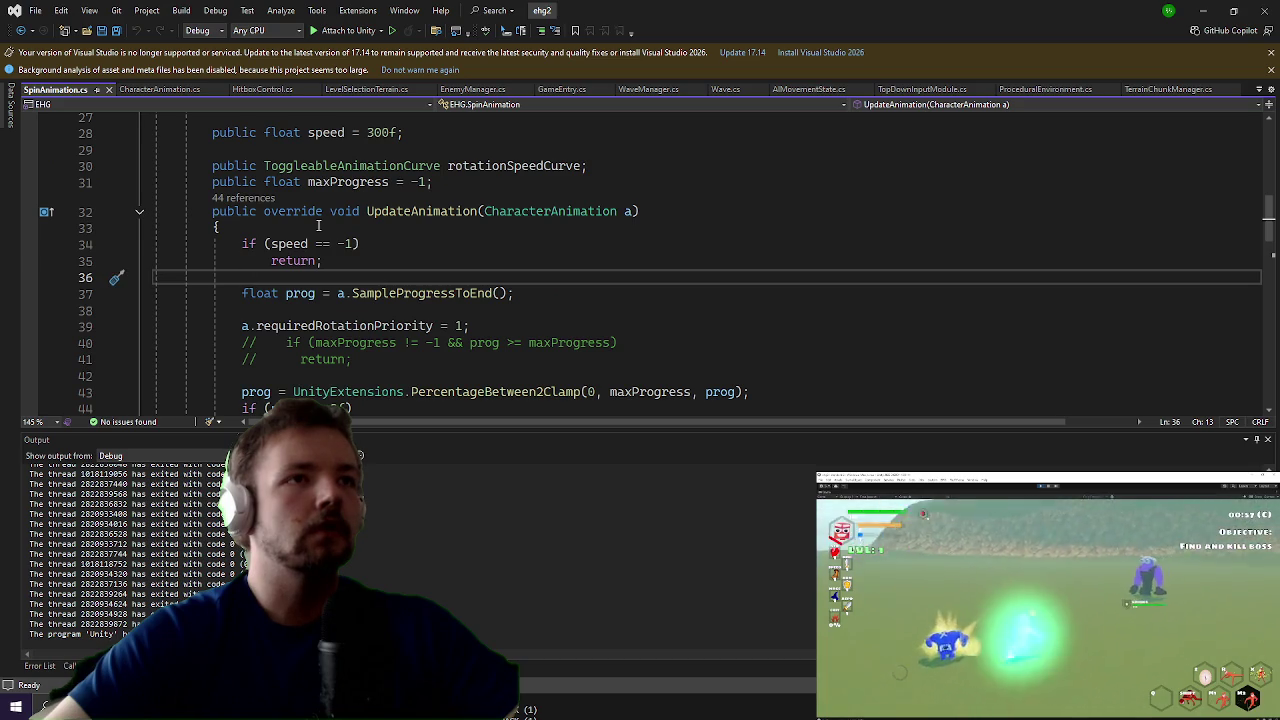
pyautogui.write('if(gamesta')
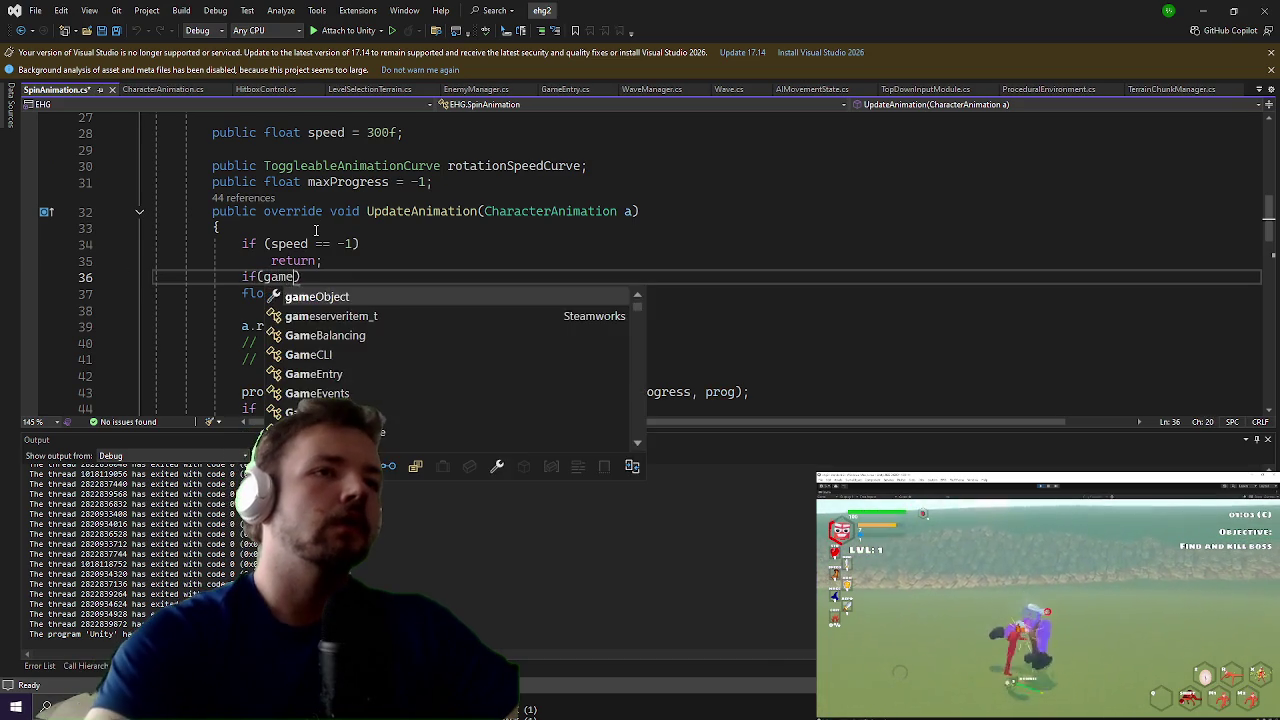
pyautogui.press('Tab')
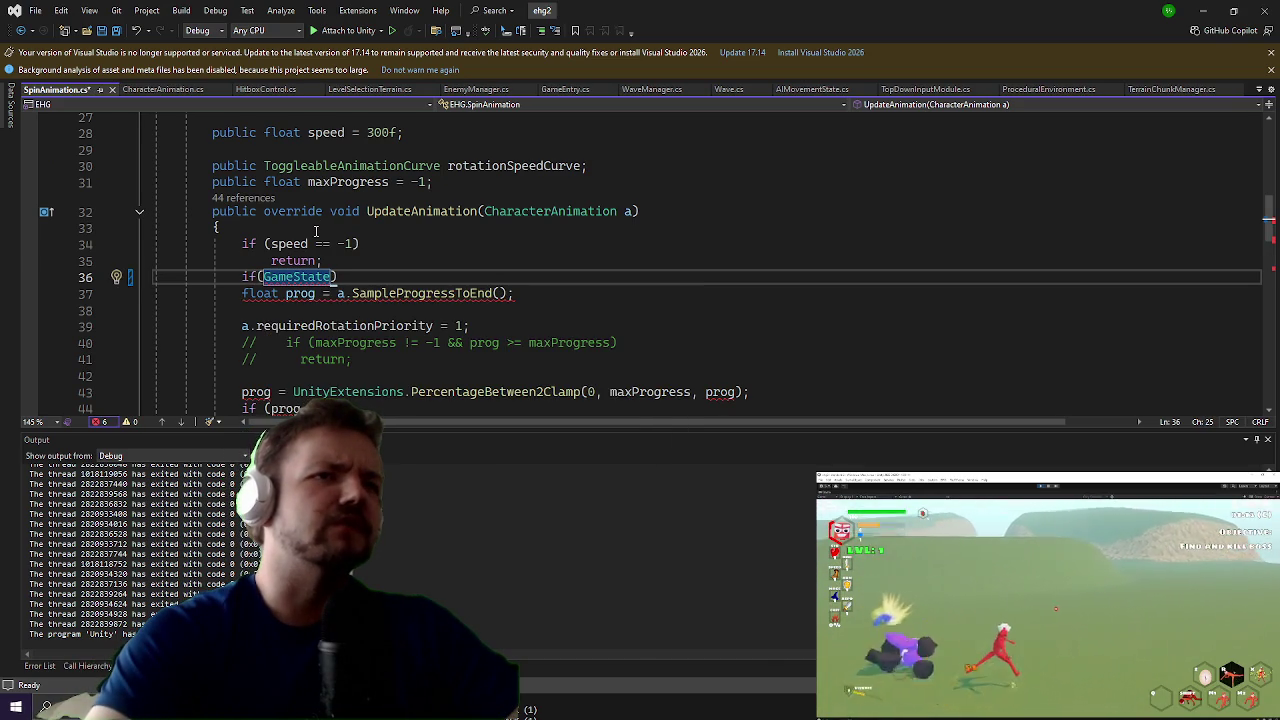
pyautogui.hotkey('shift', 'Home')
pyautogui.press('BackSpace')
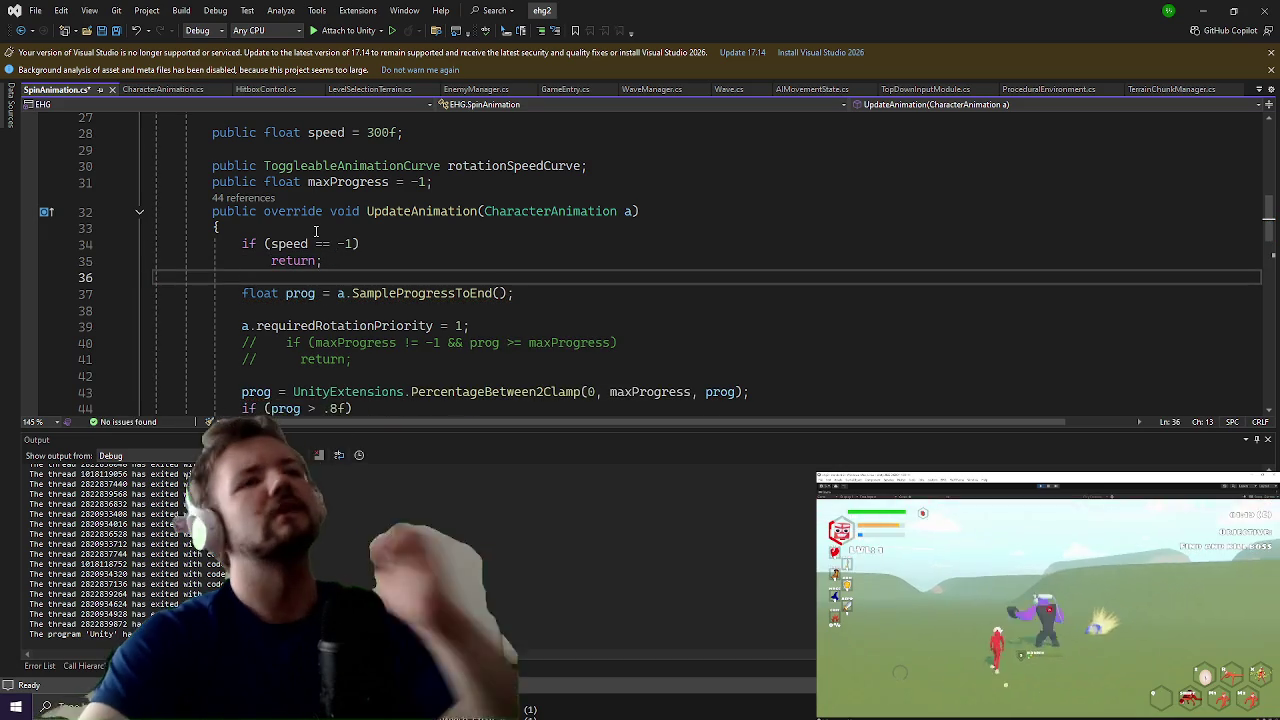
pyautogui.scroll(-6, 372, 224)
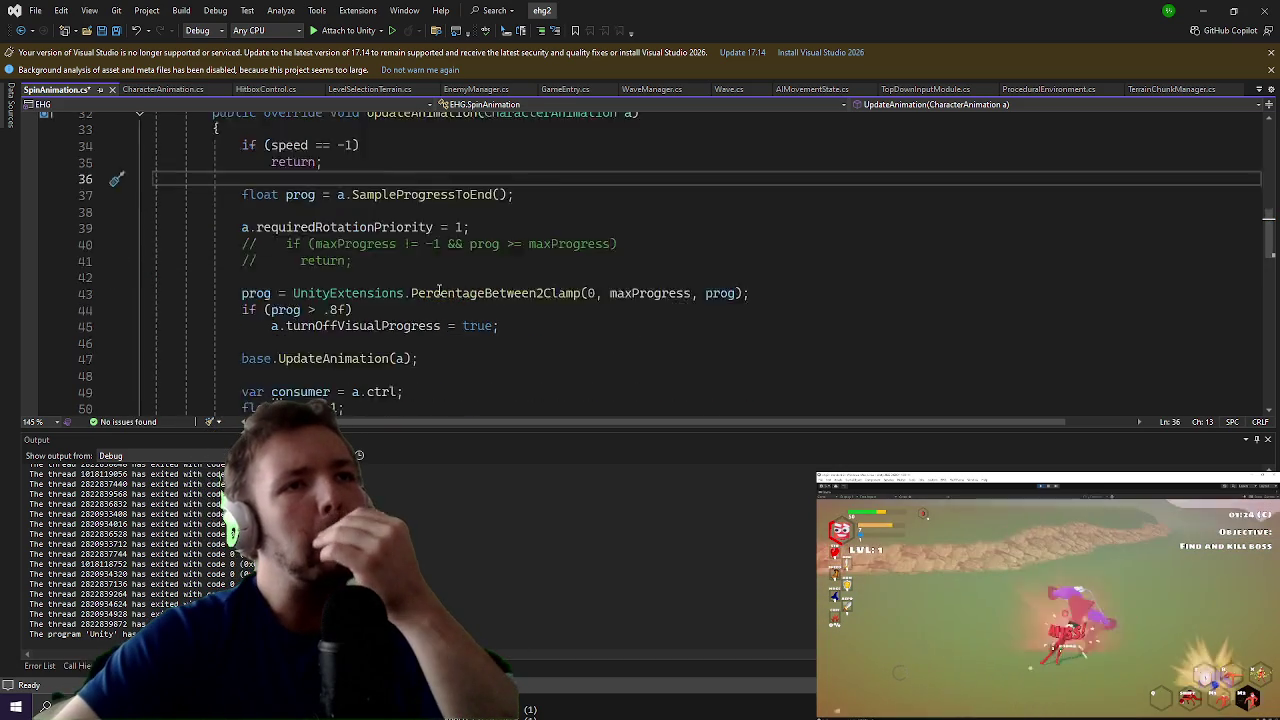
pyautogui.scroll(-3, 372, 224)
pyautogui.scroll(12, 350, 205)
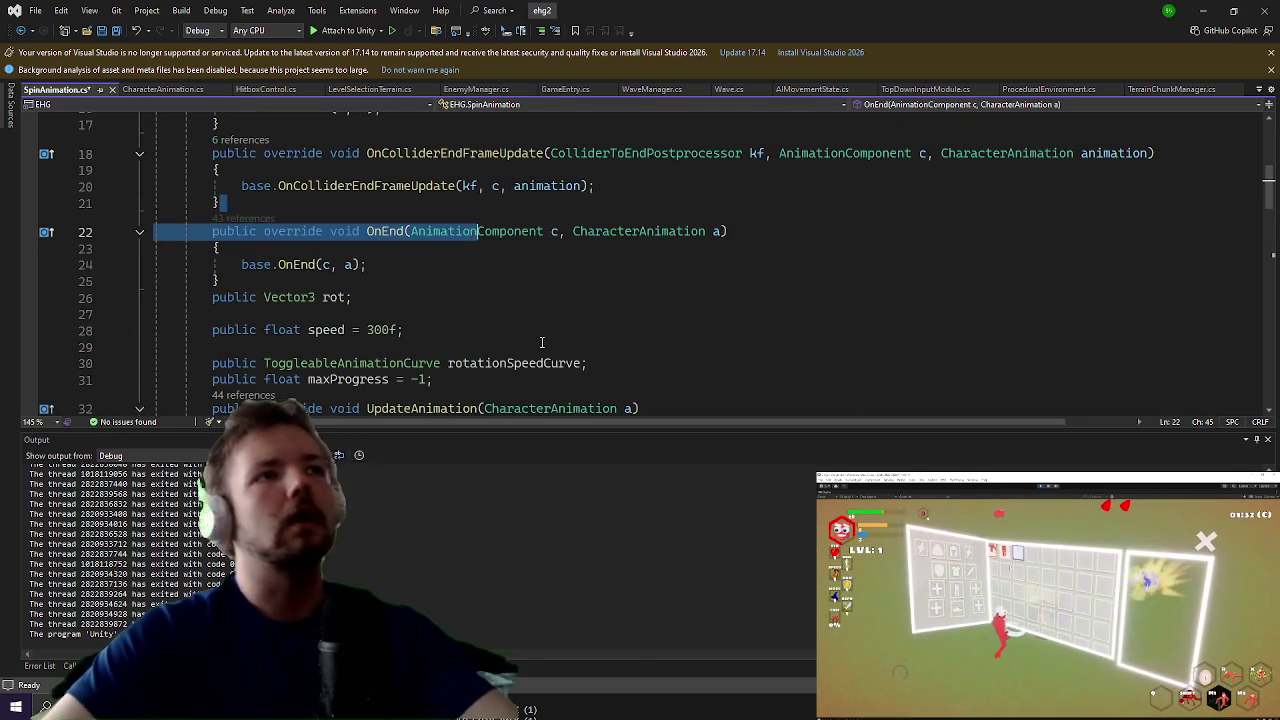
pyautogui.press('BackSpace')
pyautogui.press('BackSpace')
pyautogui.press('BackSpace')
pyautogui.press('Return')
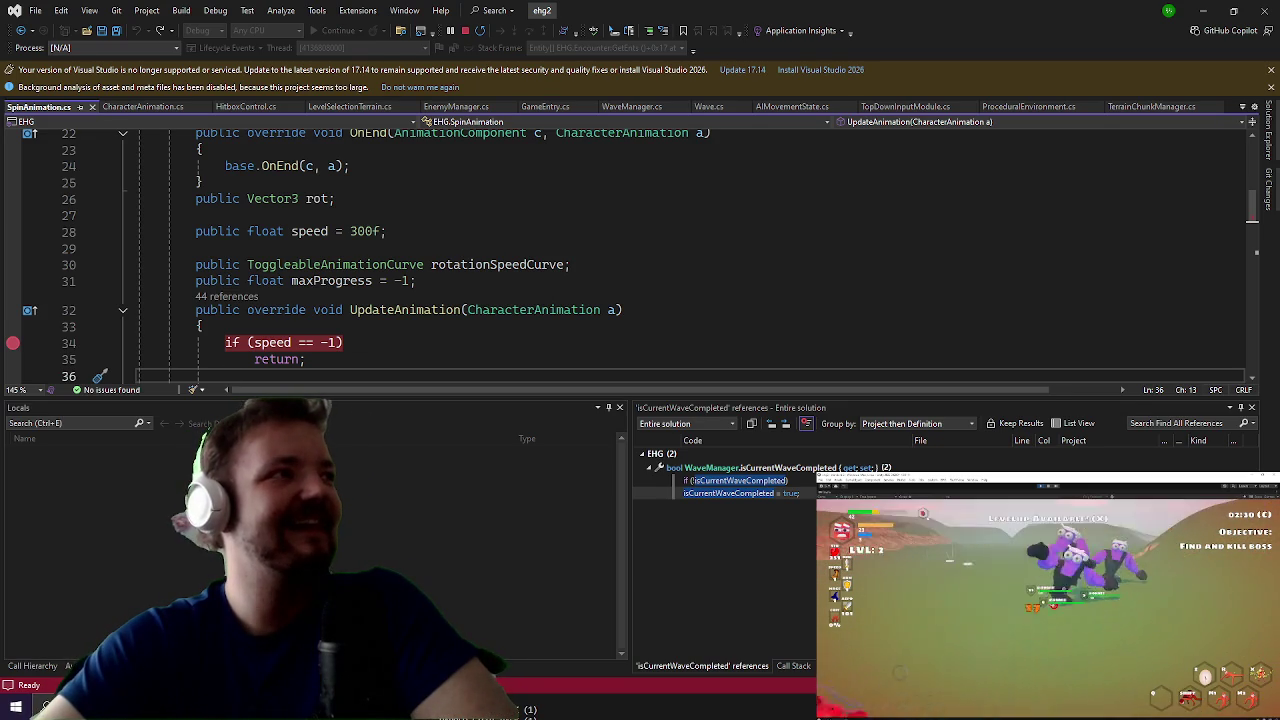
# Step: Switch from Visual Studio to the Chrome window playing the shared YouTube video
pyautogui.hotkey('alt', 'Tab')
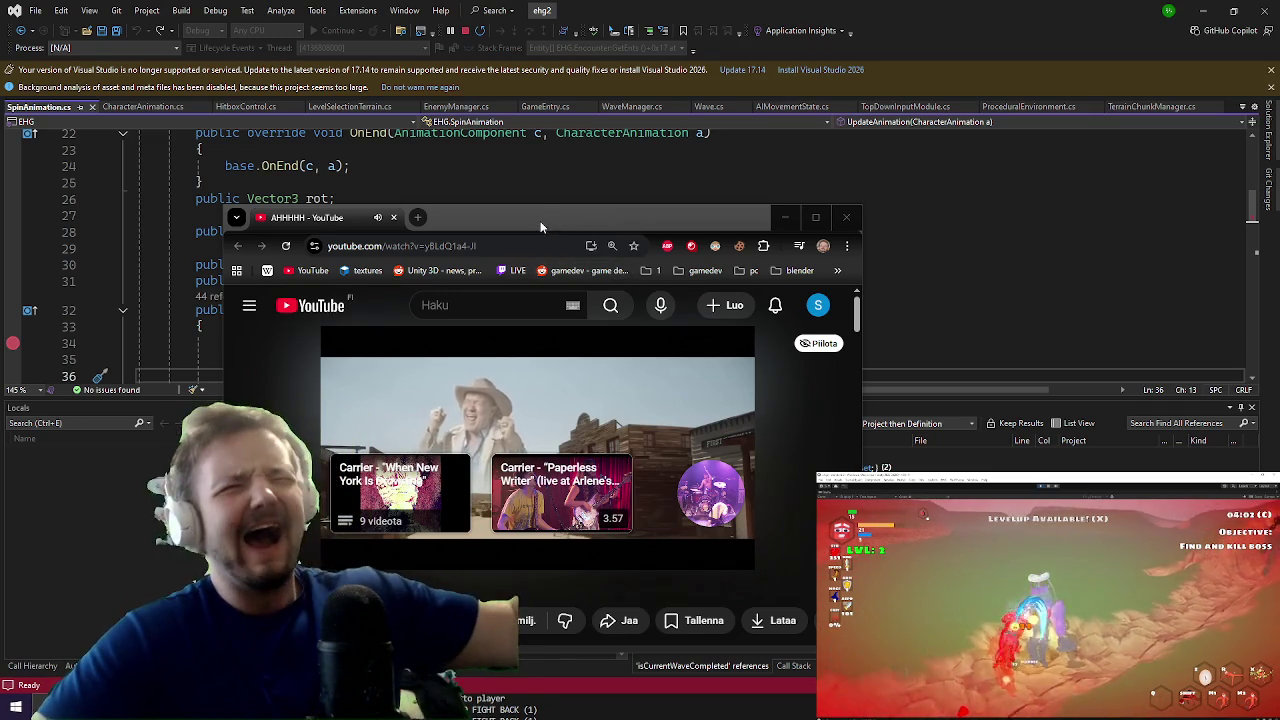
# Step: Minimize the Chrome YouTube window so Visual Studio's code shows again
pyautogui.click(785, 217)
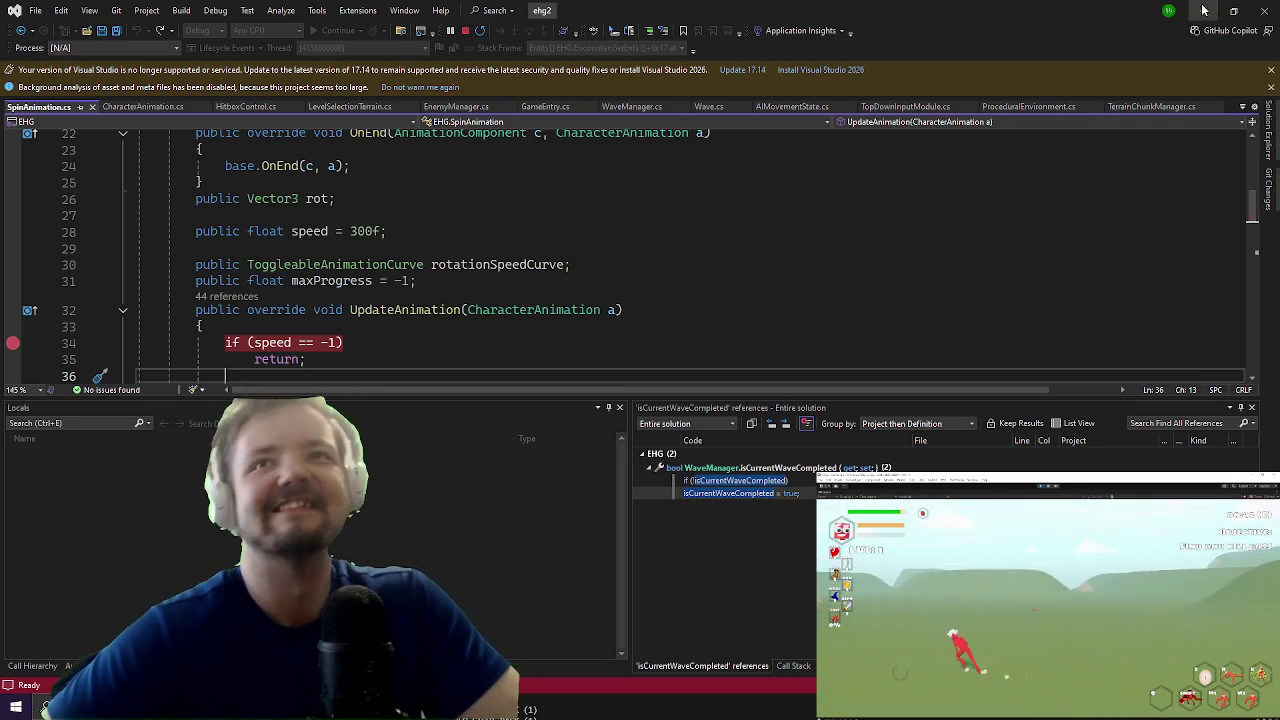
# Step: Check the running game, then show the Call Stack of the paused SpinAnimation breakpoint
pyautogui.click(1203, 10)
pyautogui.click(455, 57)
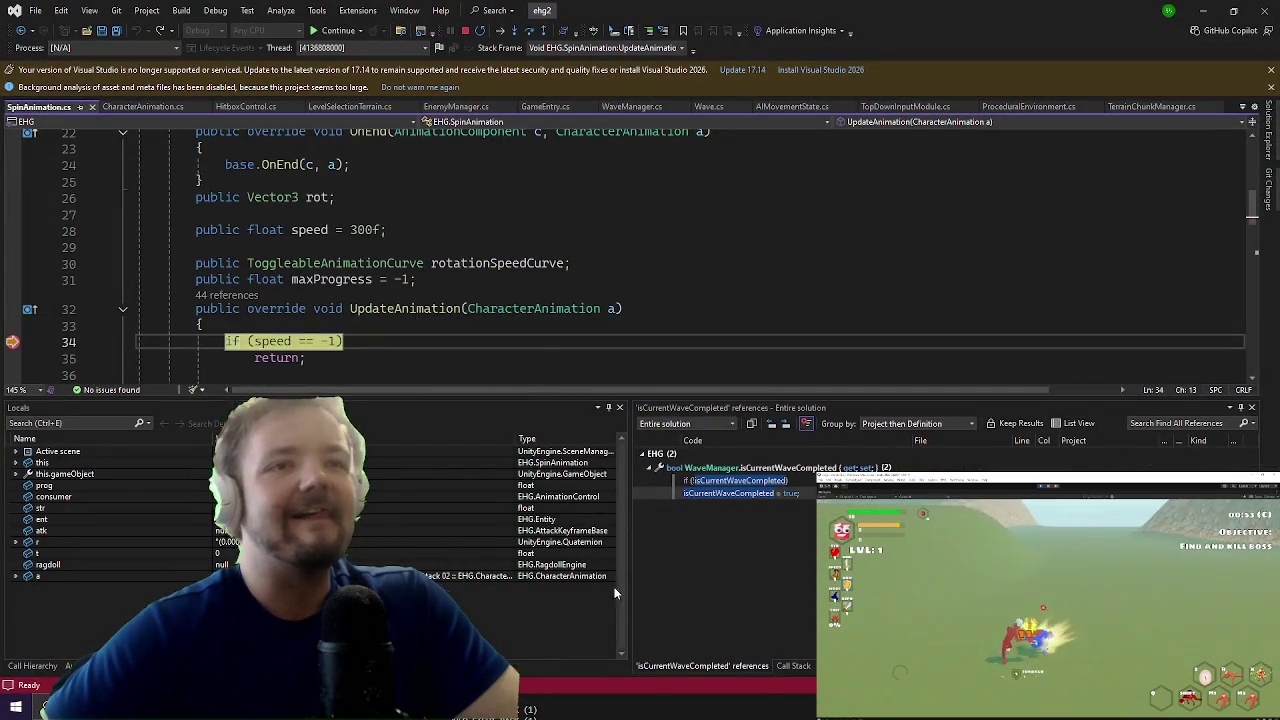
pyautogui.click(790, 666)
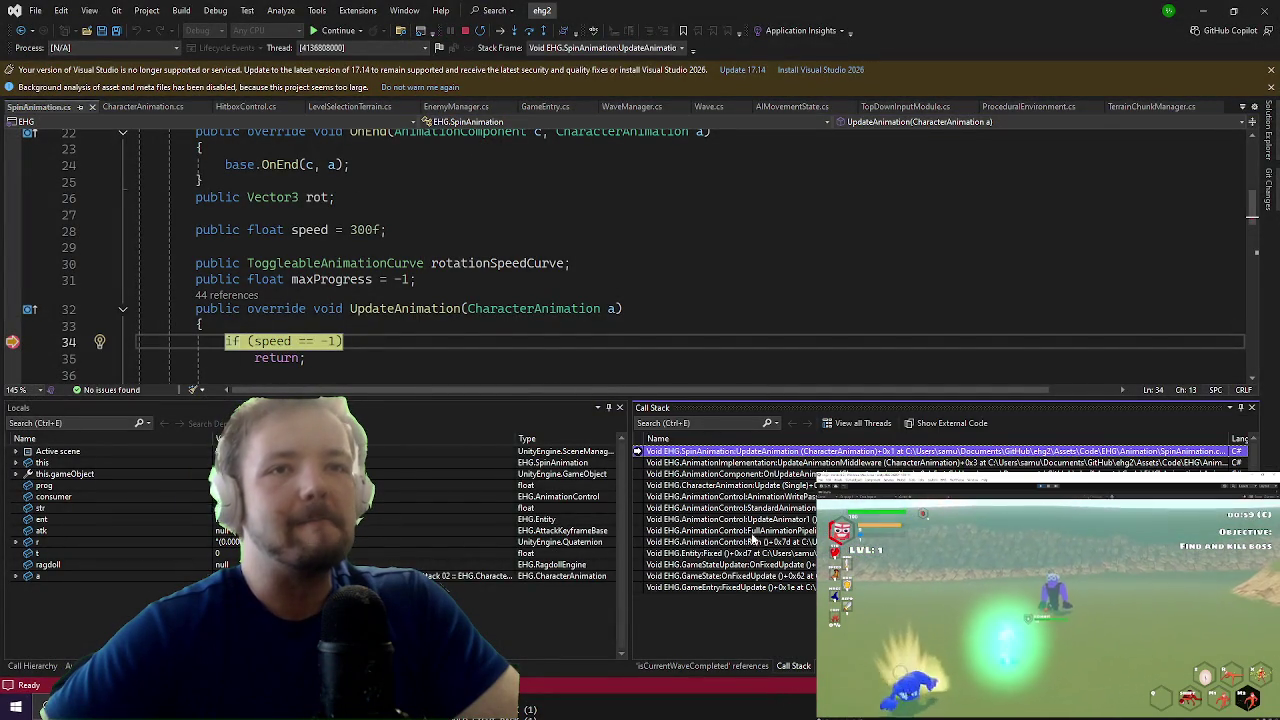
# Step: Walk up the call stack to AnimationWritePass() in StandardAnimationPipeline at line 1394
pyautogui.doubleClick(720, 496)
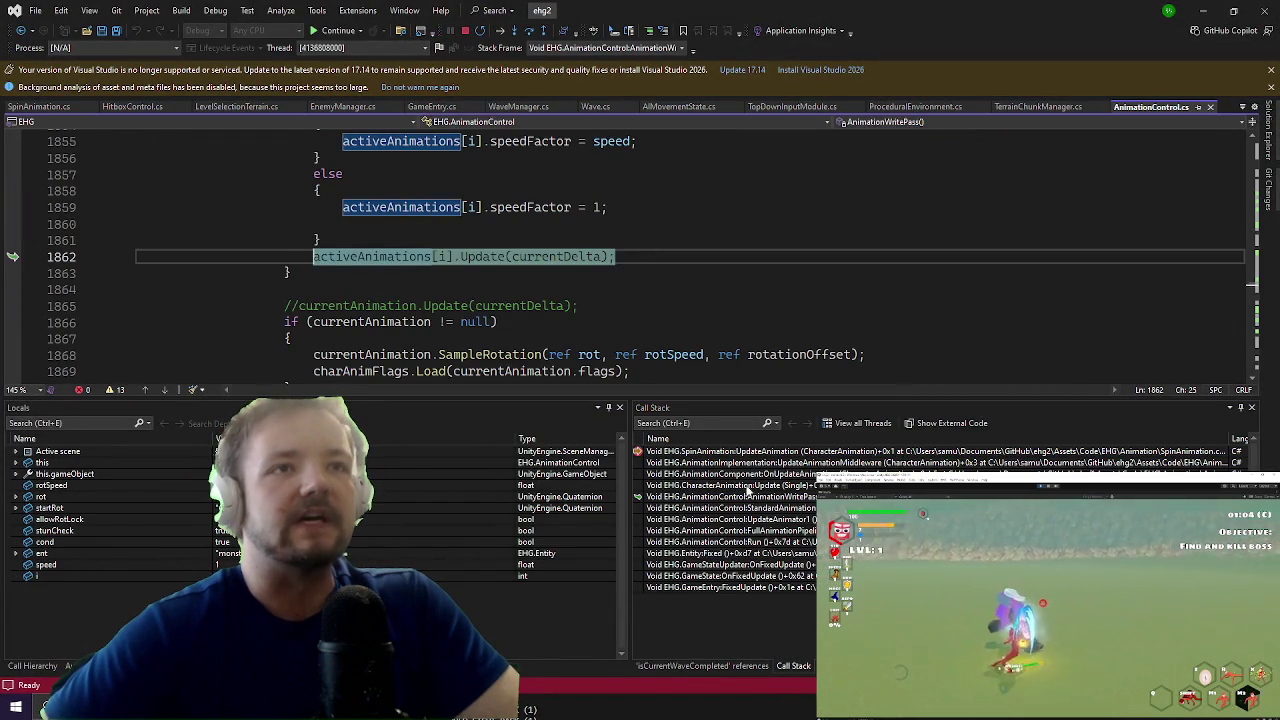
pyautogui.doubleClick(750, 510)
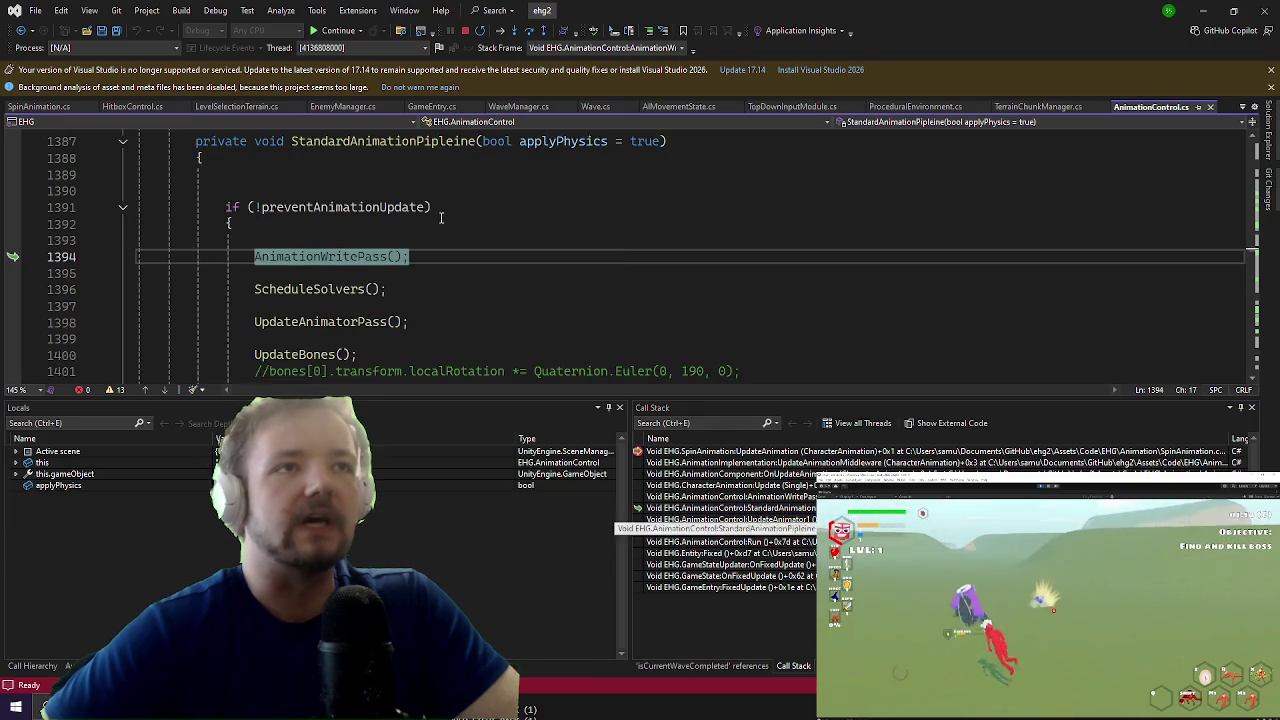
pyautogui.scroll(2, 466, 244)
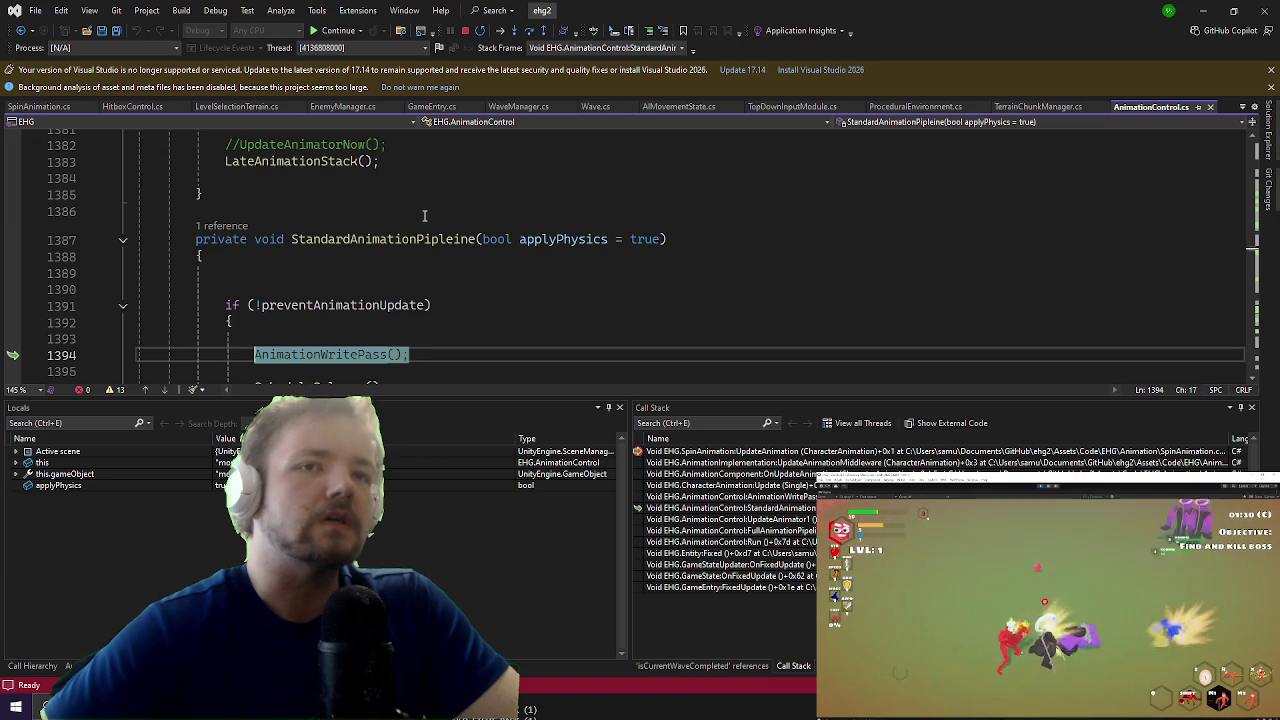
pyautogui.scroll(-3, 420, 218)
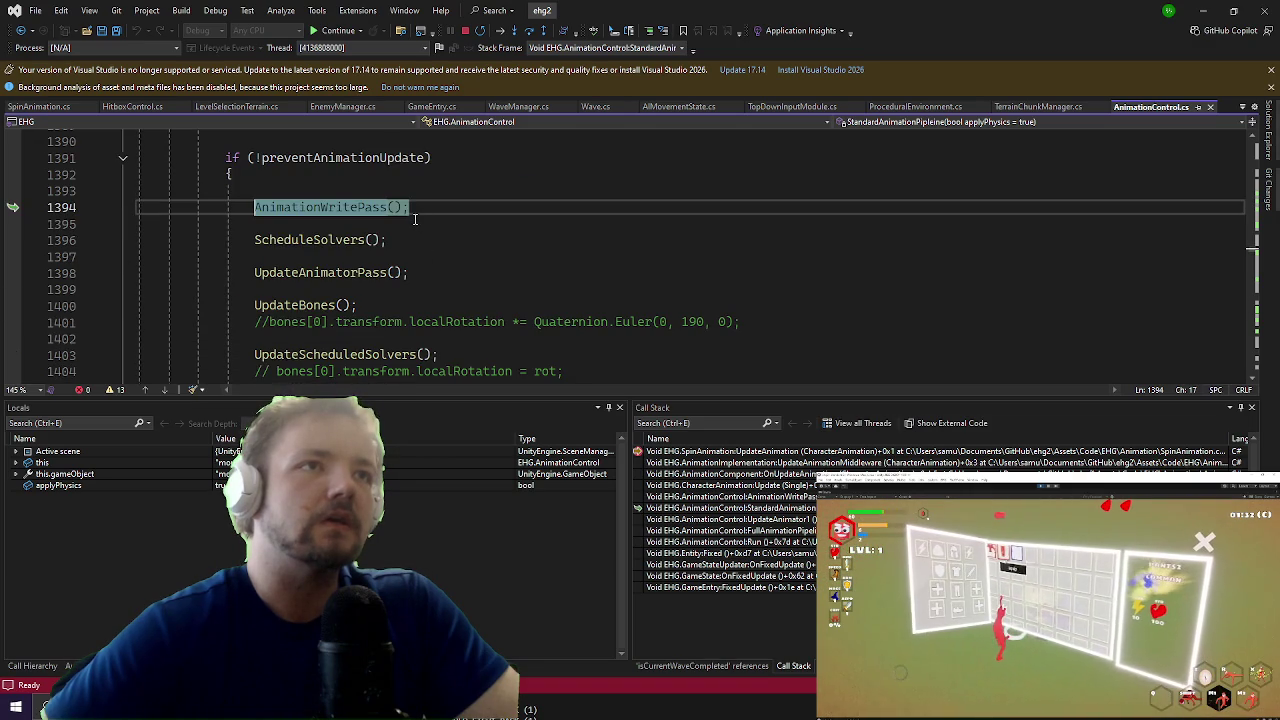
pyautogui.click(292, 205)
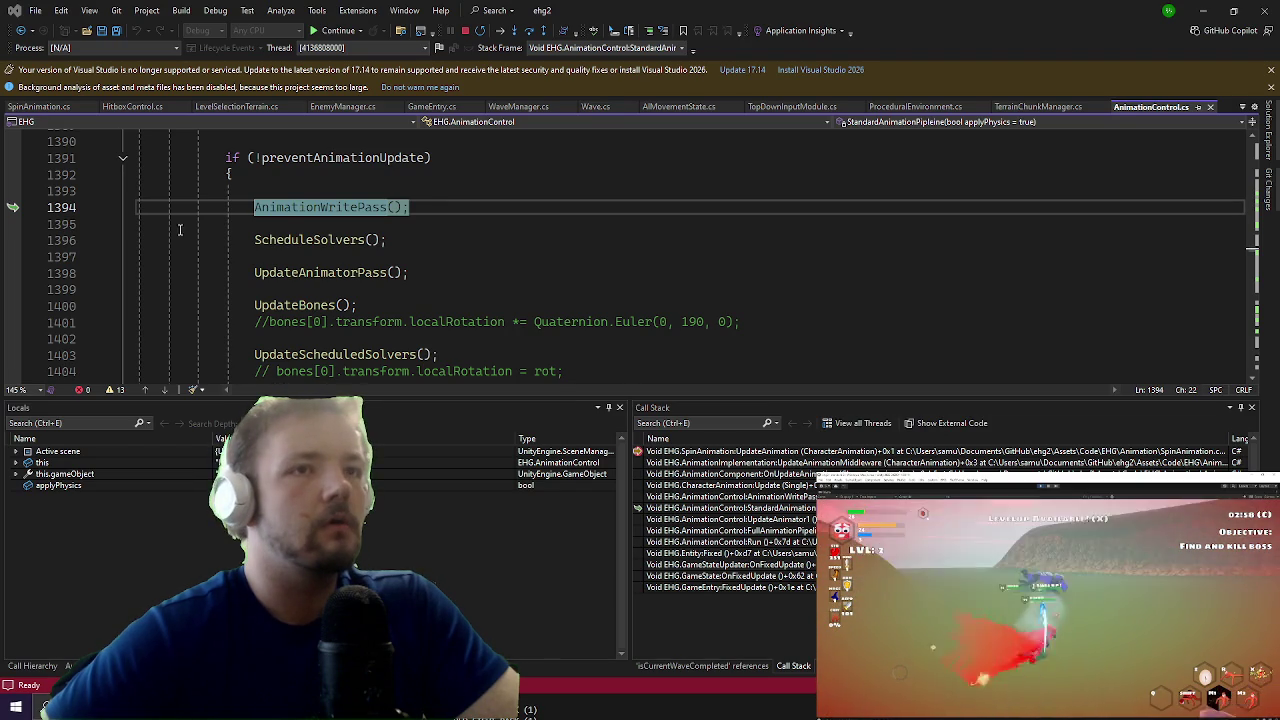
pyautogui.press('Down')
pyautogui.press('Down')
pyautogui.press('Down')
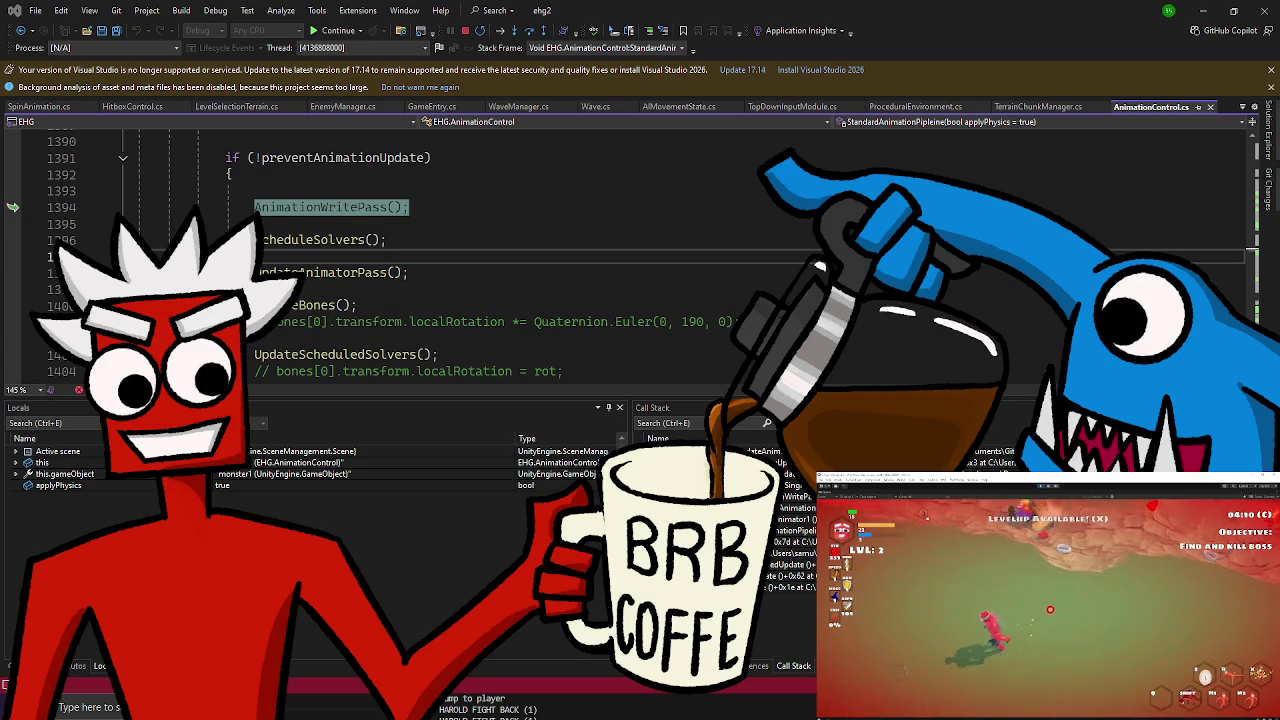
pyautogui.press('super')
pyautogui.press('super')
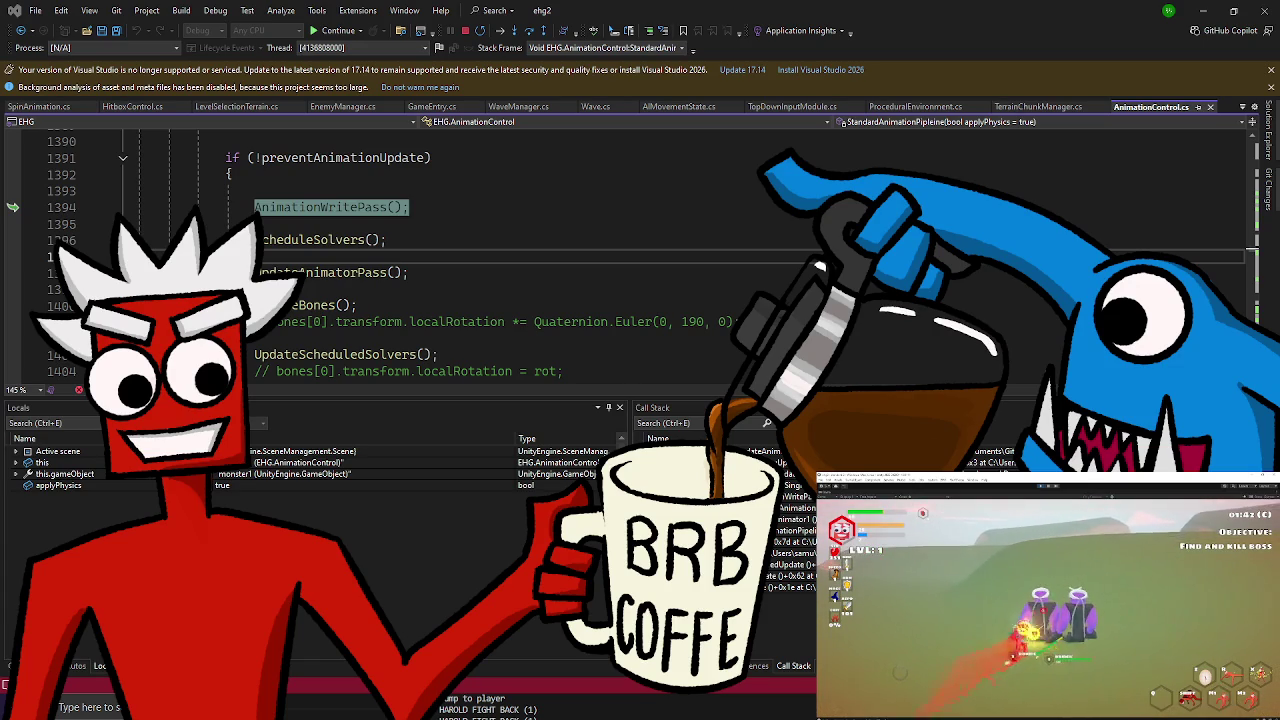
pyautogui.click(688, 191)
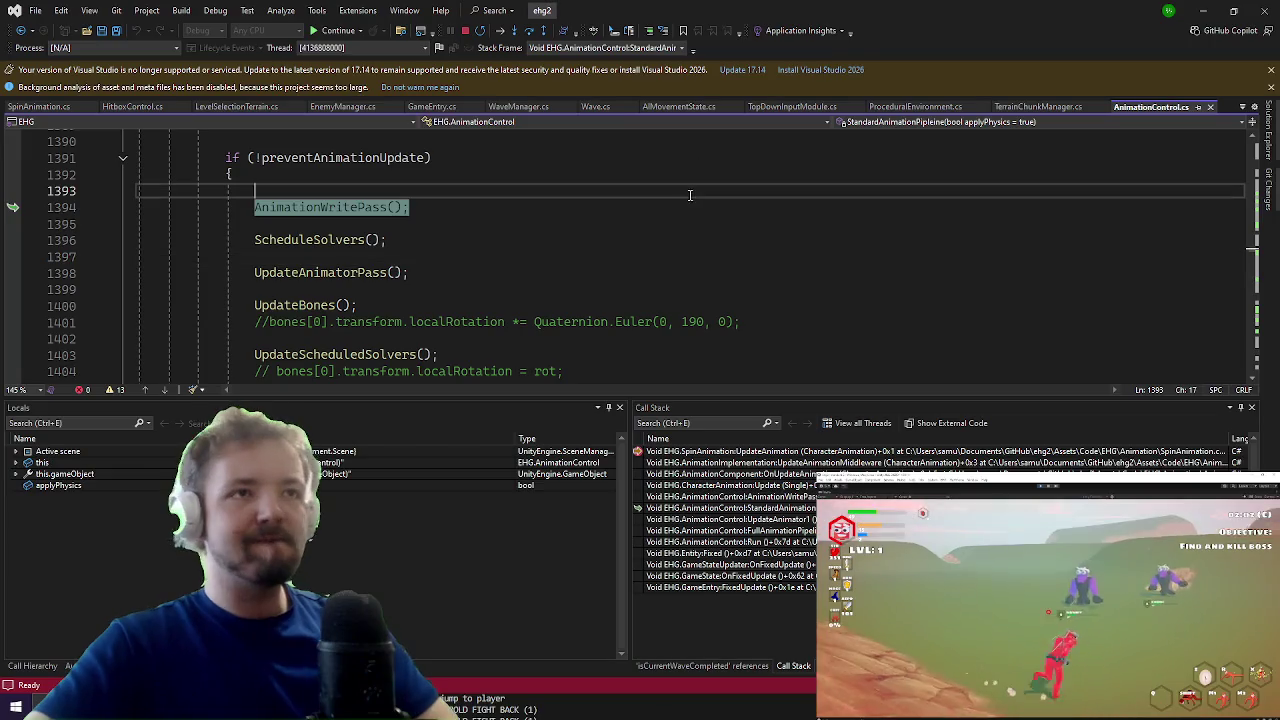
# Step: Go to the AnimationWritePass definition with F12 and start a line at its top
pyautogui.click(330, 207)
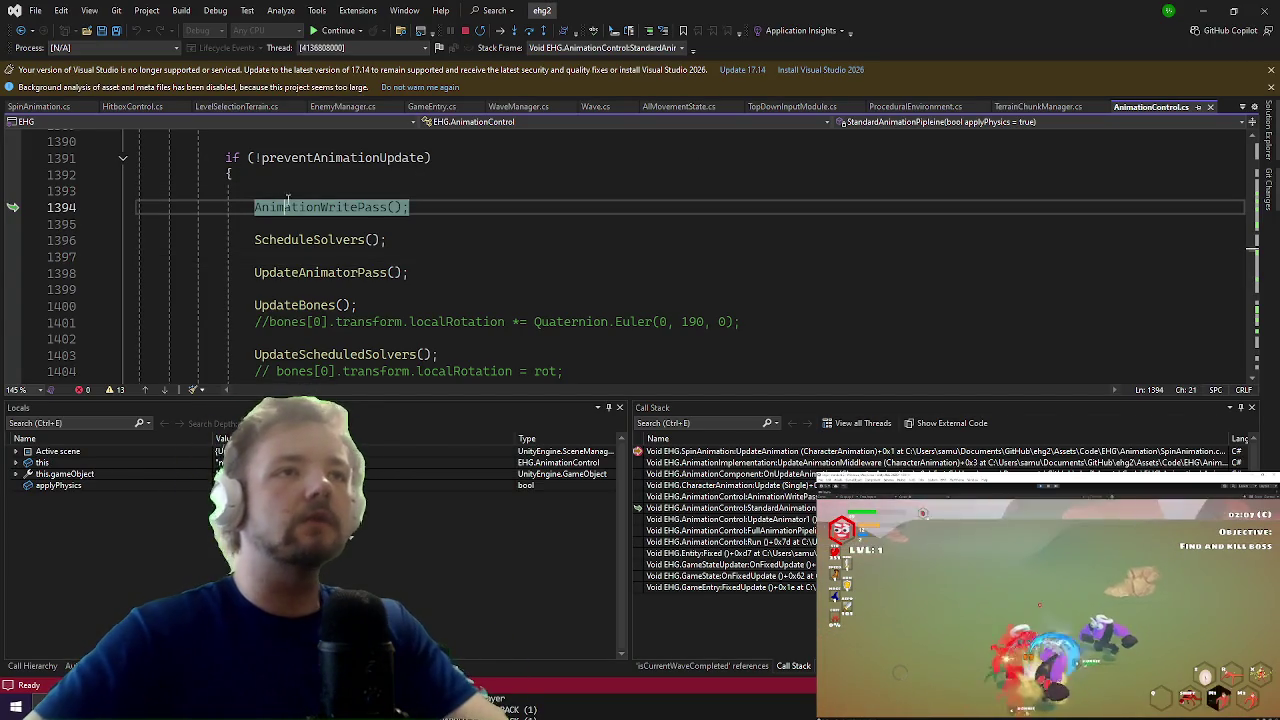
pyautogui.press('F12')
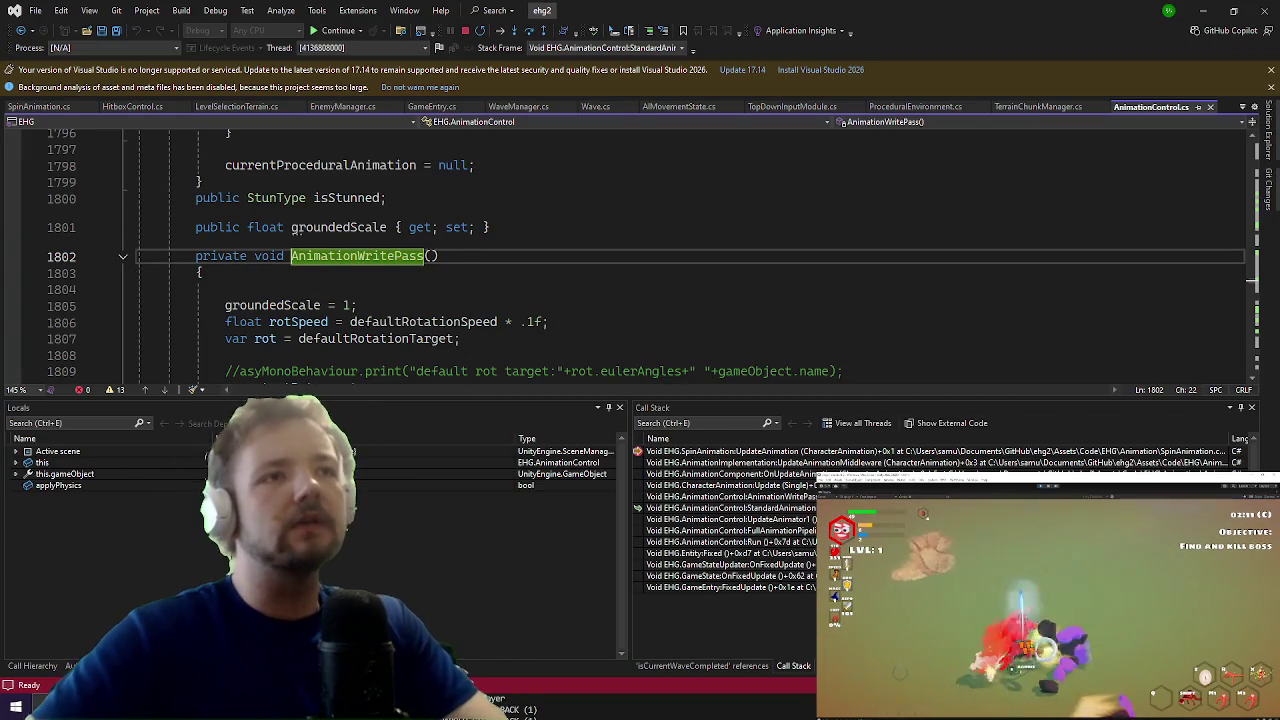
pyautogui.click(368, 286)
pyautogui.scroll(-2, 368, 282)
pyautogui.scroll(1, 368, 282)
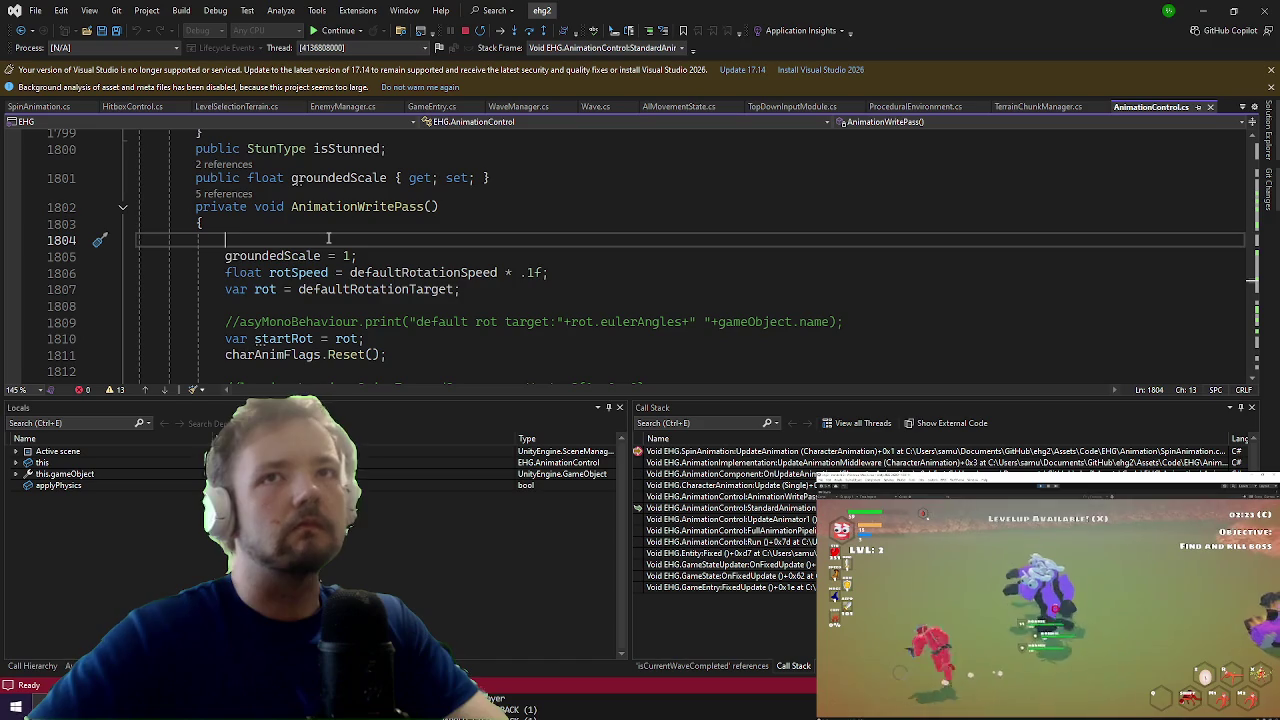
# Step: Add an early return for AI entities when gameStateType isn't standard, save, and stop debugging
pyautogui.write('if(entity')
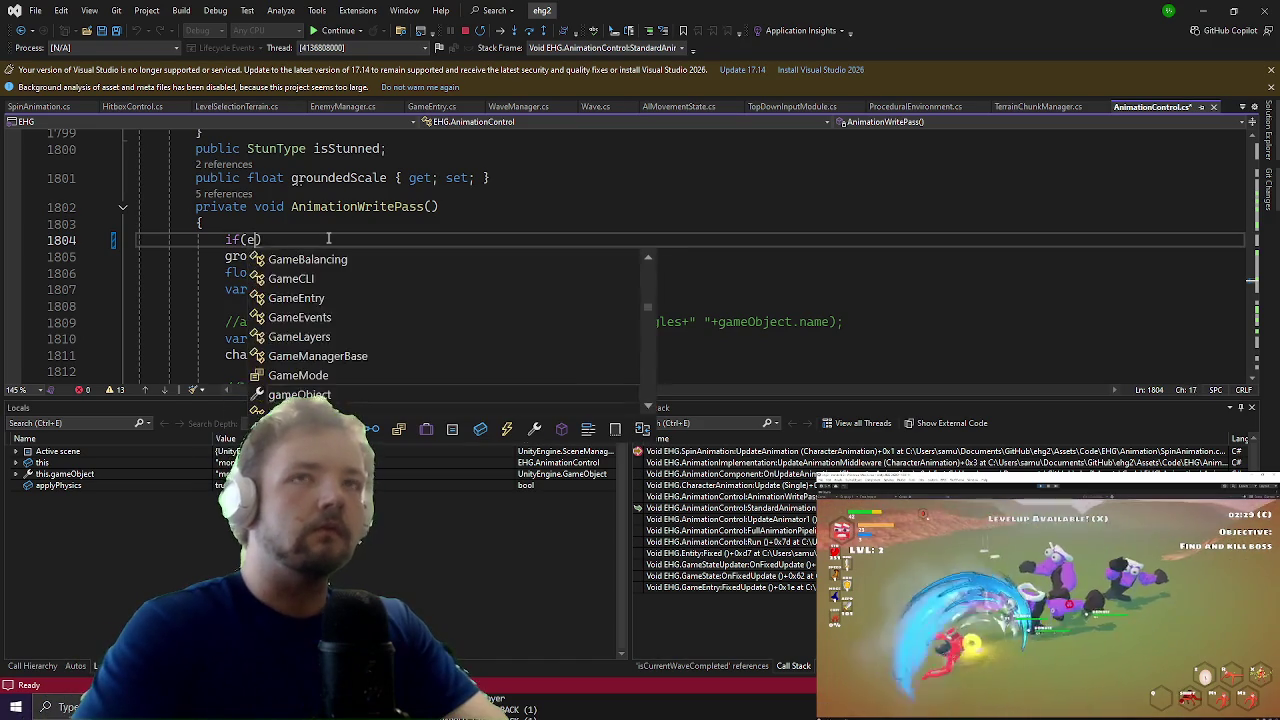
pyautogui.write('.model')
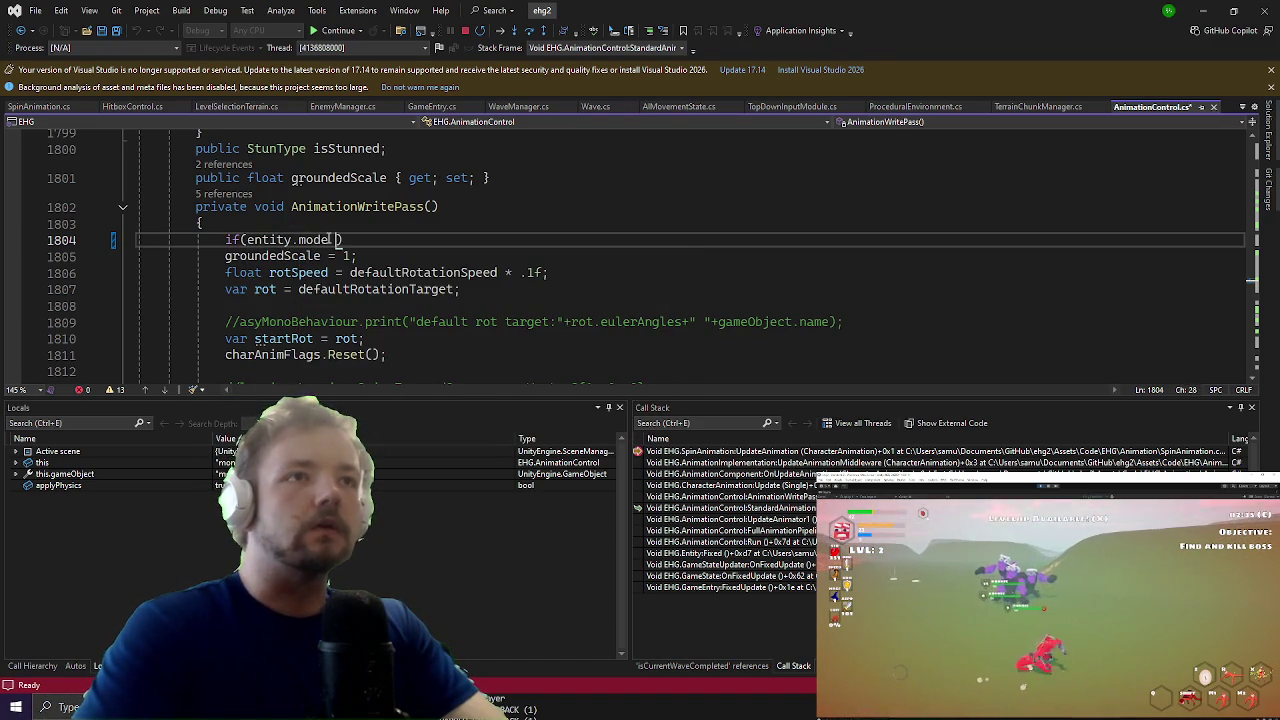
pyautogui.write('.ai && game')
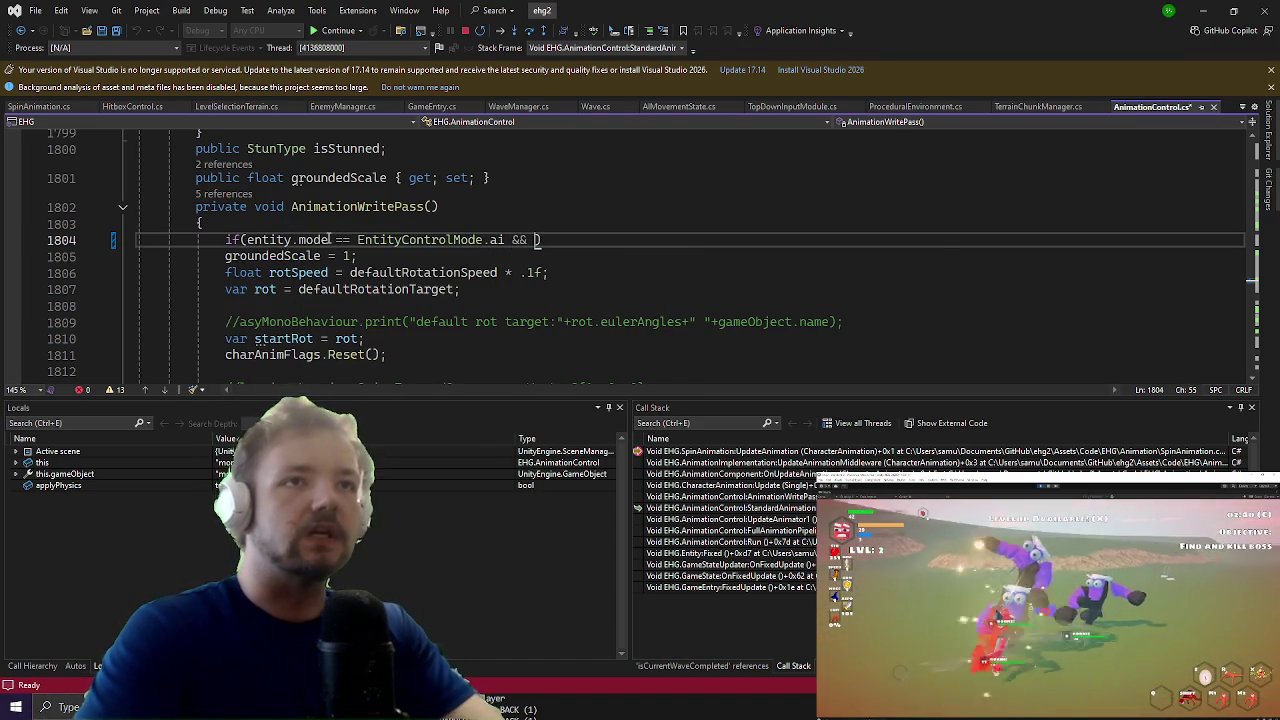
pyautogui.write('State.instance.mo')
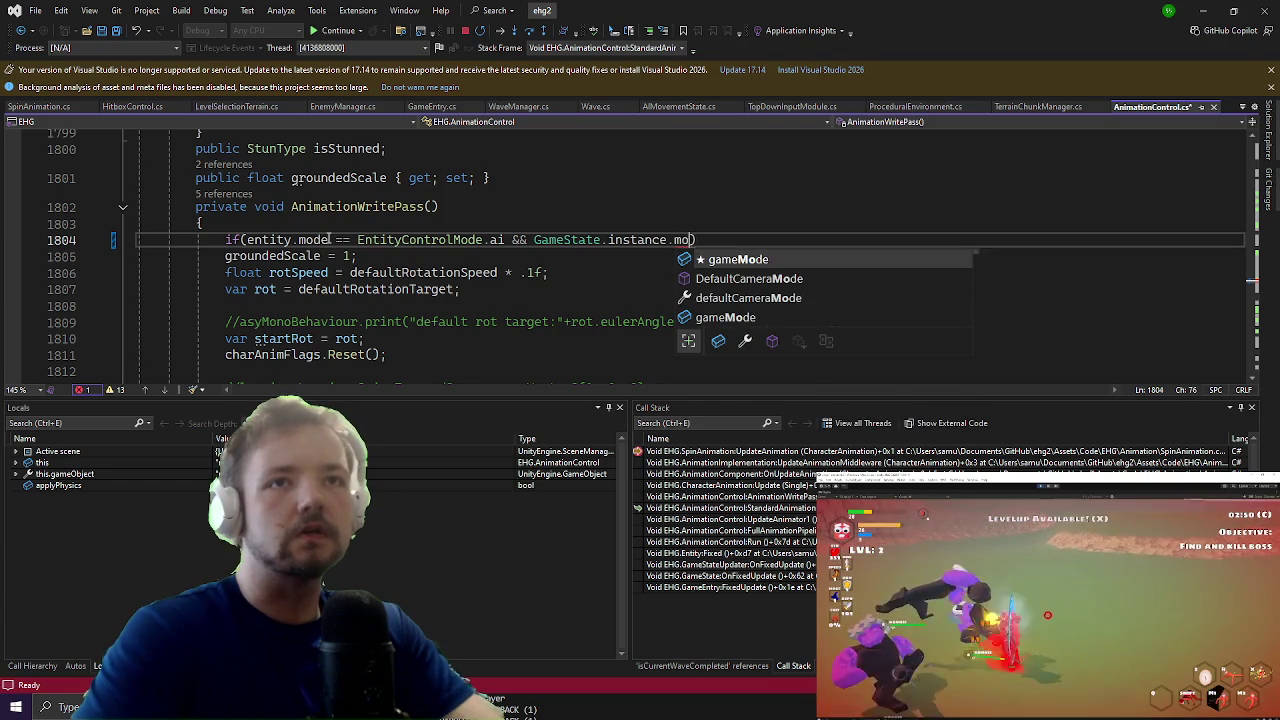
pyautogui.press('BackSpace')
pyautogui.press('BackSpace')
pyautogui.press('BackSpace')
pyautogui.write('.')
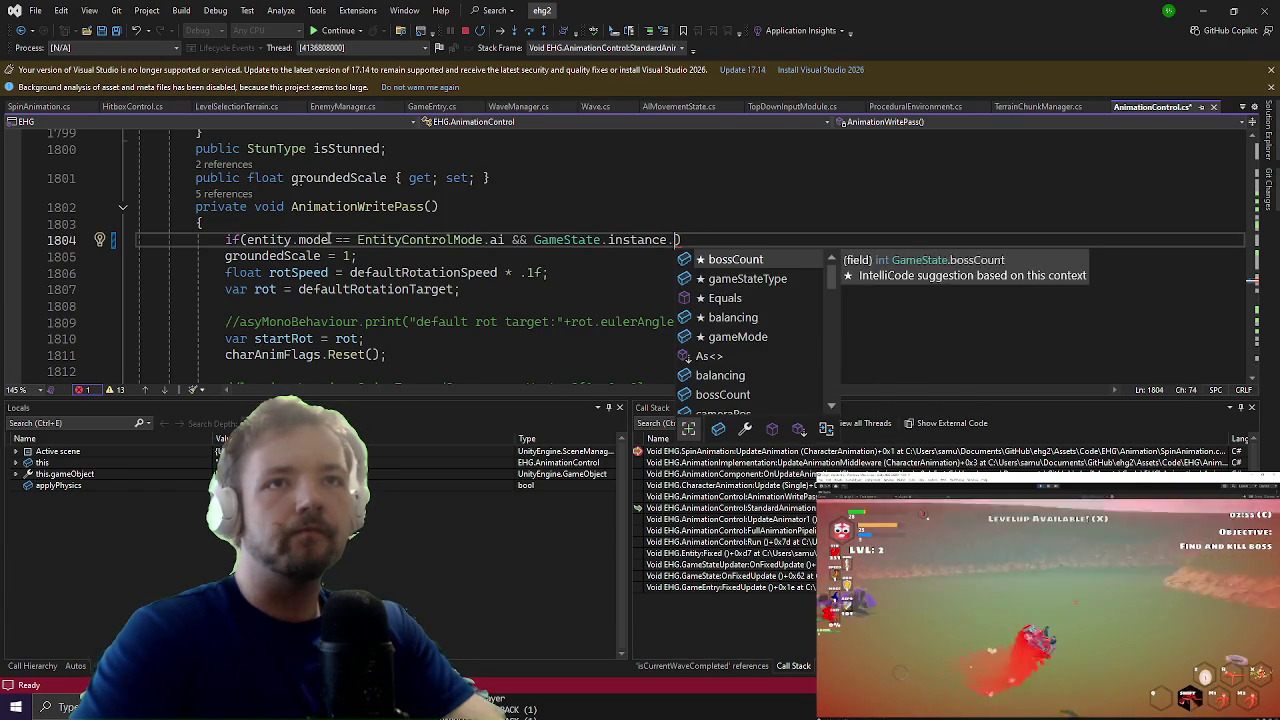
pyautogui.press('Left')
pyautogui.write('gameStateType != GameStateType.')
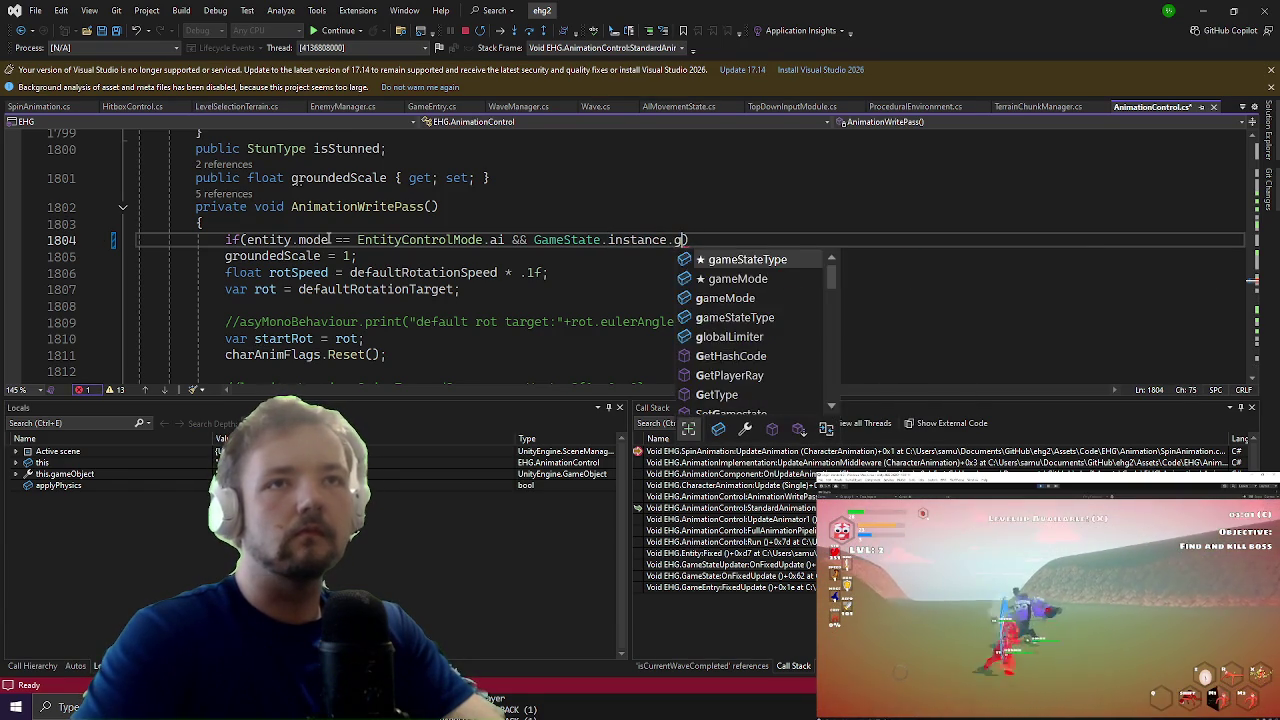
pyautogui.write('st')
pyautogui.press('Tab')
pyautogui.press('End')
pyautogui.press('Return')
pyautogui.write('return;')
pyautogui.press('Return')
pyautogui.hotkey('ctrl', 's')
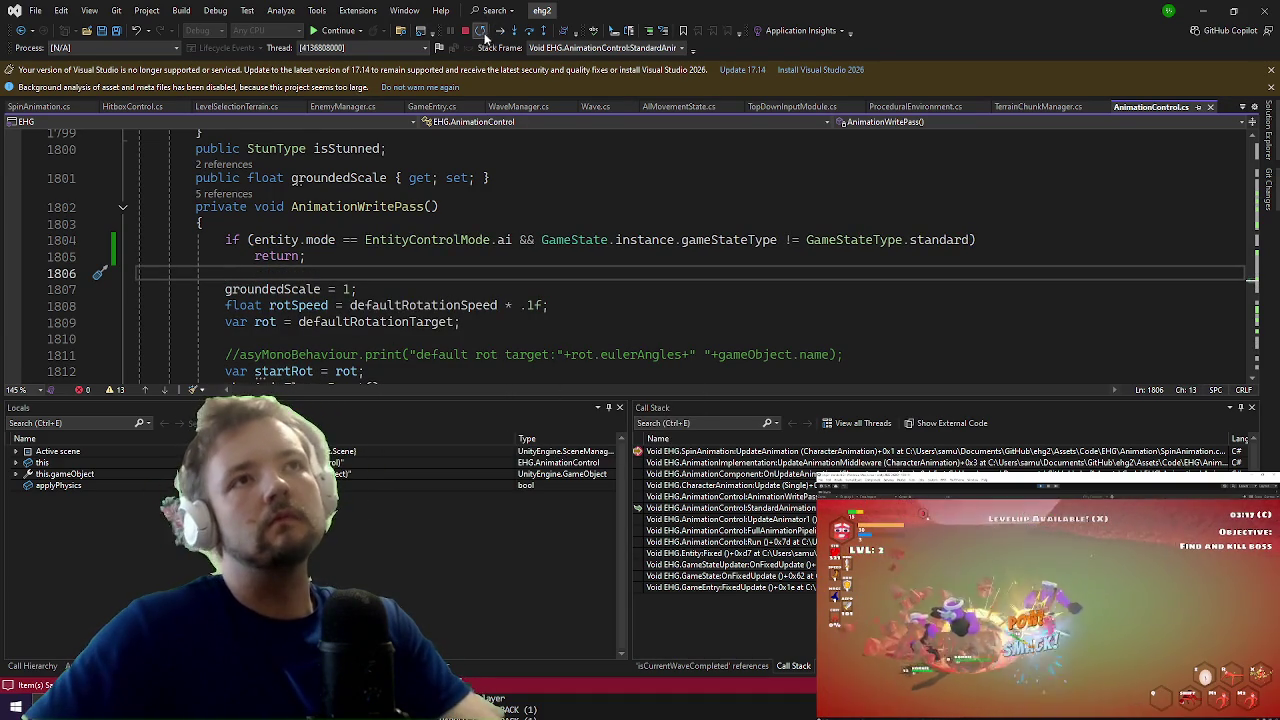
pyautogui.click(501, 32)
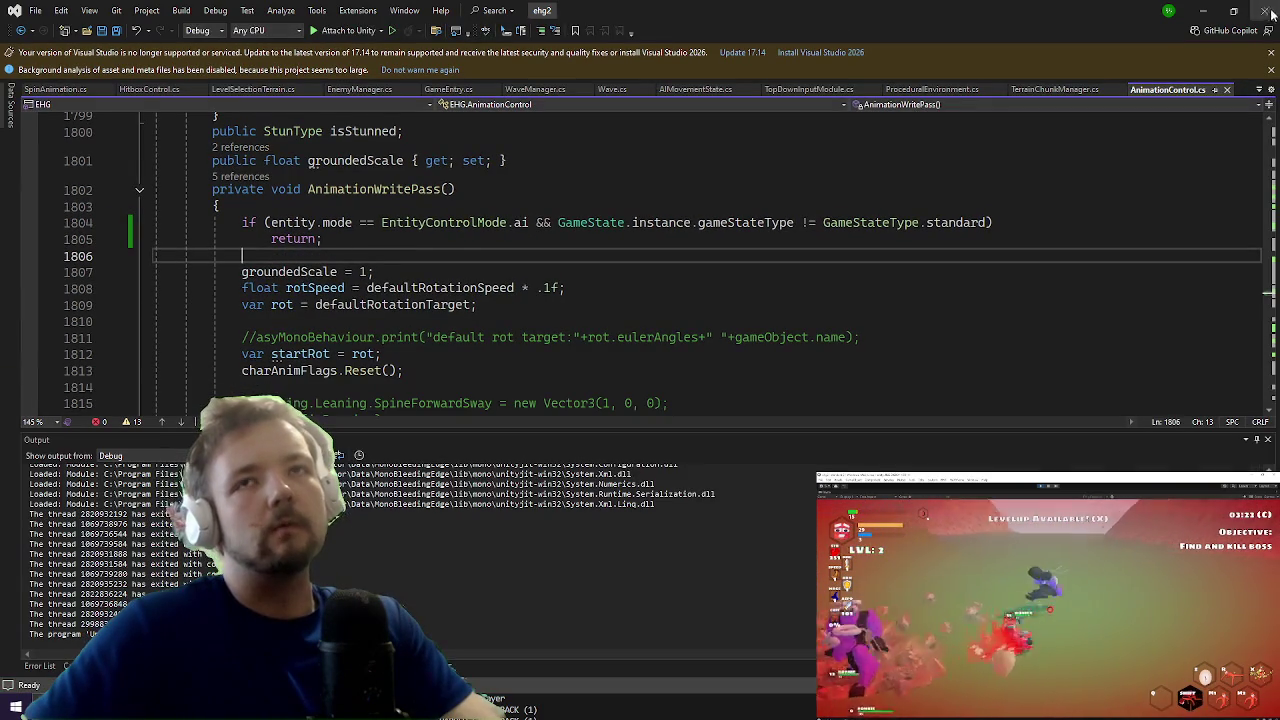
# Step: Minimize Visual Studio and maximize the Game view in Unity
pyautogui.click(1205, 10)
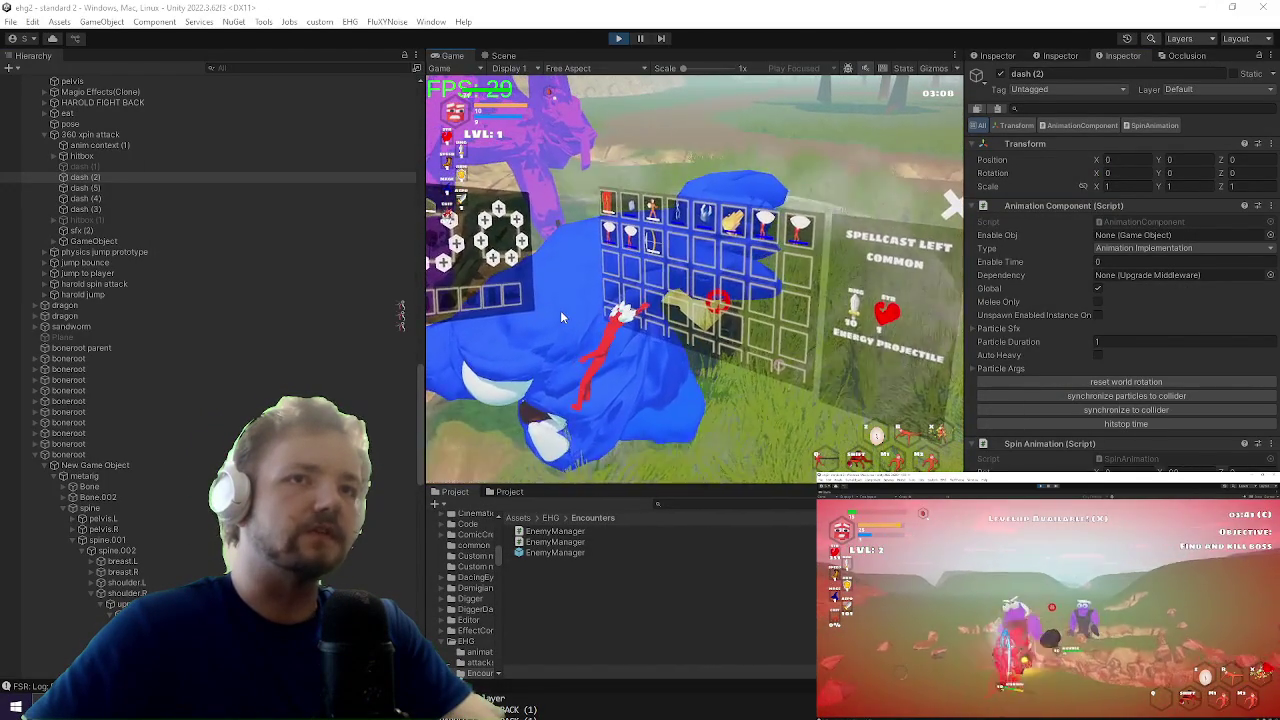
pyautogui.rightClick(450, 55)
pyautogui.click(470, 92)
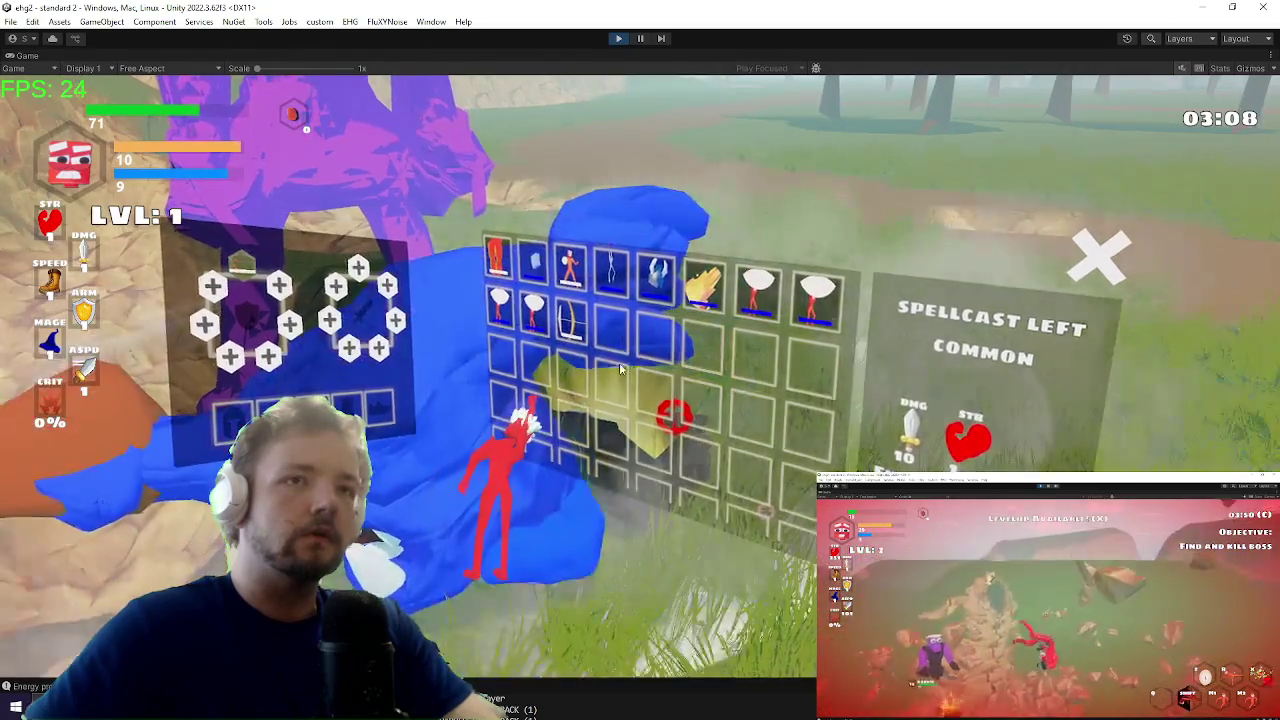
# Step: Close the inventory with Tab and move the character back and left through the grass
pyautogui.press('Tab')
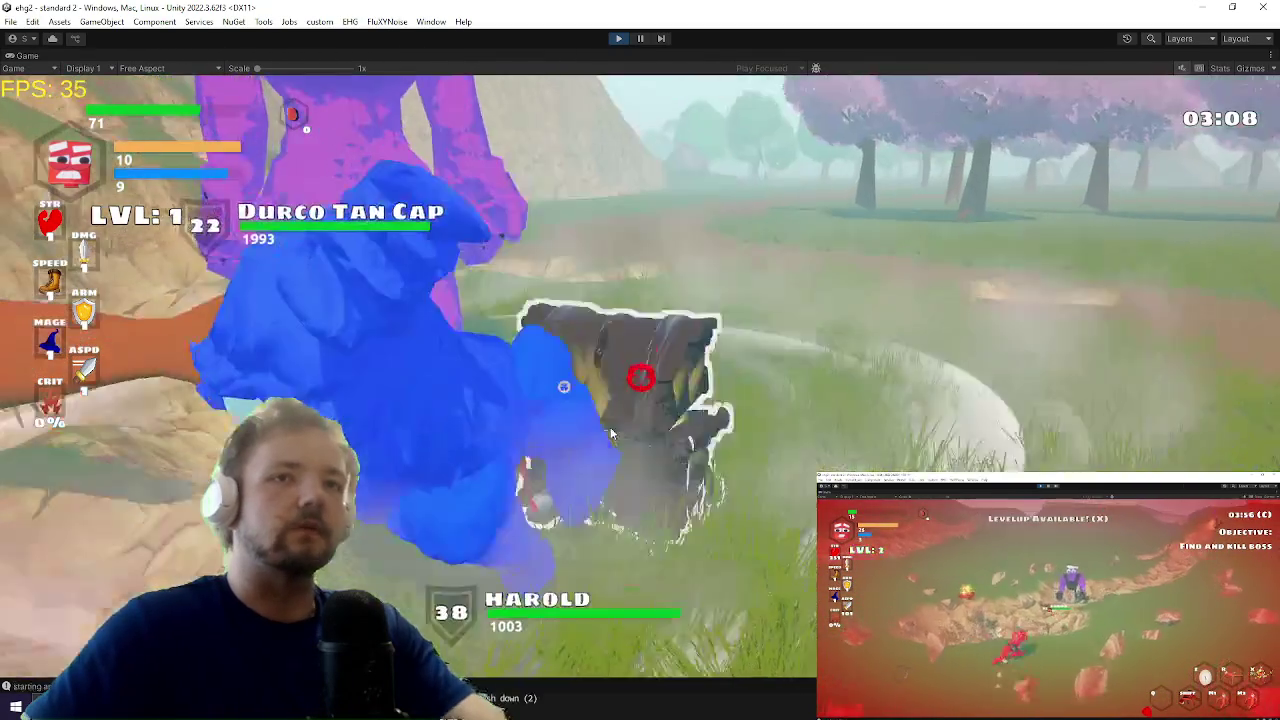
pyautogui.press('s')
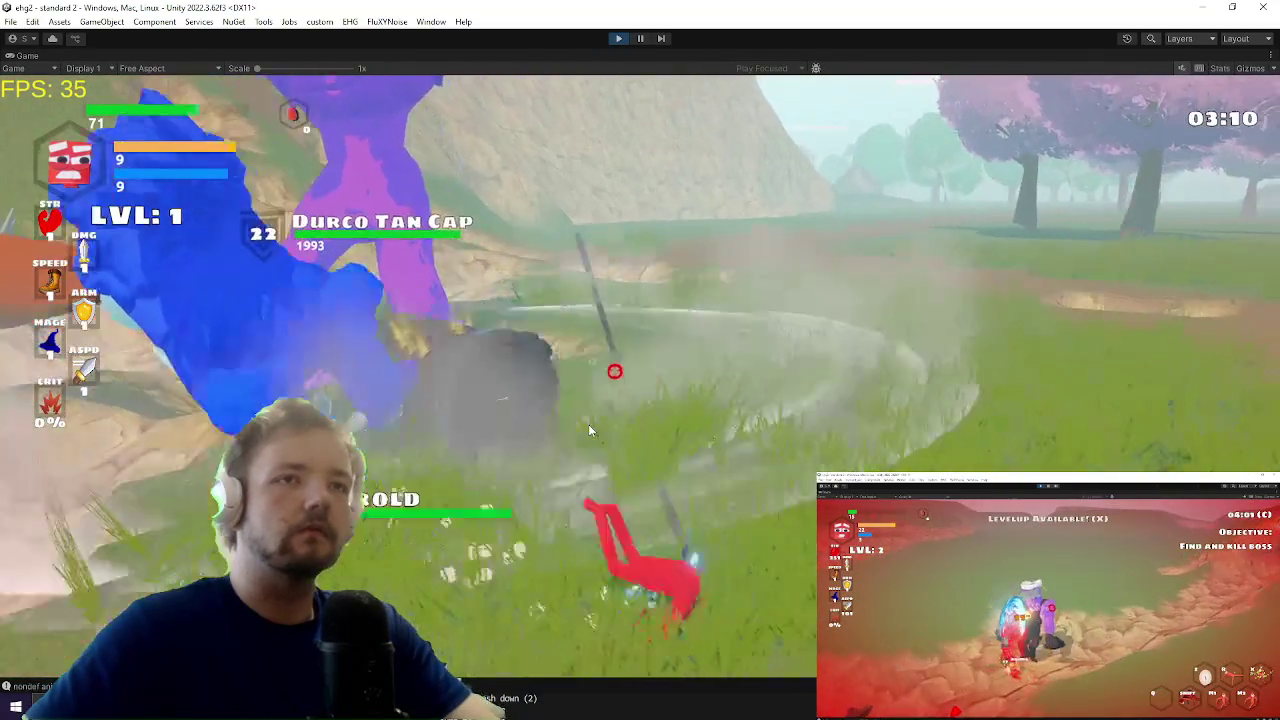
pyautogui.press('a')
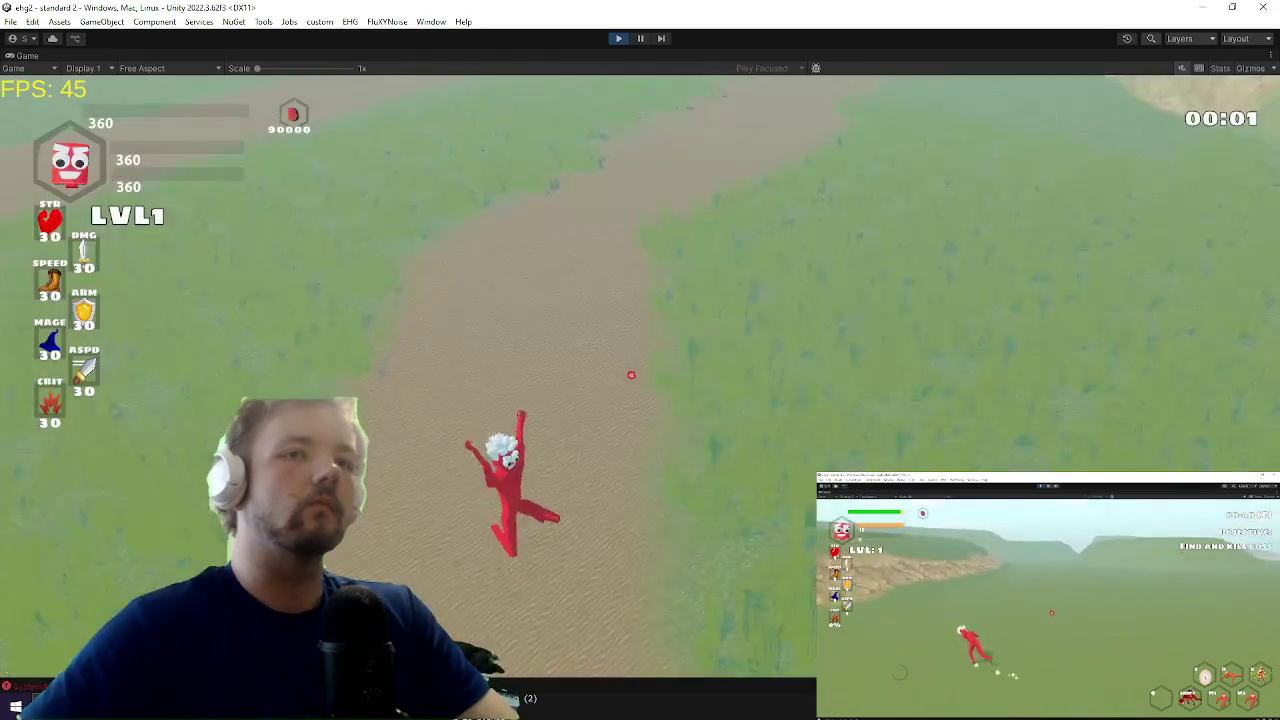
# Step: Walk the character up the grassy slope past the rock to the chest
pyautogui.press('w')
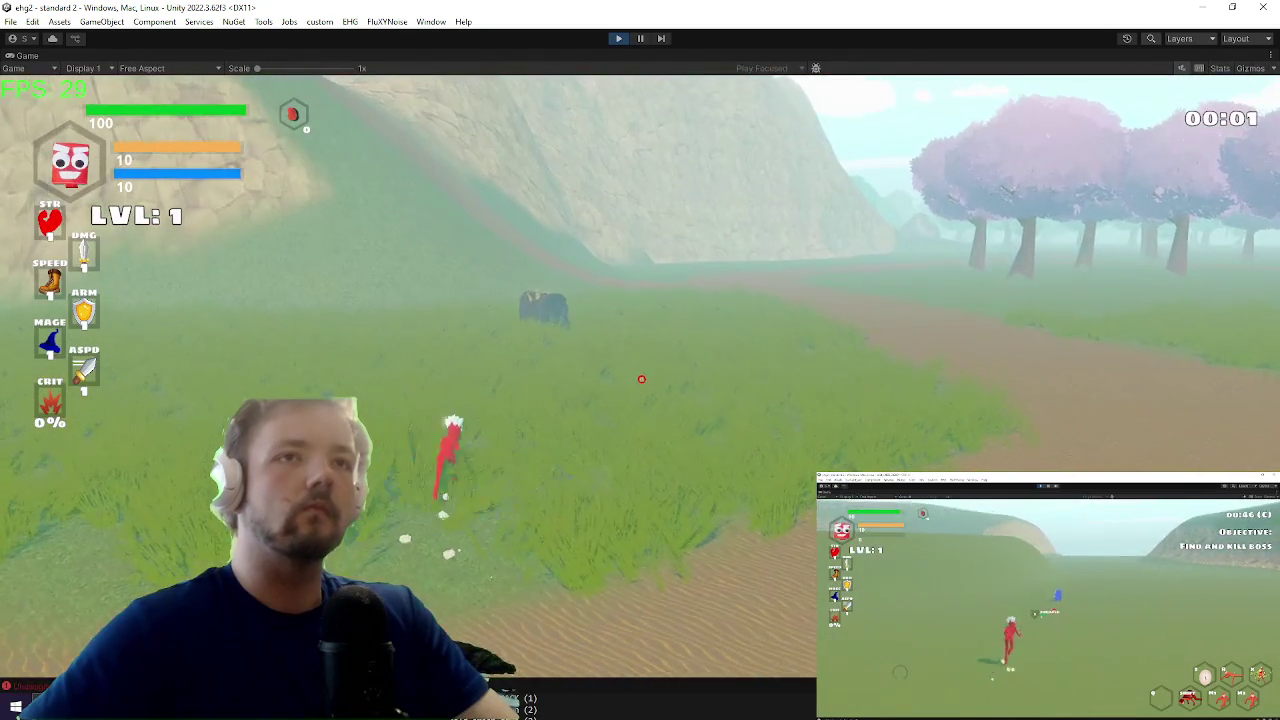
pyautogui.press('w')
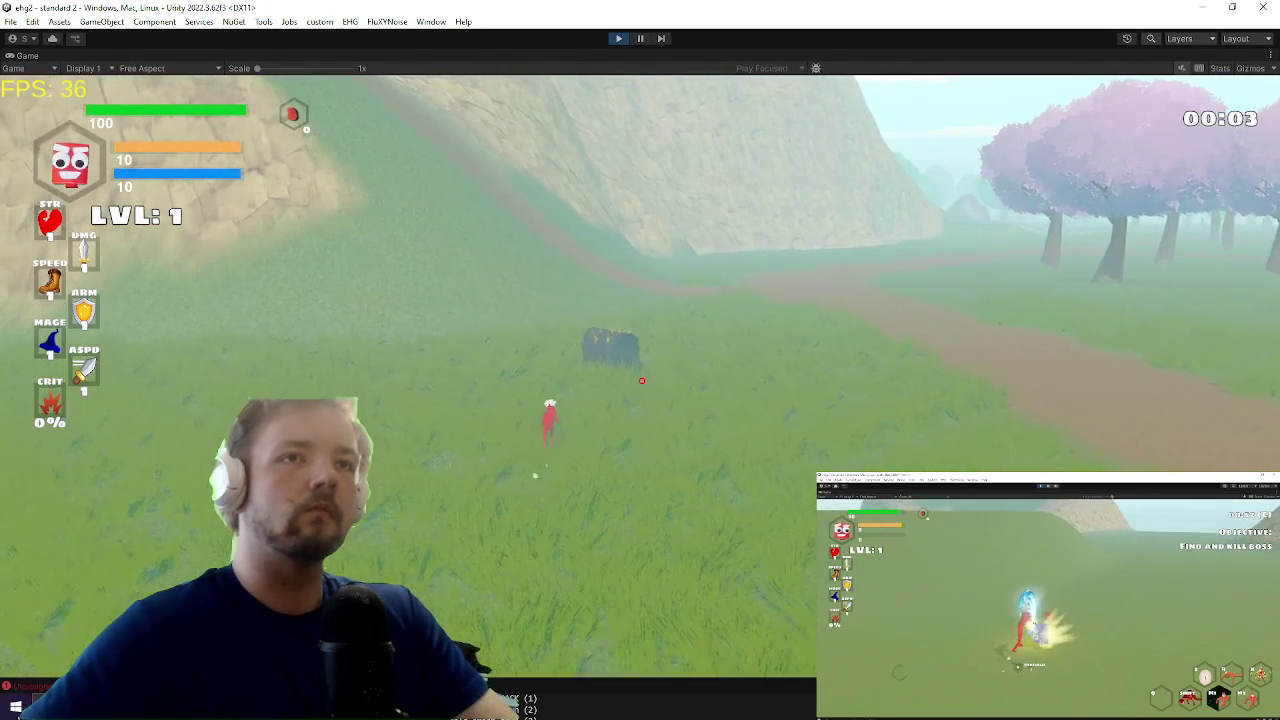
pyautogui.press('w')
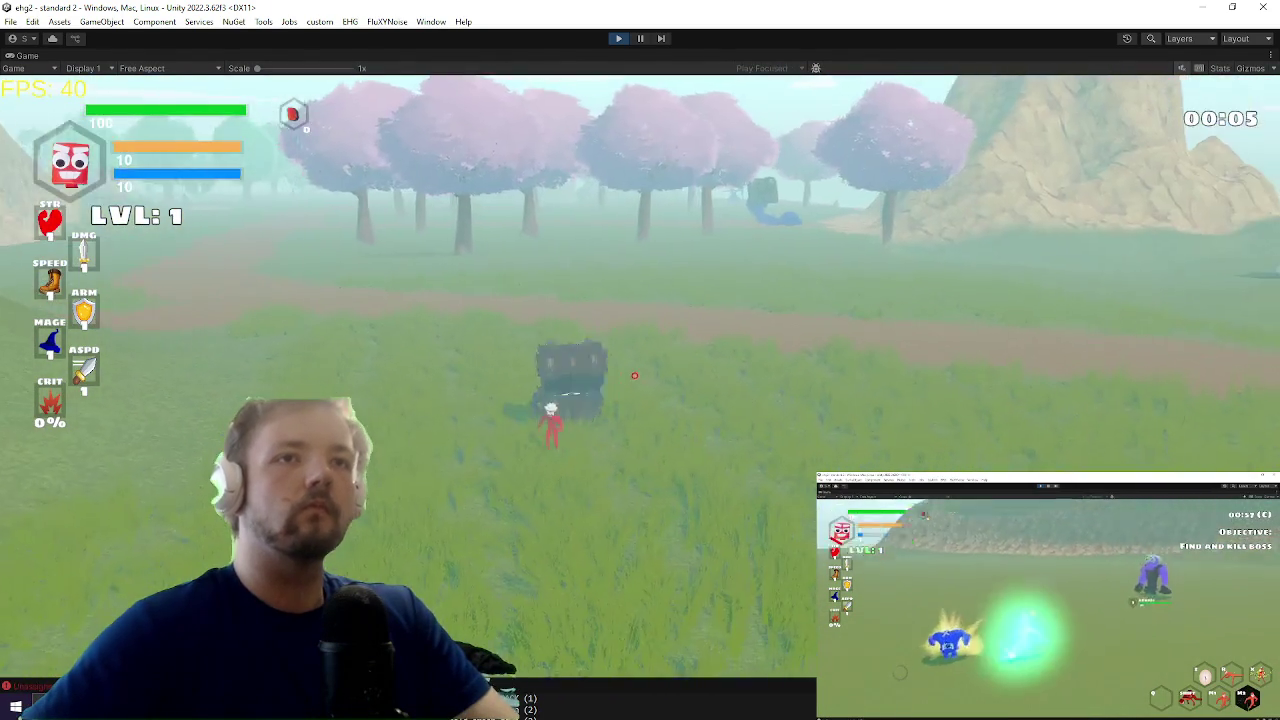
# Step: Equip the cape and the sword from the inventory, then close it
pyautogui.press('e')
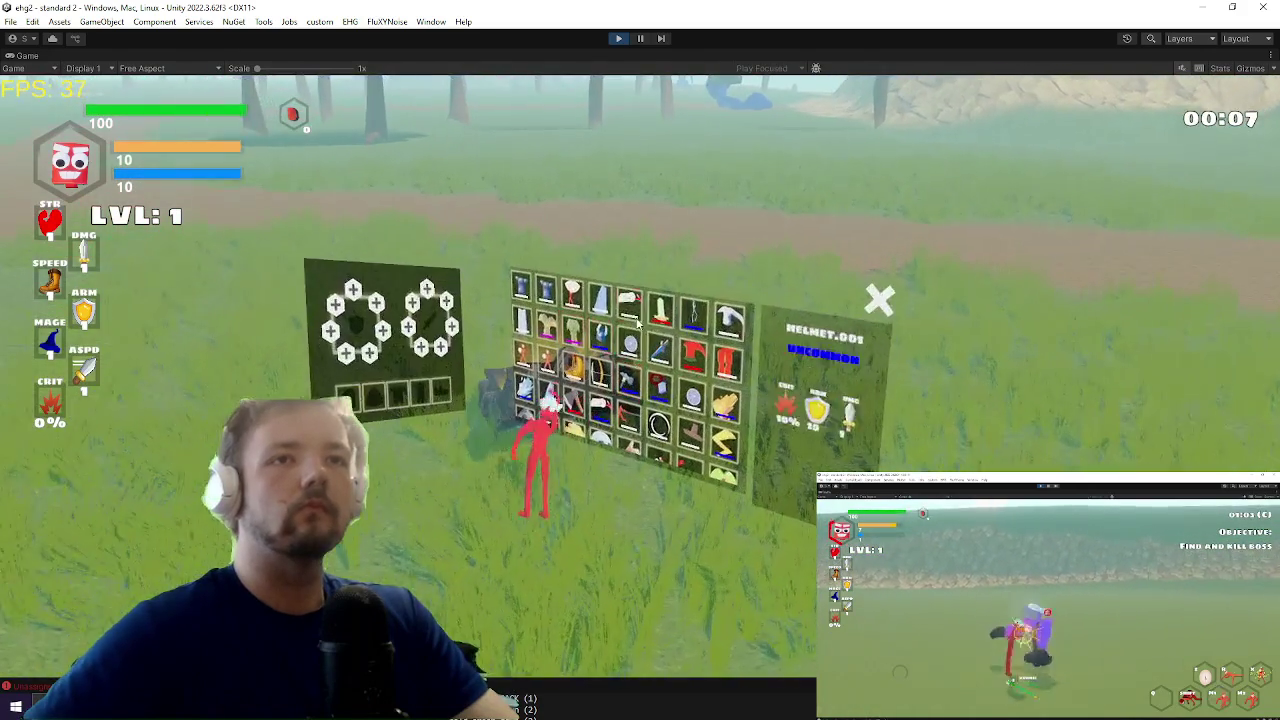
pyautogui.click(700, 282)
pyautogui.click(676, 327)
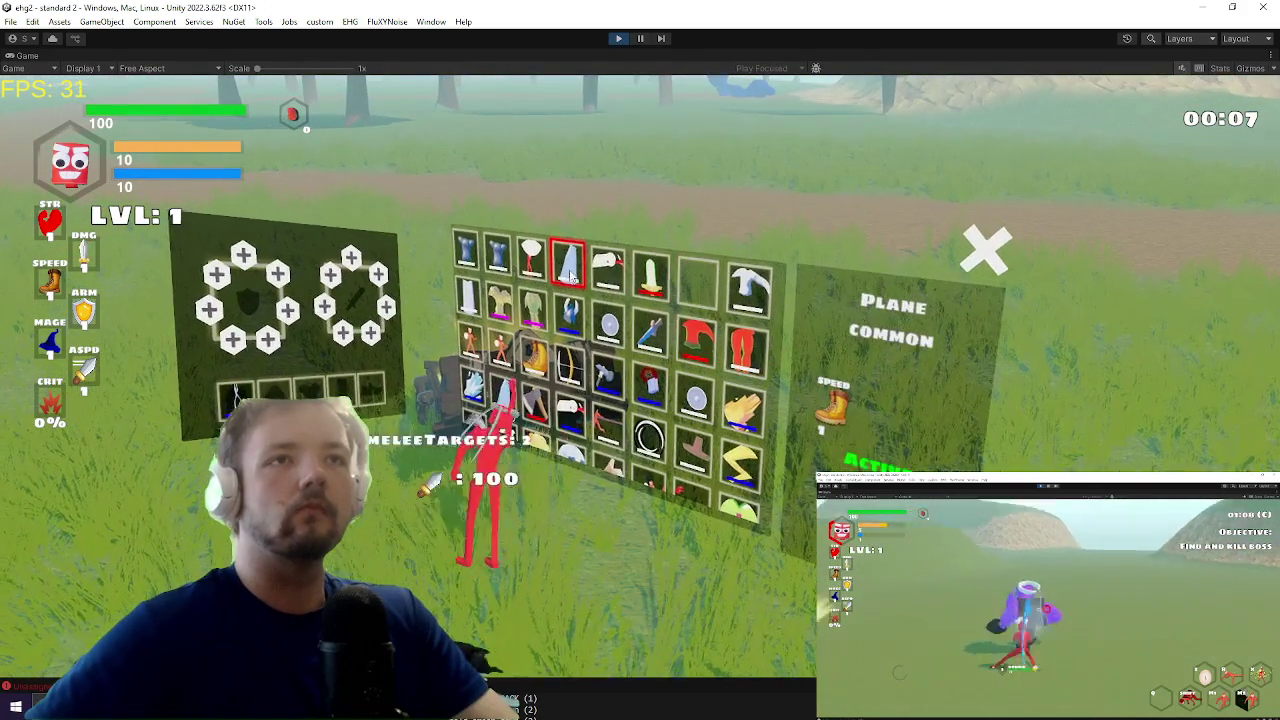
pyautogui.click(569, 262)
pyautogui.click(652, 330)
pyautogui.click(676, 378)
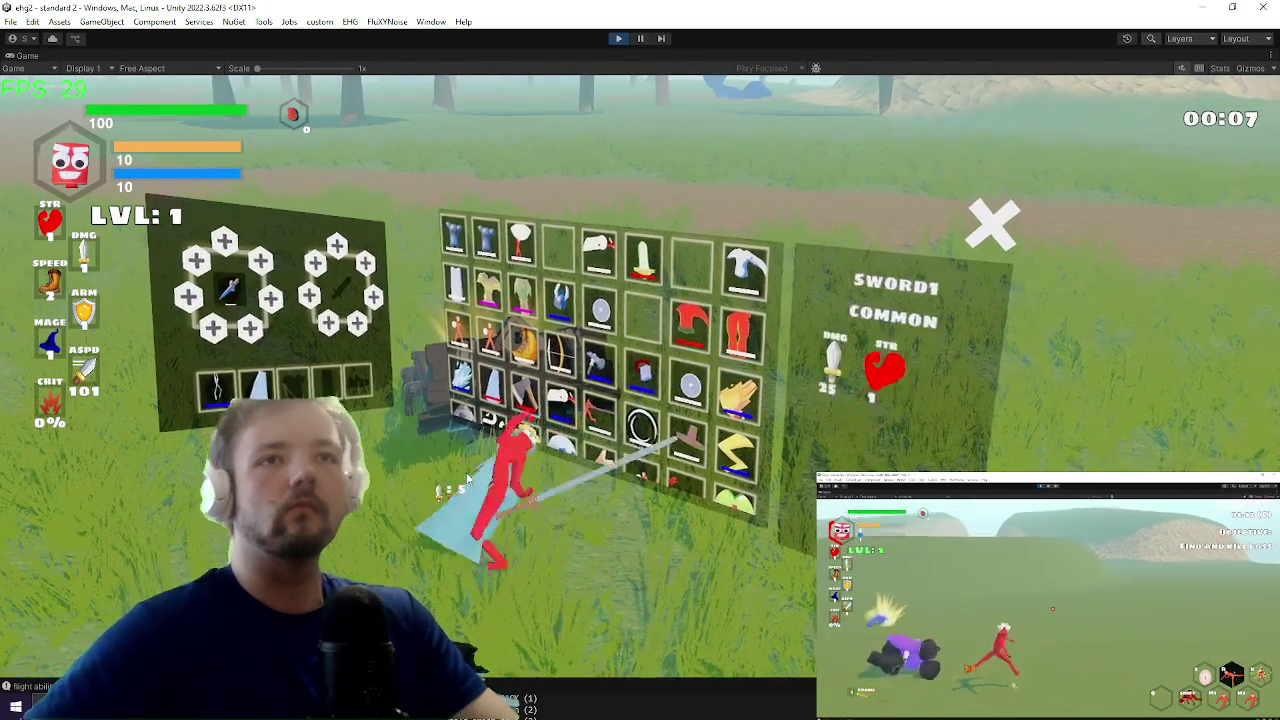
pyautogui.press('e')
# Step: Defeat JURDALD, run past HAROLD, and pause into the Settings menu
pyautogui.press('w')
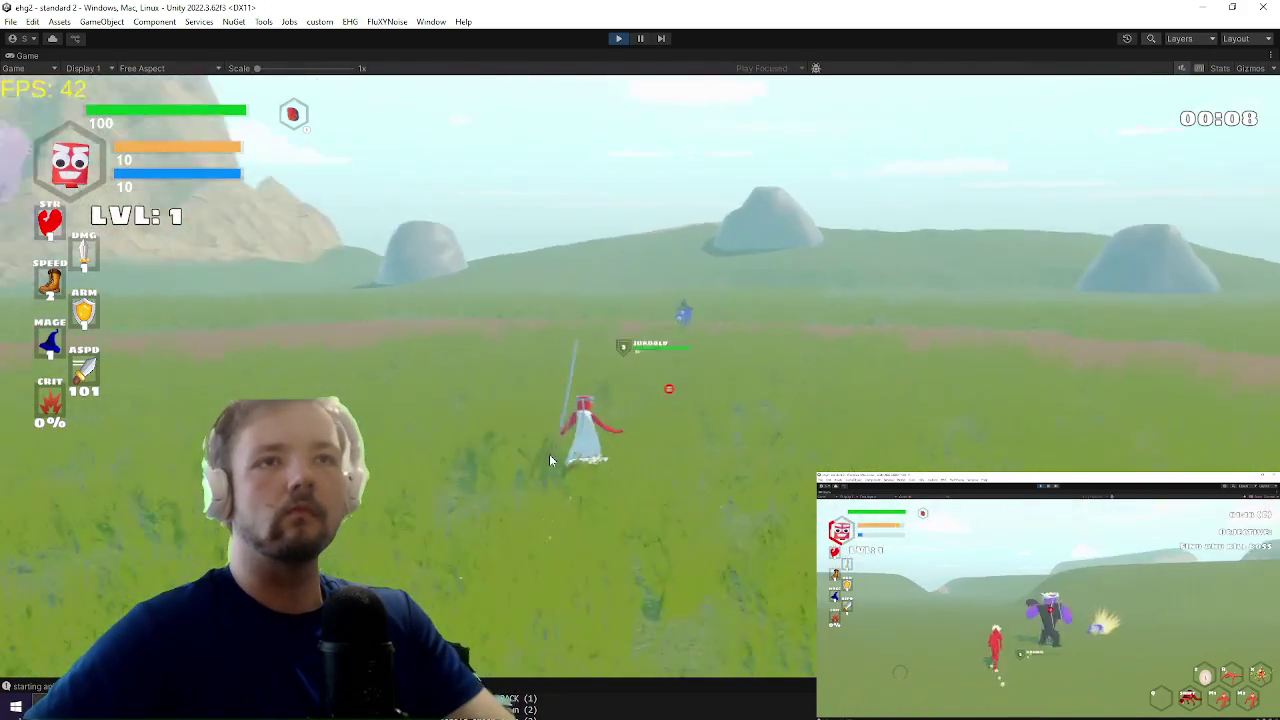
pyautogui.click(562, 458)
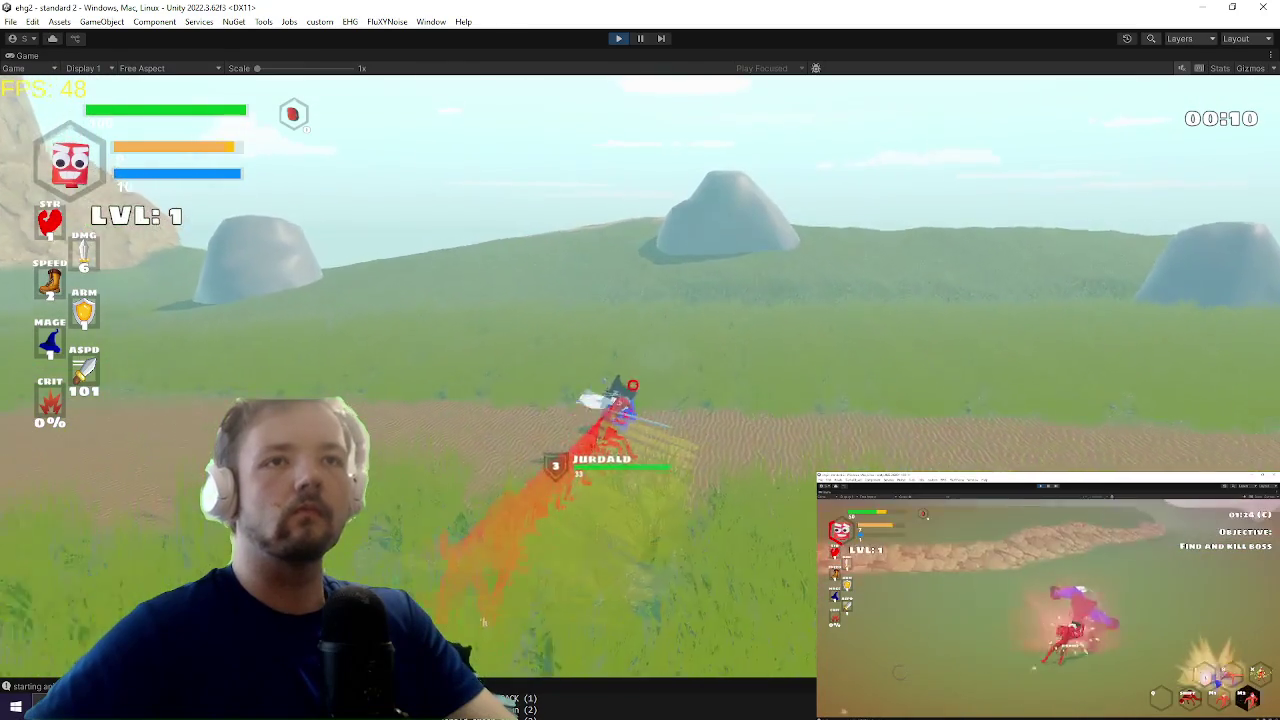
pyautogui.click(562, 458)
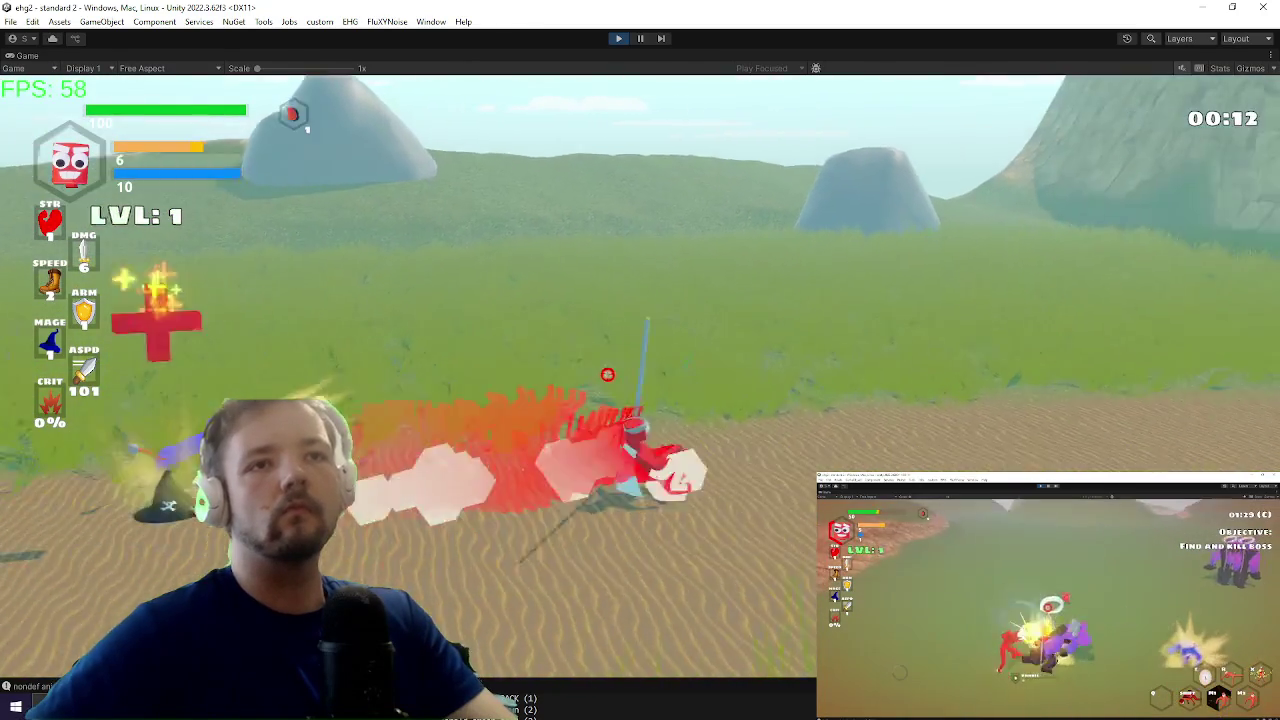
pyautogui.press('w')
pyautogui.press('w')
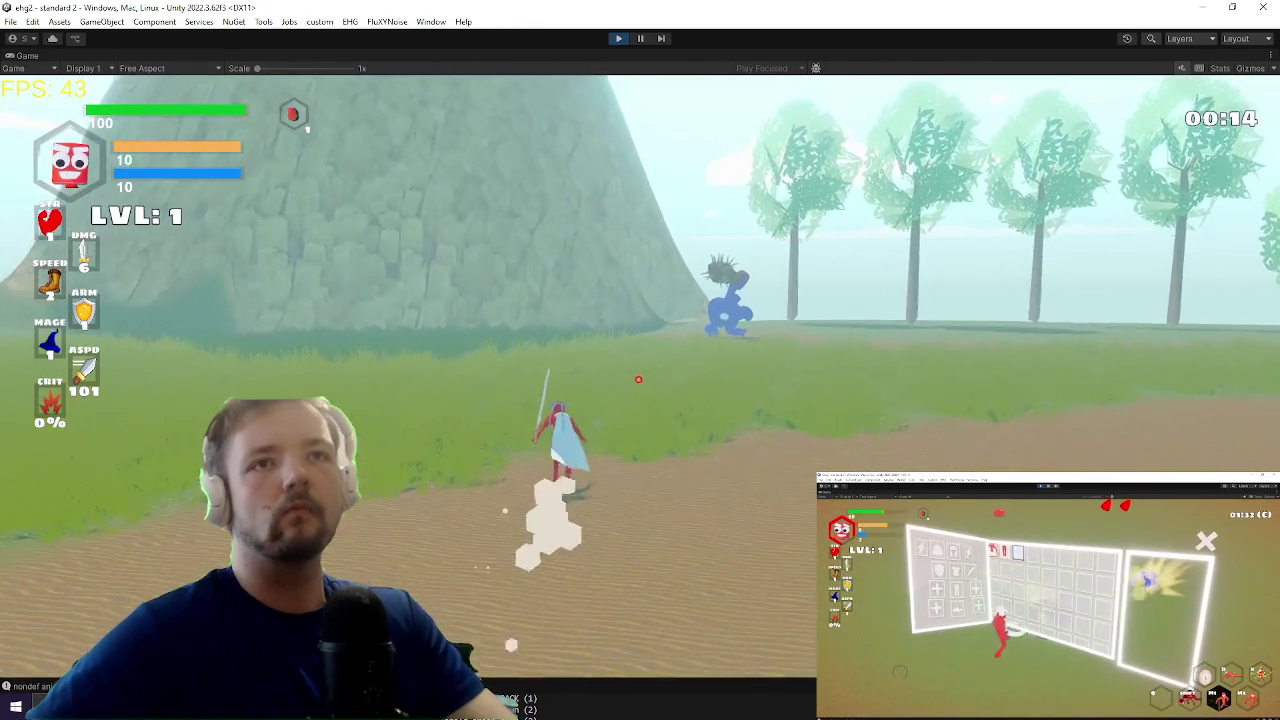
pyautogui.press('w')
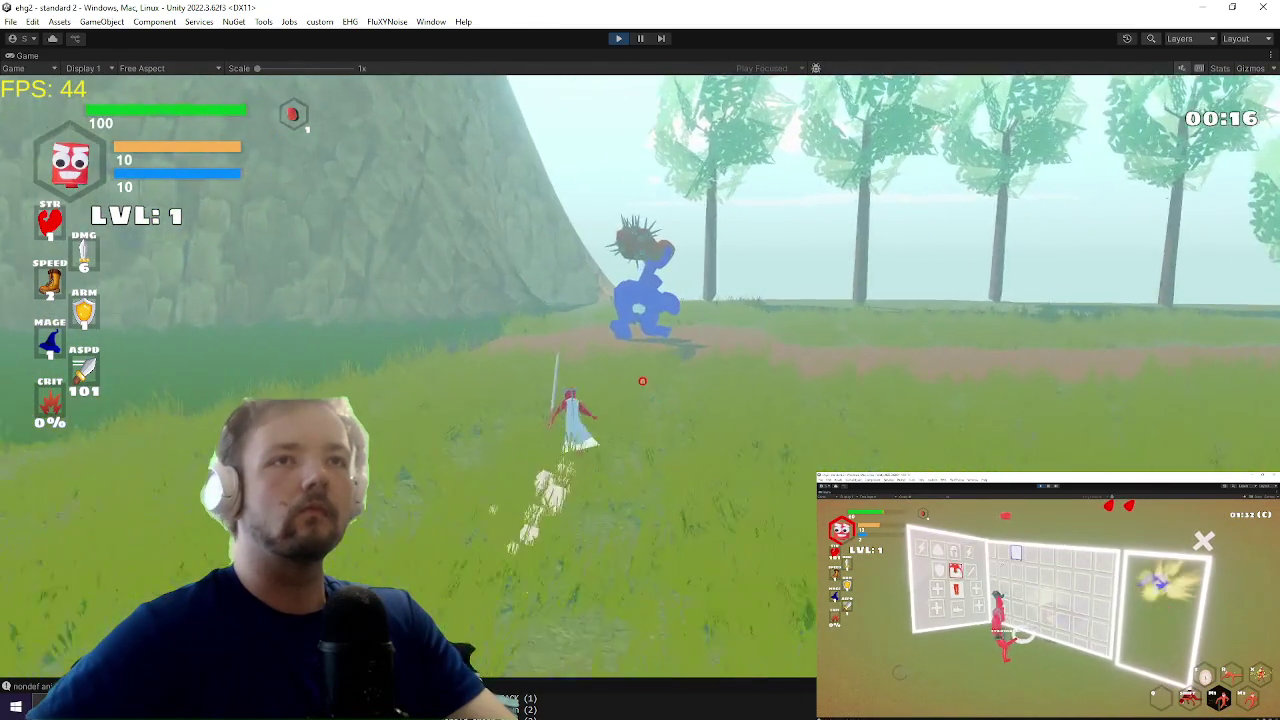
pyautogui.press('w')
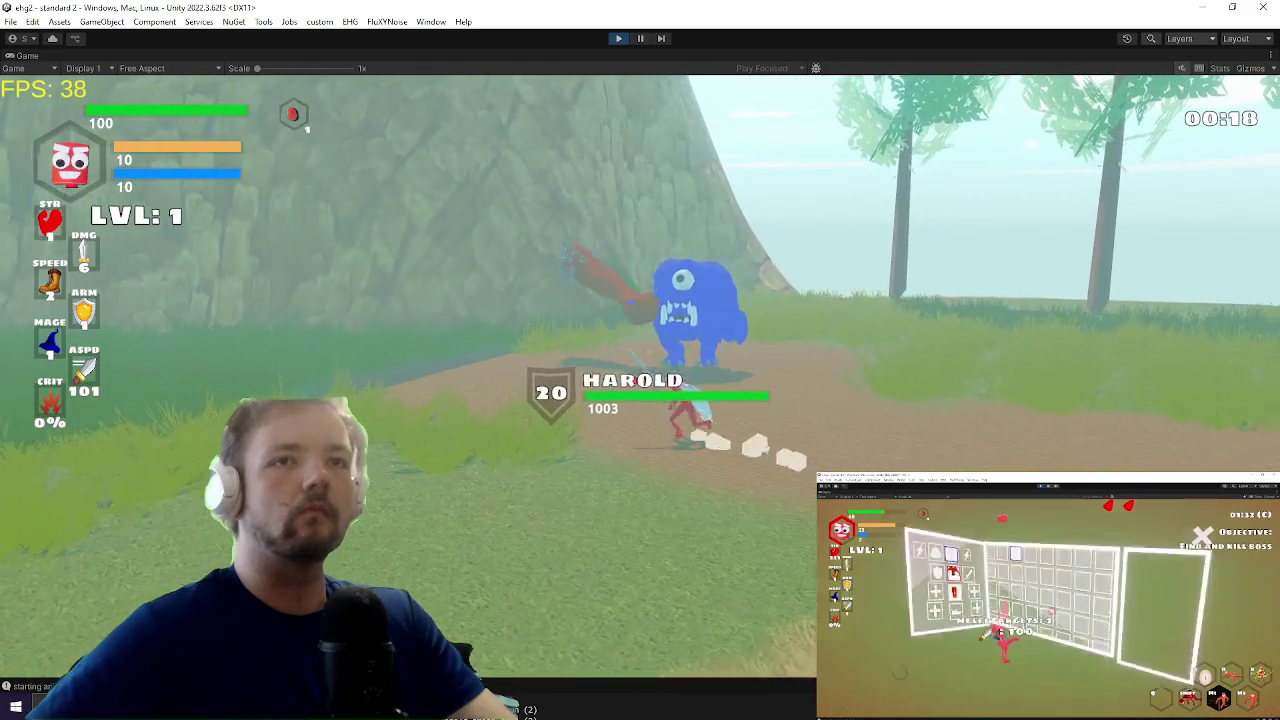
pyautogui.press('w')
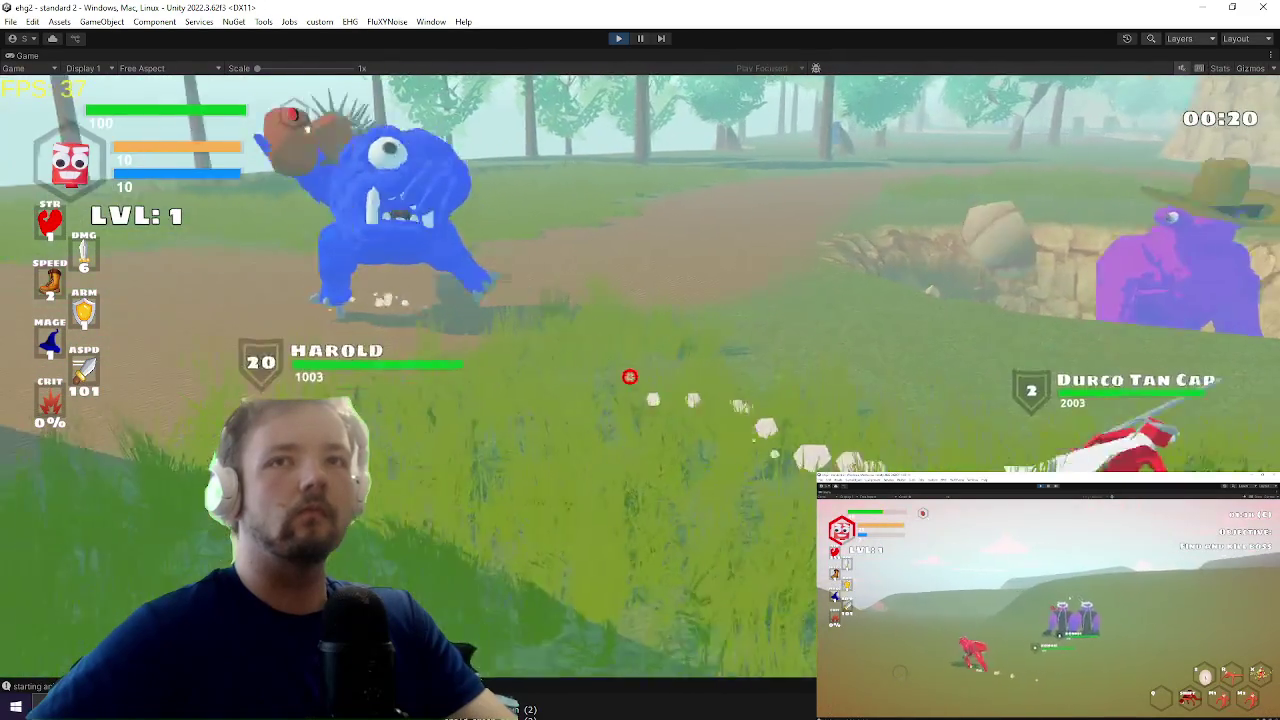
pyautogui.press('w')
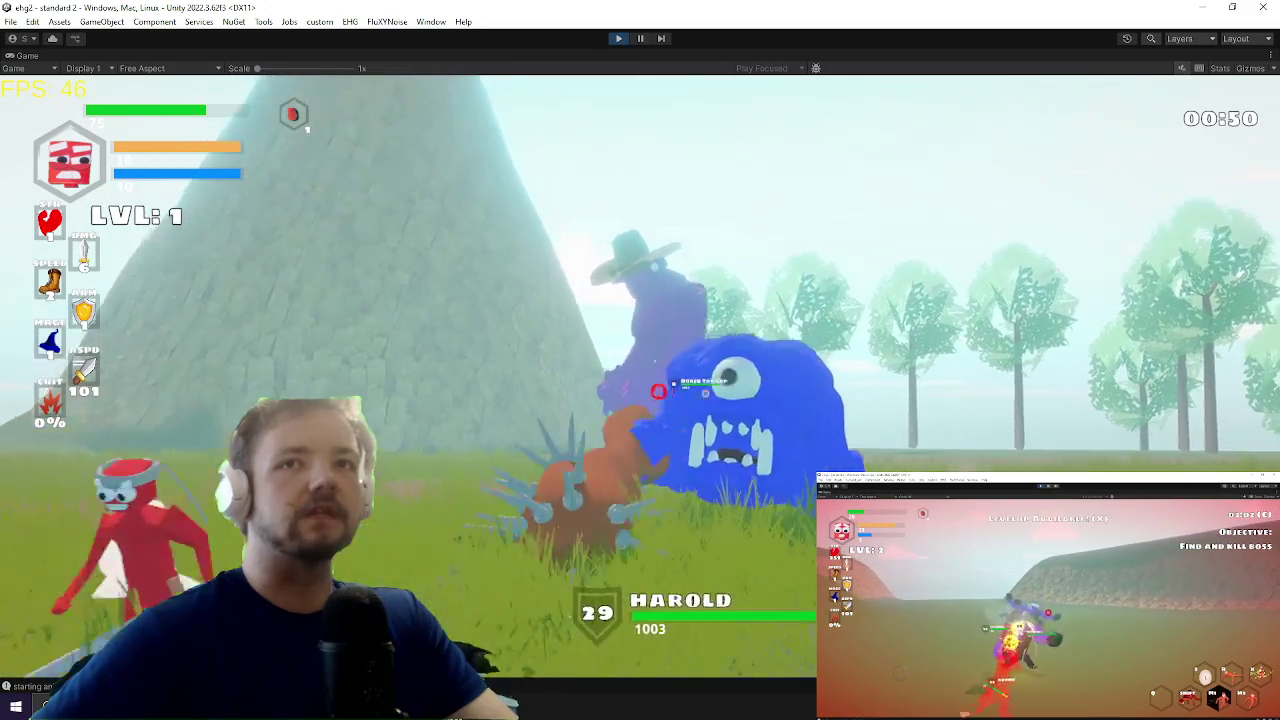
pyautogui.press('Escape')
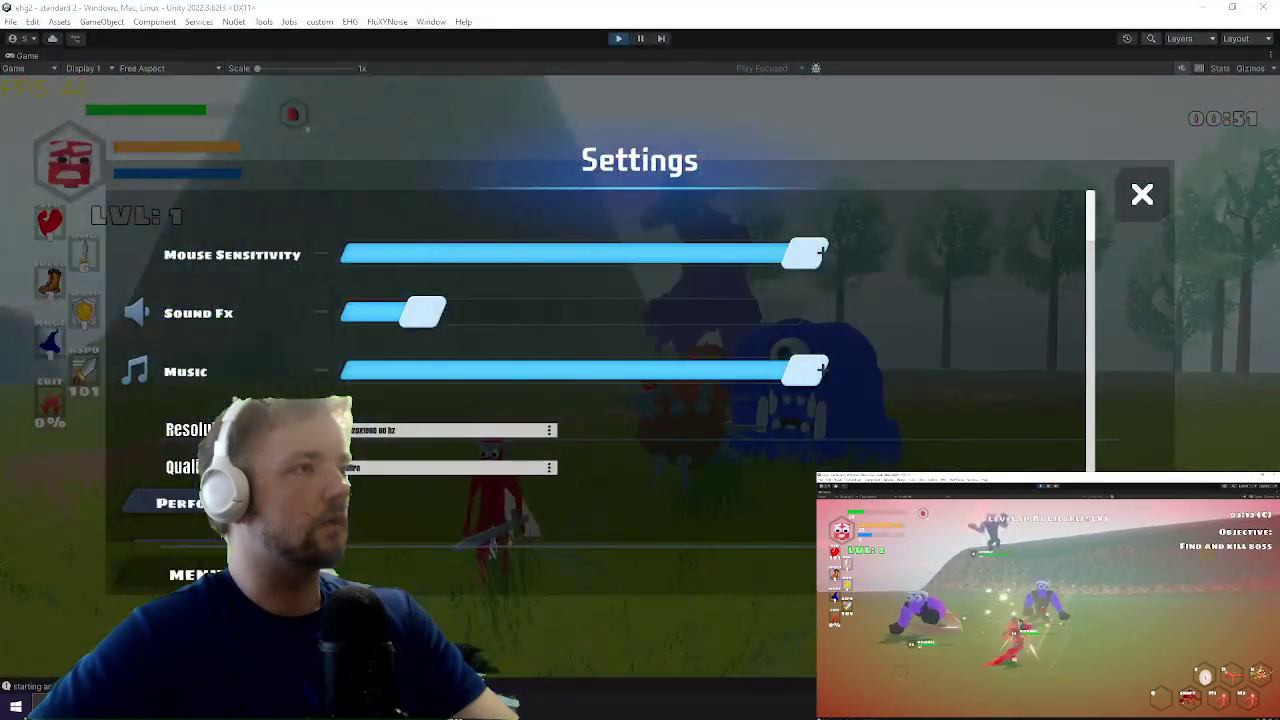
# Step: Add a 'make durco grab tress again' card under todo in Trello, then minimize Chrome
pyautogui.hotkey('alt', 'Tab')
pyautogui.click(812, 466)
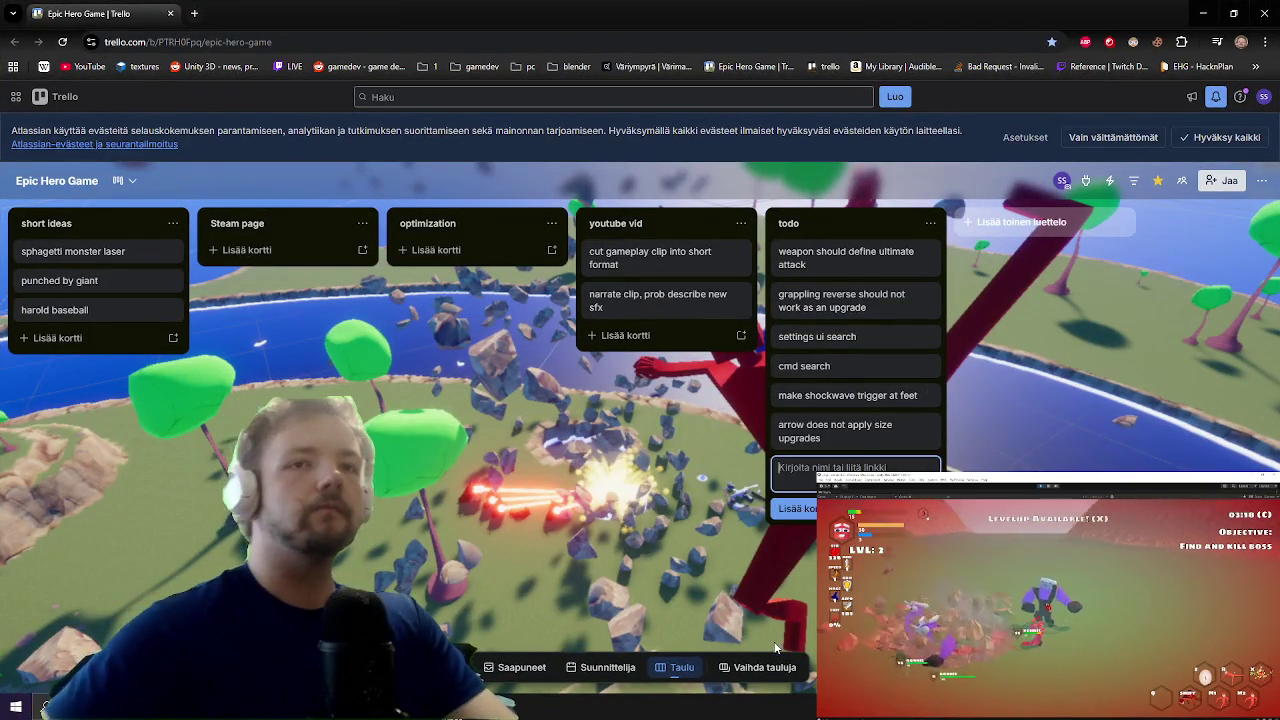
pyautogui.write('make durco ')
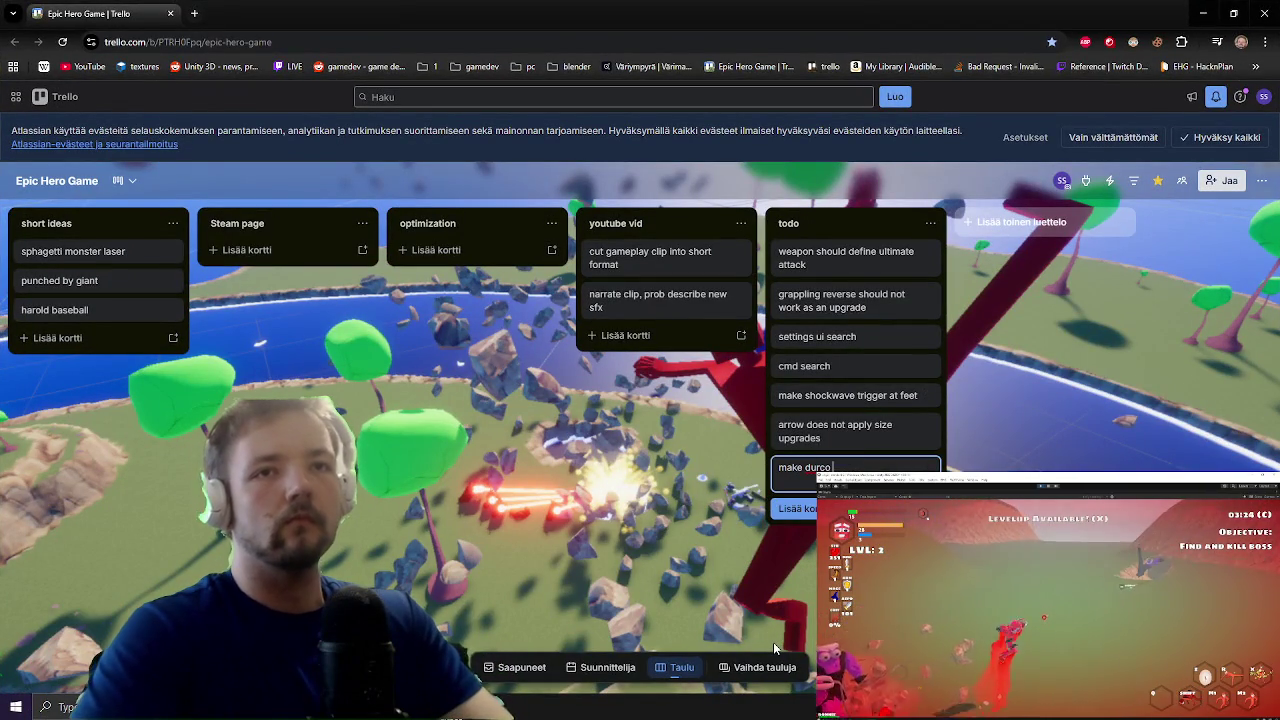
pyautogui.write('grab')
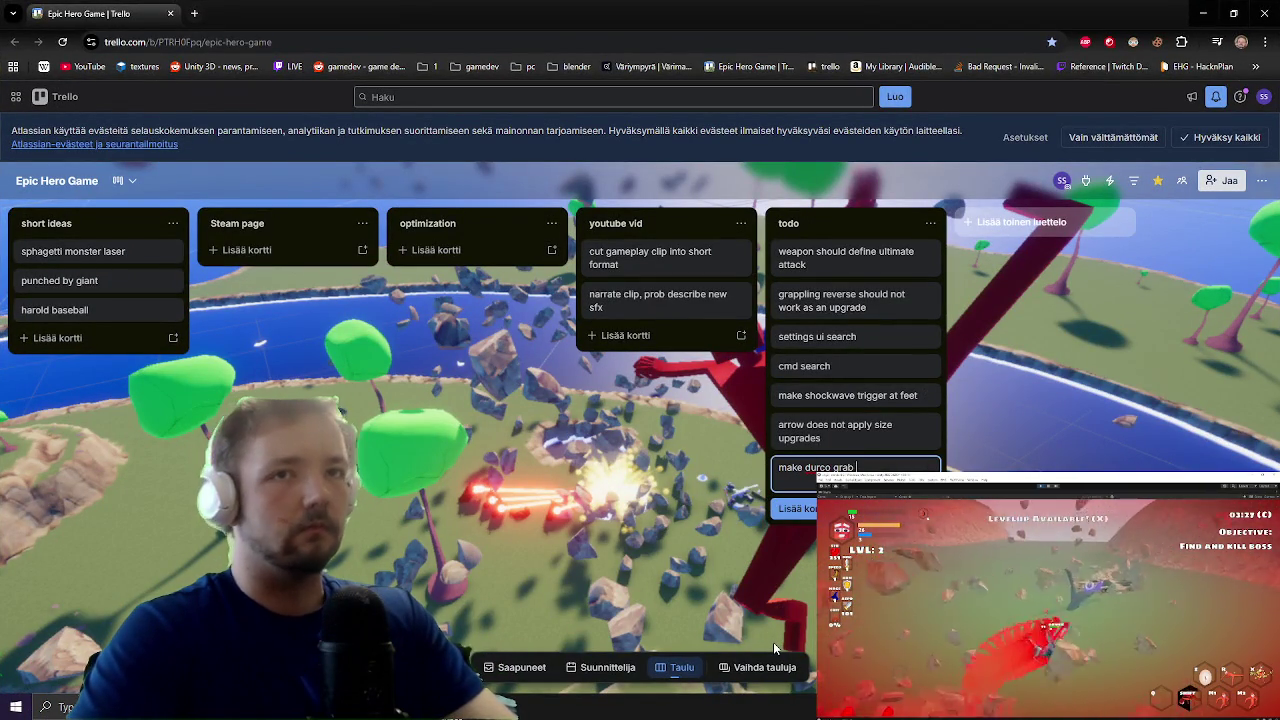
pyautogui.write(' t')
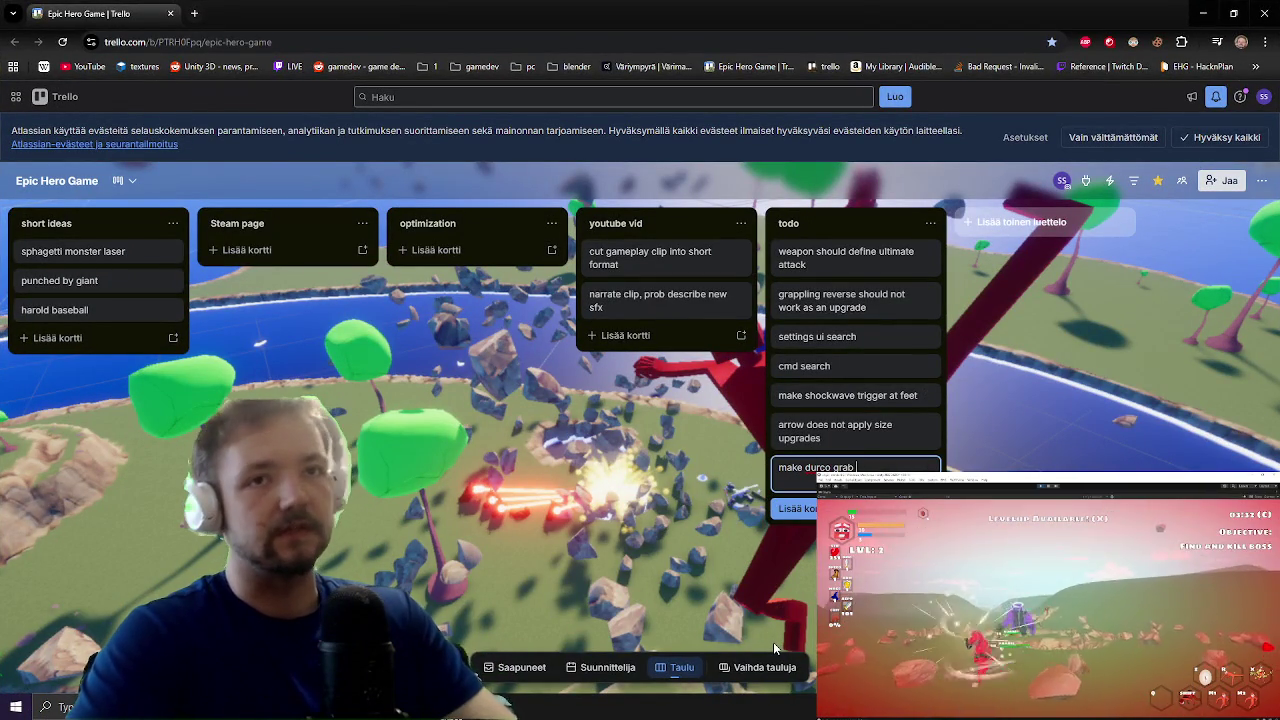
pyautogui.write('ress again')
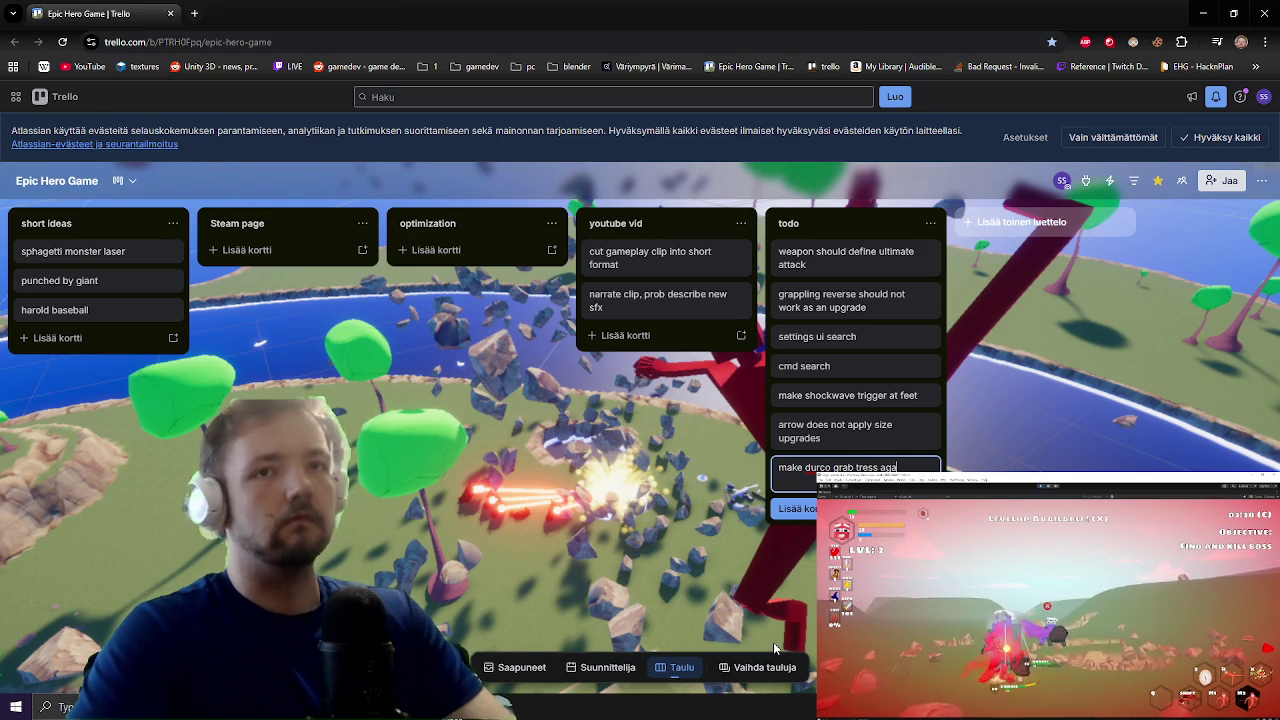
pyautogui.press('Return')
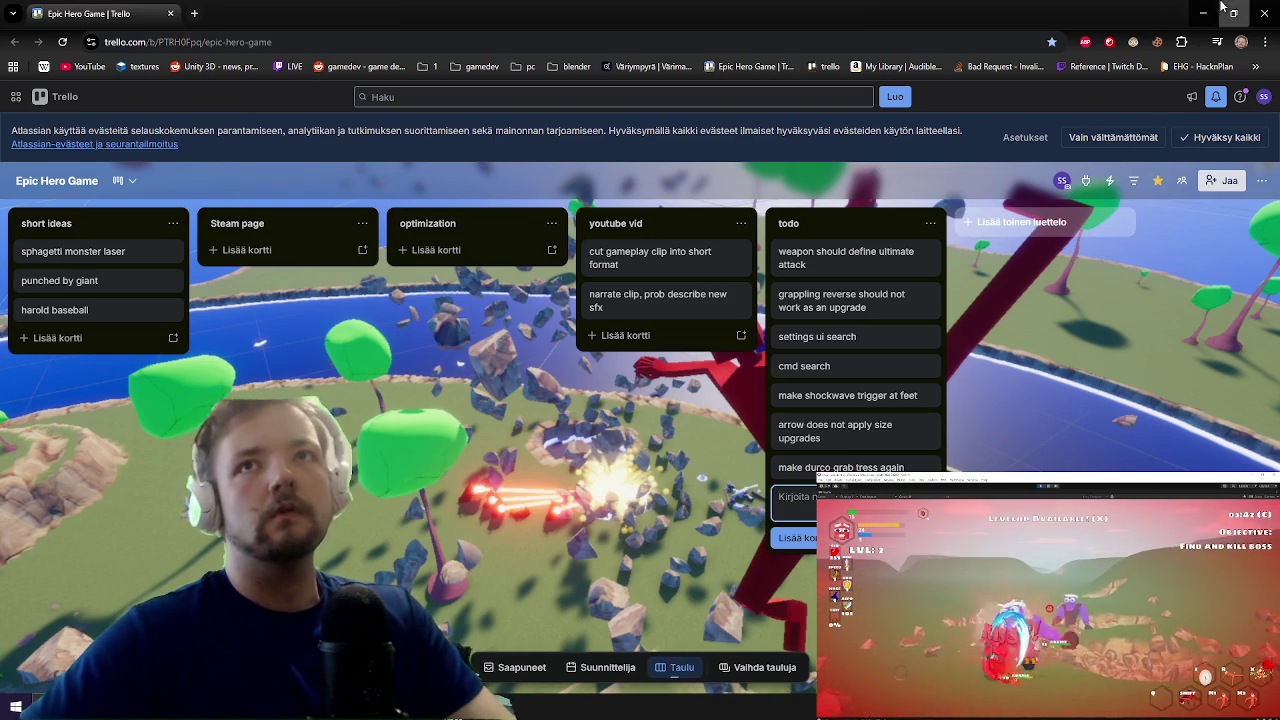
pyautogui.click(1216, 8)
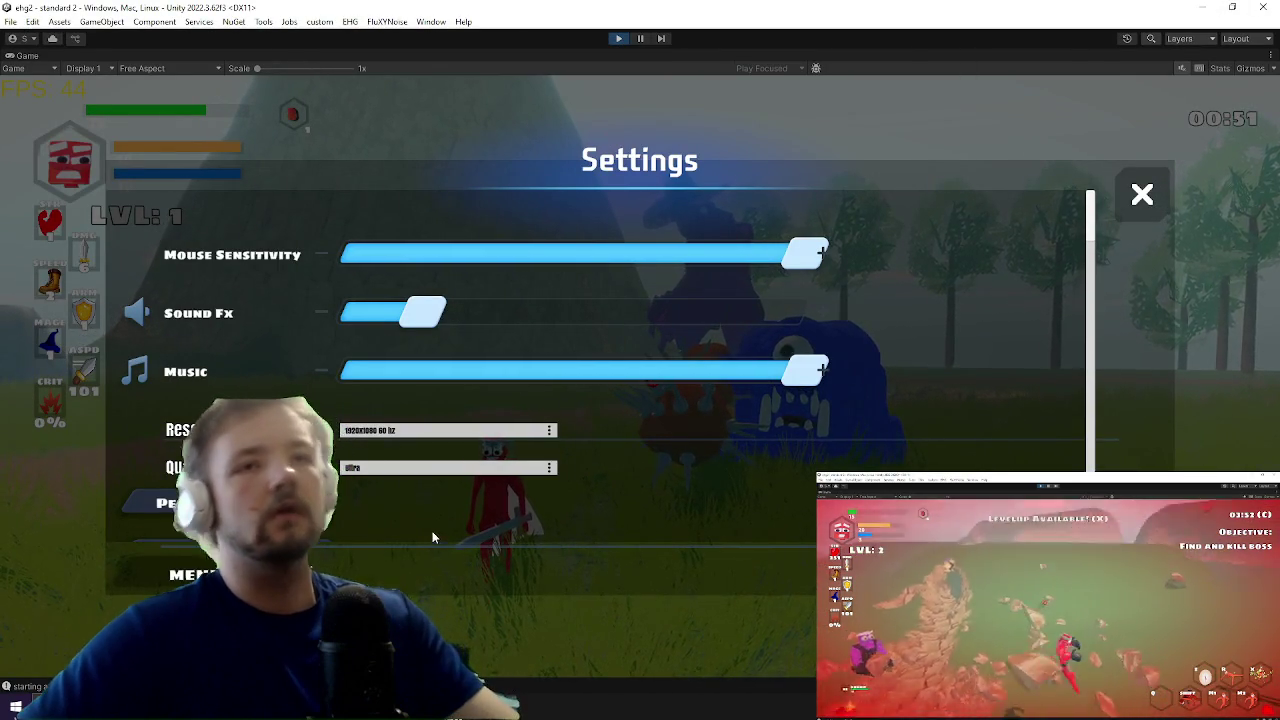
# Step: Resume from Settings, toggle the inventory while fighting HAROLD and Durco Tan Cap, then pause back to the editor
pyautogui.press('Escape')
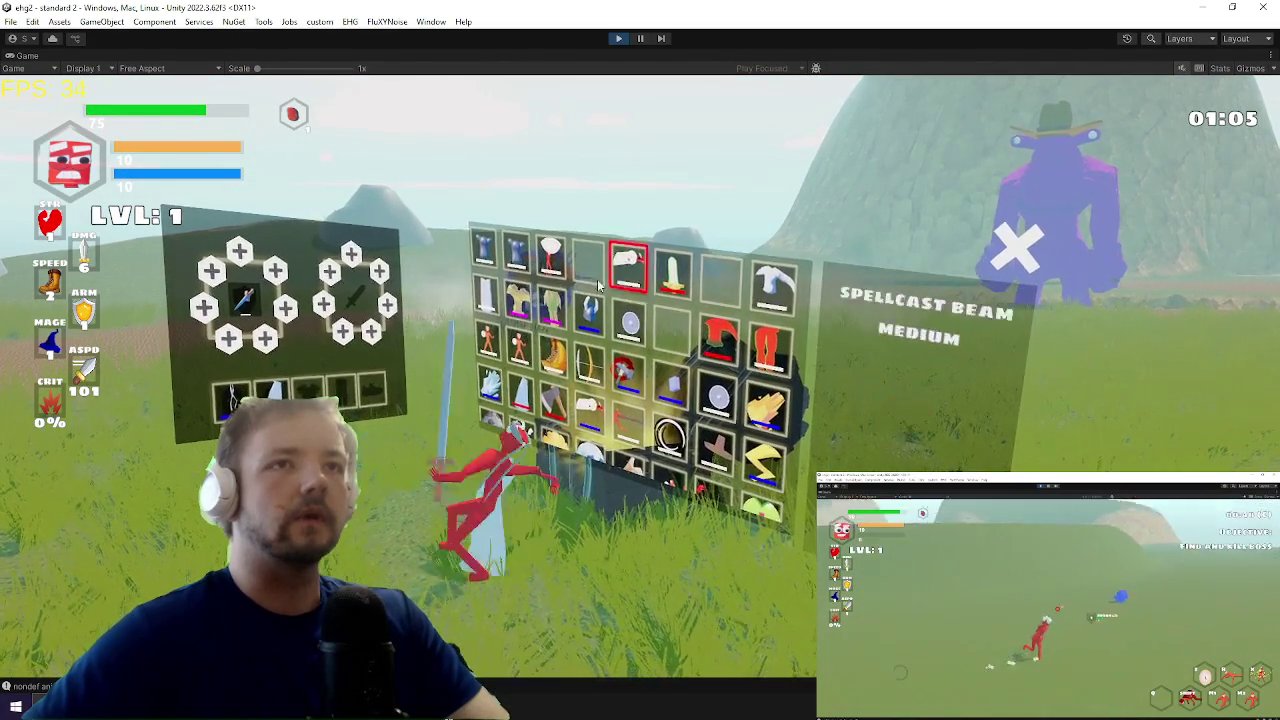
pyautogui.press('Tab')
pyautogui.press('a')
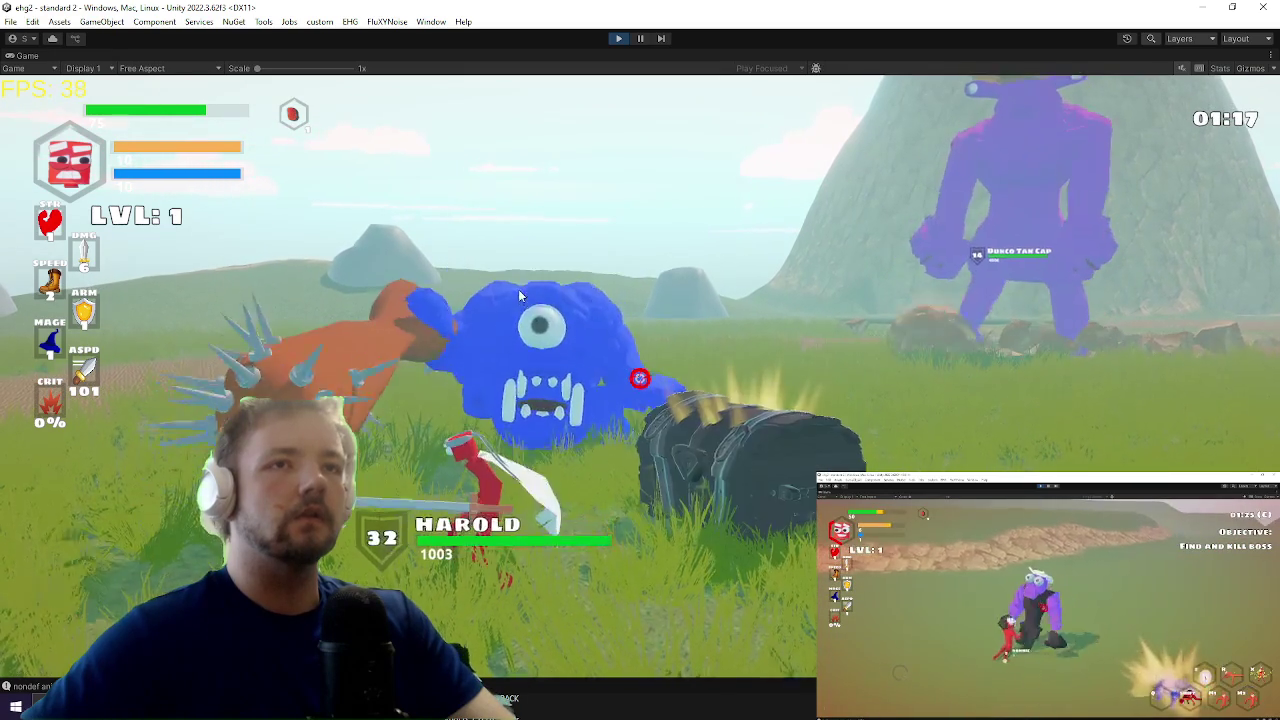
pyautogui.press('Tab')
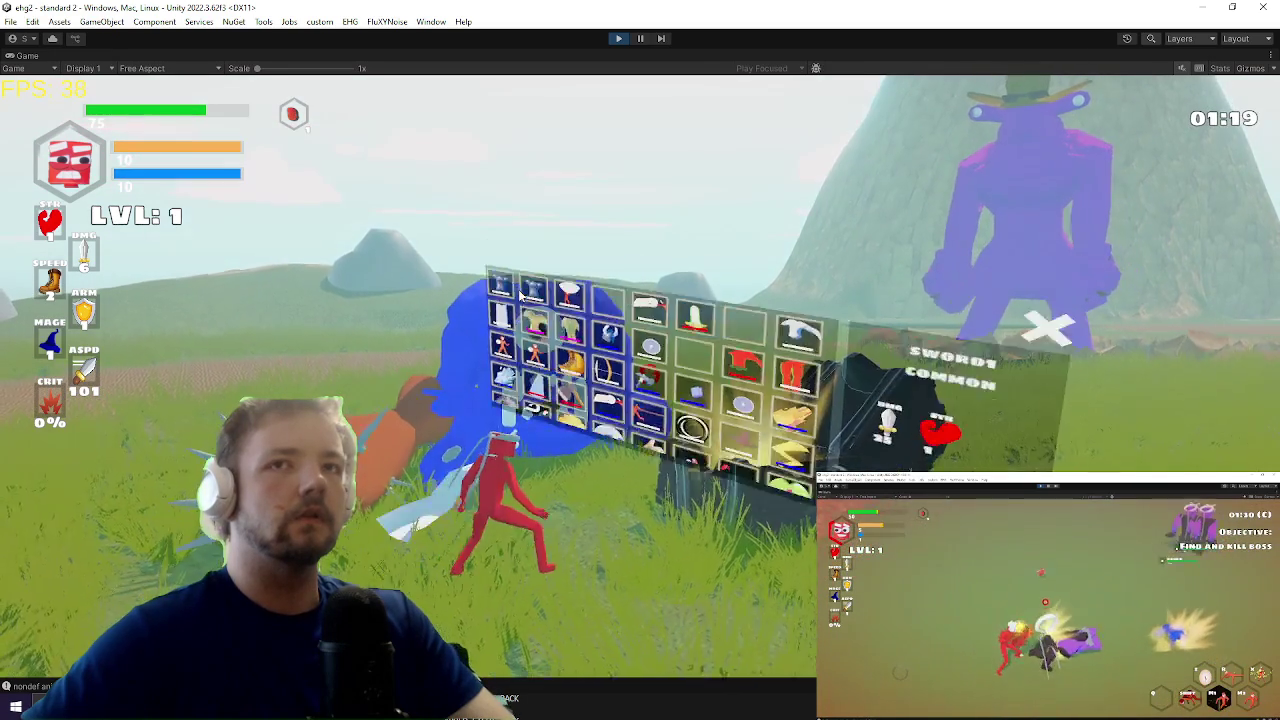
pyautogui.press('Tab')
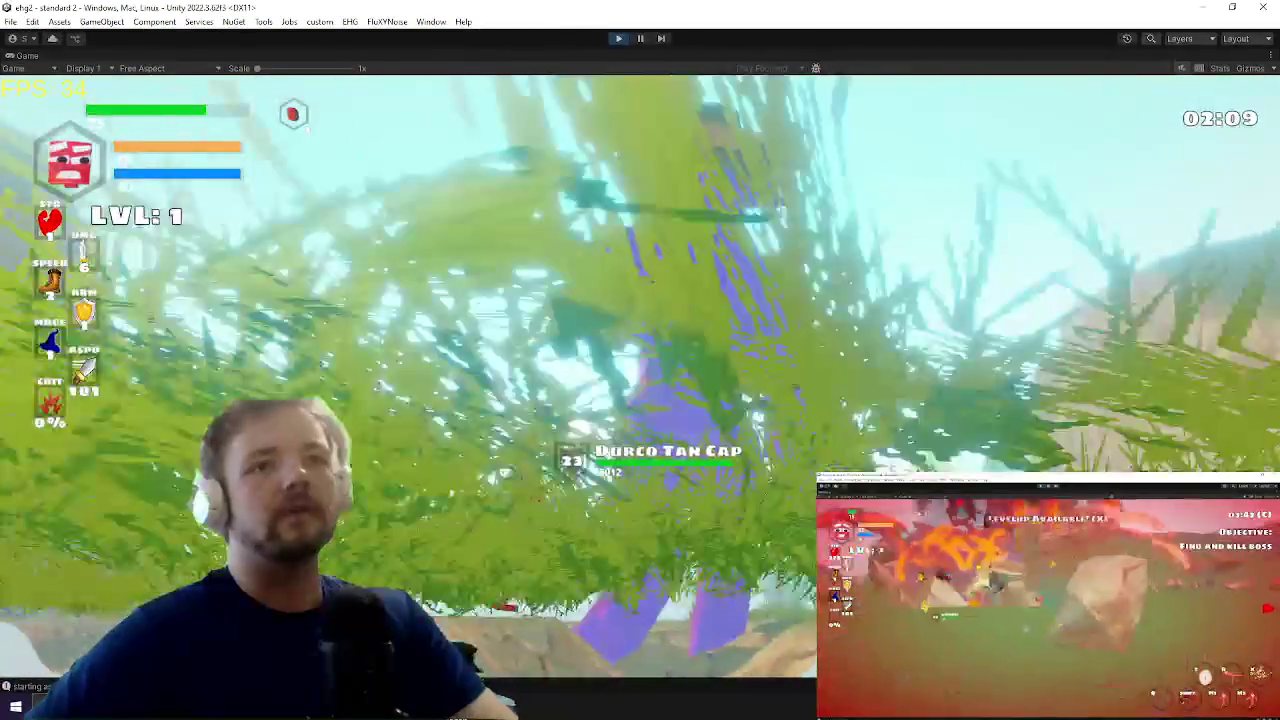
pyautogui.hotkey('ctrl', 'shift', 'p')
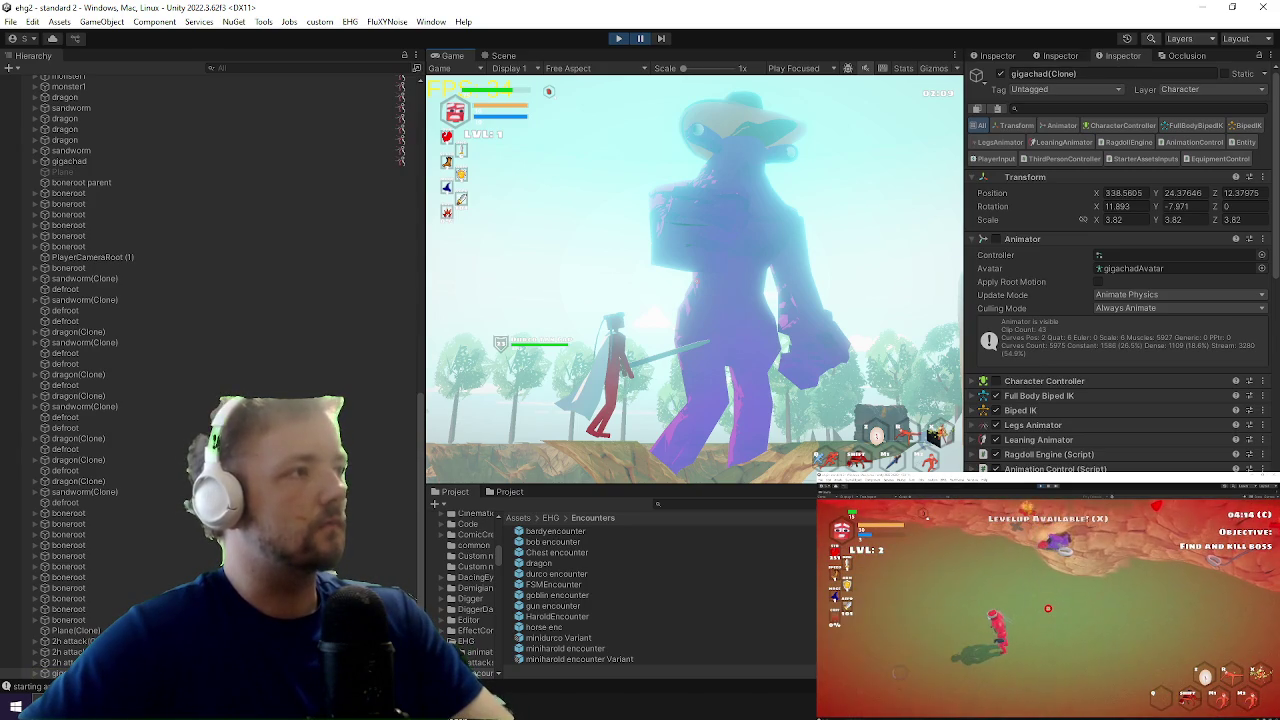
# Step: Expand gigachad(Clone) and gigachad punch in the Hierarchy and select the punch hitbox
pyautogui.scroll(-5, 112, 560)
pyautogui.click(45, 443)
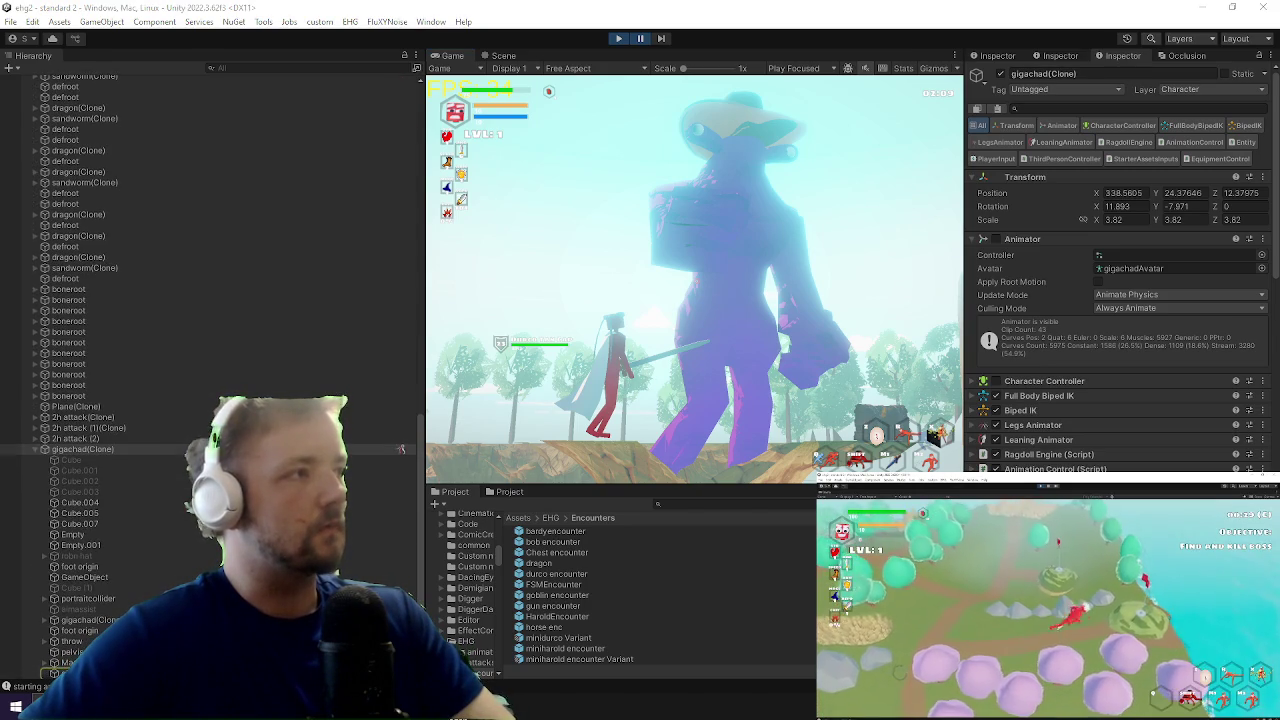
pyautogui.scroll(-3, 112, 600)
pyautogui.click(45, 513)
pyautogui.click(102, 522)
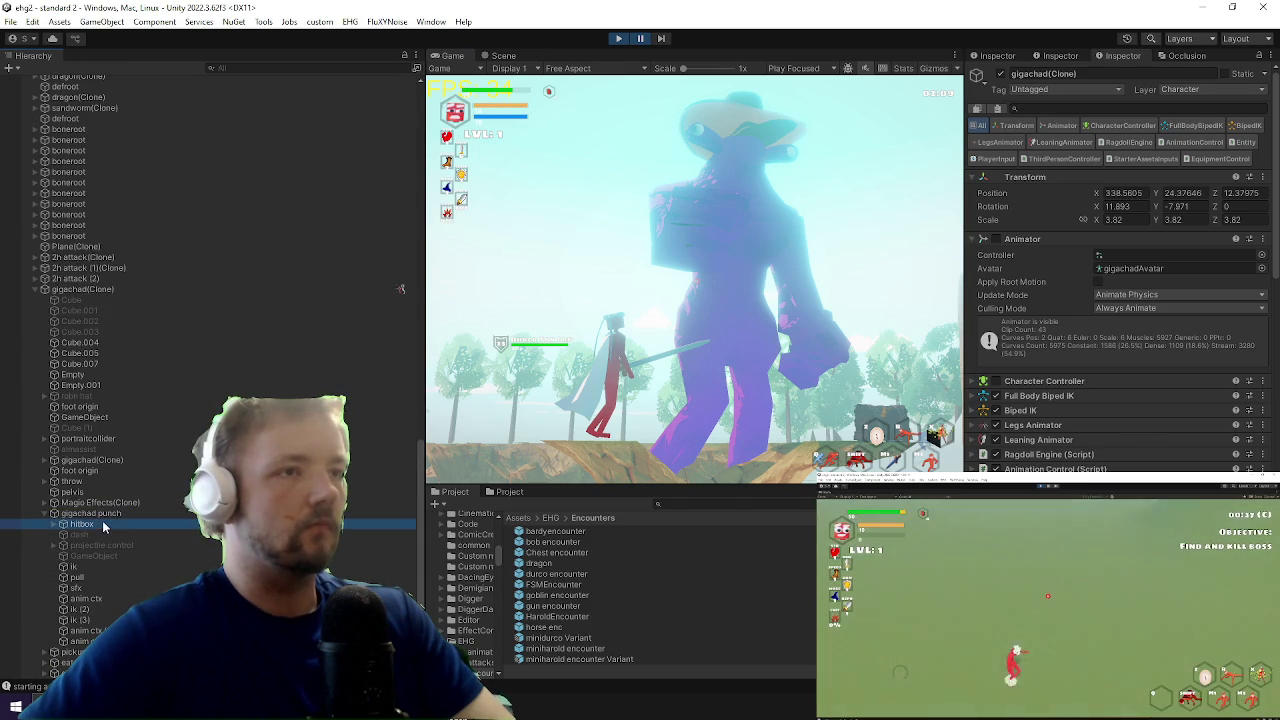
# Step: Review the hitbox's Hitbox Control settings (PunchCollider, 0.447 hitstop end), then switch to Visual Studio
pyautogui.scroll(-1, 1161, 337)
pyautogui.scroll(-15, 1161, 337)
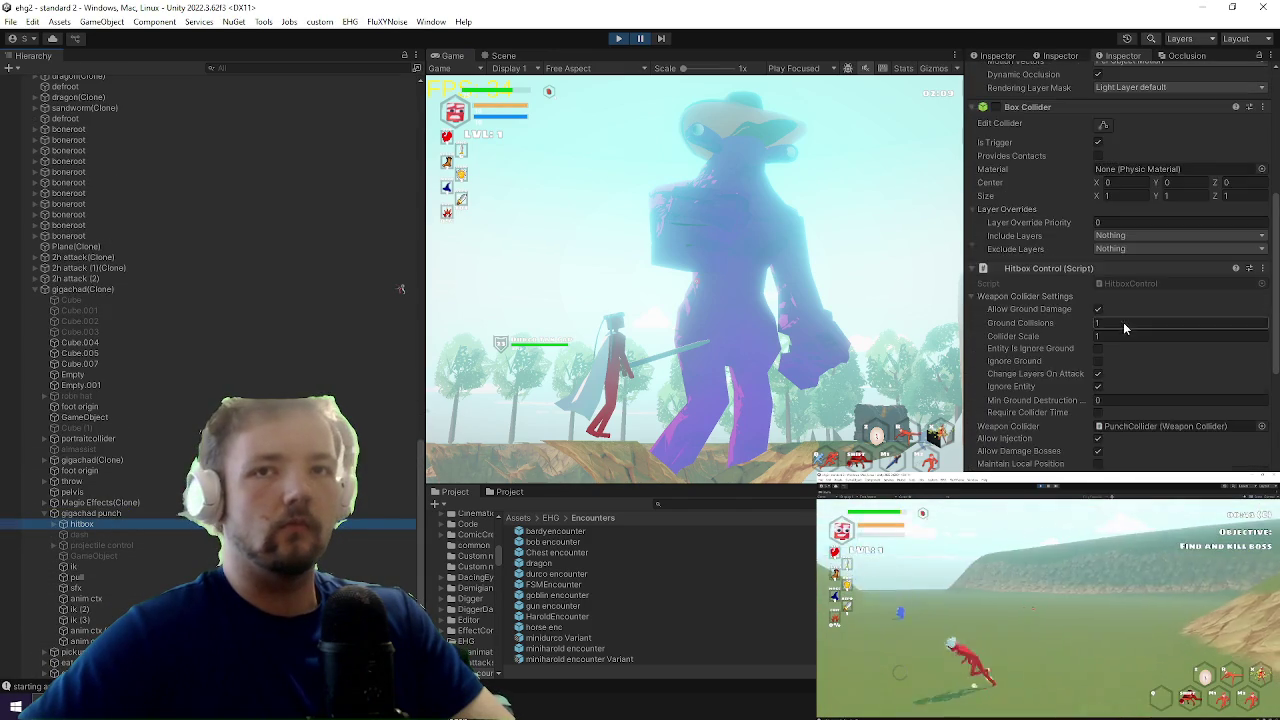
pyautogui.scroll(1, 1060, 177)
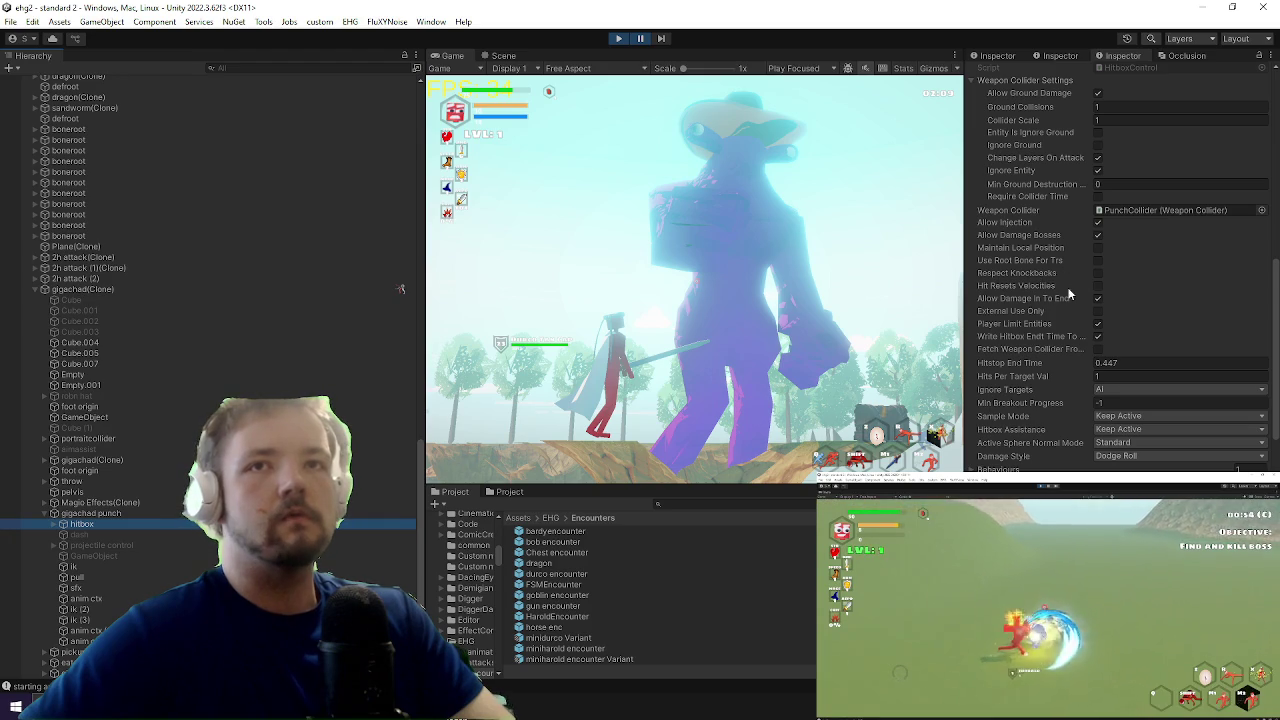
pyautogui.scroll(1, 1050, 198)
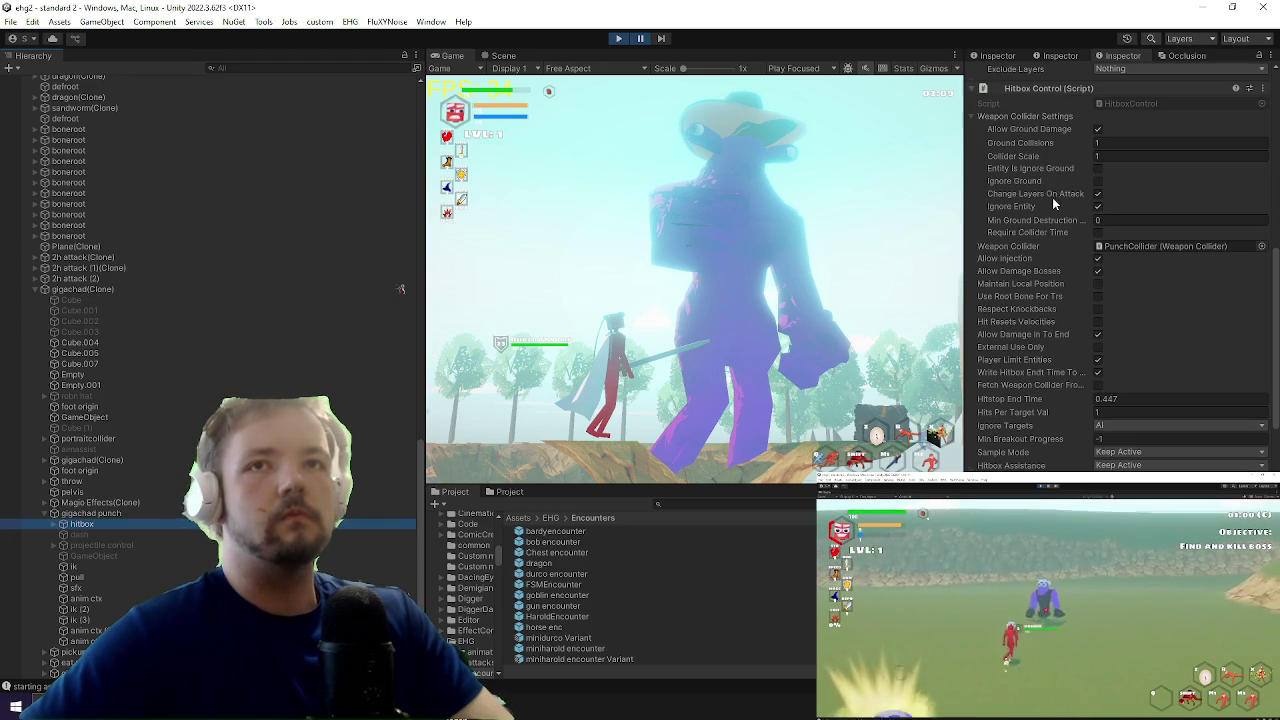
pyautogui.scroll(-5, 1050, 235)
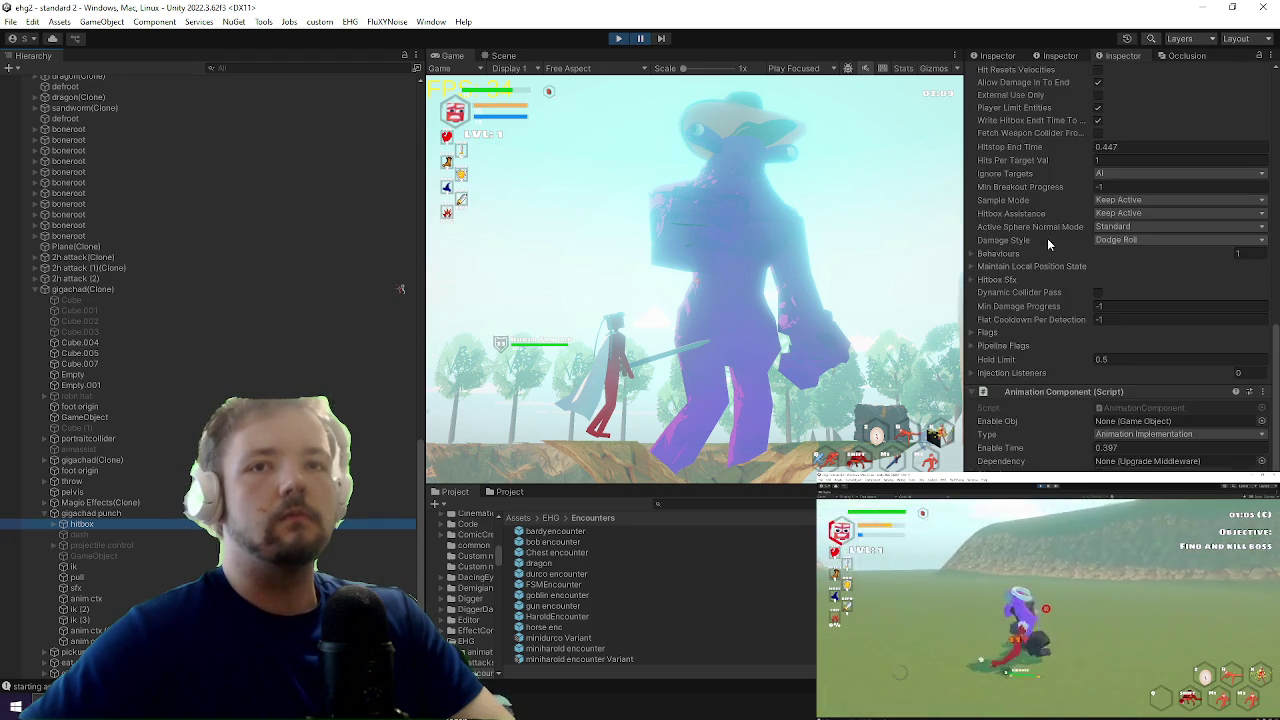
pyautogui.scroll(-5, 1050, 235)
pyautogui.scroll(-5, 1050, 237)
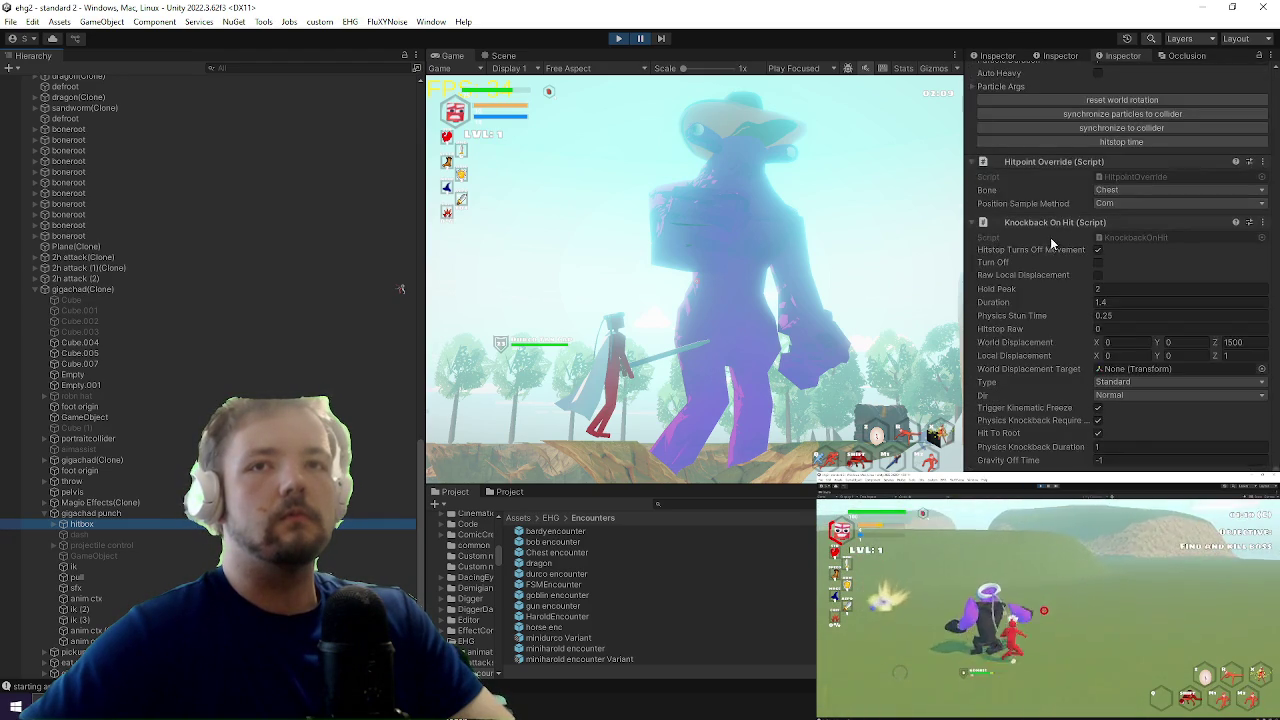
pyautogui.scroll(4, 1051, 239)
pyautogui.scroll(3, 1051, 238)
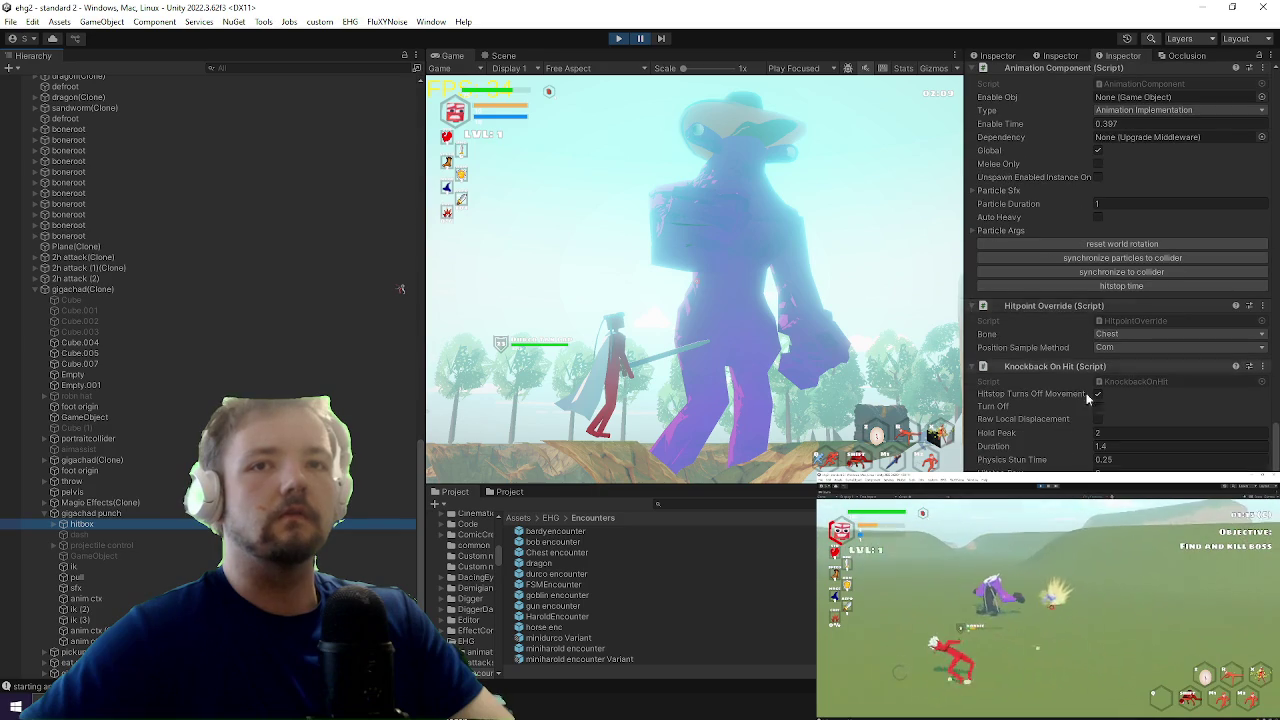
pyautogui.scroll(2, 1051, 238)
pyautogui.scroll(7, 1077, 233)
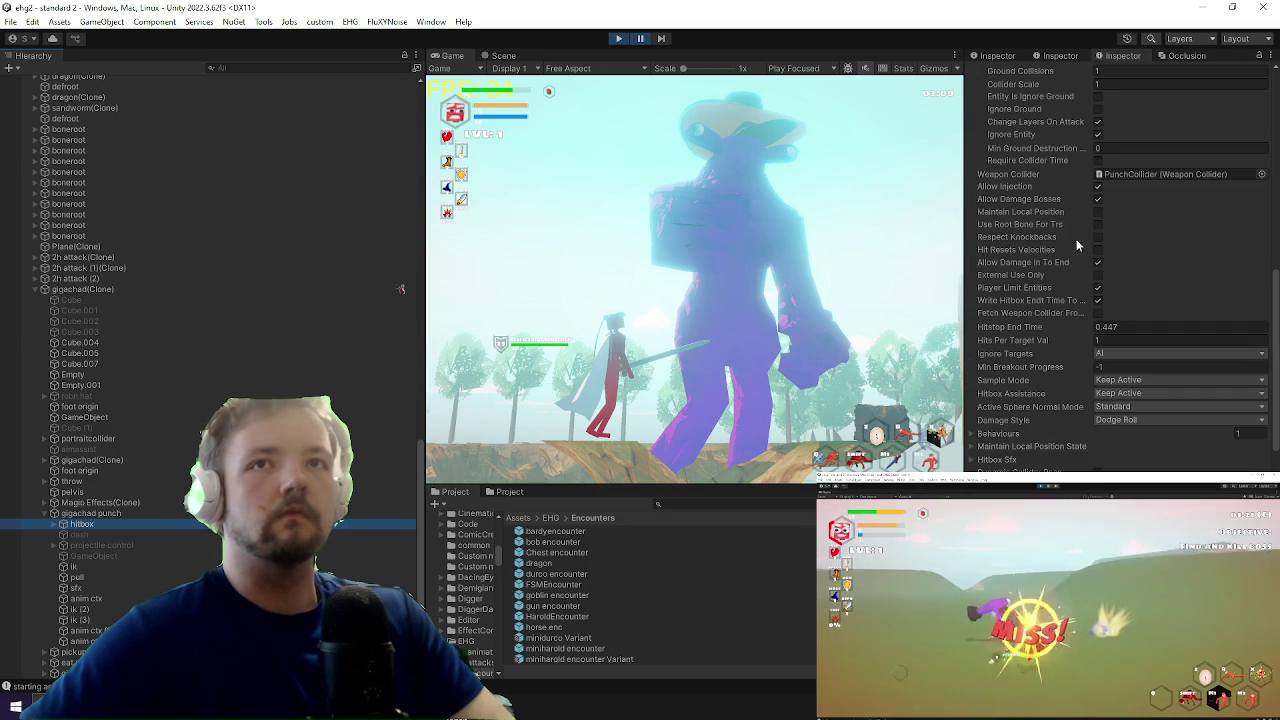
pyautogui.scroll(3, 1054, 332)
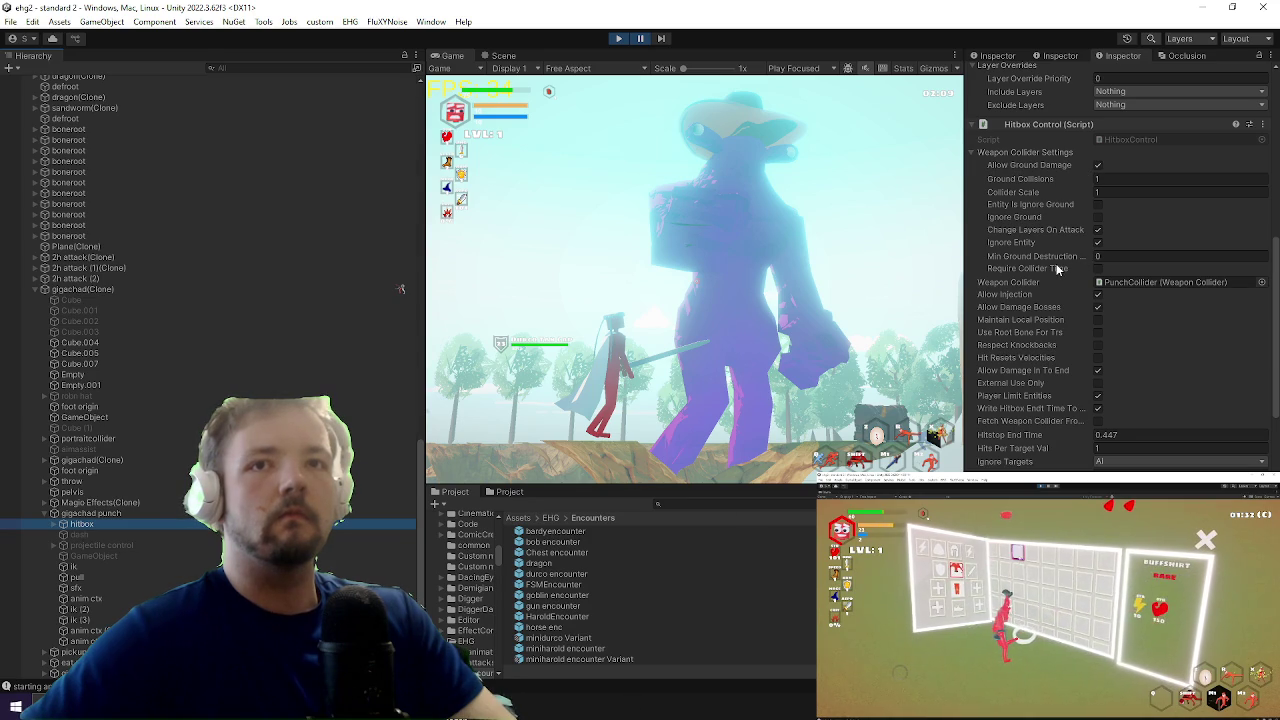
pyautogui.scroll(-5, 1058, 270)
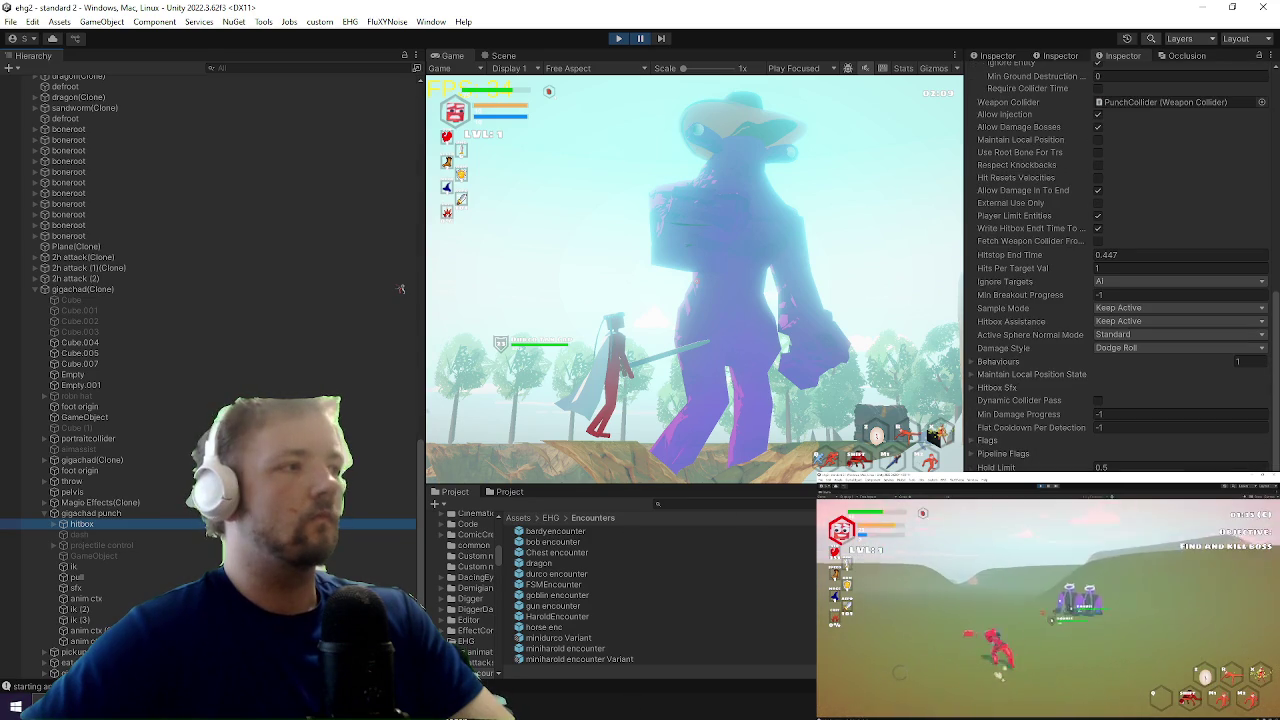
pyautogui.hotkey('alt', 'Tab')
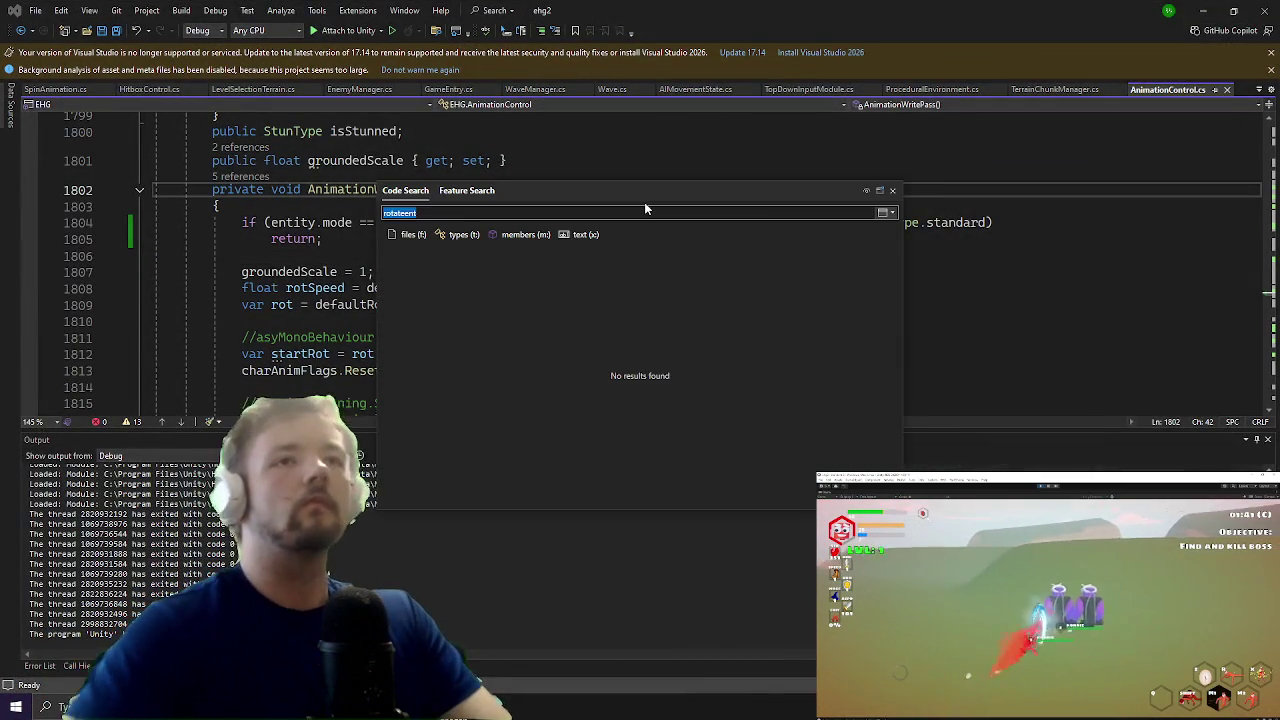
# Step: Code-search 'replayground' and open the replayGroundForEntities field in WeaponCollider.cs
pyautogui.write('replayground')
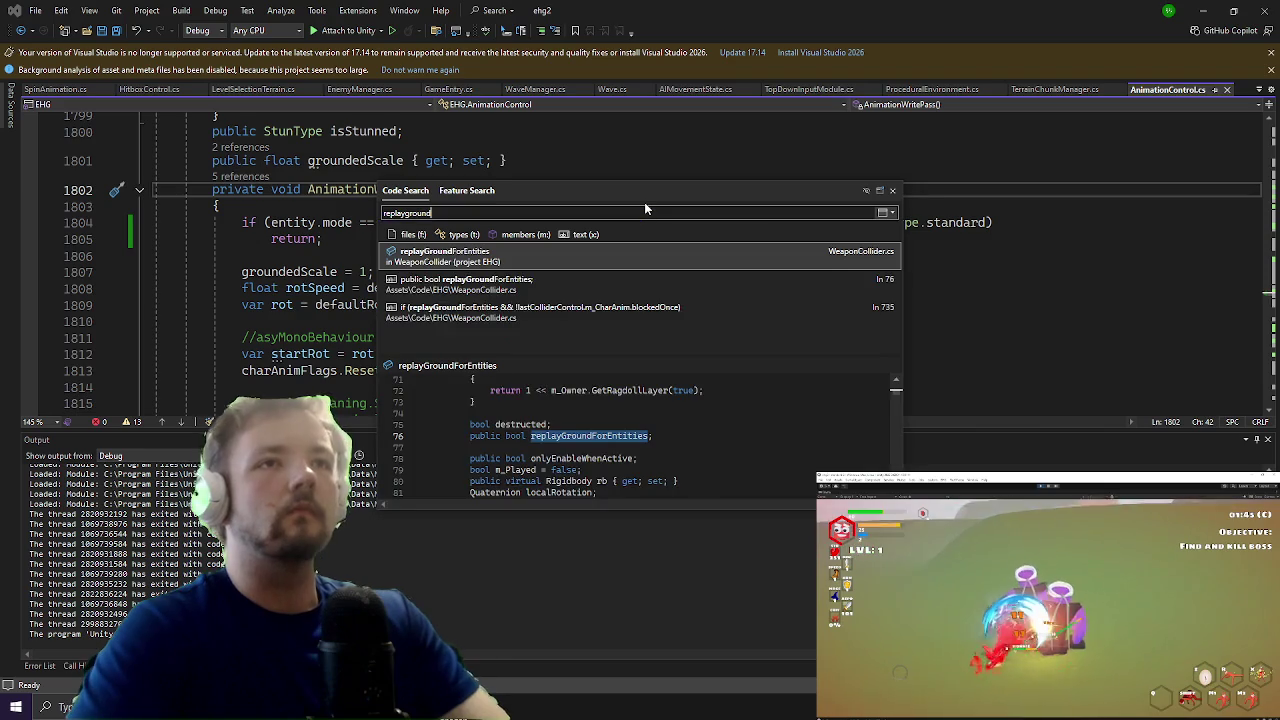
pyautogui.press('Return')
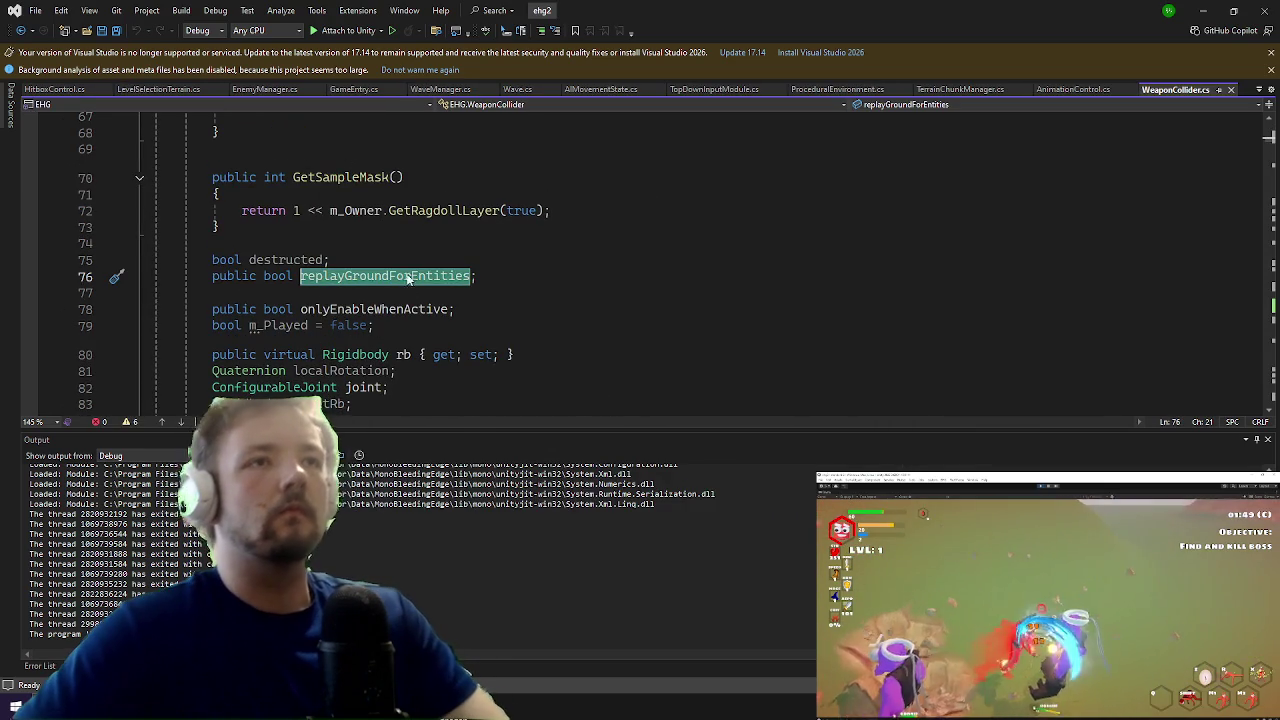
pyautogui.click(410, 280)
# Step: Find all references to replayGroundForEntities, jump to its use at line 735, and return to Unity
pyautogui.rightClick(410, 280)
pyautogui.click(455, 408)
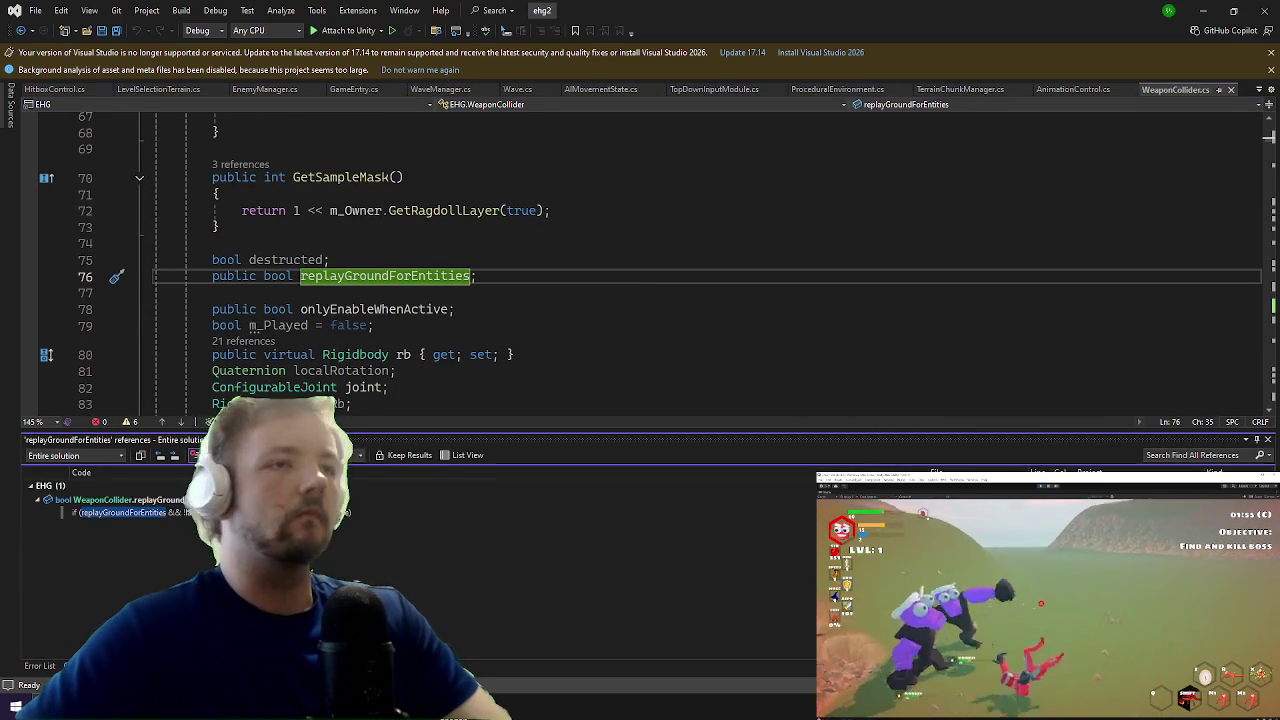
pyautogui.doubleClick(120, 512)
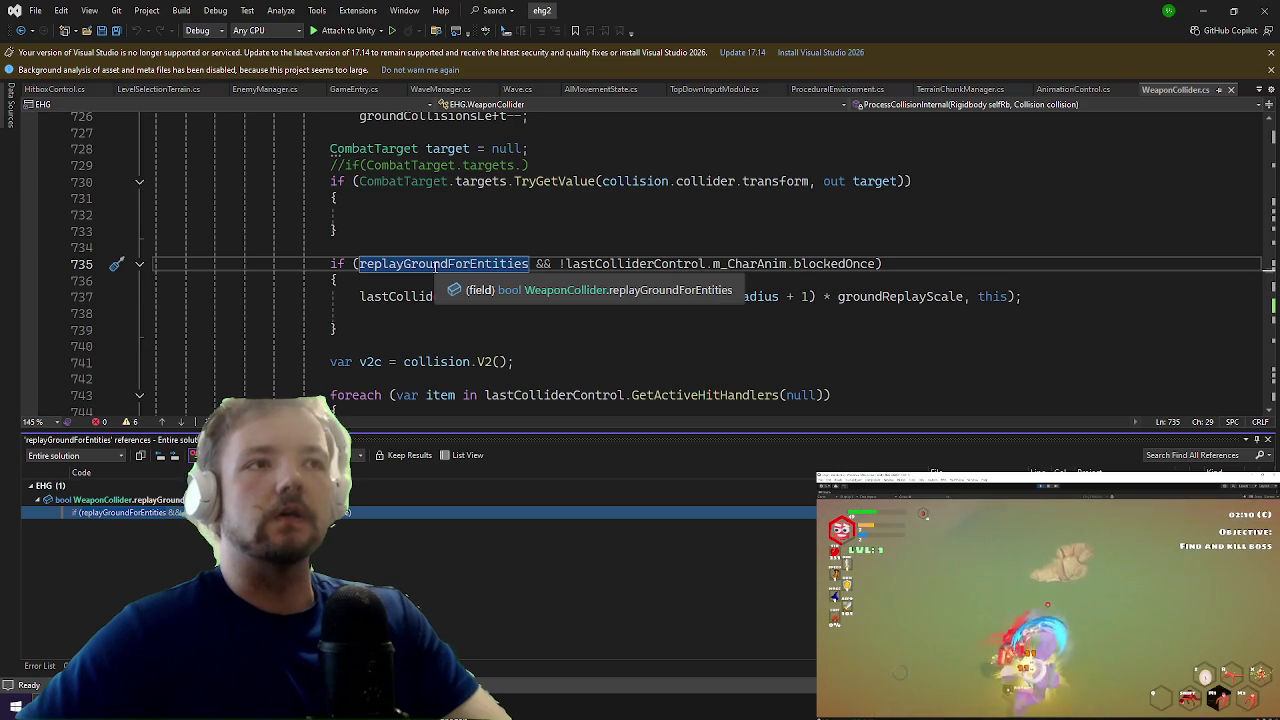
pyautogui.click(433, 264)
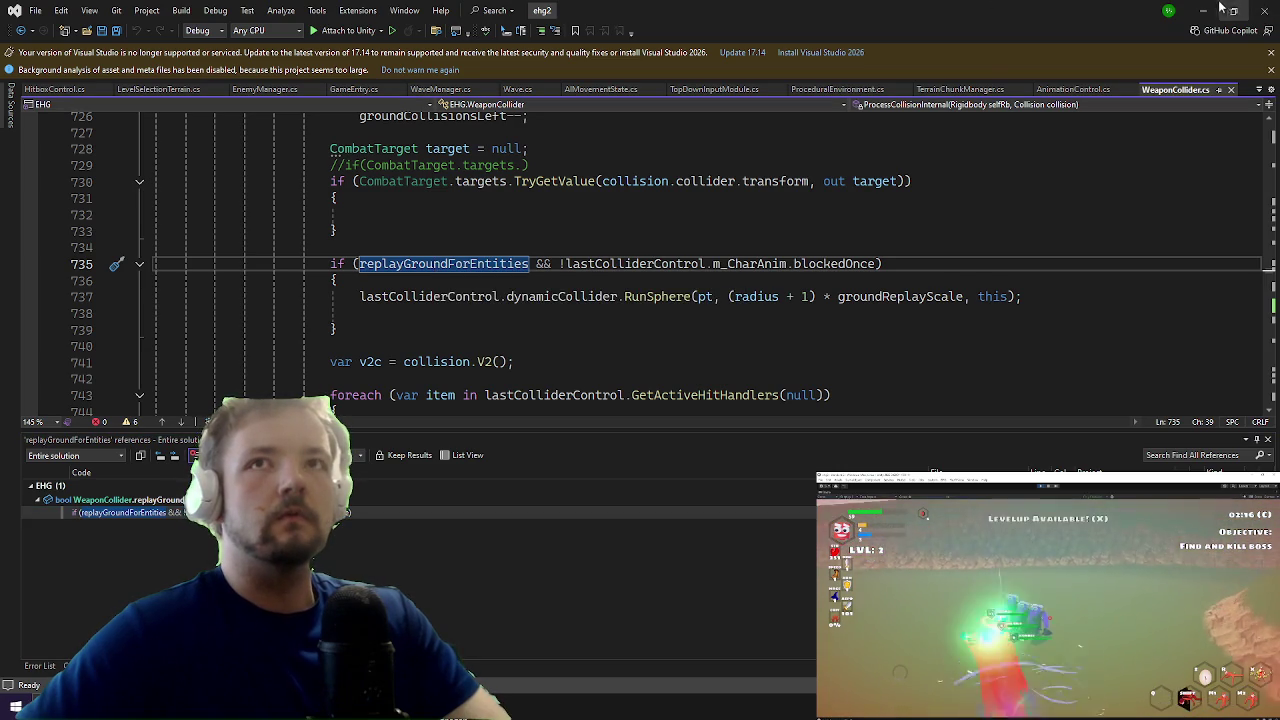
pyautogui.hotkey('alt', 'Tab')
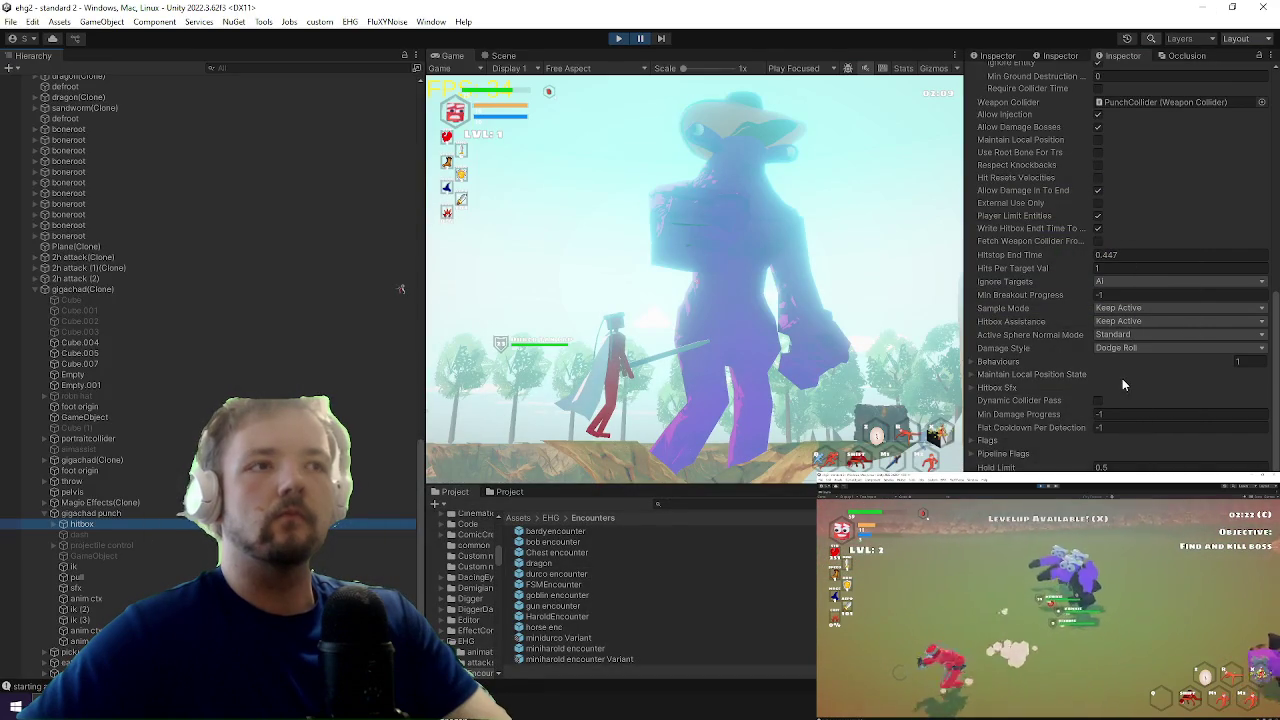
# Step: Locate the PunchCollider the hitbox references and expand its Weapon Collider (Script) settings
pyautogui.scroll(-3, 1122, 378)
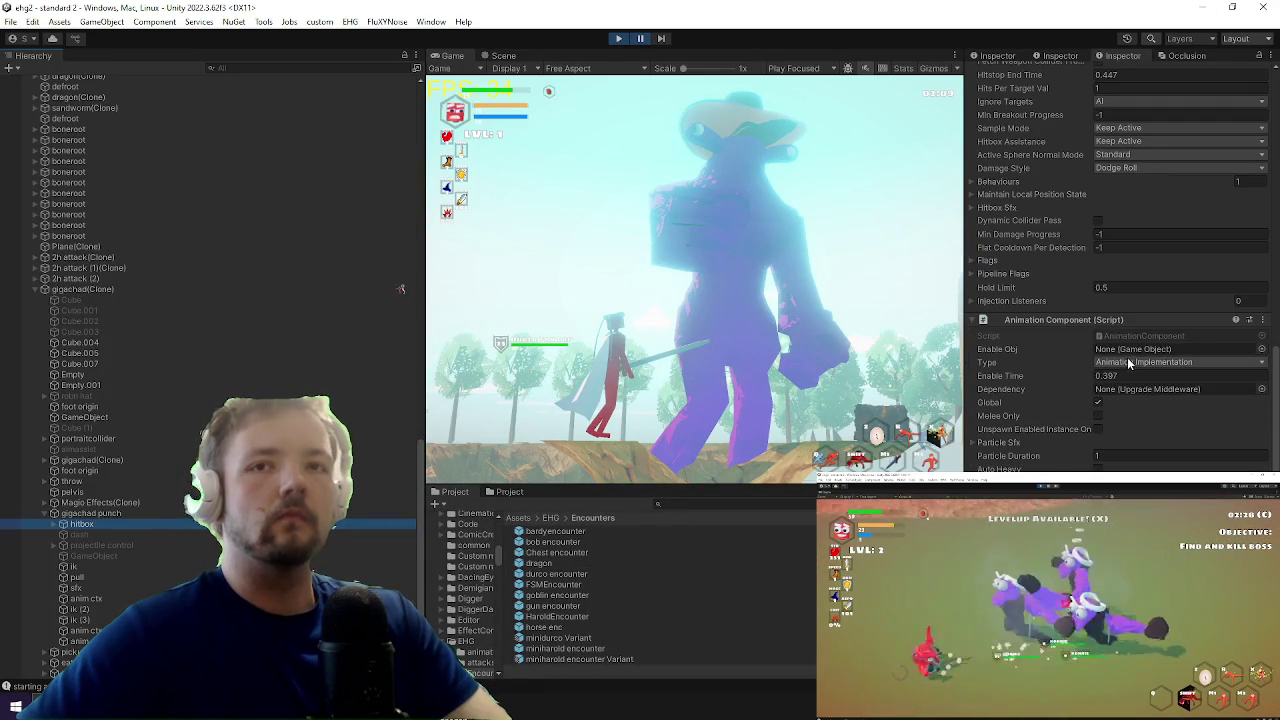
pyautogui.scroll(5, 1127, 358)
pyautogui.click(1148, 212)
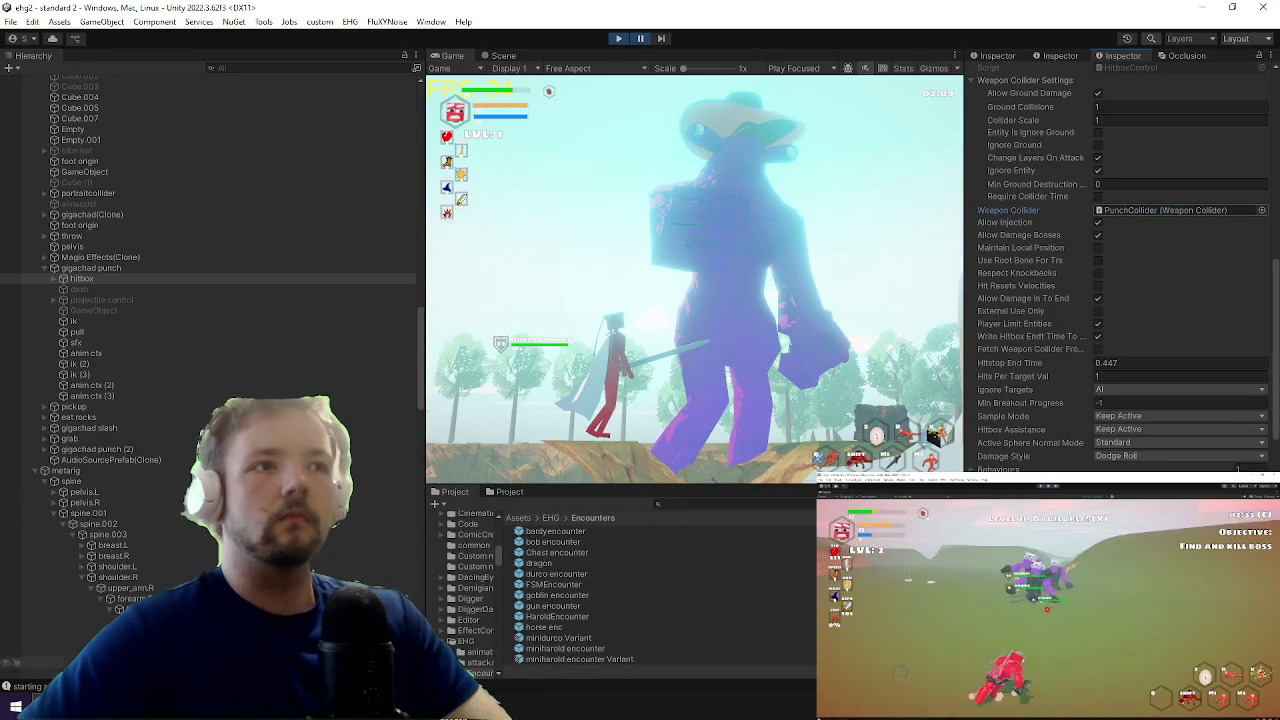
pyautogui.doubleClick(1148, 210)
pyautogui.scroll(-1, 1160, 296)
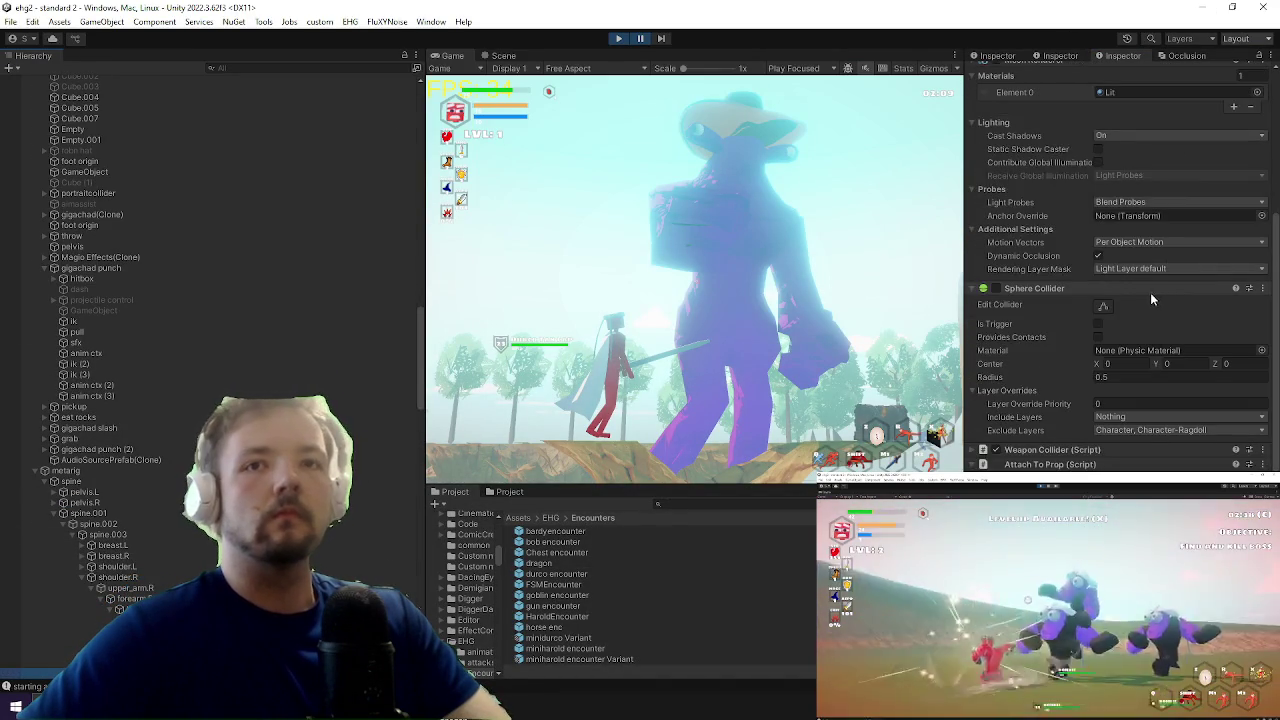
pyautogui.scroll(-1, 1119, 348)
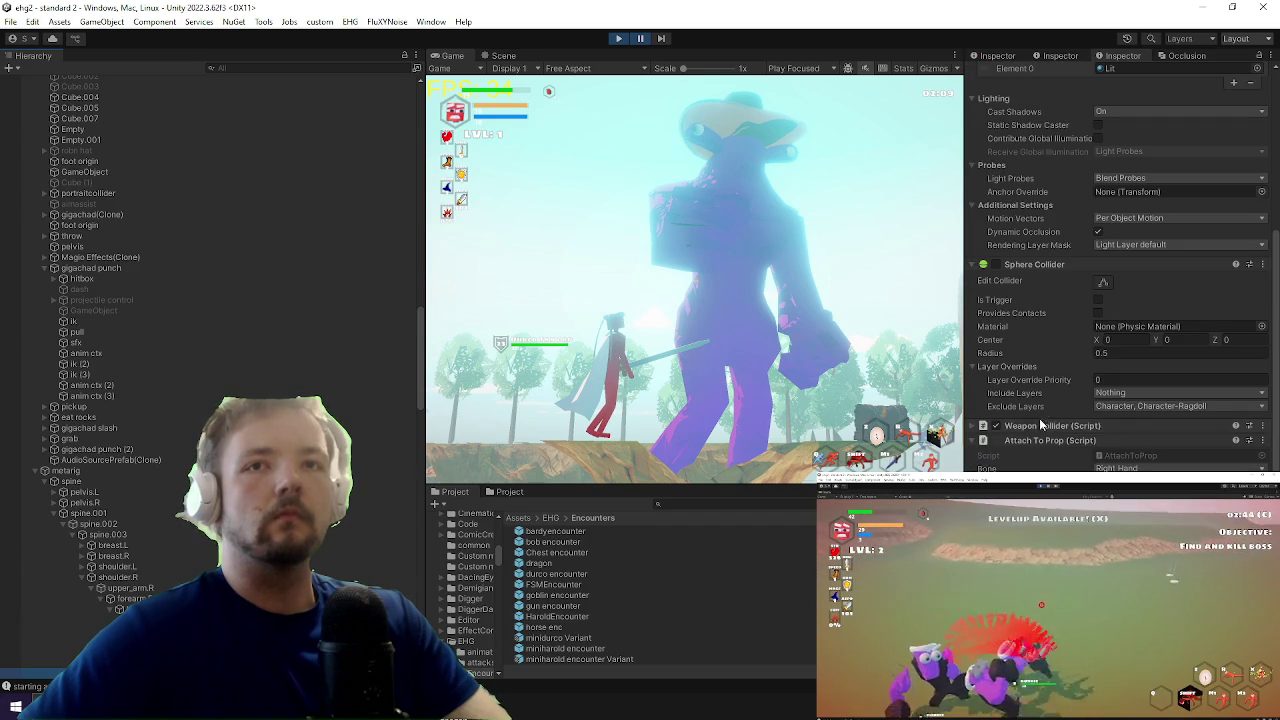
pyautogui.click(1029, 426)
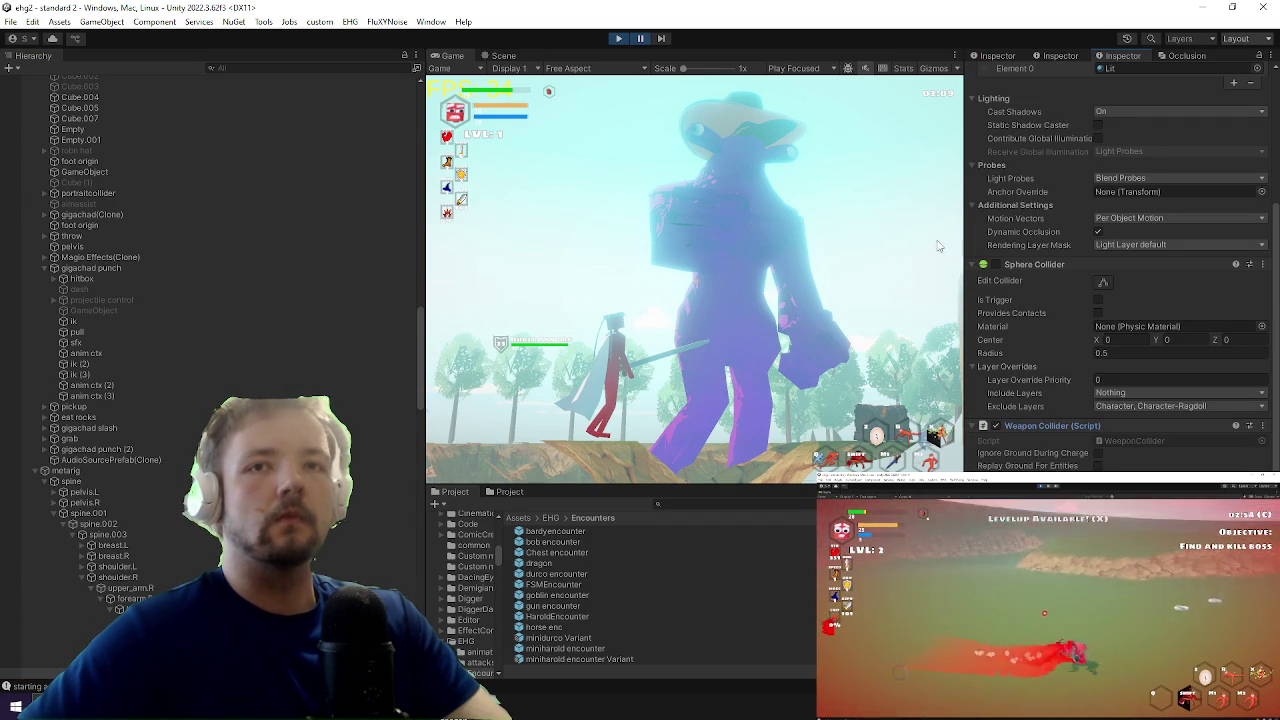
# Step: Pause the running game, exit Play mode, and switch to Visual Studio
pyautogui.click(640, 38)
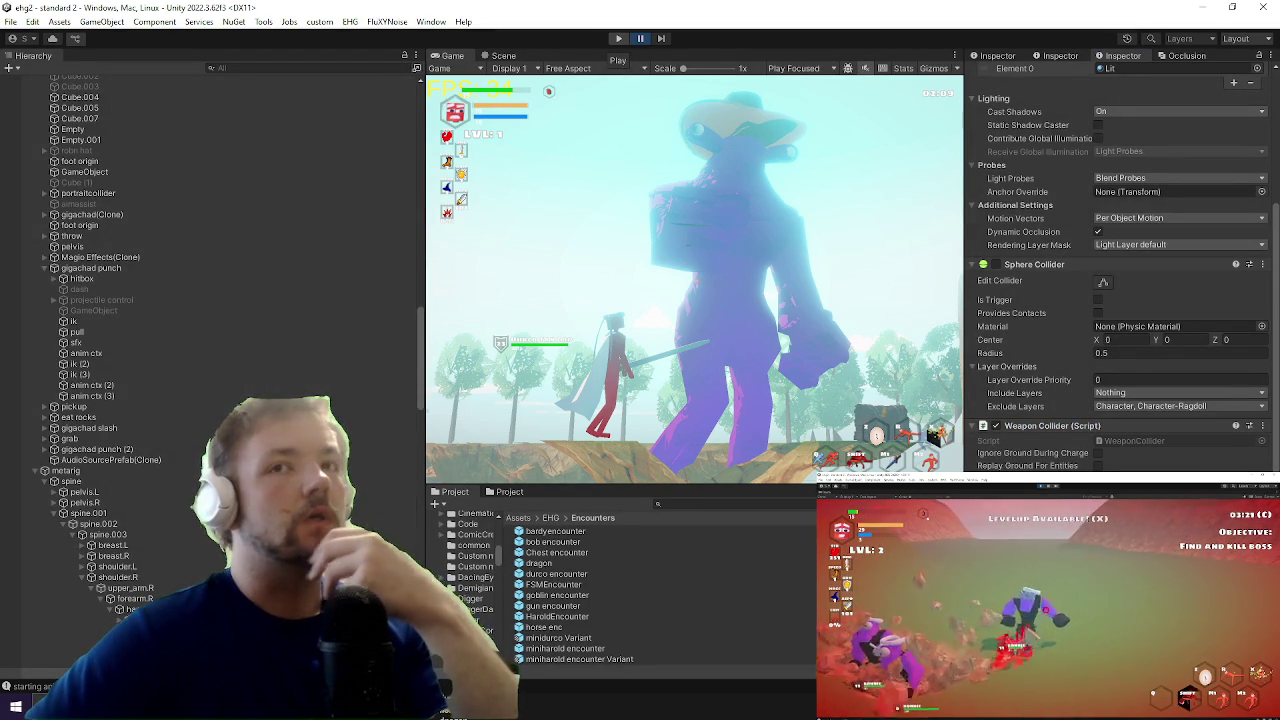
pyautogui.hotkey('ctrl', 'p')
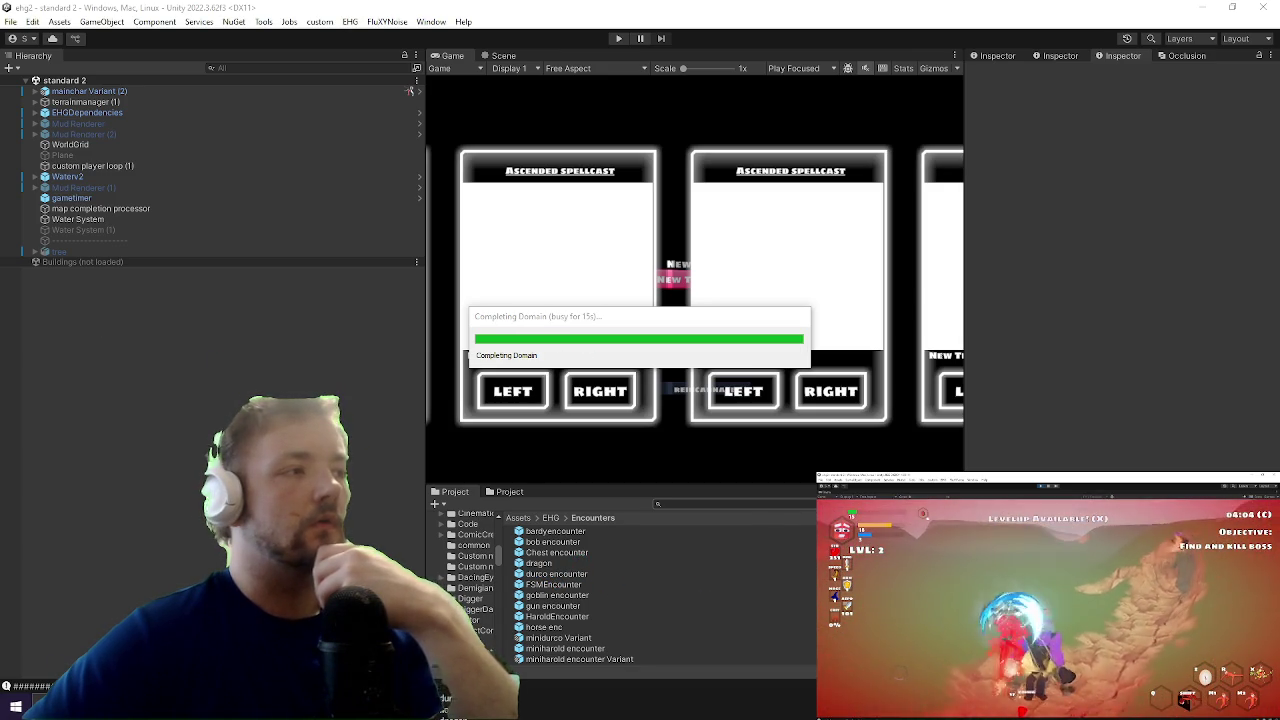
pyautogui.hotkey('alt', 'Tab')
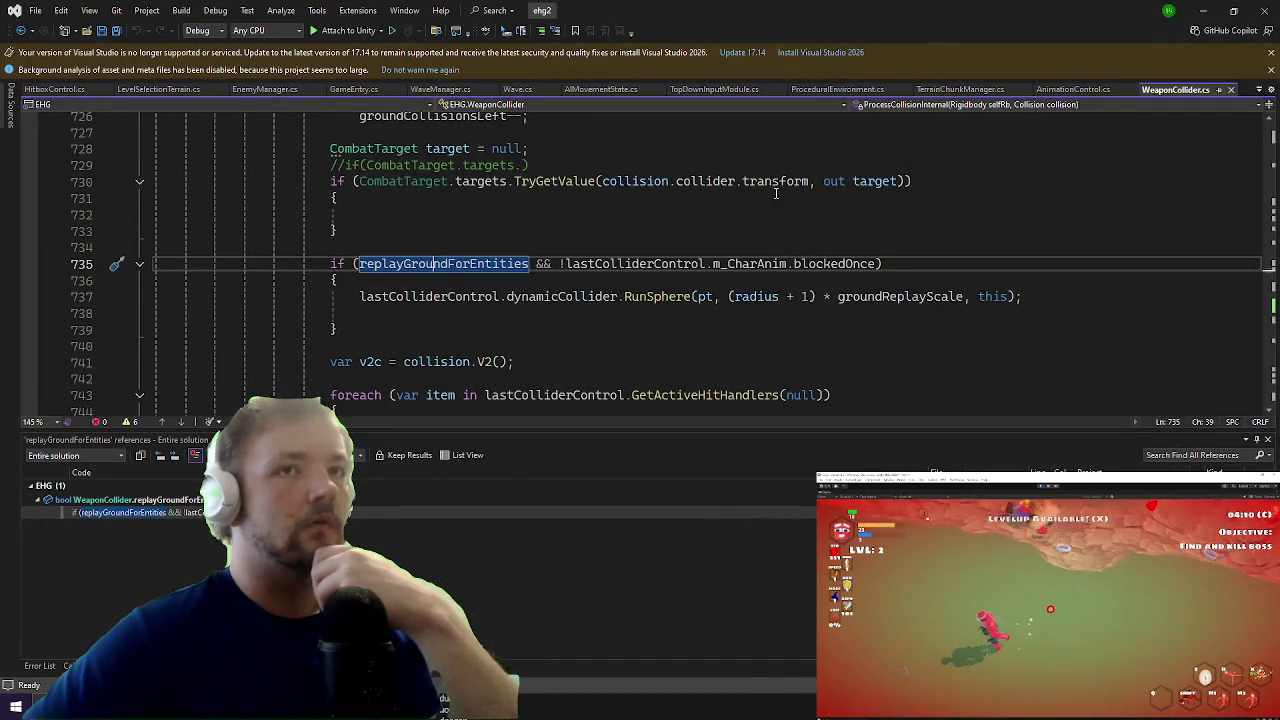
# Step: Inspect the radius and groundReplayScale terms on line 737, then minimize Visual Studio
pyautogui.click(783, 296)
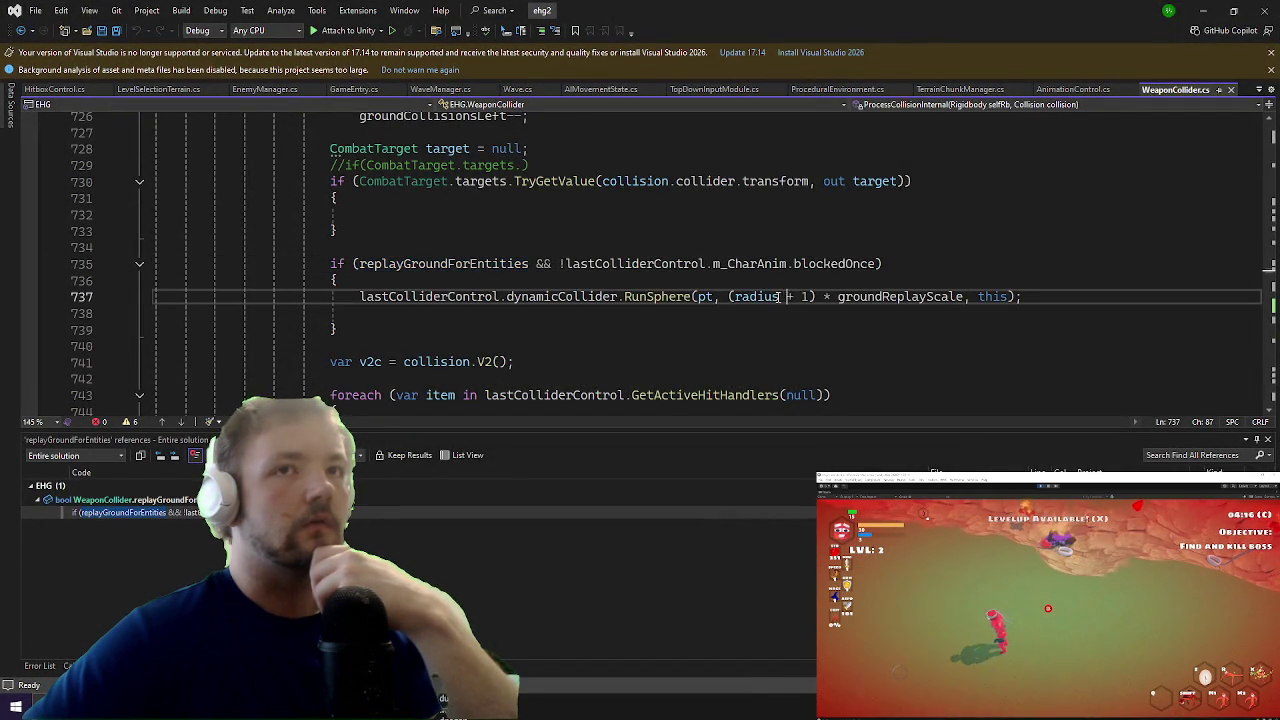
pyautogui.click(918, 296)
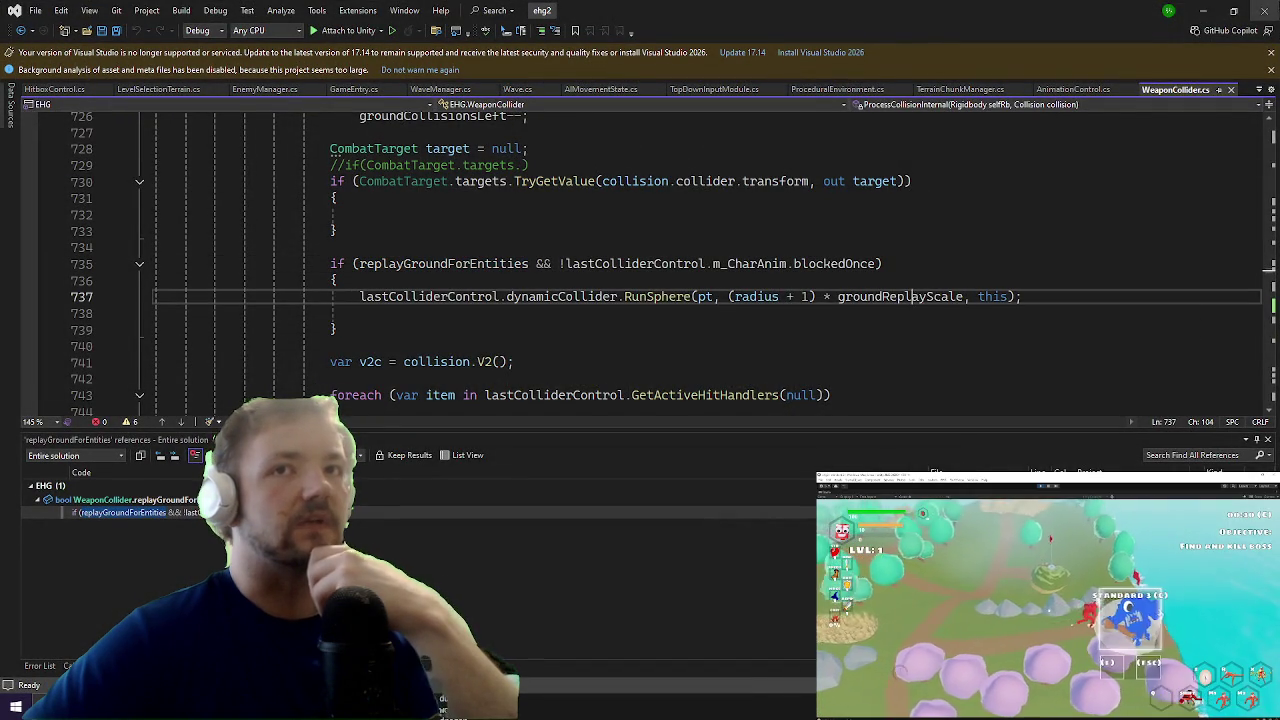
pyautogui.click(1193, 7)
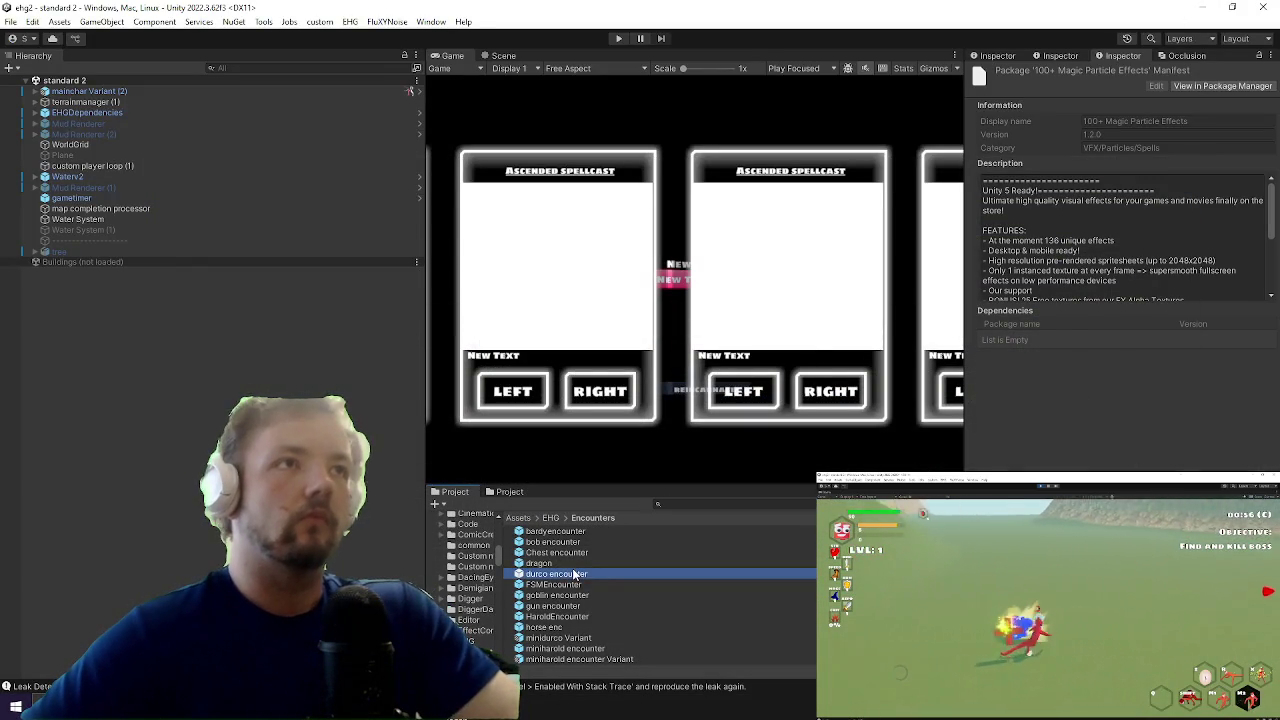
# Step: In the durco encounter prefab, enable Replay Ground For Entities on the right-hand PunchCollider, then return
pyautogui.doubleClick(556, 573)
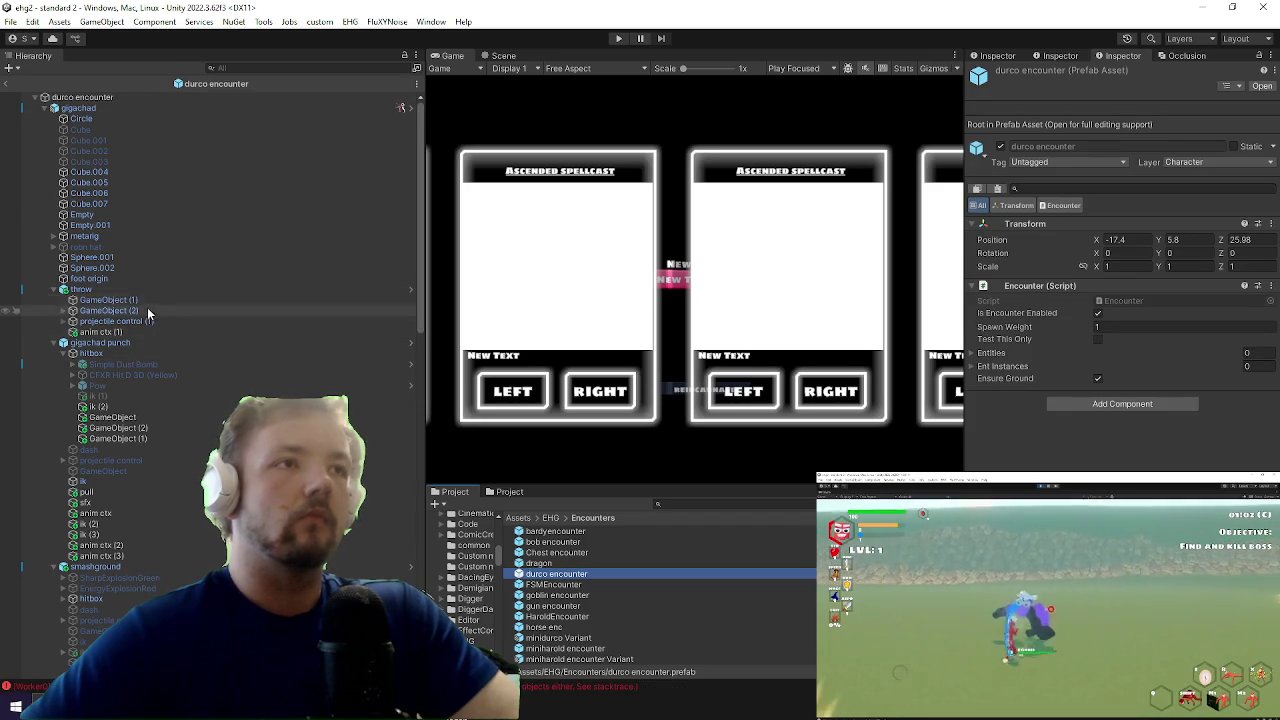
pyautogui.scroll(-3, 146, 306)
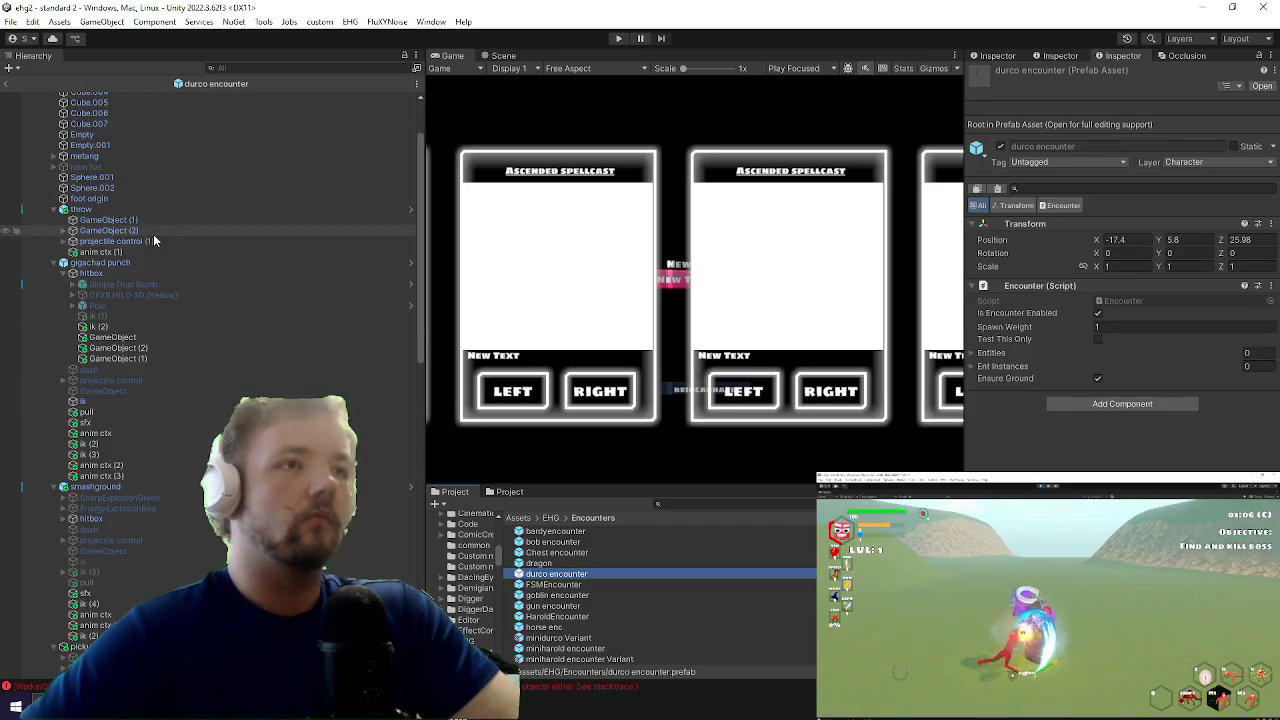
pyautogui.click(155, 274)
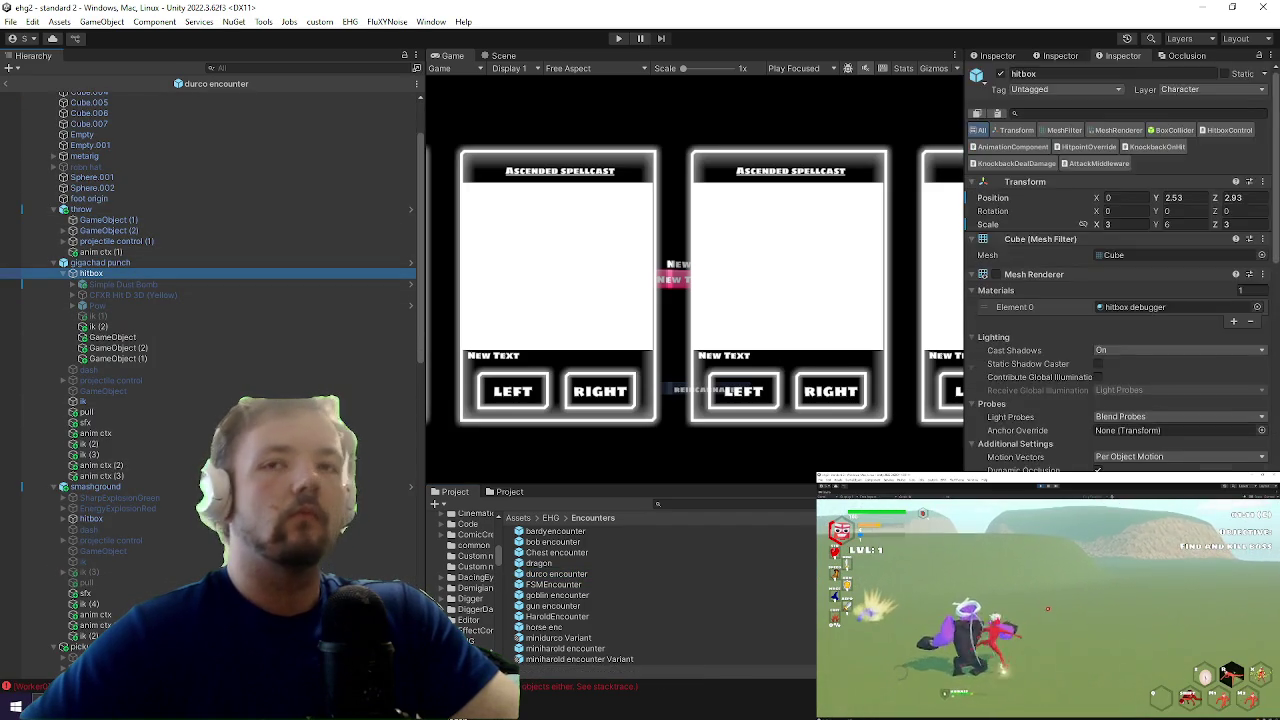
pyautogui.scroll(-15, 211, 424)
pyautogui.scroll(-4, 211, 424)
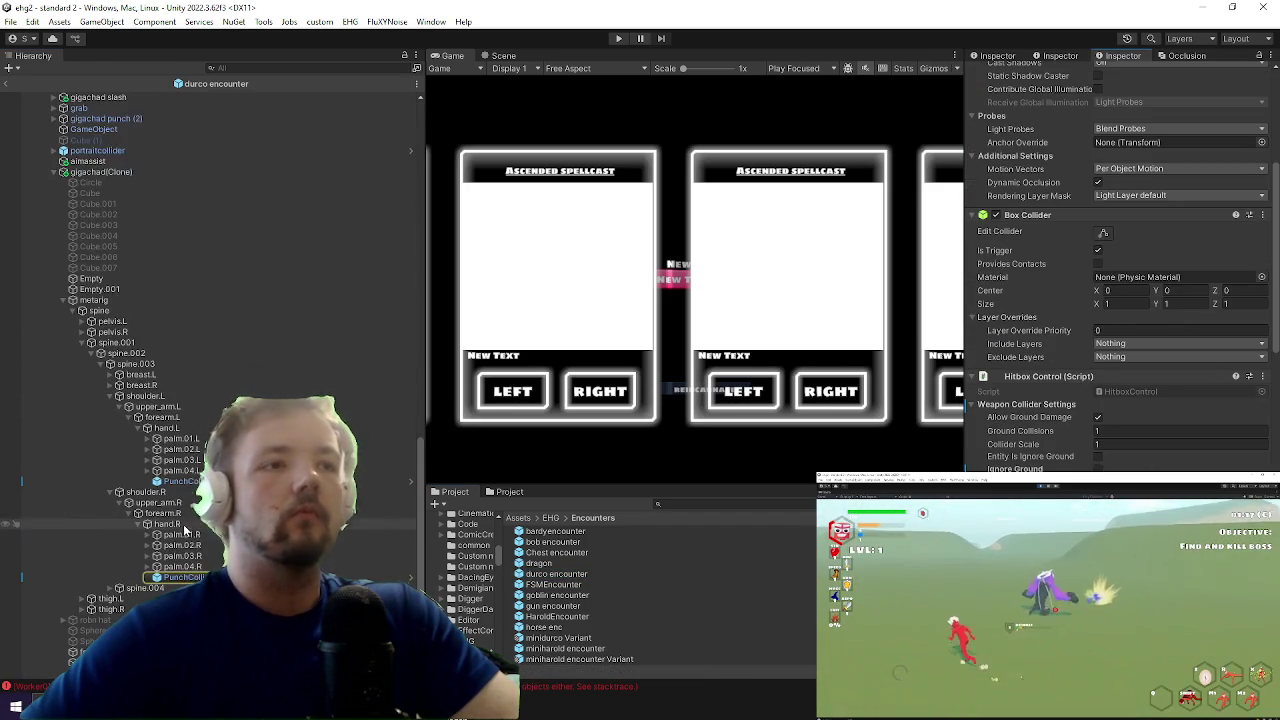
pyautogui.click(182, 577)
pyautogui.click(1098, 434)
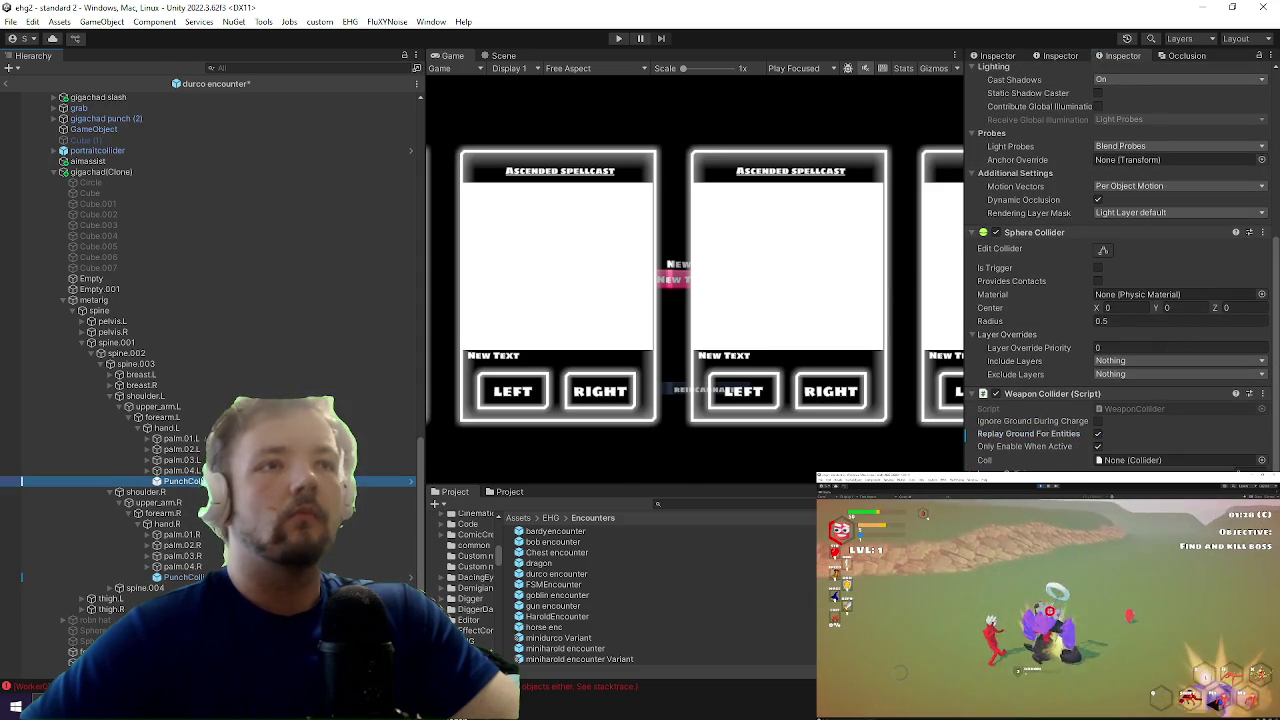
pyautogui.click(265, 69)
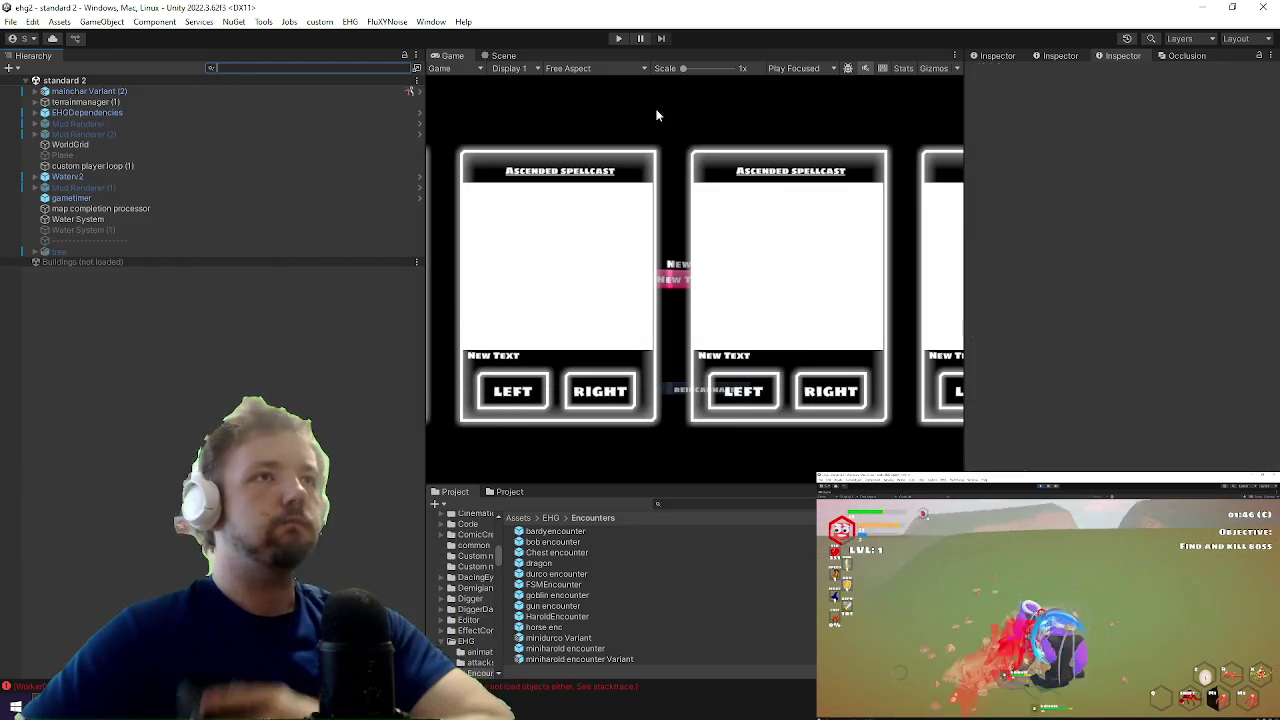
# Step: Start the game with a maximized Game view, setting a config.json value to true mid-run
pyautogui.click(617, 38)
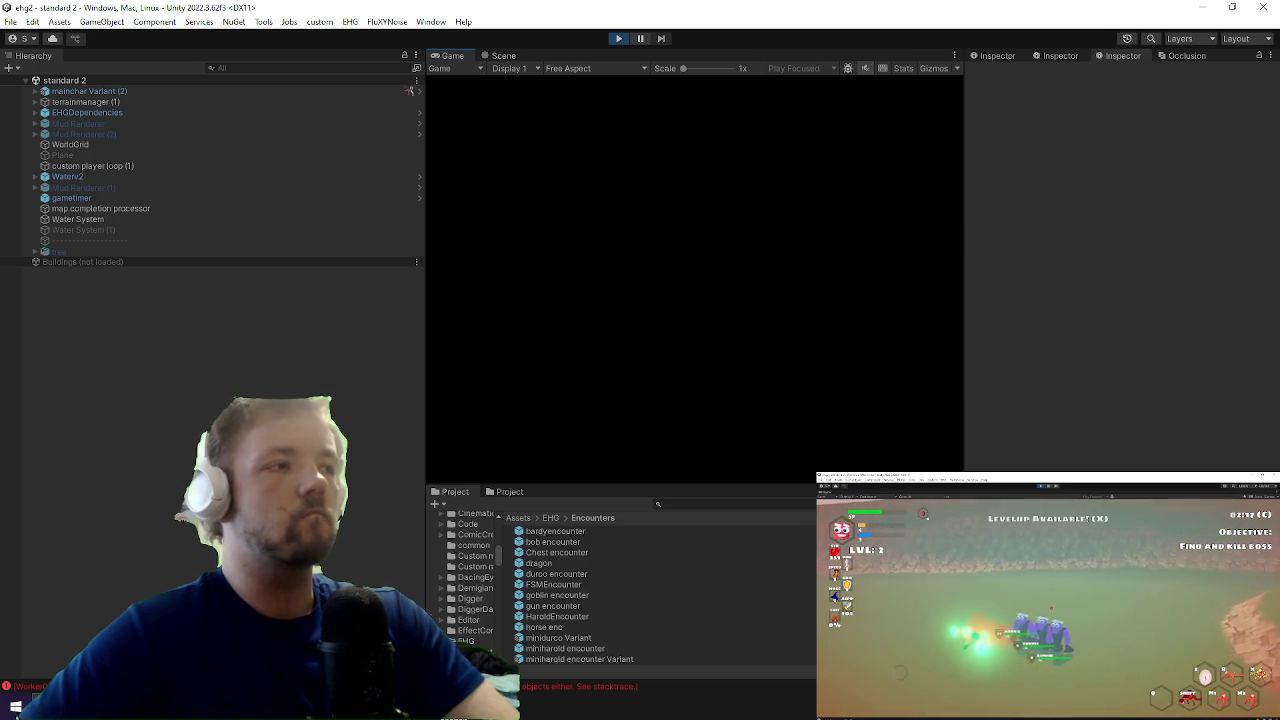
pyautogui.hotkey('shift', 'space')
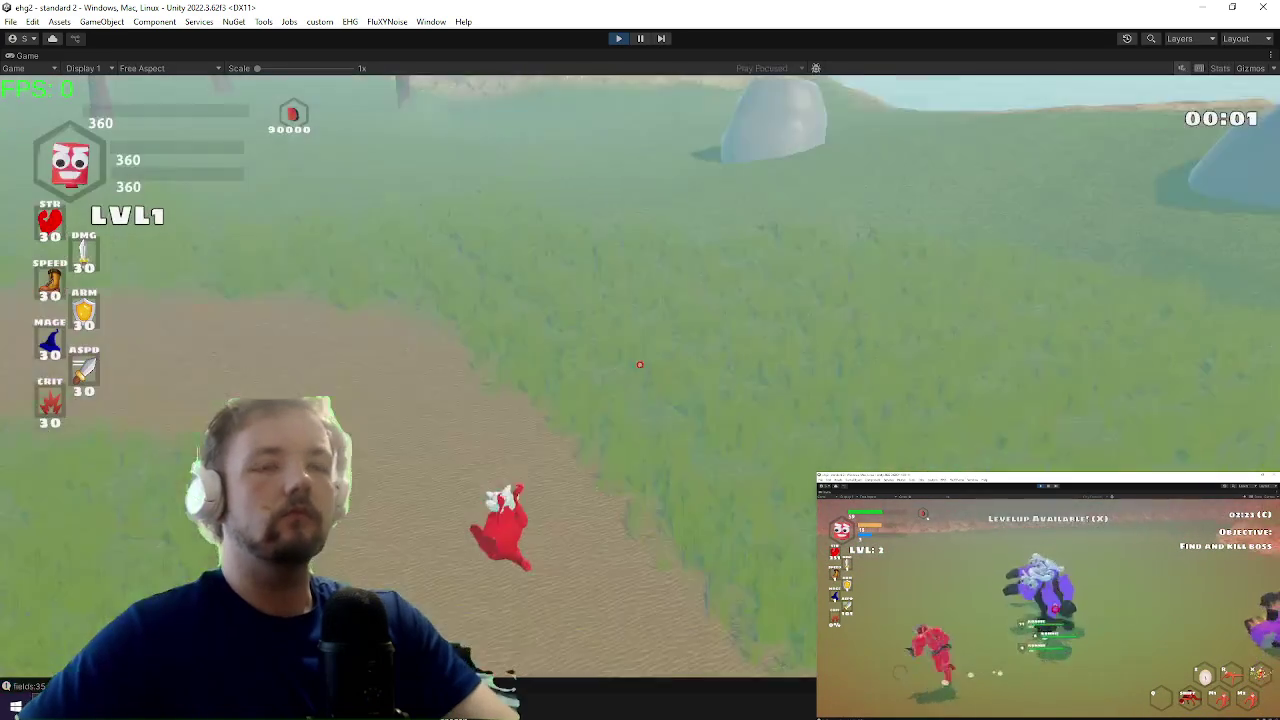
pyautogui.press('w')
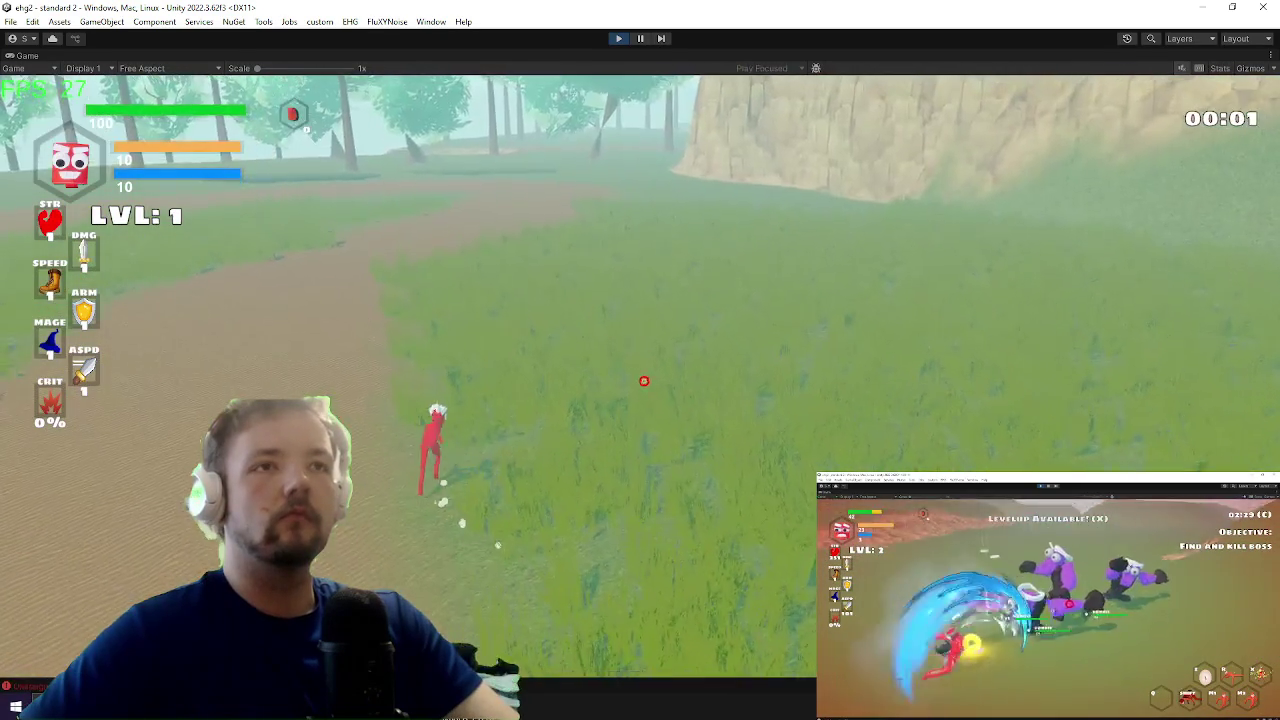
pyautogui.press('Escape')
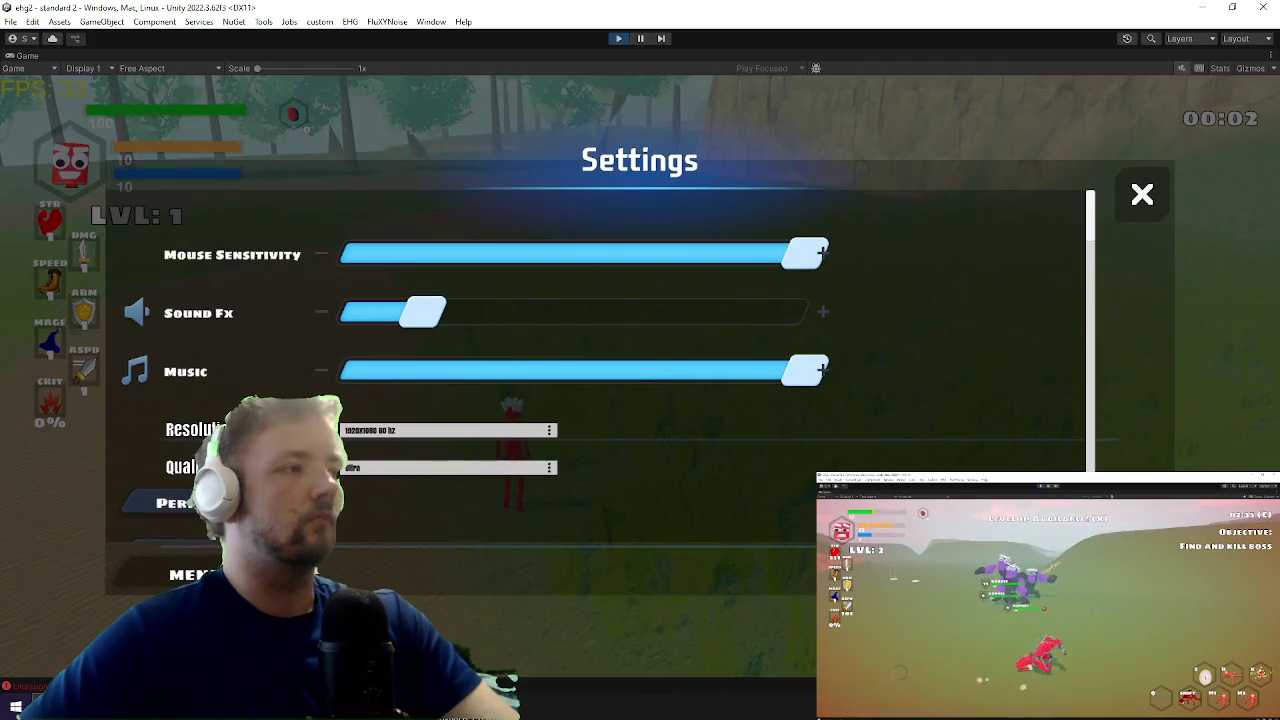
pyautogui.hotkey('alt', 'Tab')
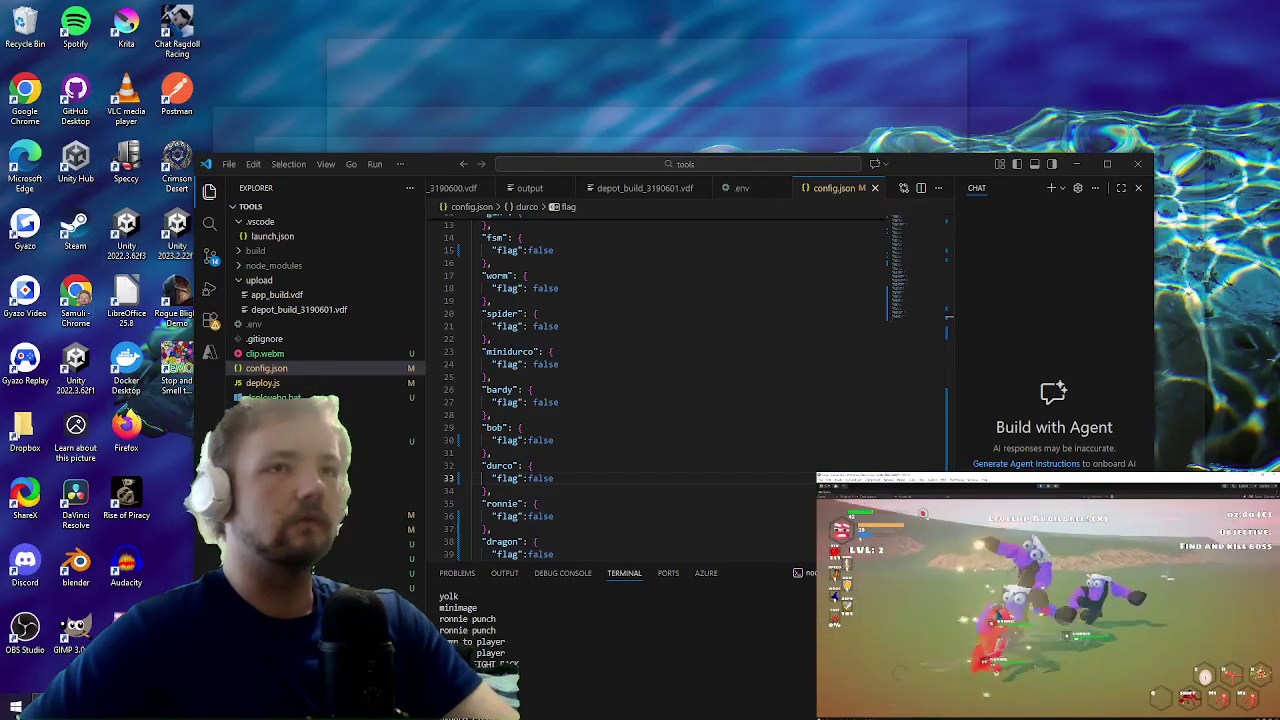
pyautogui.write('tru')
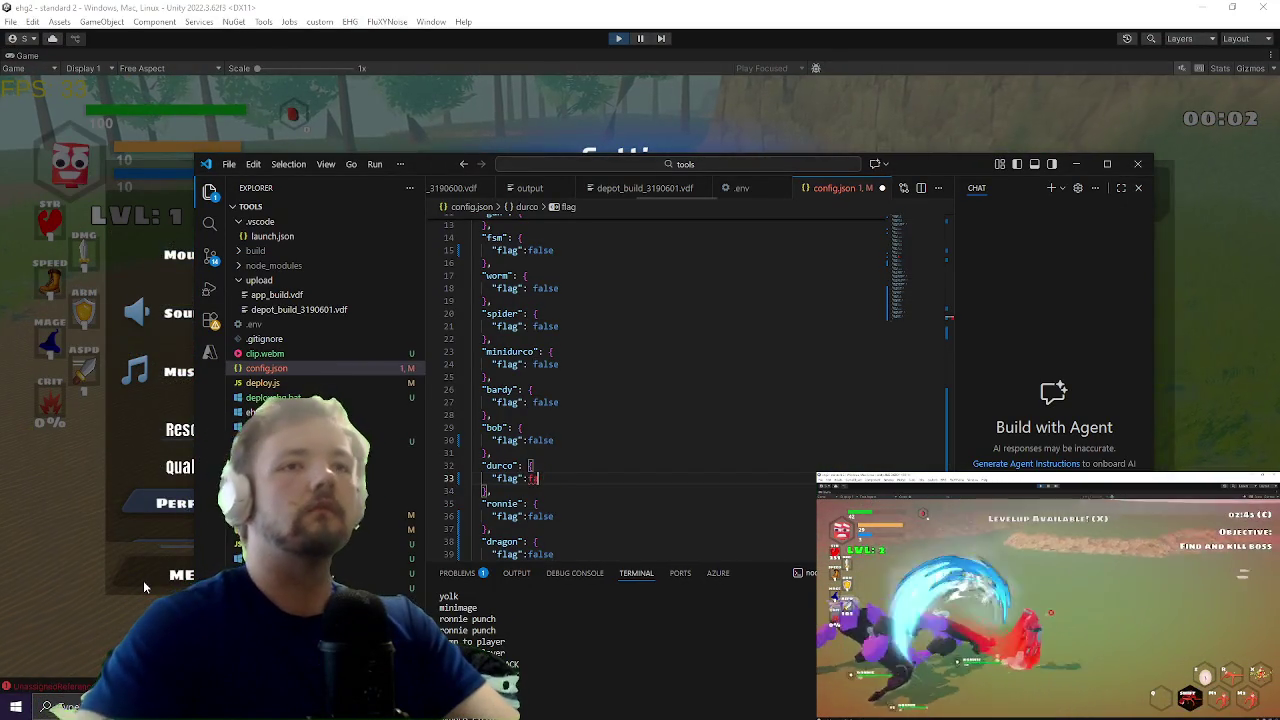
pyautogui.hotkey('alt', 'Tab')
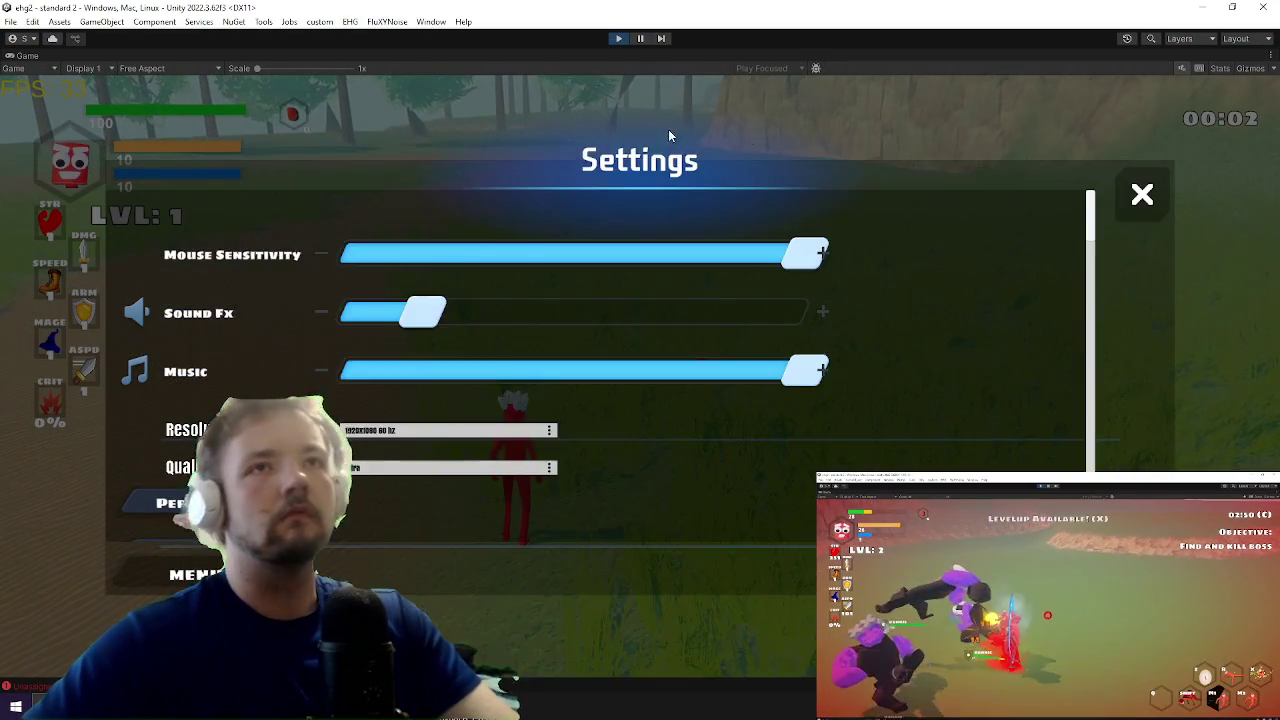
pyautogui.press('Escape')
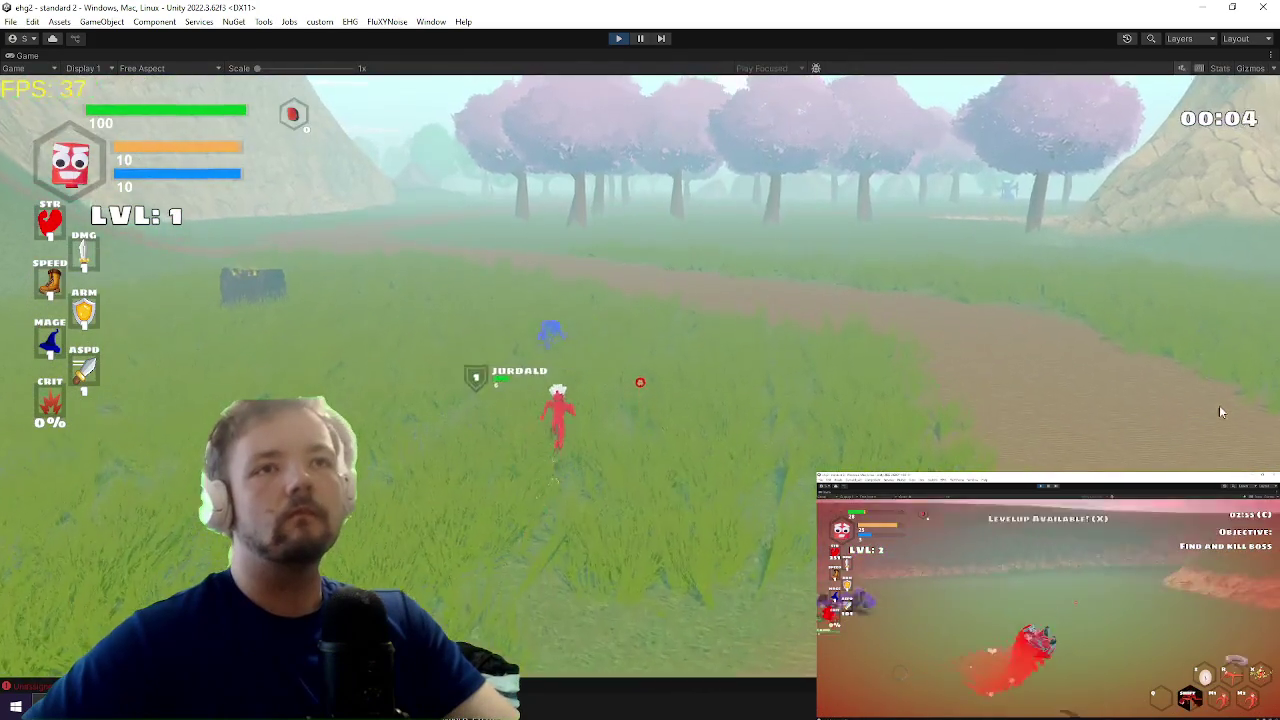
# Step: Fight across the field to Durco Tan Cap and Dragon by the crater, then pause
pyautogui.click(1226, 404)
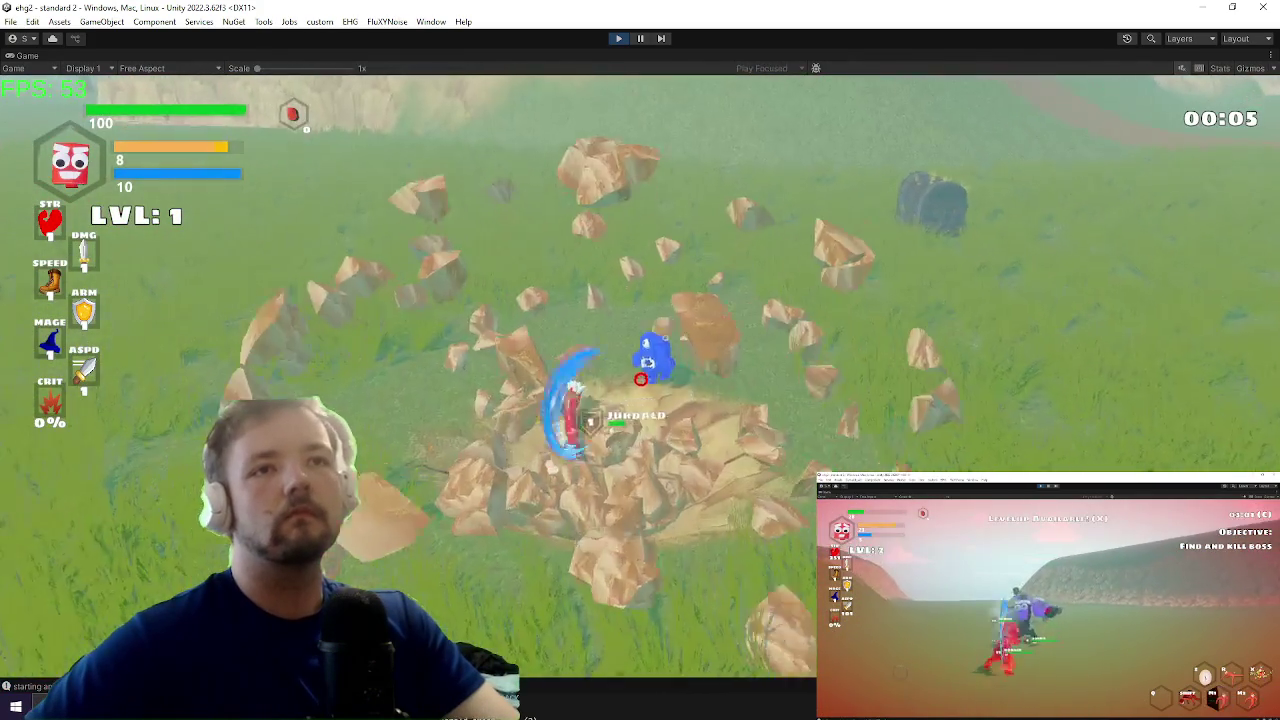
pyautogui.press('w')
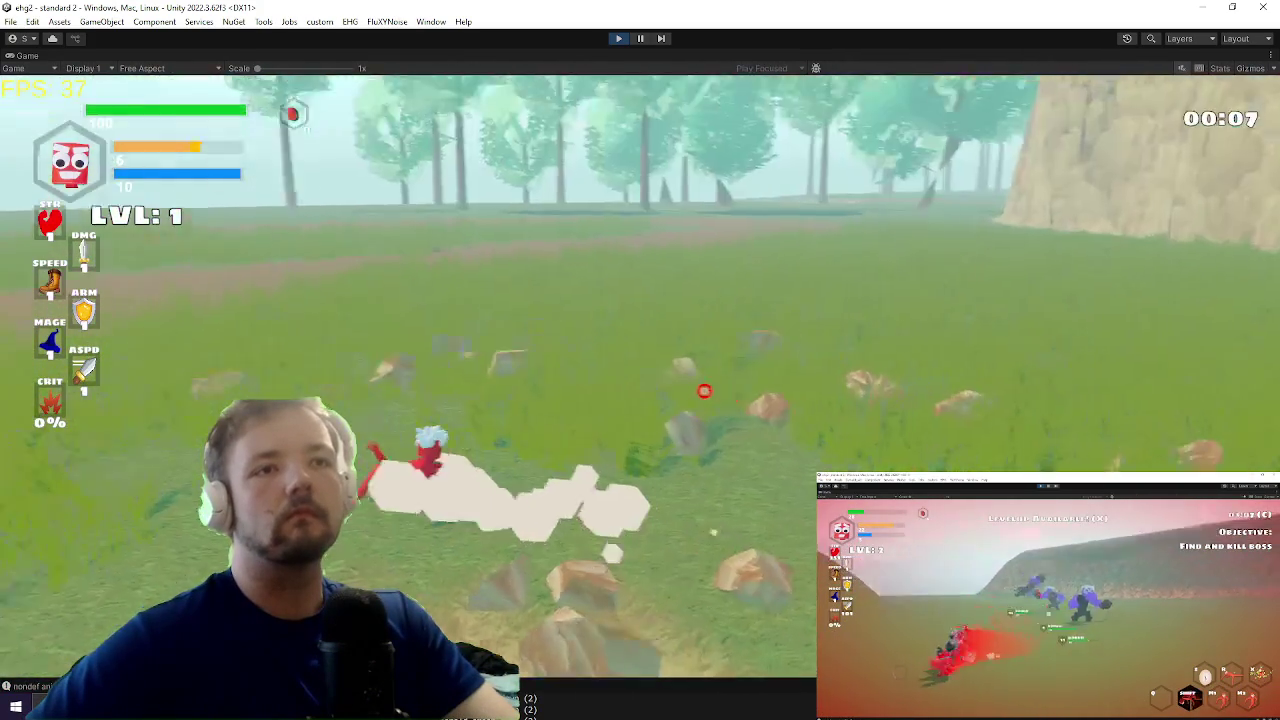
pyautogui.press('w')
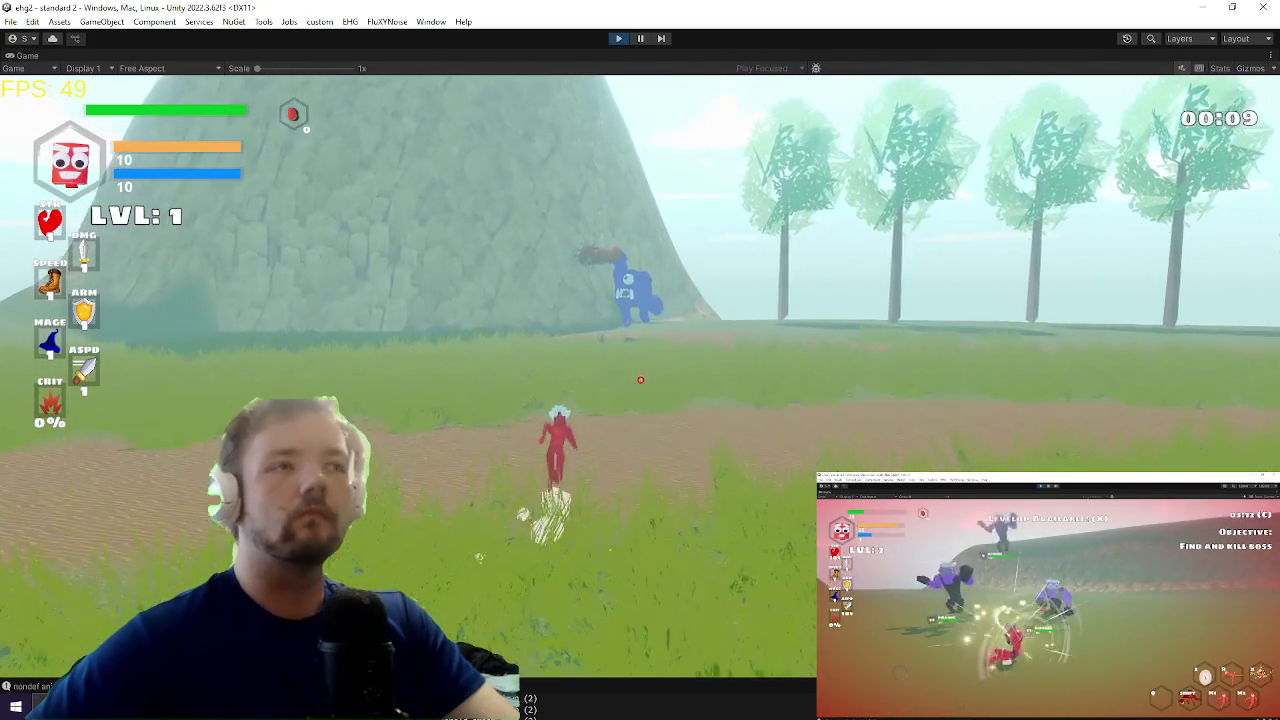
pyautogui.press('w')
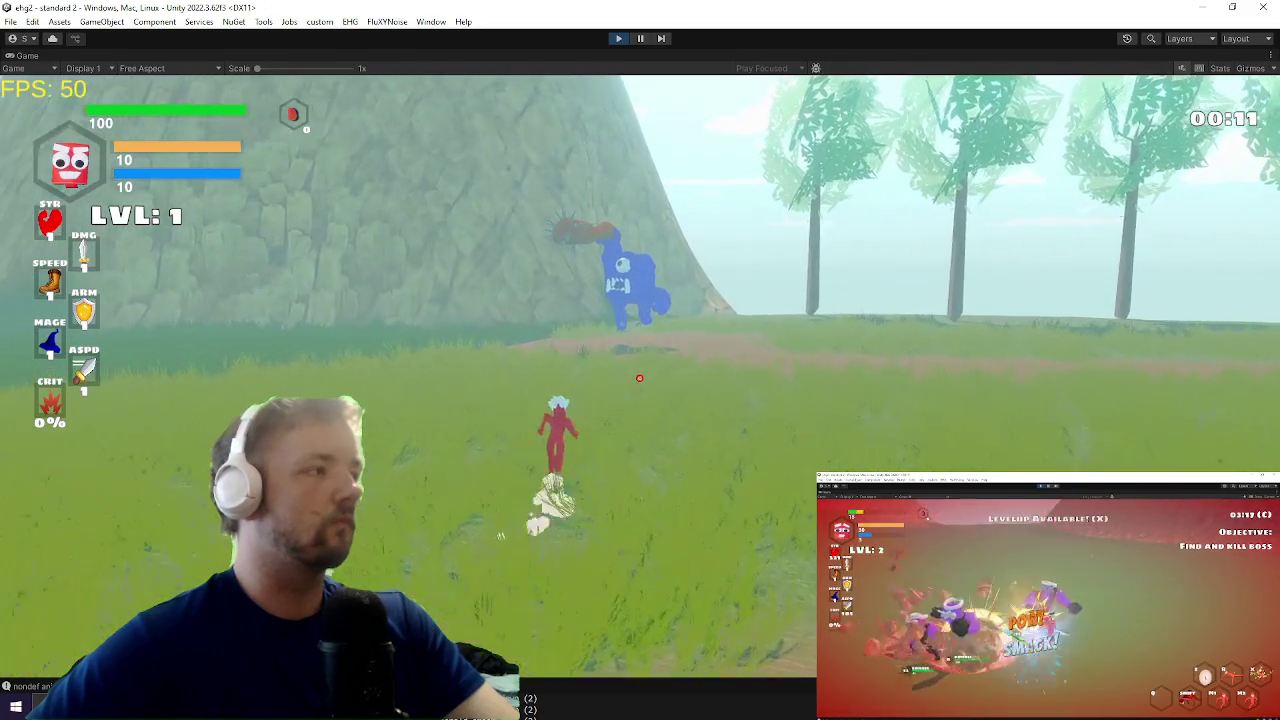
pyautogui.press('w')
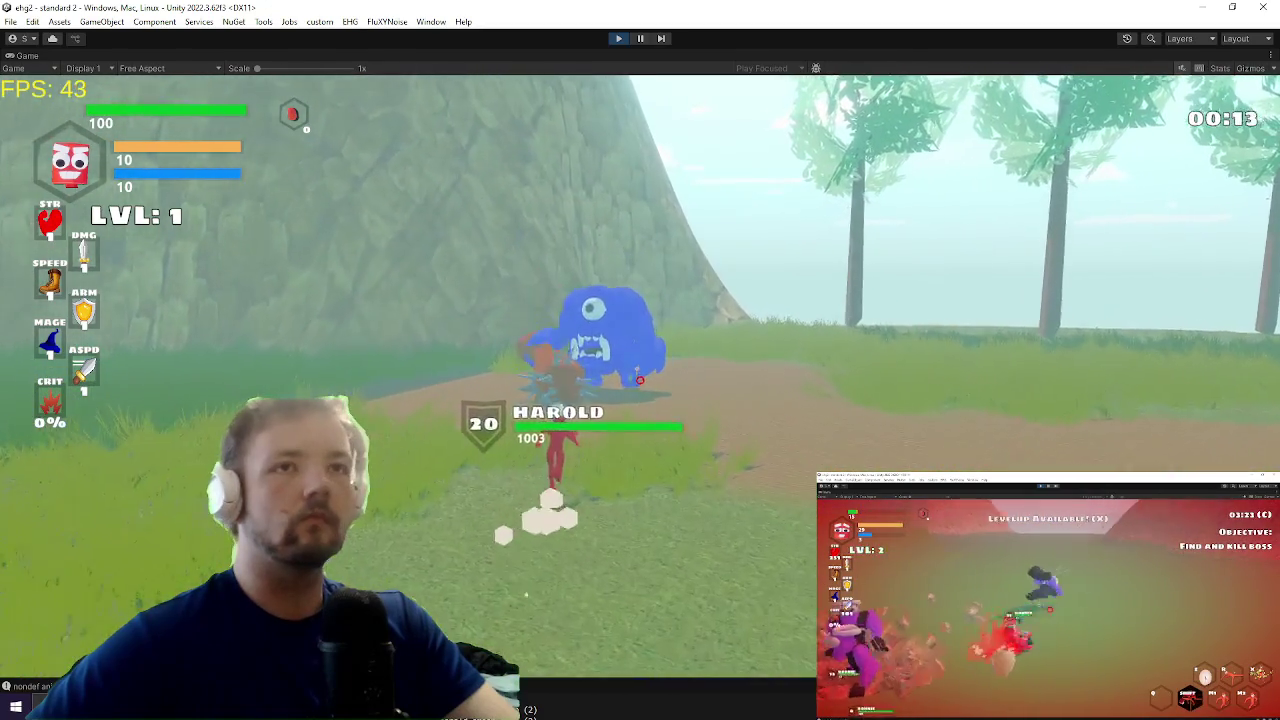
pyautogui.press('w')
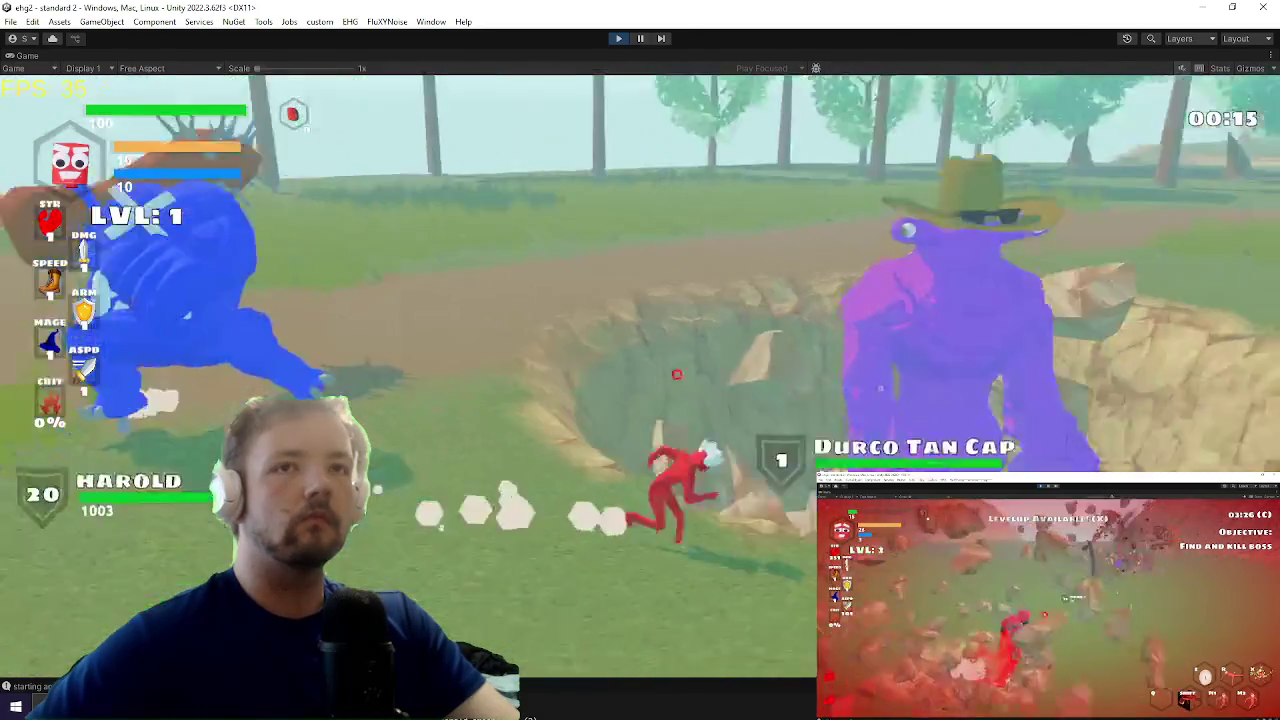
pyautogui.press('s')
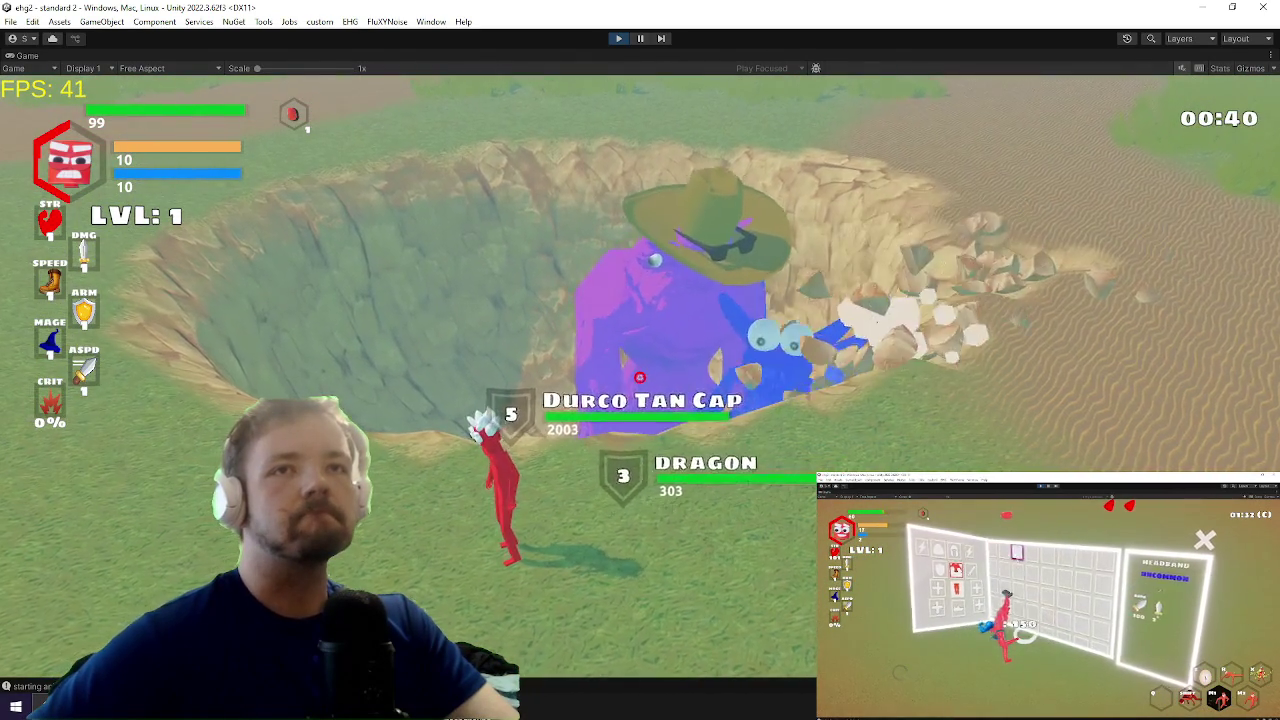
pyautogui.press('Escape')
pyautogui.hotkey('alt', 'Tab')
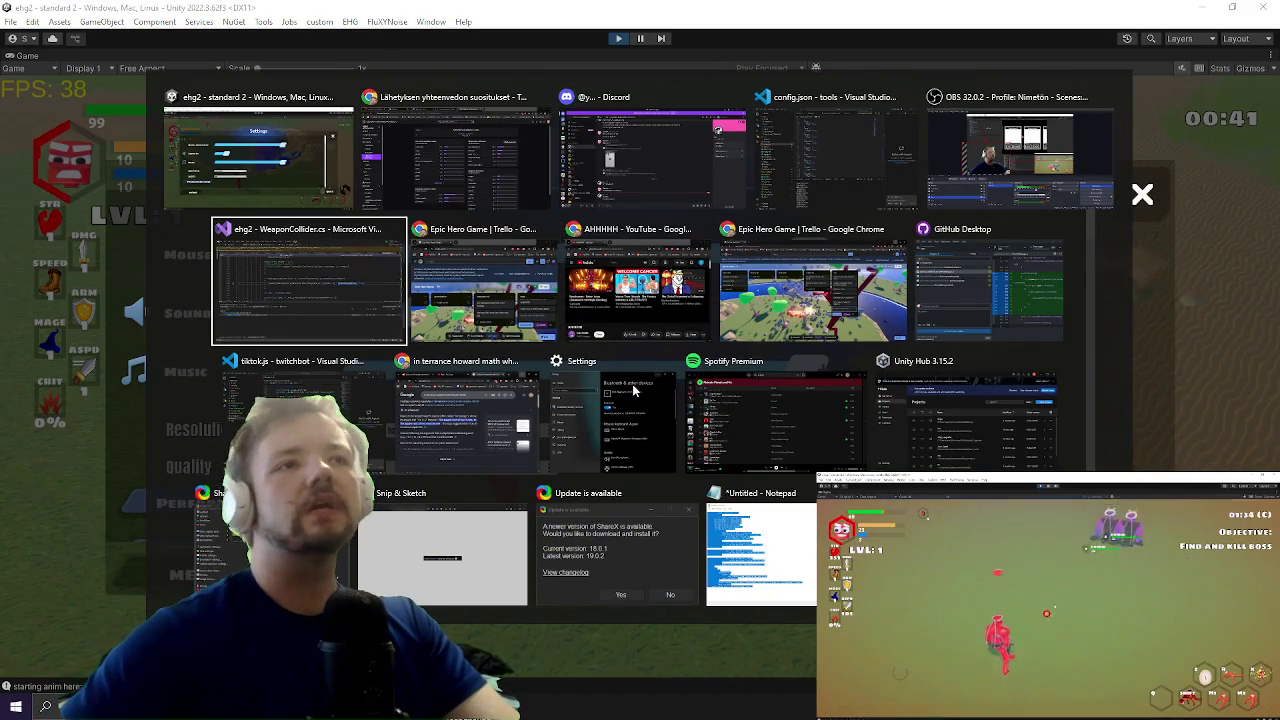
# Step: Open RaycastCollider.cs in Visual Studio via Code Search for 'raycastcoll'
pyautogui.press('Tab')
pyautogui.press('Tab')
pyautogui.press('Tab')
pyautogui.hotkey('ctrl', 't')
pyautogui.write('raycastcoll')
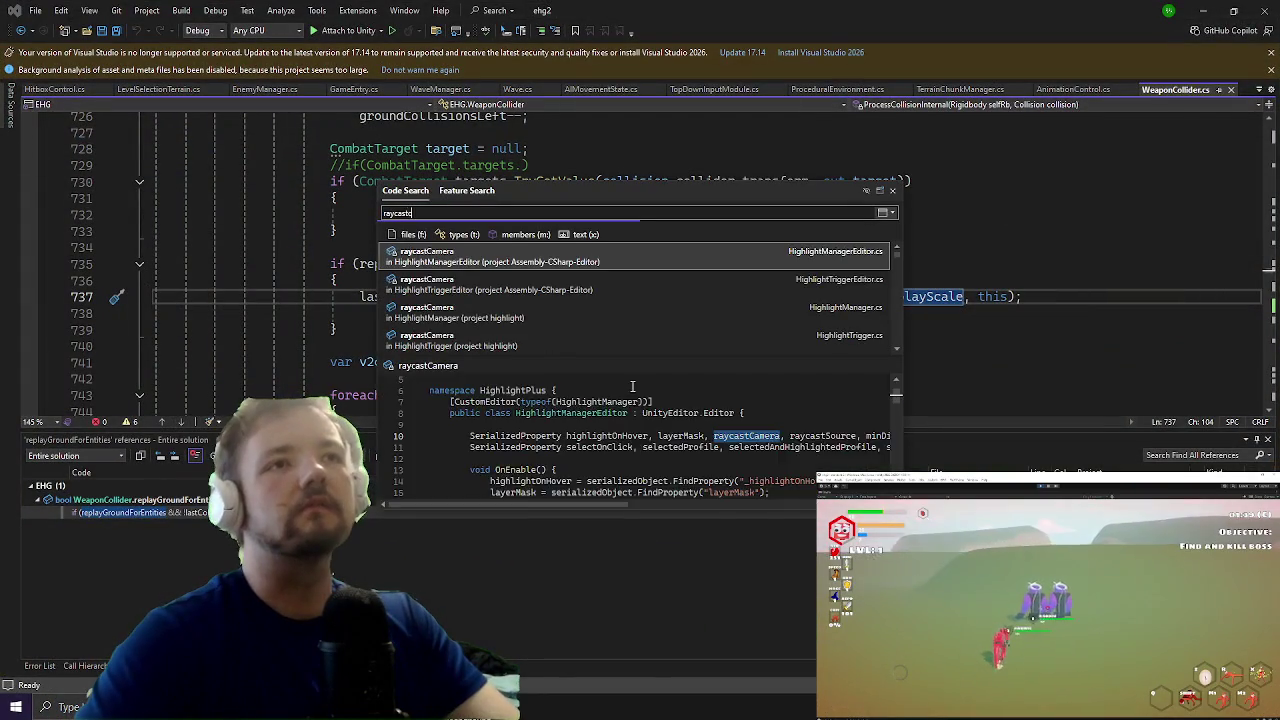
pyautogui.press('Return')
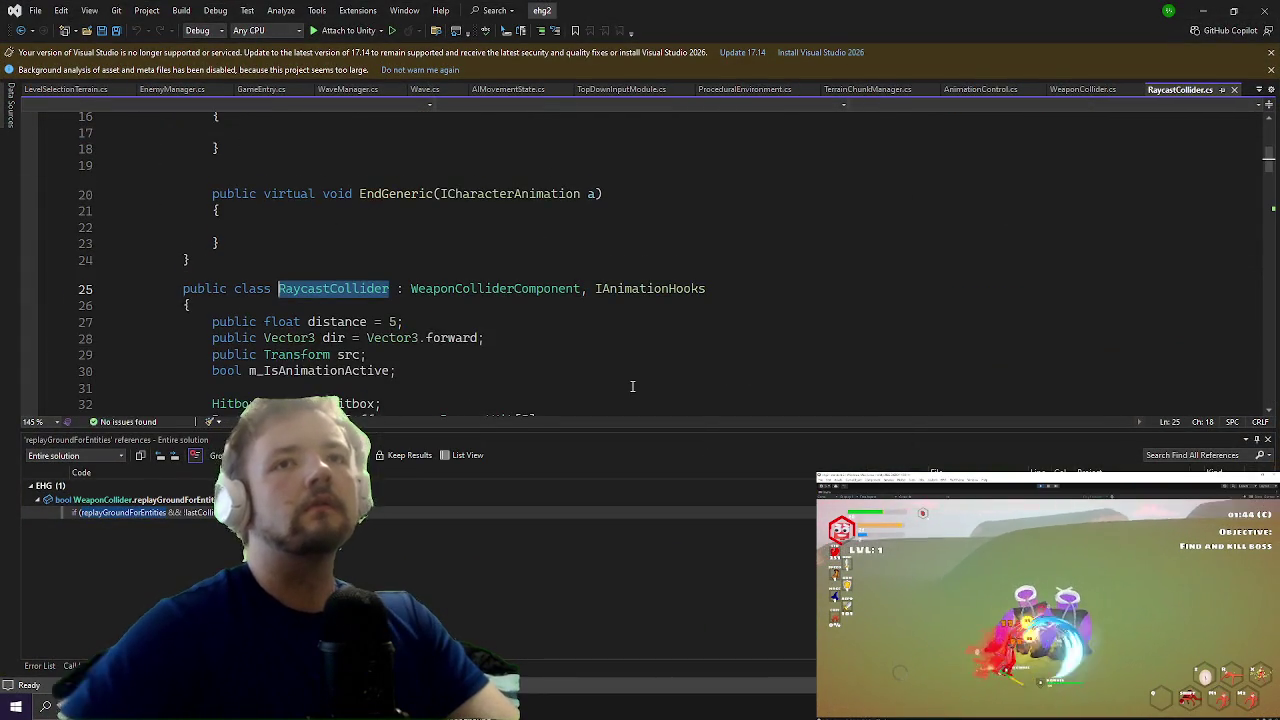
# Step: Read through the RaycastCollider class, then minimize Visual Studio and resume the game
pyautogui.scroll(-6, 730, 257)
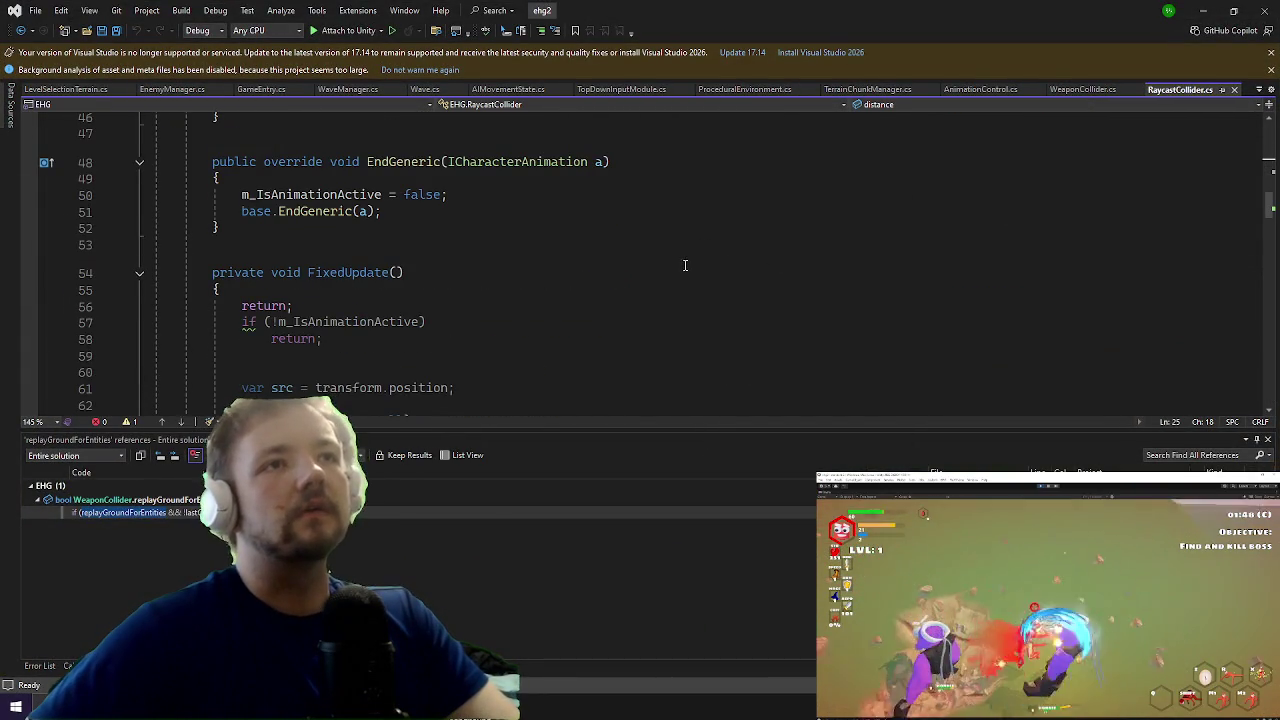
pyautogui.scroll(-20, 681, 271)
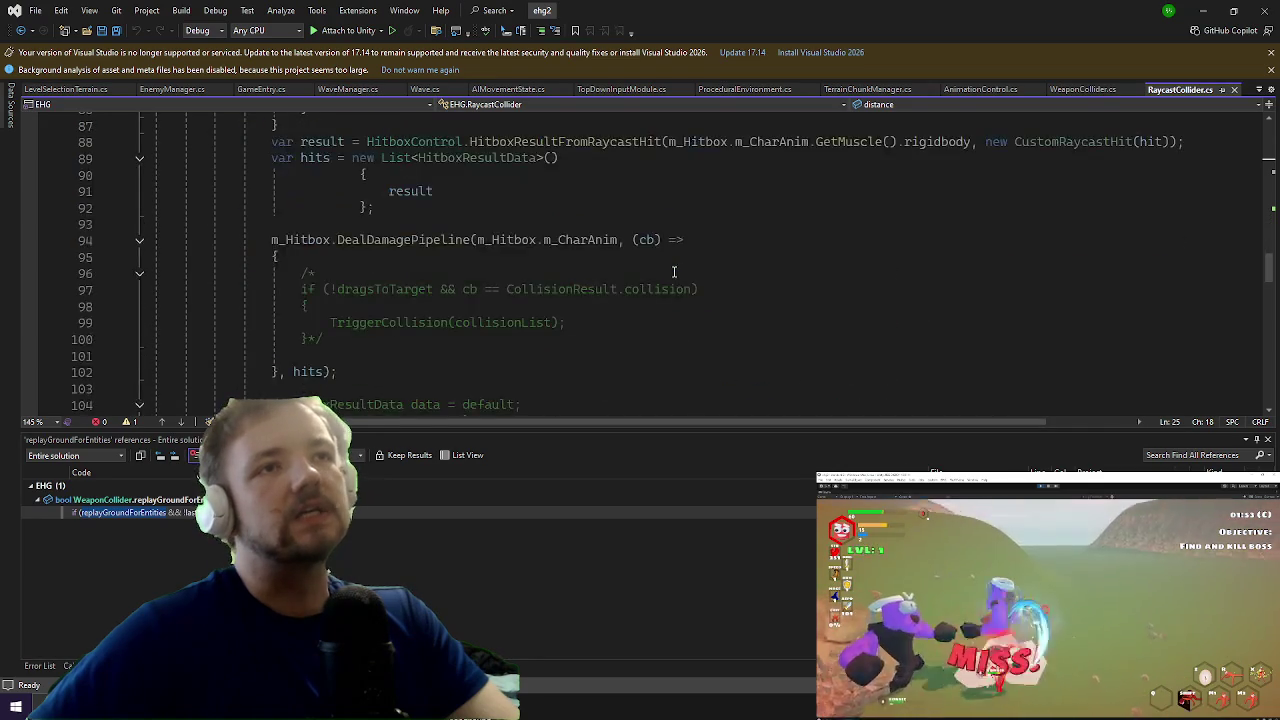
pyautogui.scroll(-8, 673, 271)
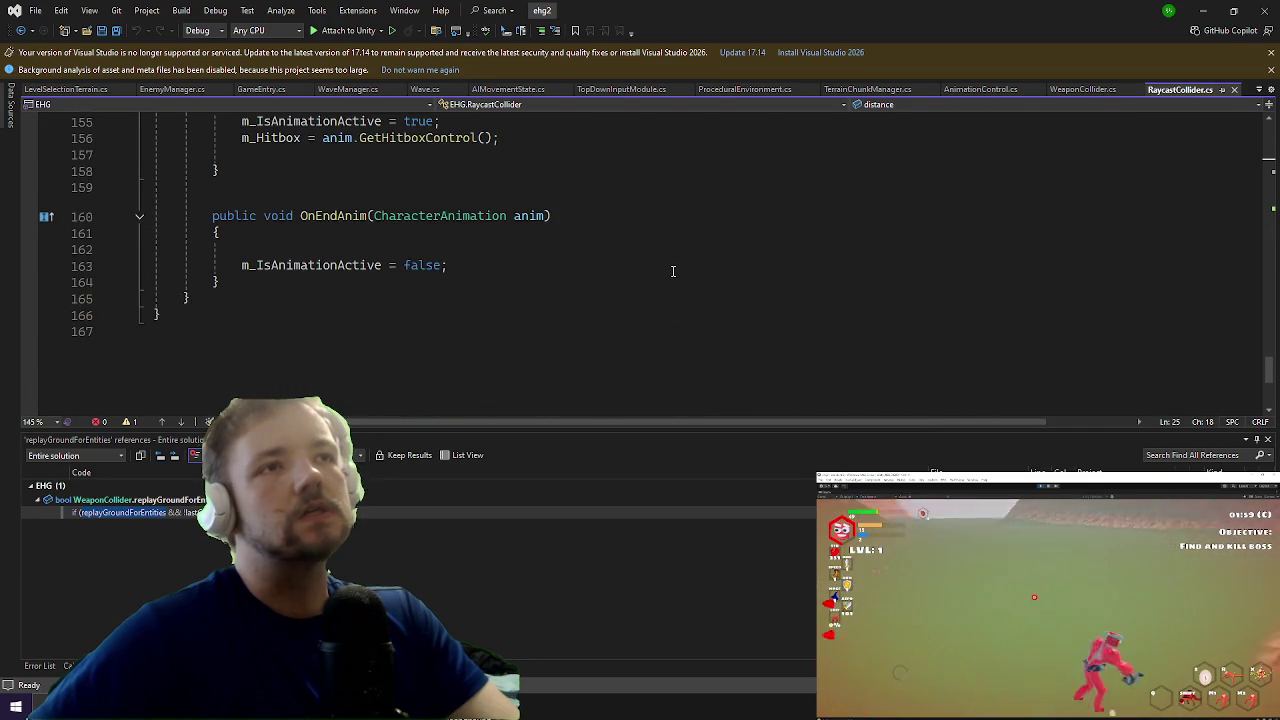
pyautogui.scroll(5, 673, 270)
pyautogui.scroll(20, 683, 260)
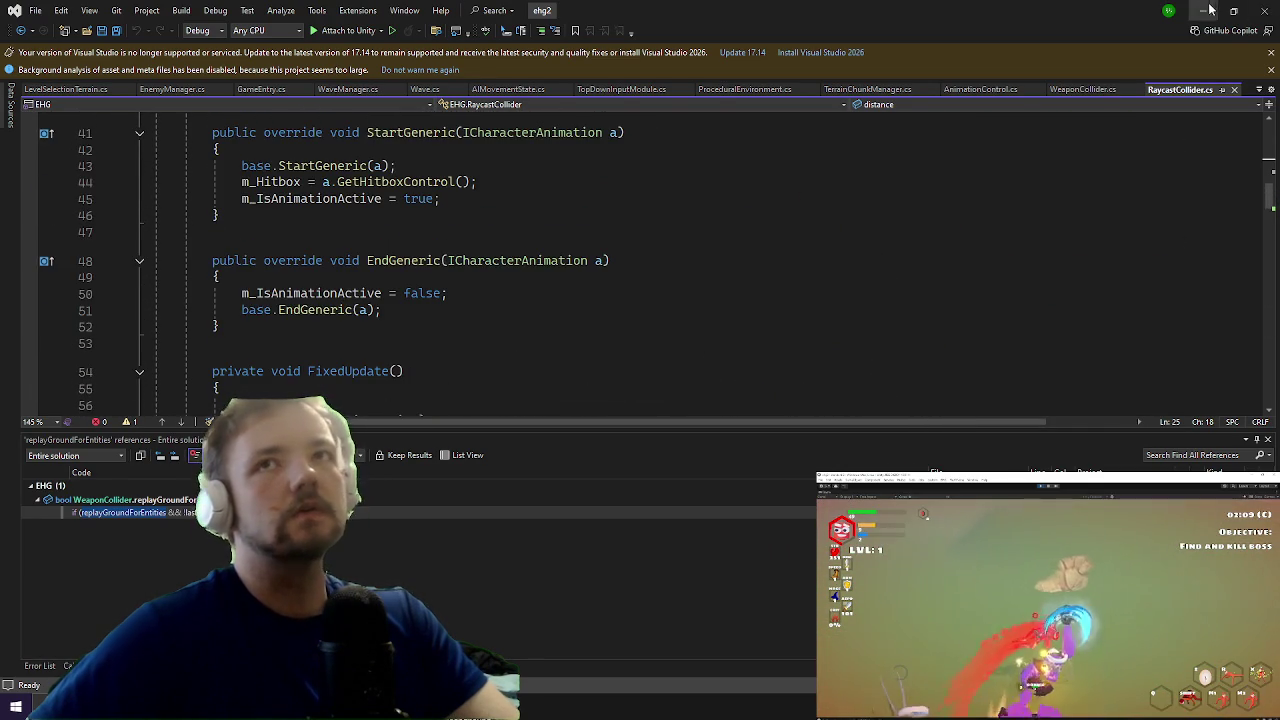
pyautogui.click(1213, 9)
pyautogui.press('Escape')
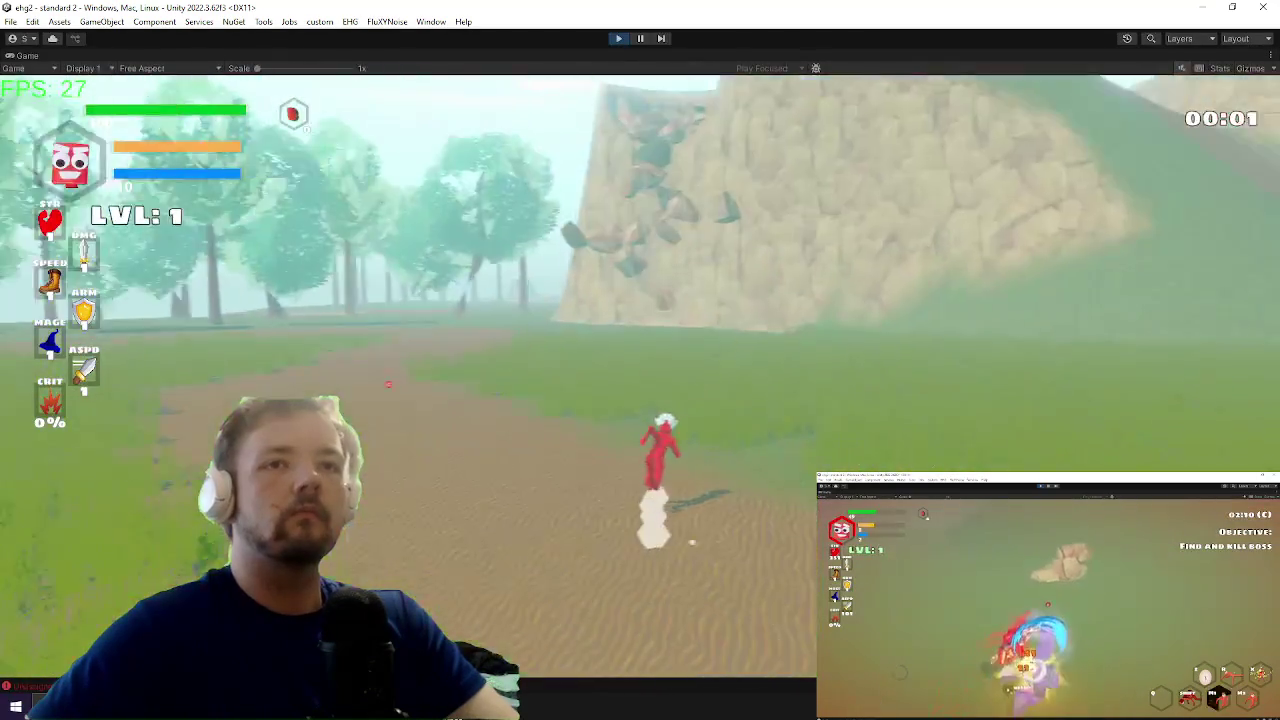
# Step: Move toward the rock hill and pink trees near Durco Tan Cap, toggling the debug console
pyautogui.press('w')
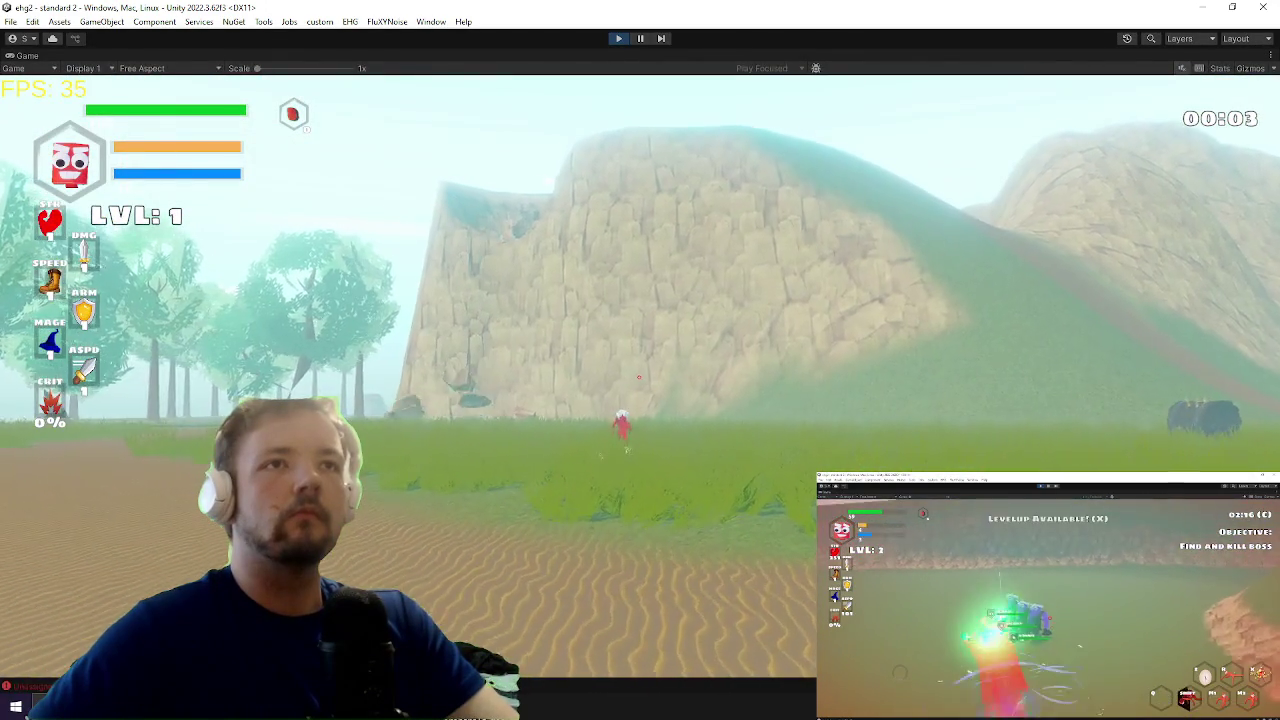
pyautogui.press('d')
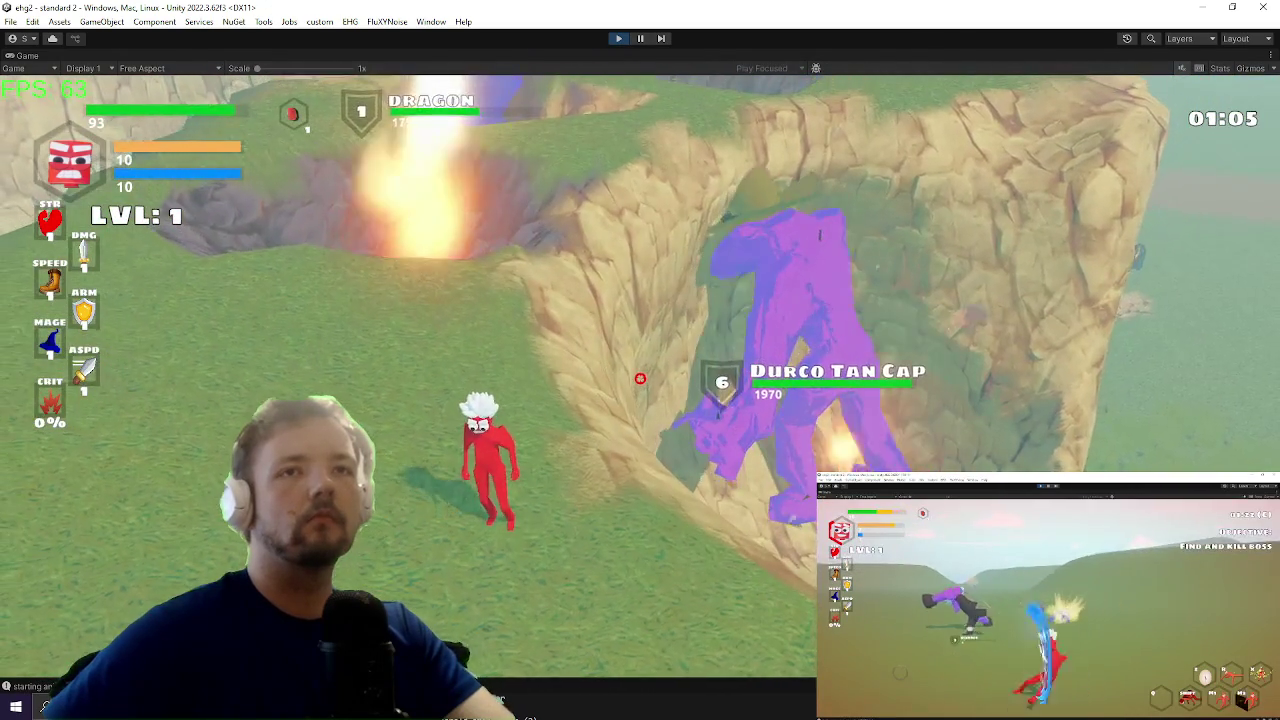
pyautogui.press('`')
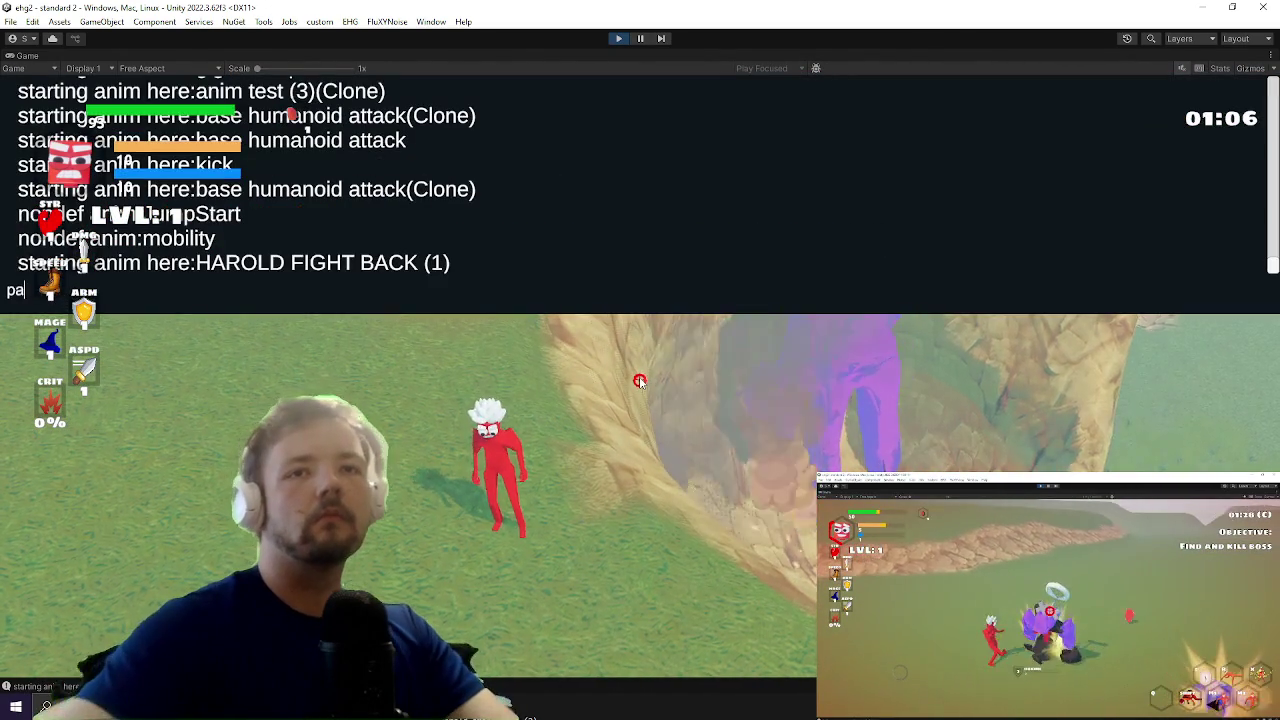
pyautogui.press('`')
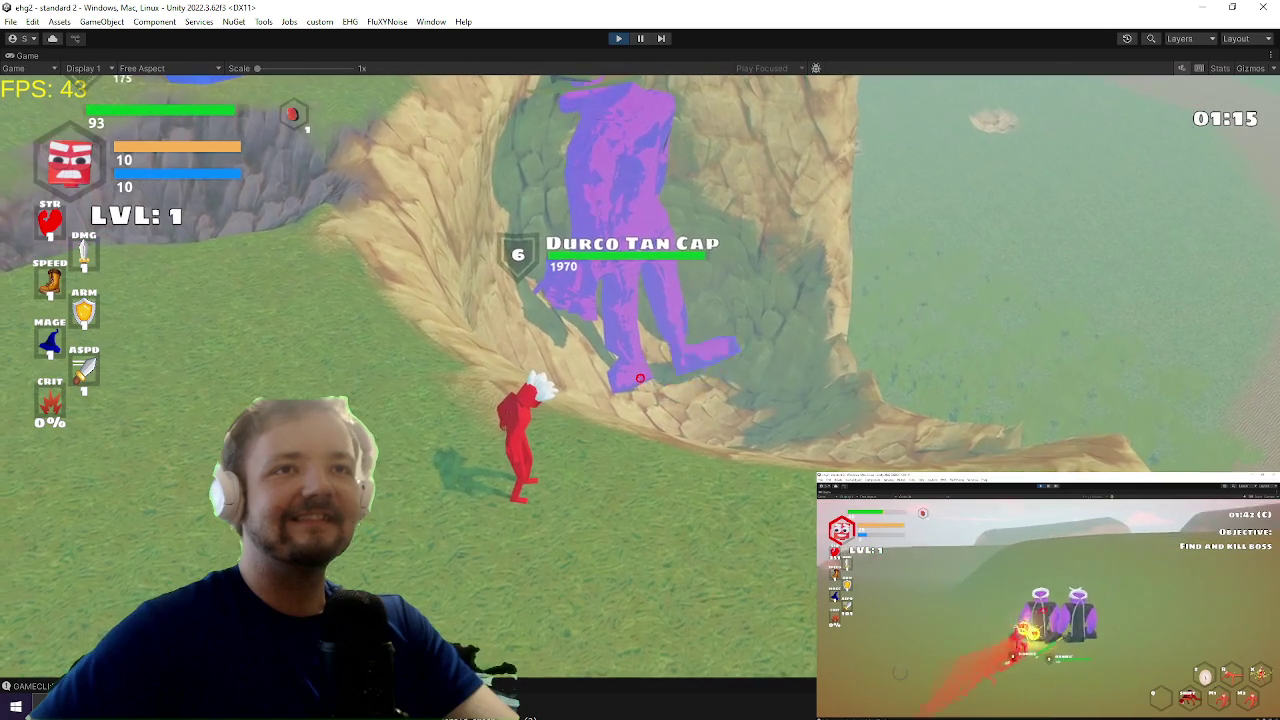
pyautogui.hotkey('alt', 'Tab')
pyautogui.press('Tab')
pyautogui.press('Tab')
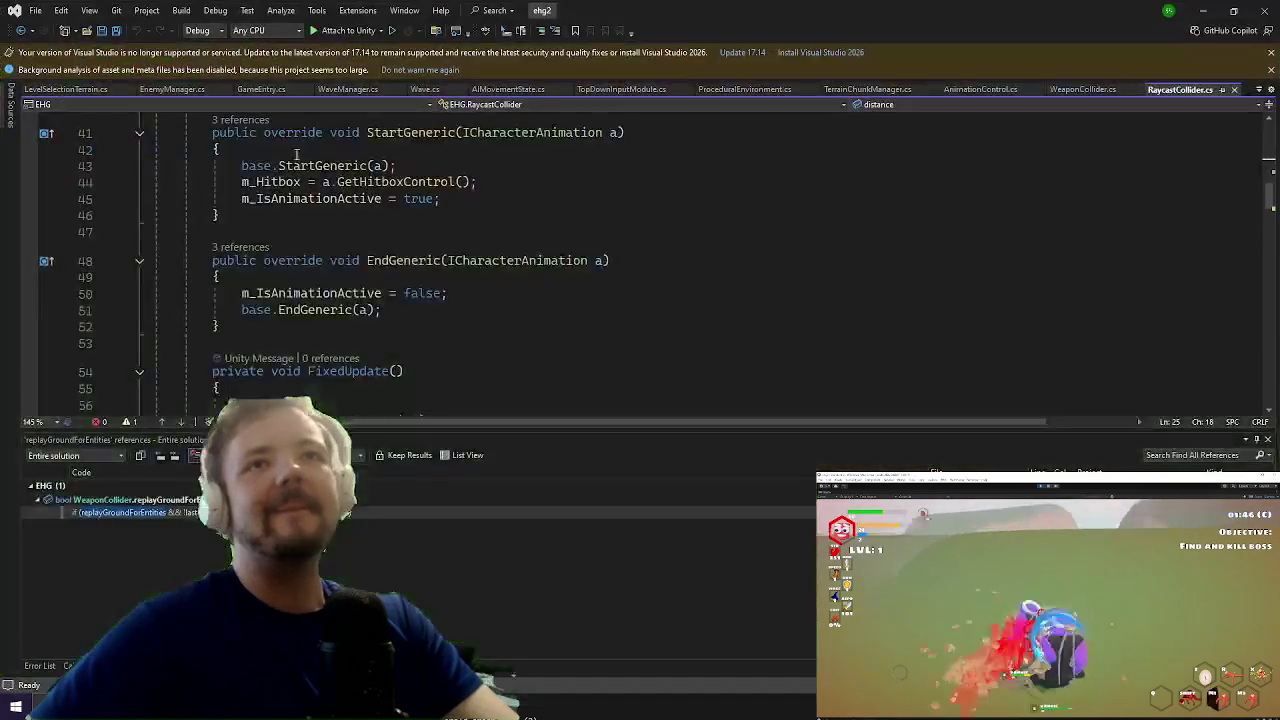
# Step: Open RagdollBalancer.cs via Code Search and find the 'addtorque' occurrence at line 1143
pyautogui.click(744, 176)
pyautogui.hotkey('ctrl', 't')
pyautogui.write('ragdo')
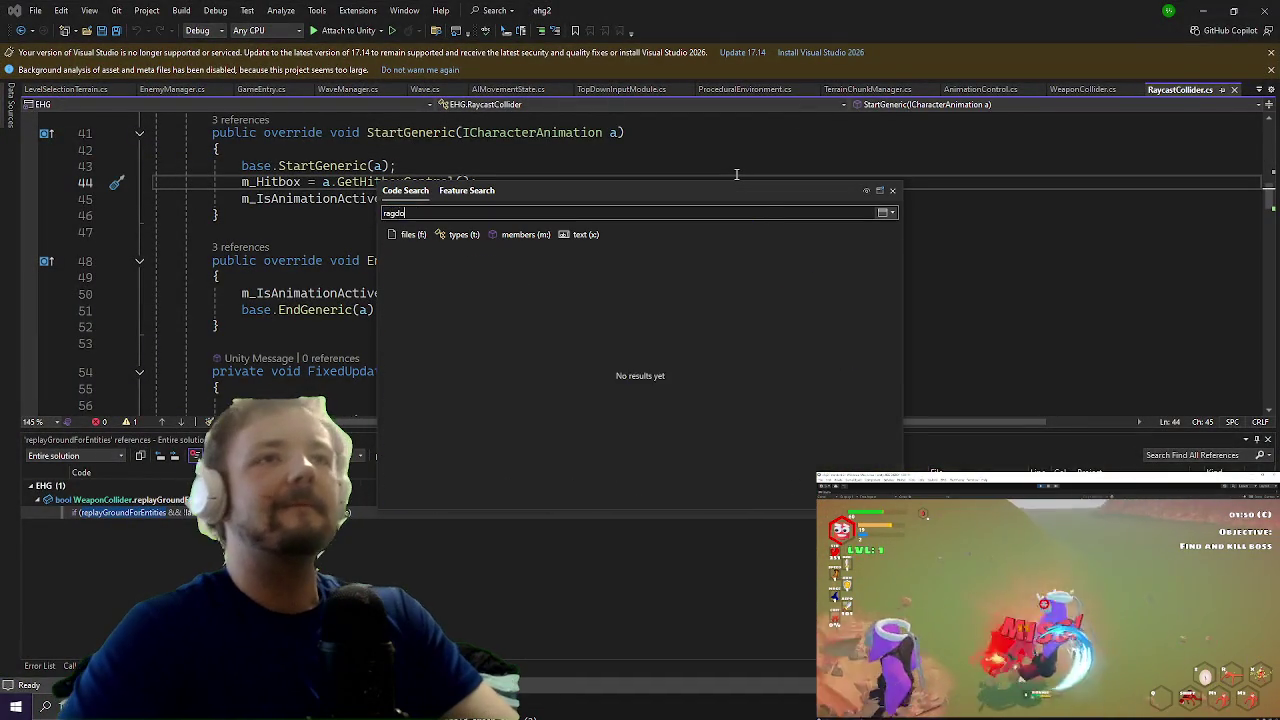
pyautogui.write('llbalancer')
pyautogui.press('Return')
pyautogui.write('addtorque')
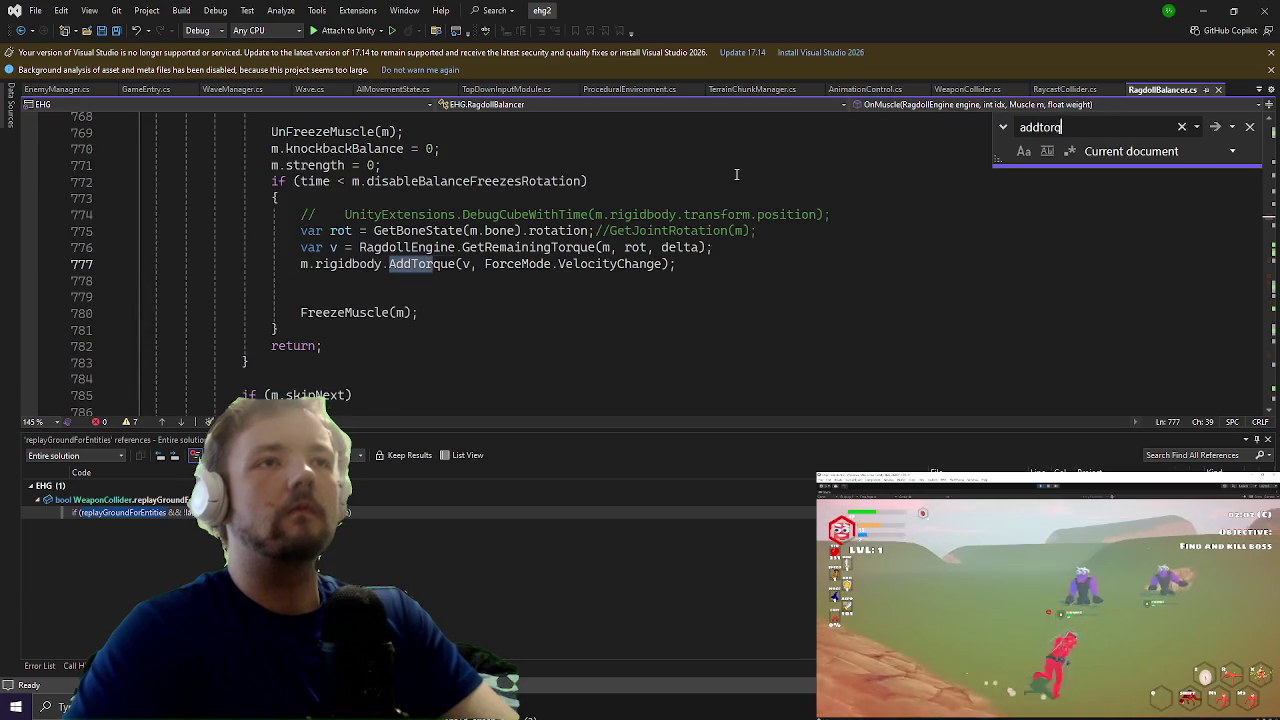
pyautogui.press('Return')
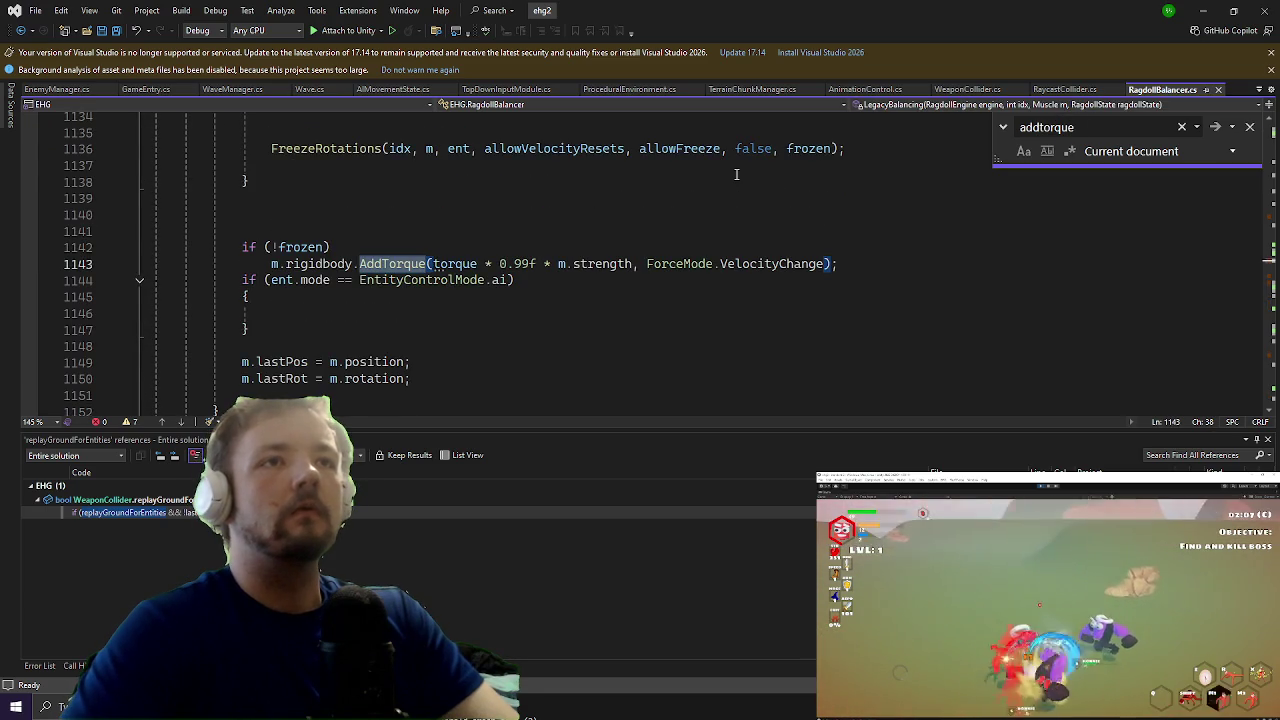
# Step: Wrap the AddTorque call under if (!frozen) in its own braces
pyautogui.click(406, 247)
pyautogui.write('{')
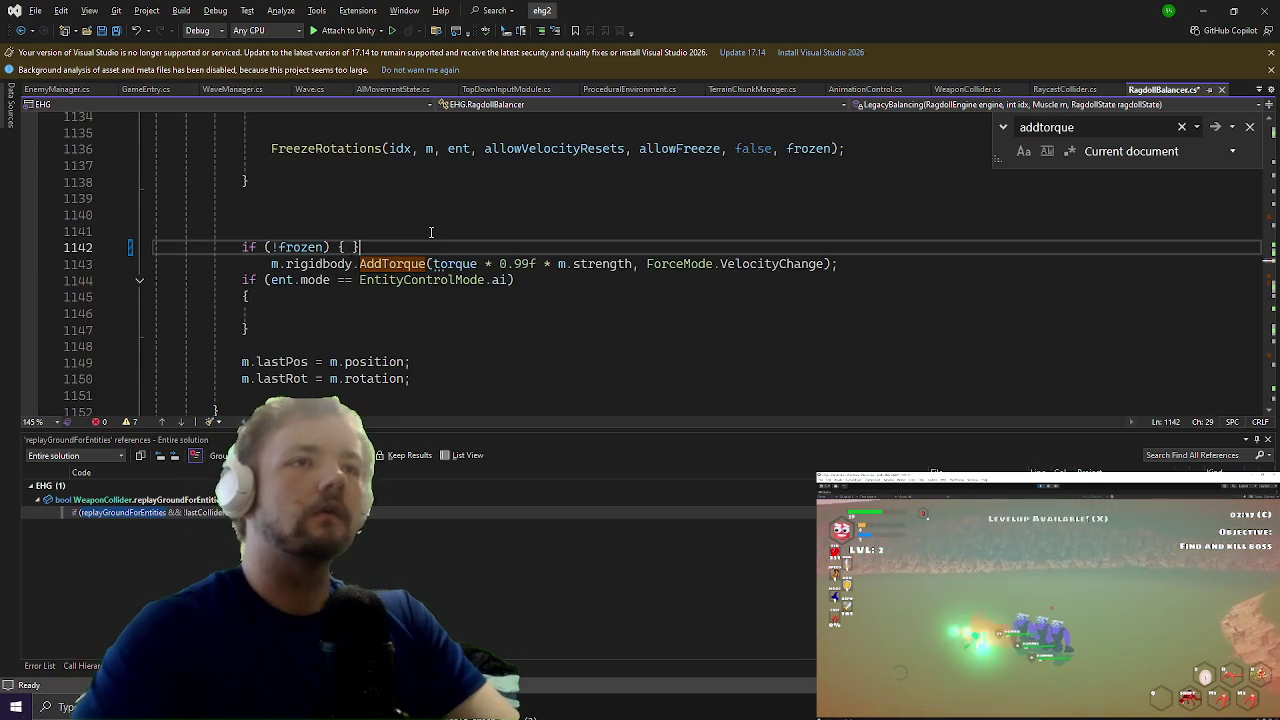
pyautogui.press('BackSpace')
pyautogui.press('BackSpace')
pyautogui.press('Down')
pyautogui.press('Down')
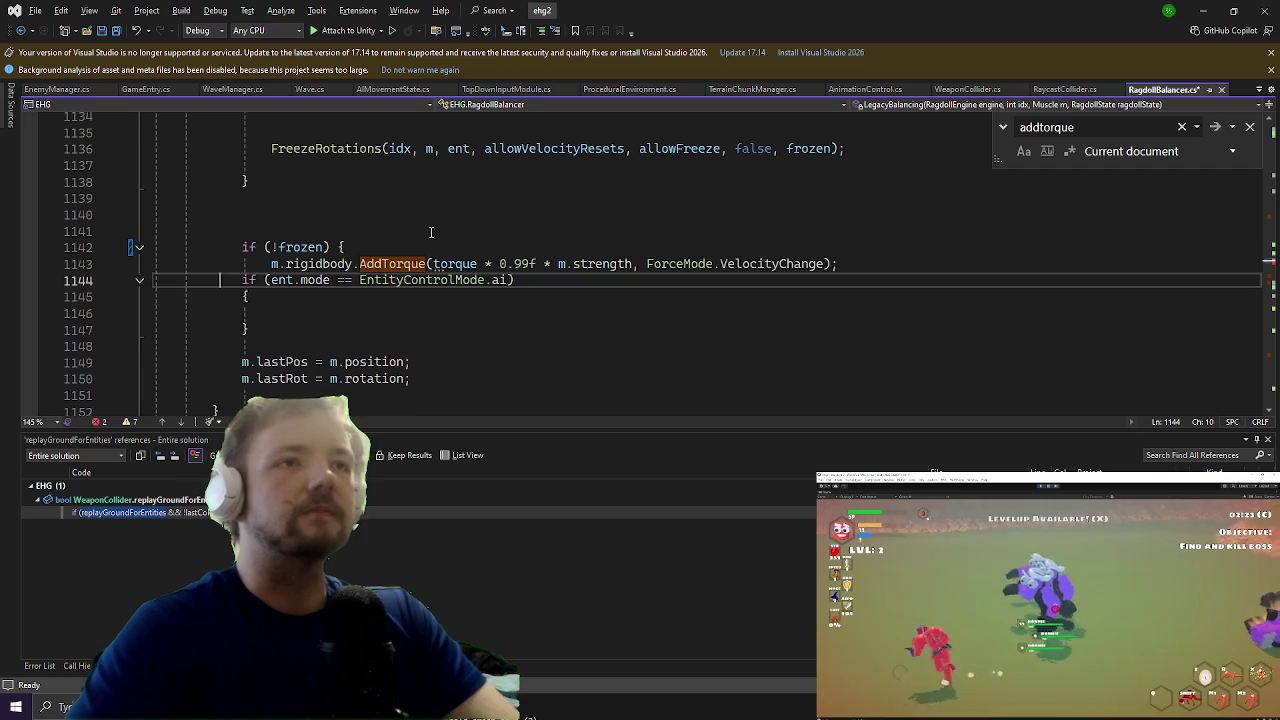
pyautogui.press('Home')
pyautogui.press('Return')
pyautogui.press('Up')
pyautogui.write('}')
pyautogui.press('Return')
pyautogui.press('Down')
pyautogui.press('Delete')
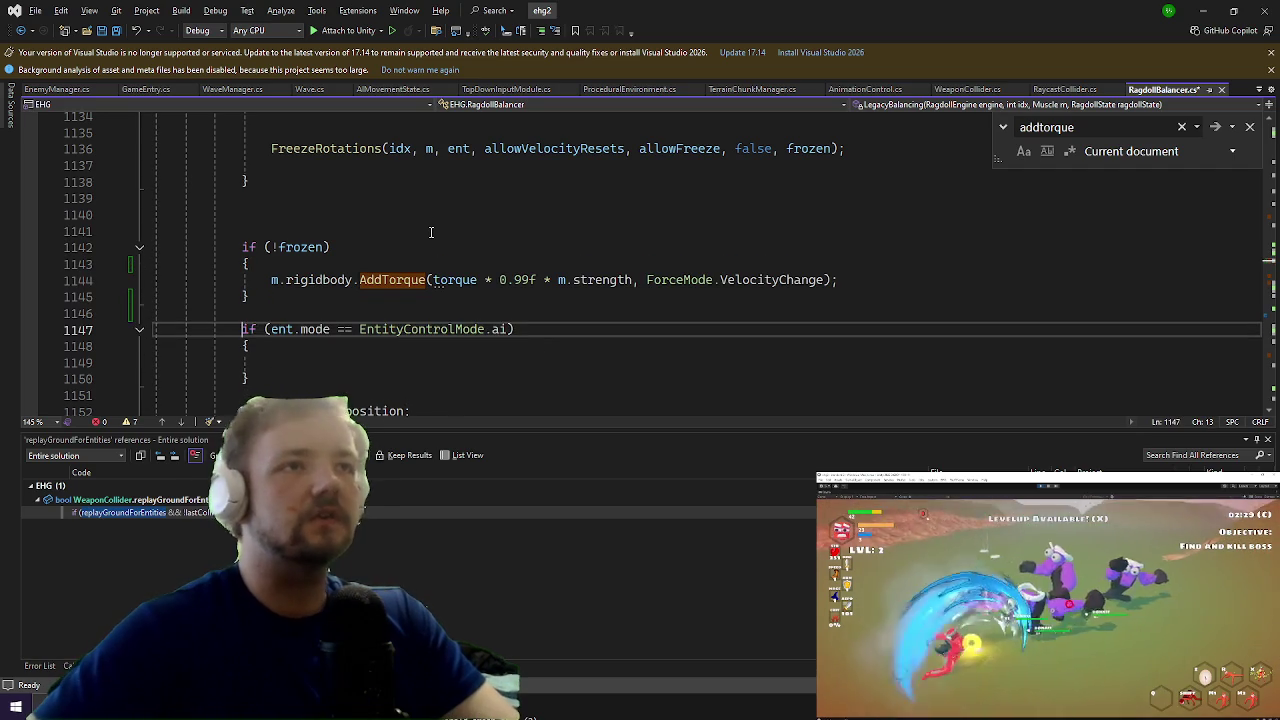
# Step: Comment out the ent.mode == EntityControlMode.ai check and list all lastPos references
pyautogui.write('//')
pyautogui.scroll(-3, 216, 137)
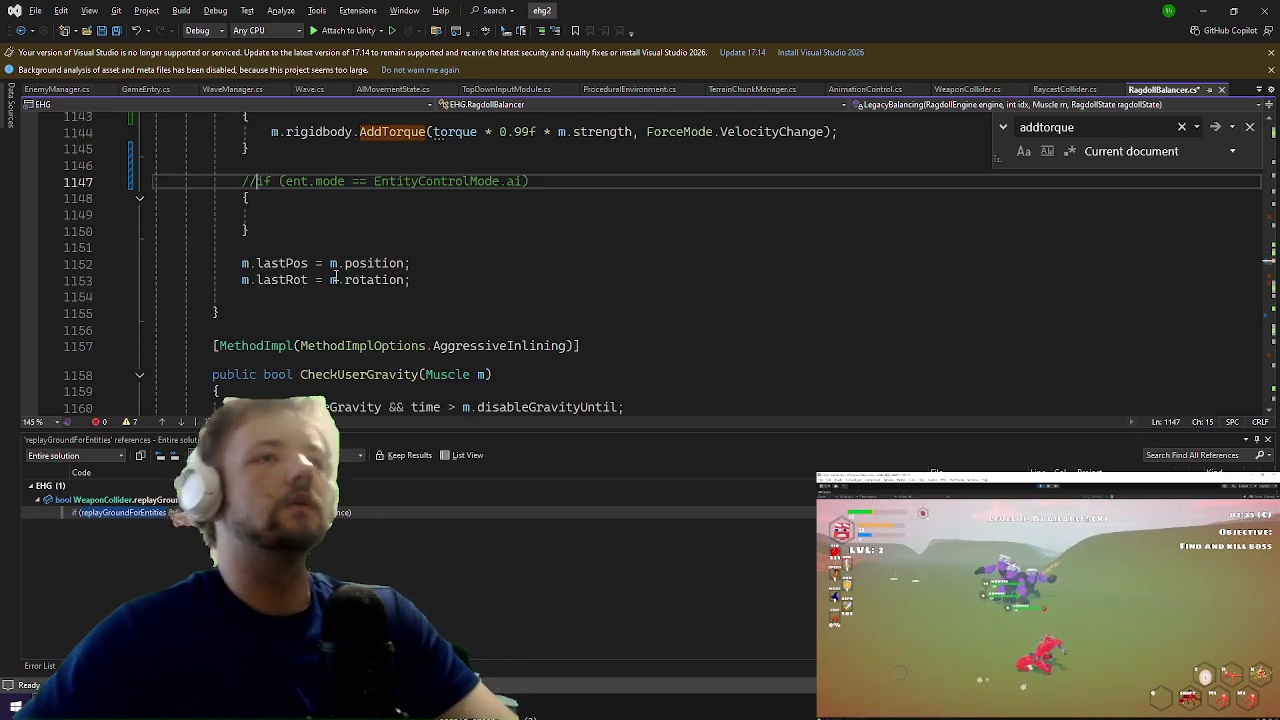
pyautogui.rightClick(271, 264)
pyautogui.click(330, 402)
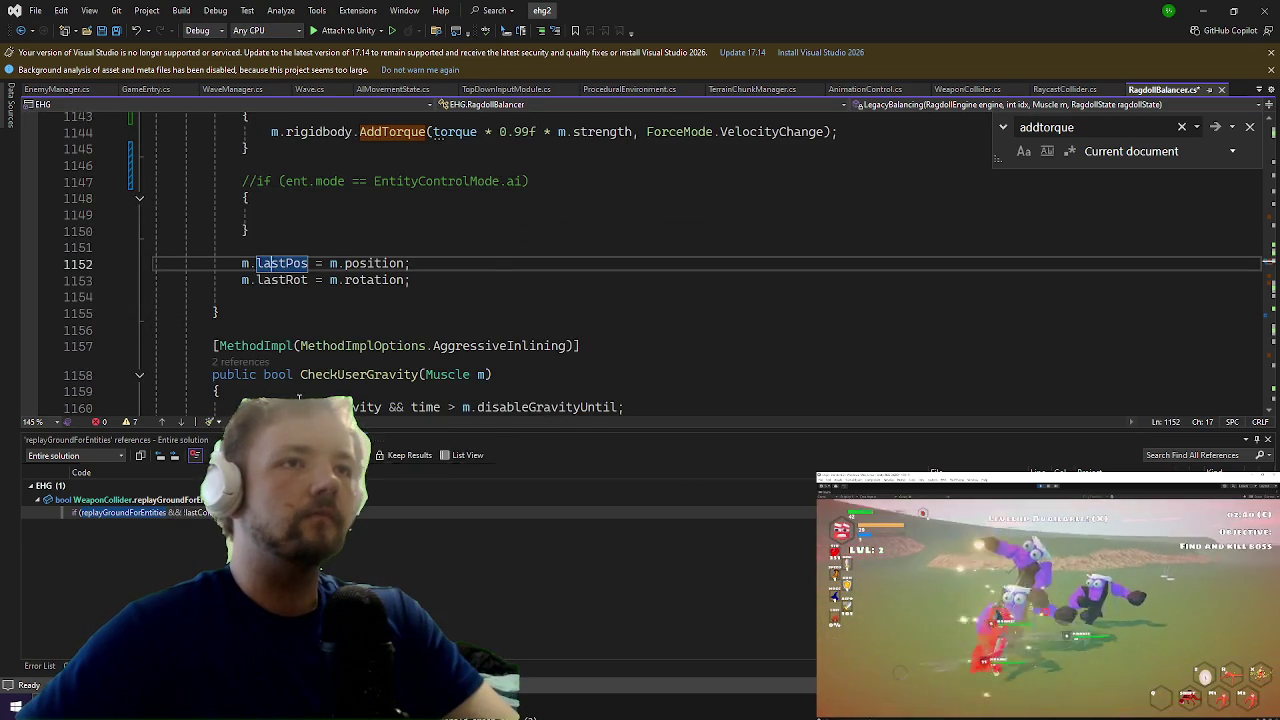
# Step: Step through the three lastPos assignments, including ProcessKnockback and lines 997 and 1152
pyautogui.click(112, 526)
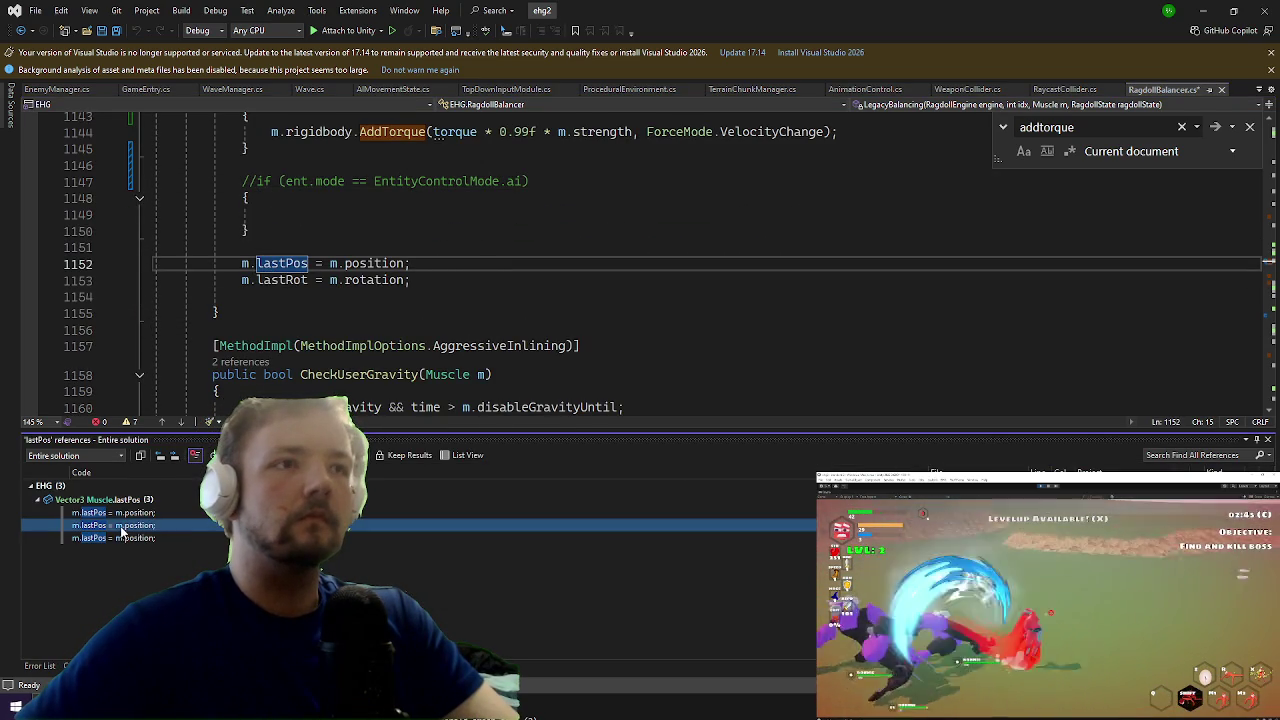
pyautogui.click(104, 540)
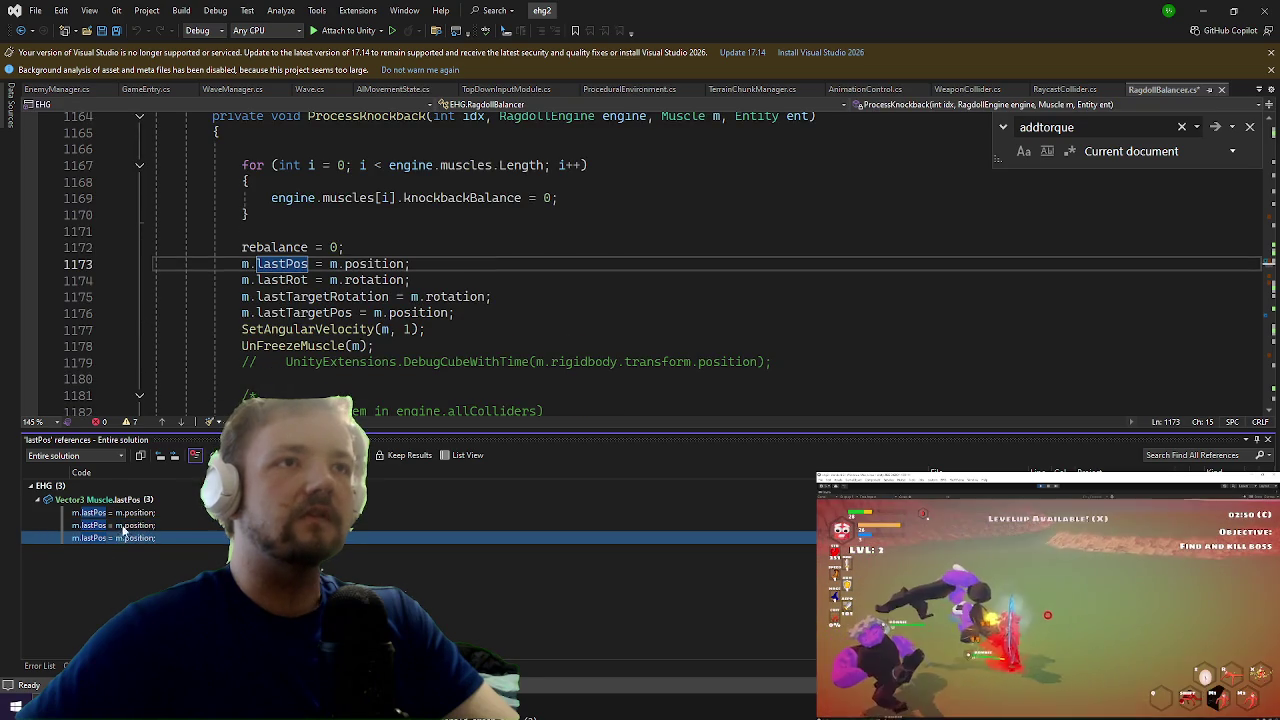
pyautogui.click(120, 525)
pyautogui.click(120, 512)
pyautogui.scroll(2, 258, 347)
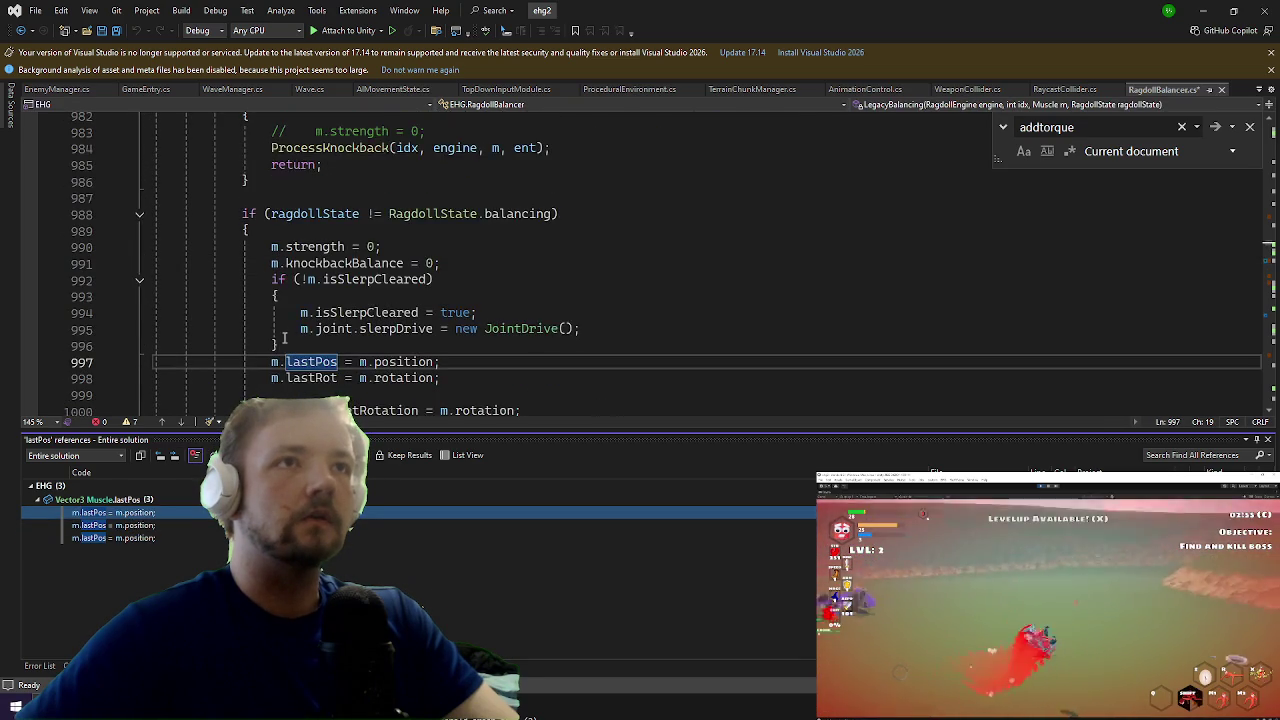
pyautogui.click(118, 537)
pyautogui.click(120, 525)
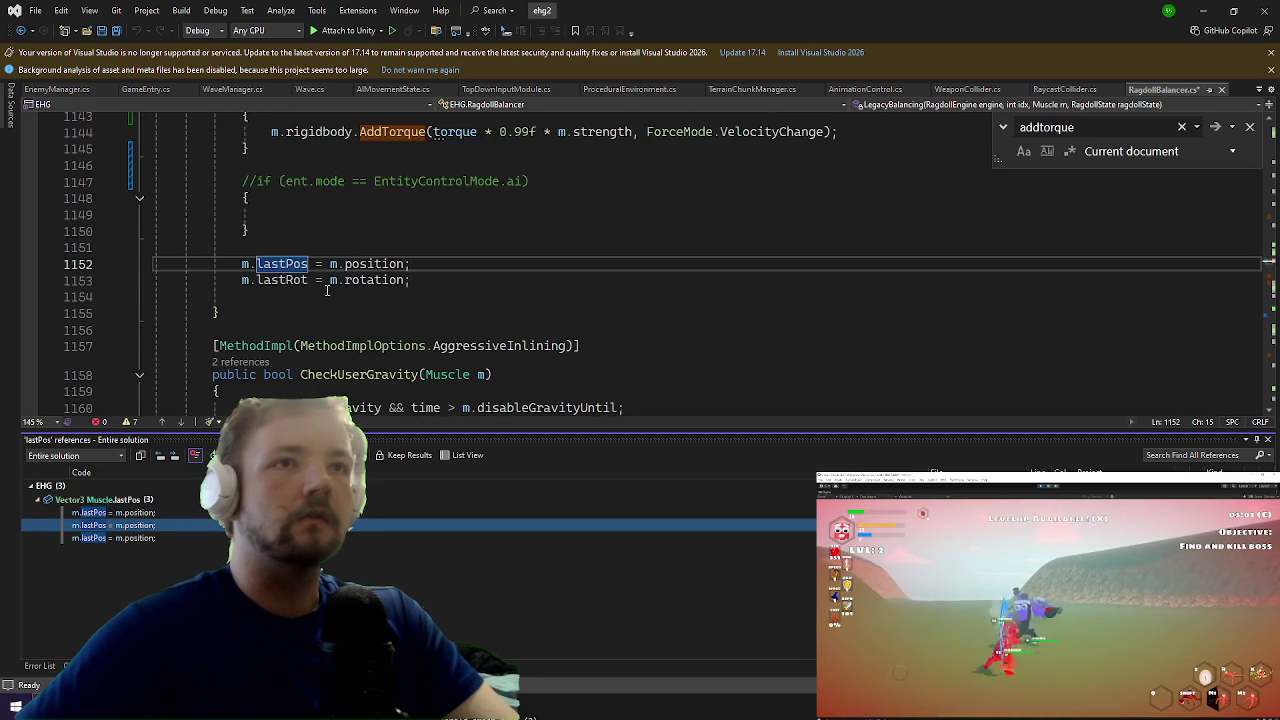
pyautogui.scroll(9, 296, 316)
pyautogui.scroll(-10, 296, 316)
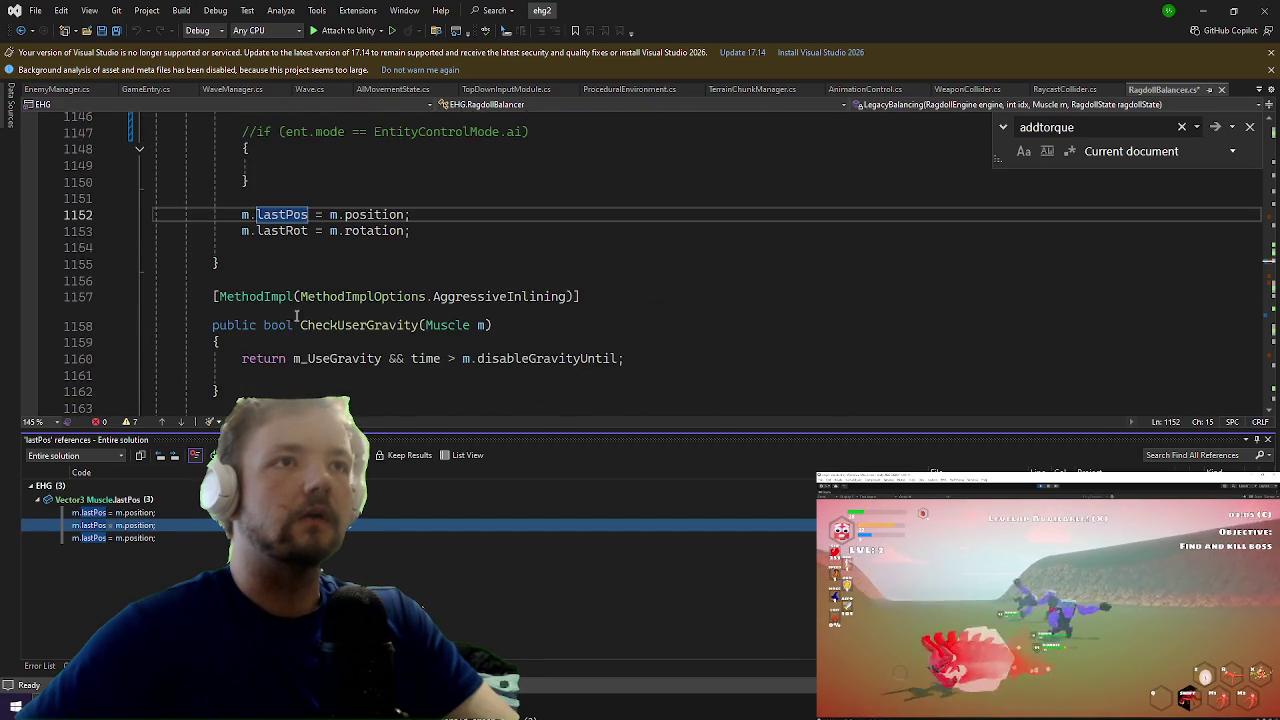
pyautogui.click(282, 231)
# Step: List lastRot references and comment out the lastPos and lastRot lines after AddTorque
pyautogui.rightClick(282, 231)
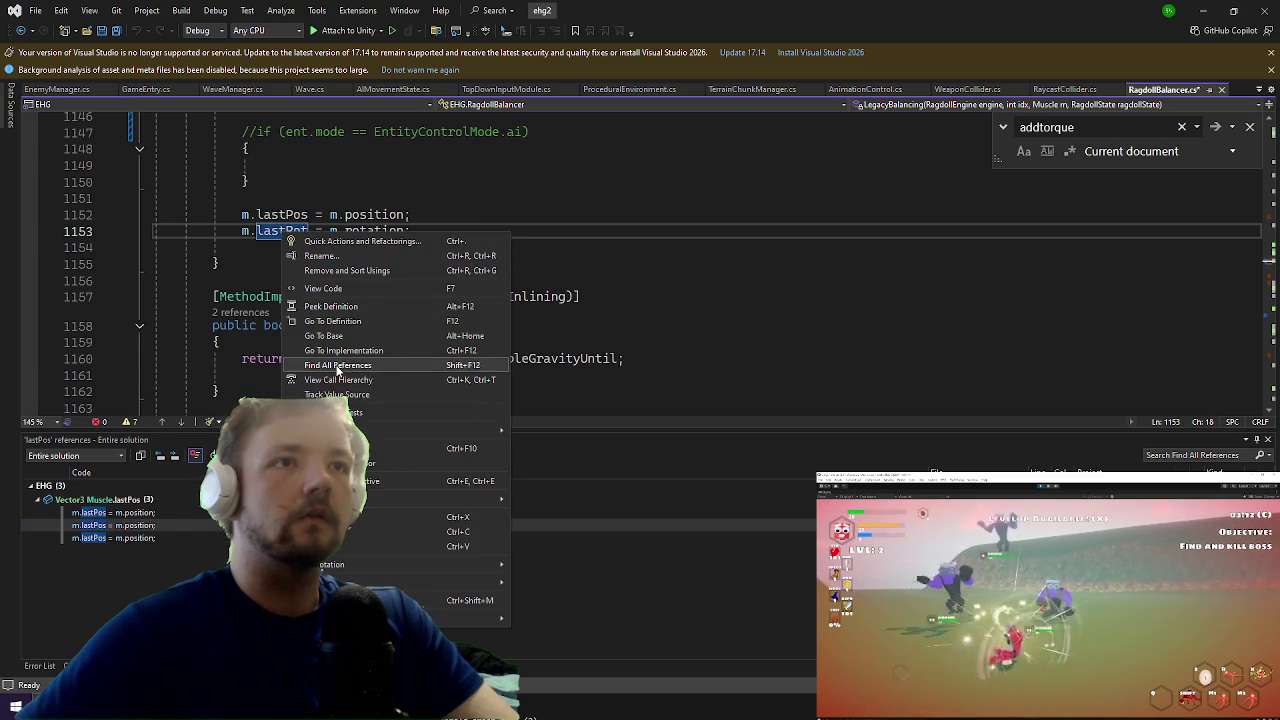
pyautogui.click(337, 365)
pyautogui.click(215, 231)
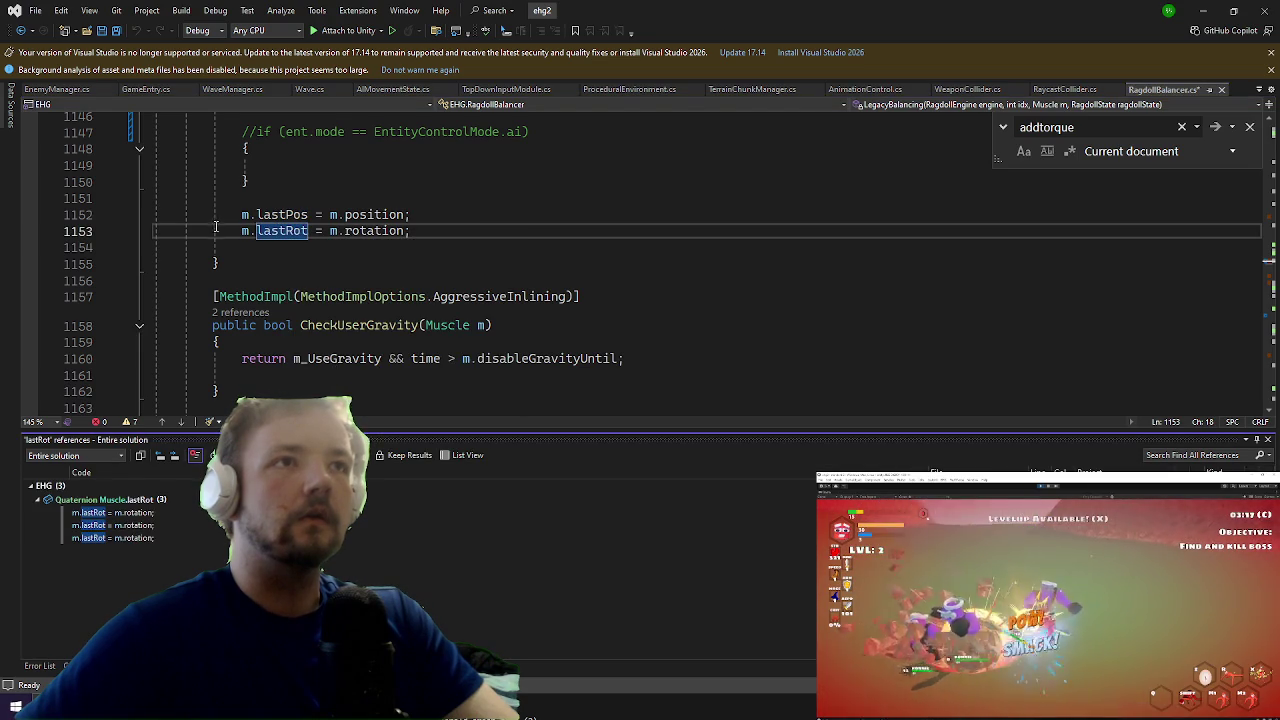
pyautogui.write('//')
pyautogui.press('Up')
pyautogui.write('//')
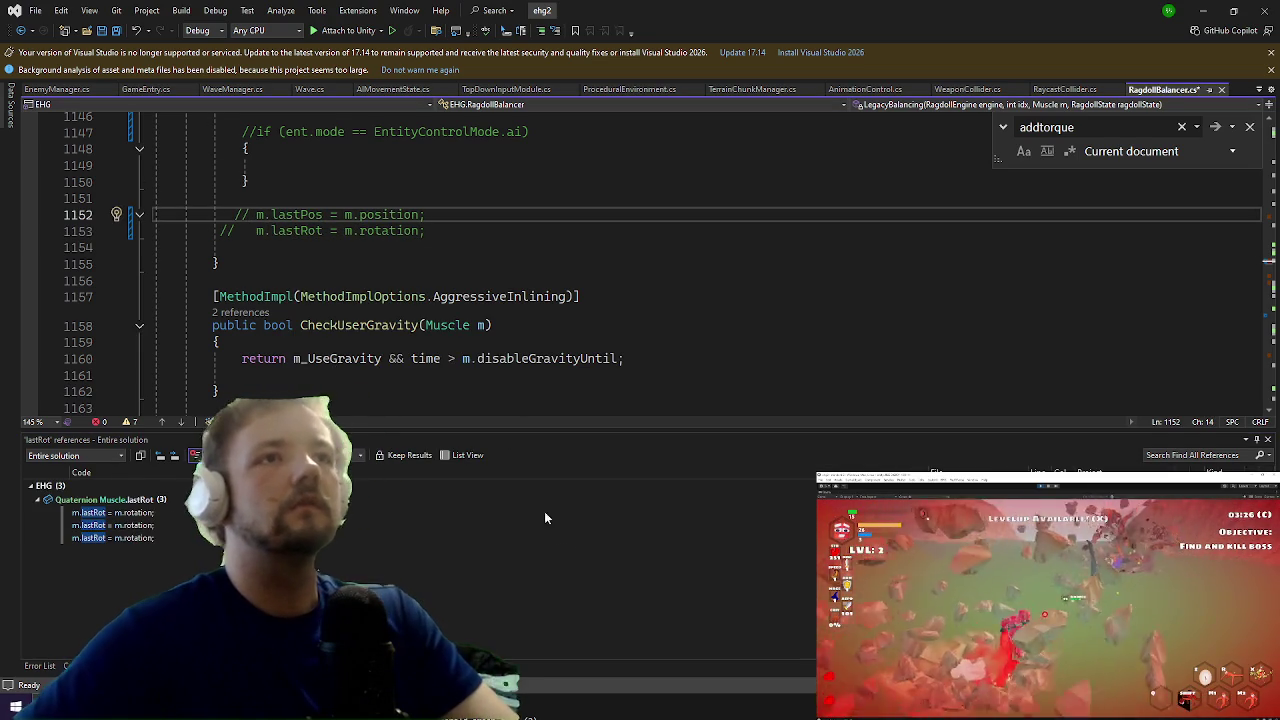
# Step: Delete the AI-mode block and lastPos/lastRot lines 1147–1154, then save RagdollBalancer.cs
pyautogui.scroll(2, 448, 288)
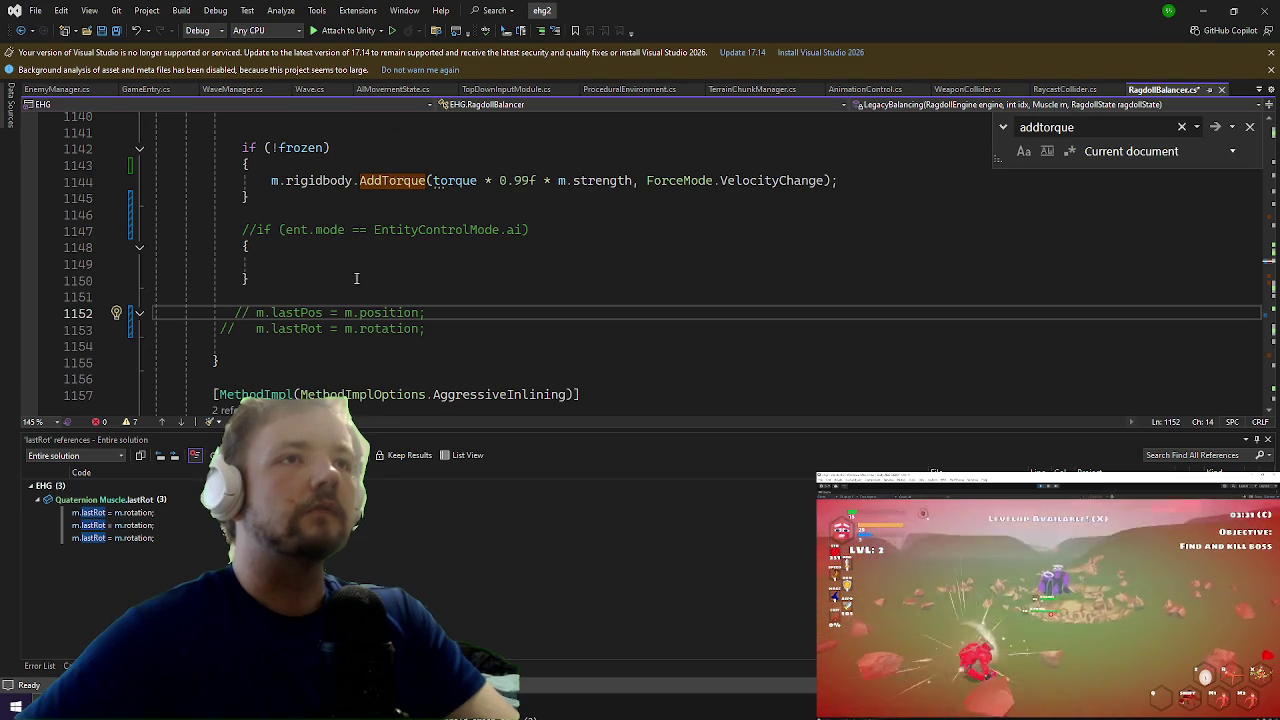
pyautogui.moveTo(250, 280); pyautogui.dragTo(234, 247)
pyautogui.moveTo(422, 362)
pyautogui.mouseDown()
pyautogui.moveTo(300, 314)
pyautogui.moveTo(233, 221)
pyautogui.mouseUp()
pyautogui.press('Delete')
pyautogui.hotkey('ctrl', 's')
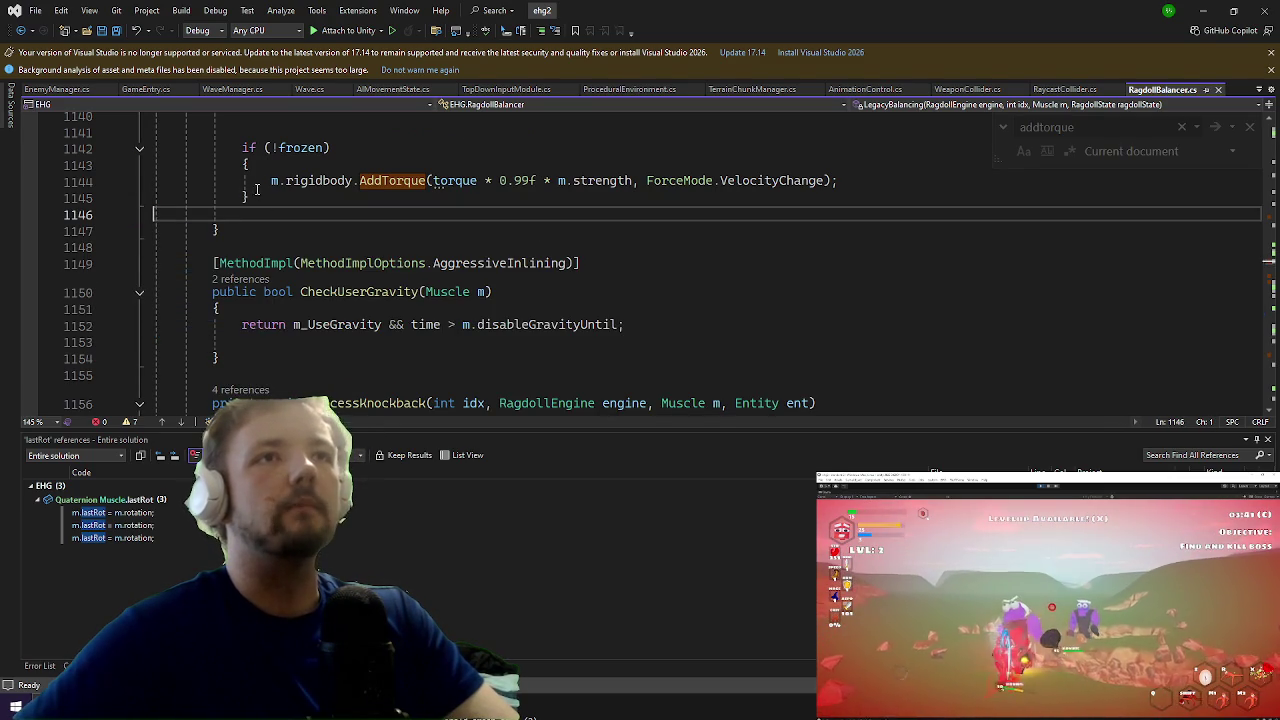
# Step: Select the word rigidbody in the code, then switch back to the running Unity game
pyautogui.hotkey('ctrl', 'f')
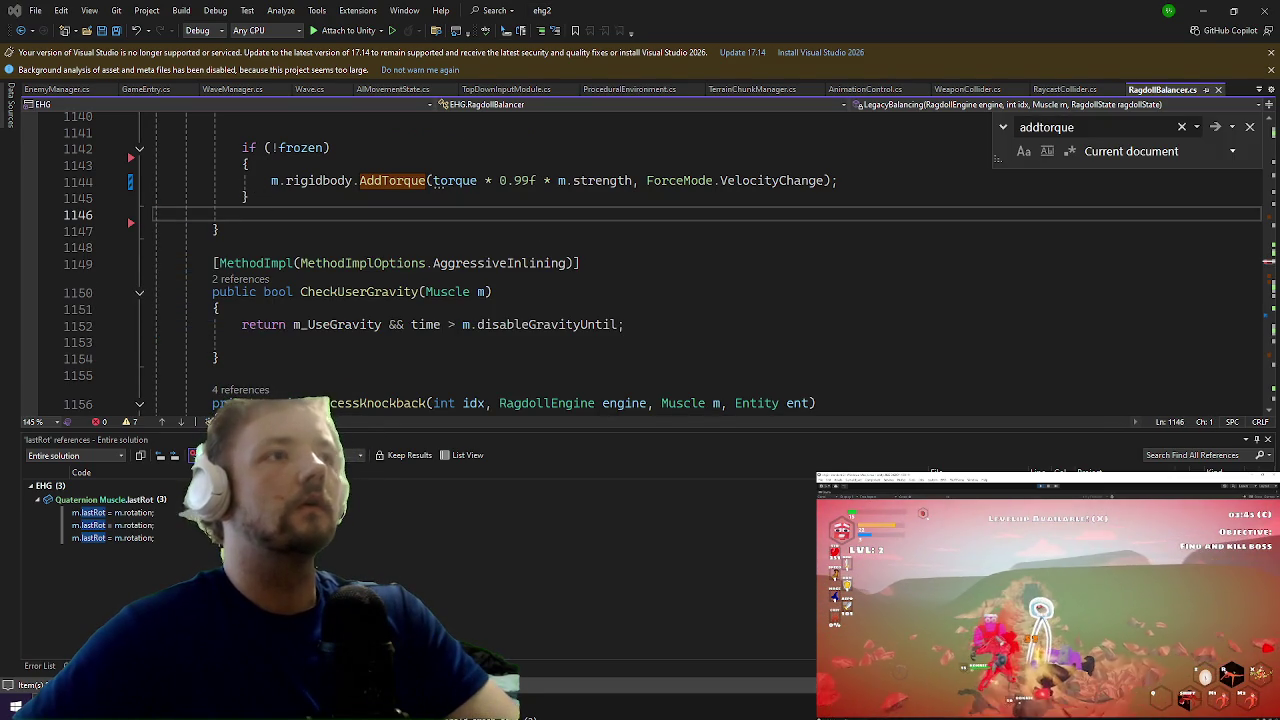
pyautogui.scroll(3, 469, 306)
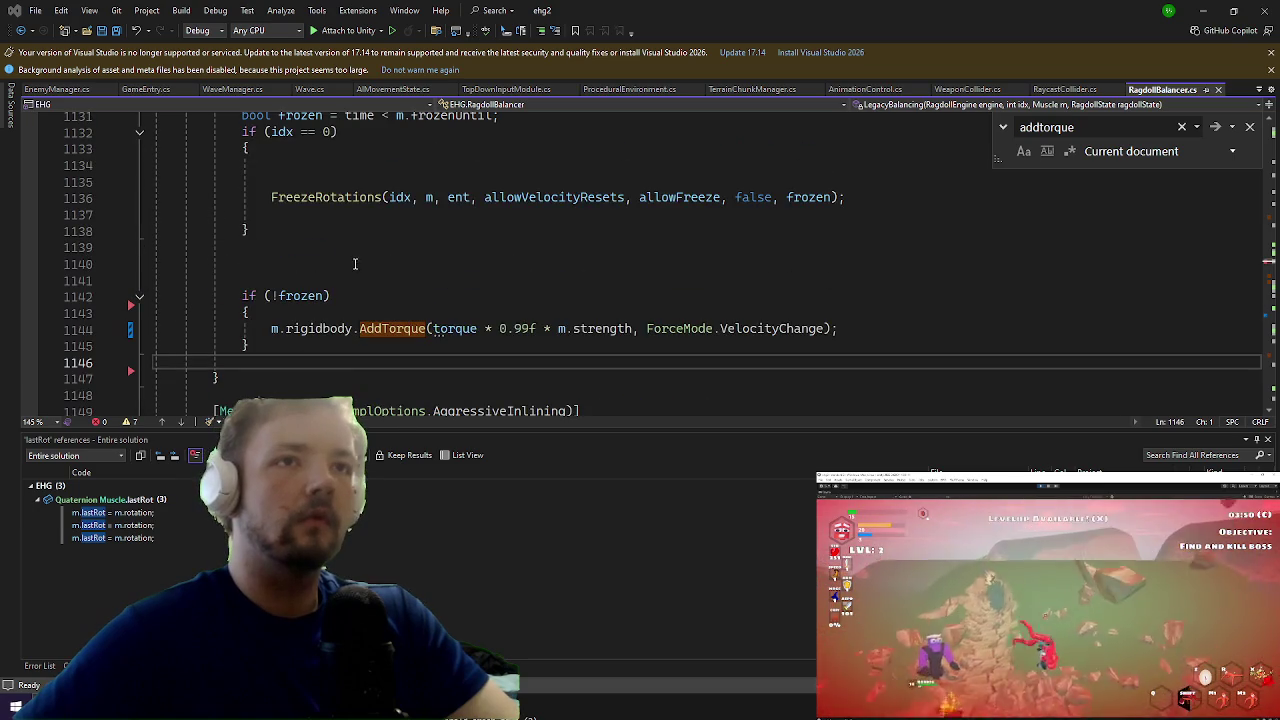
pyautogui.doubleClick(337, 324)
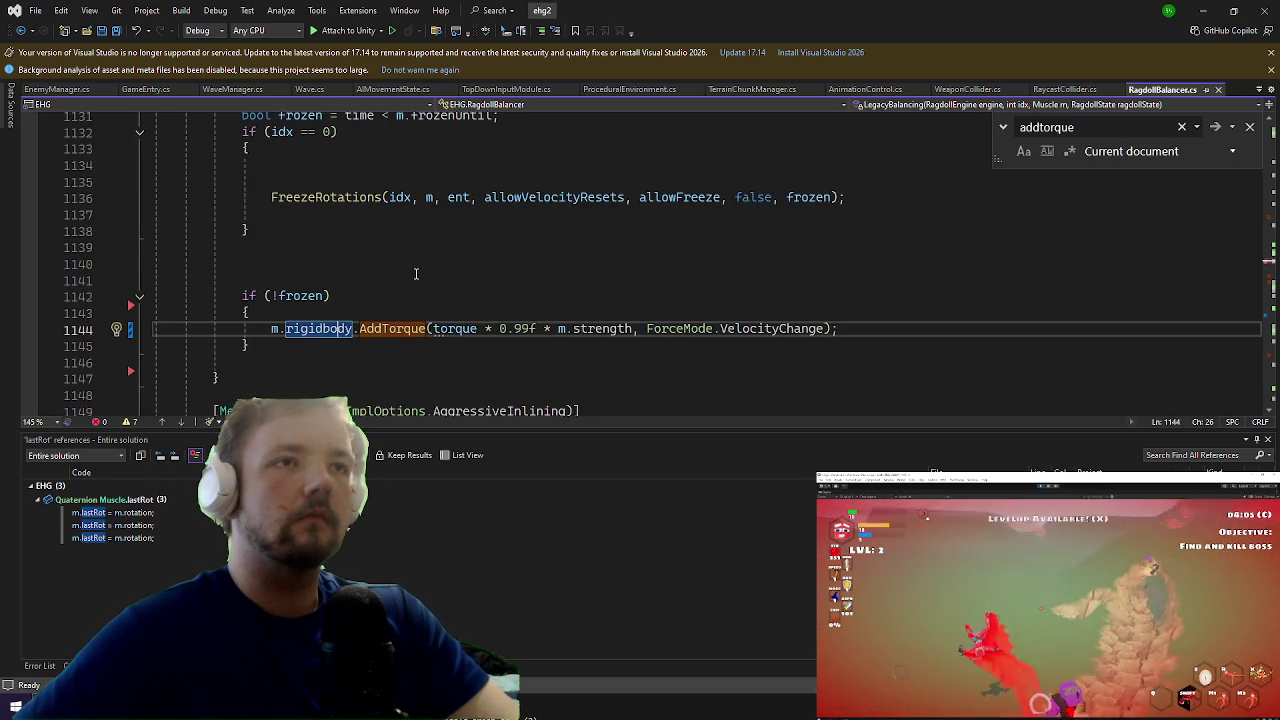
pyautogui.hotkey('alt', 'Tab')
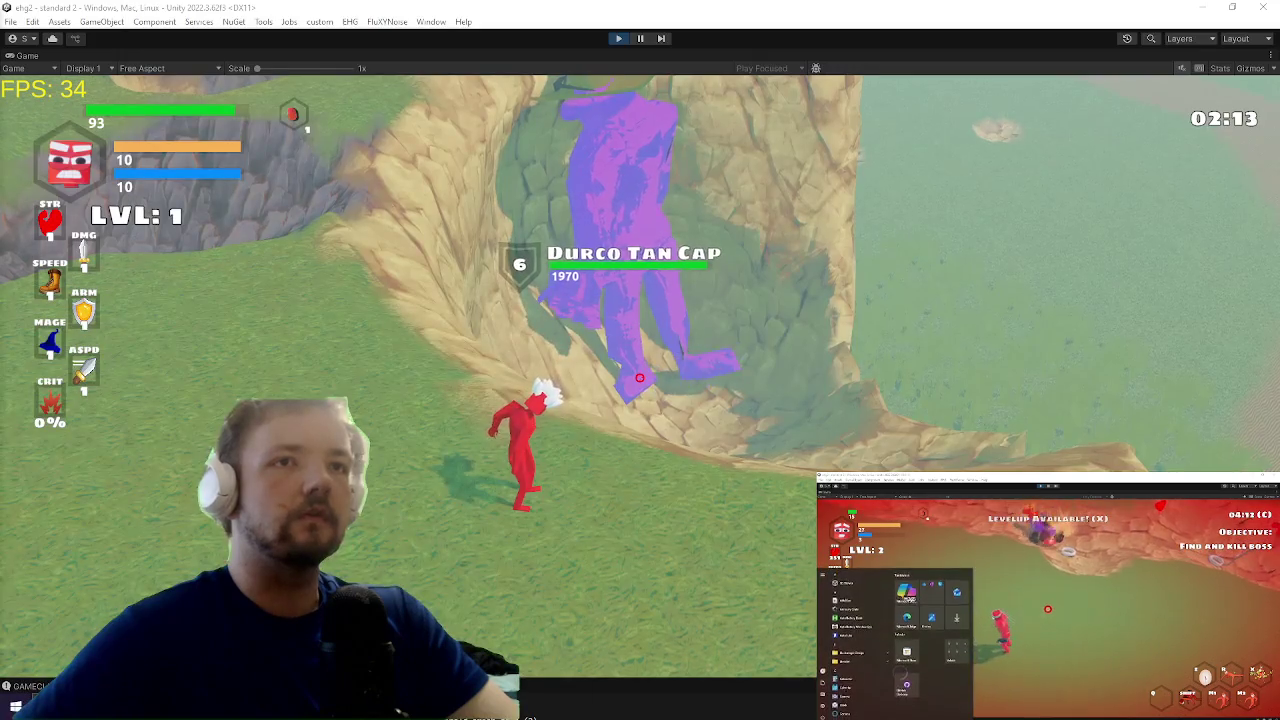
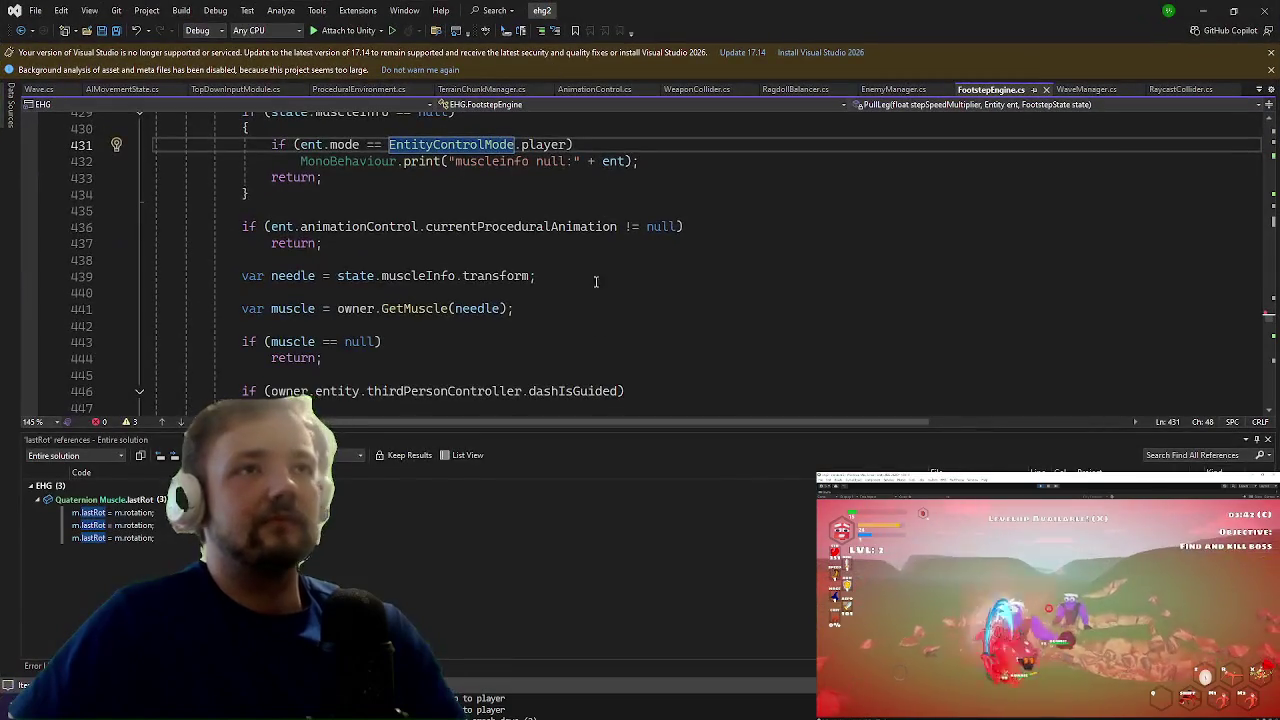
# Step: Put // before the PhysicsTools.AddForce call on line 518, then bring the running game into view
pyautogui.scroll(-14, 595, 281)
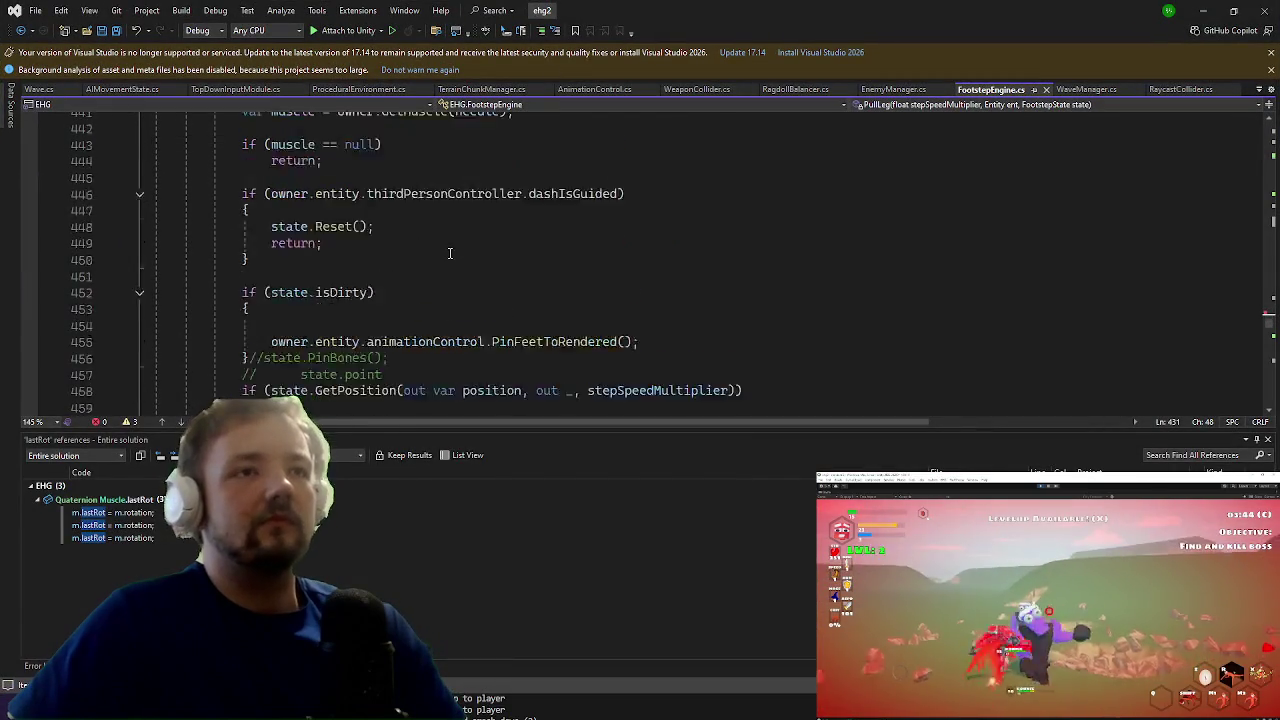
pyautogui.scroll(-9, 304, 276)
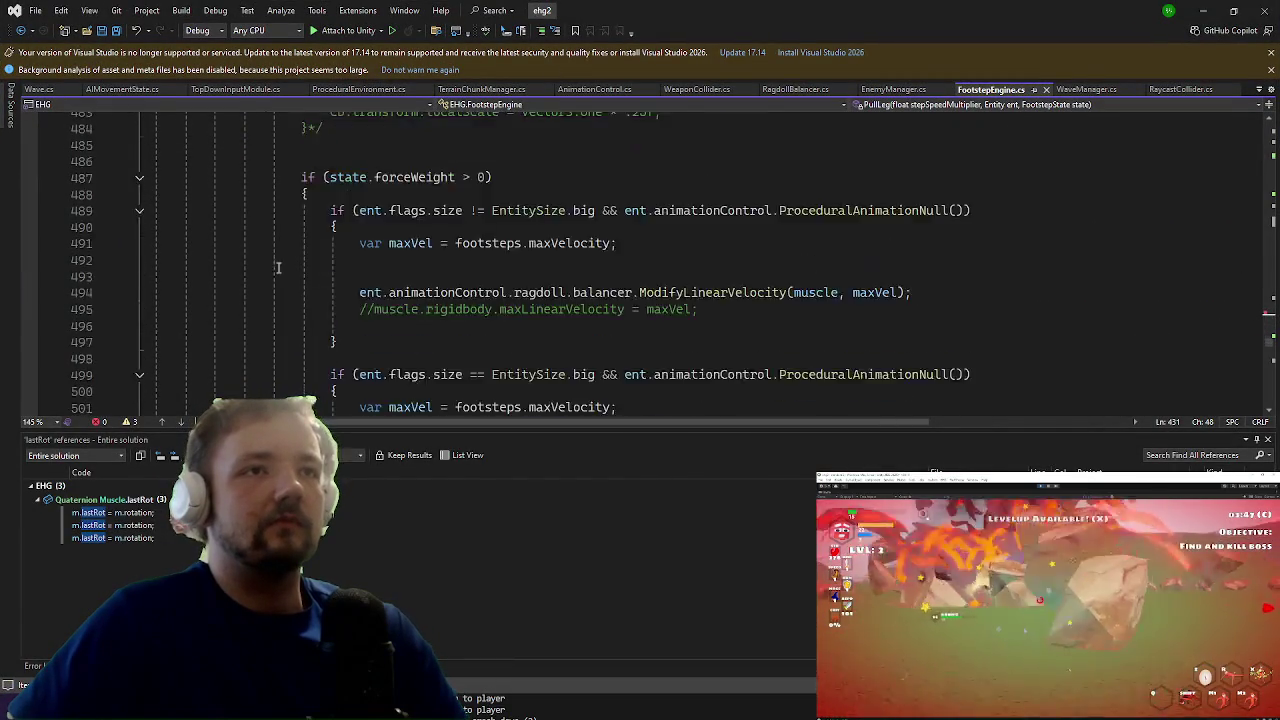
pyautogui.scroll(-1, 247, 275)
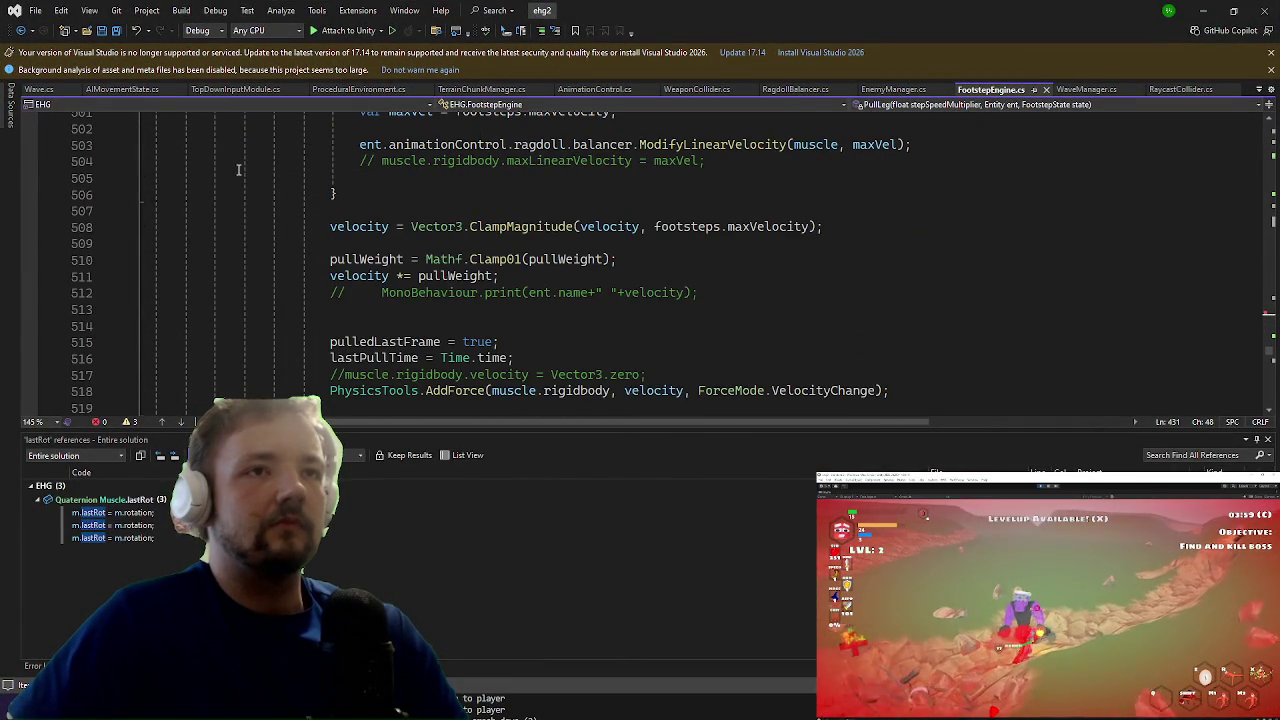
pyautogui.click(294, 390)
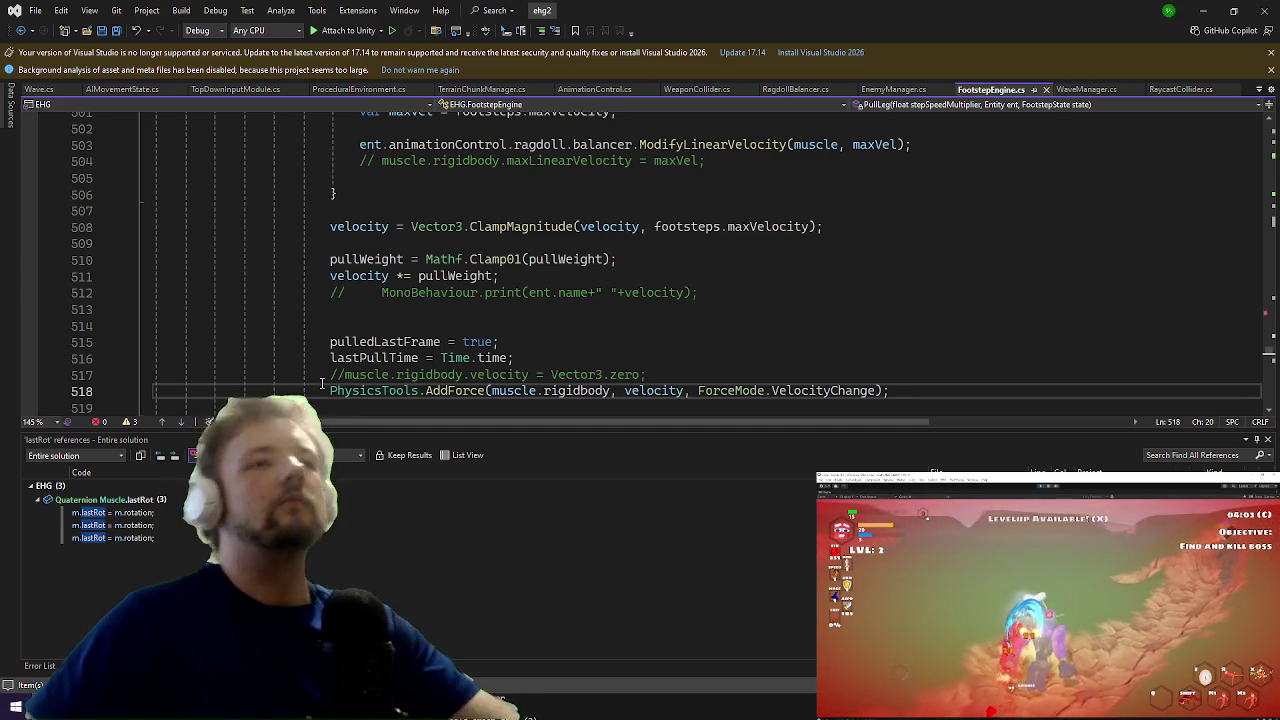
pyautogui.write('//')
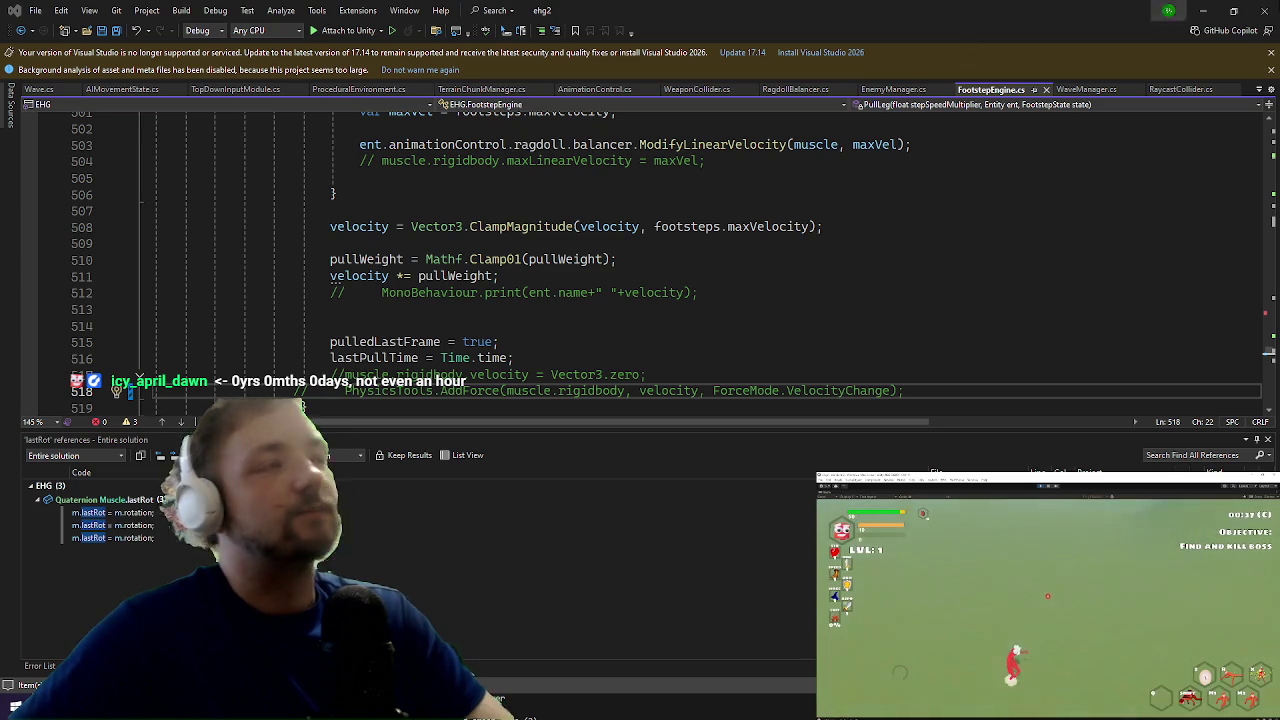
pyautogui.click(1210, 9)
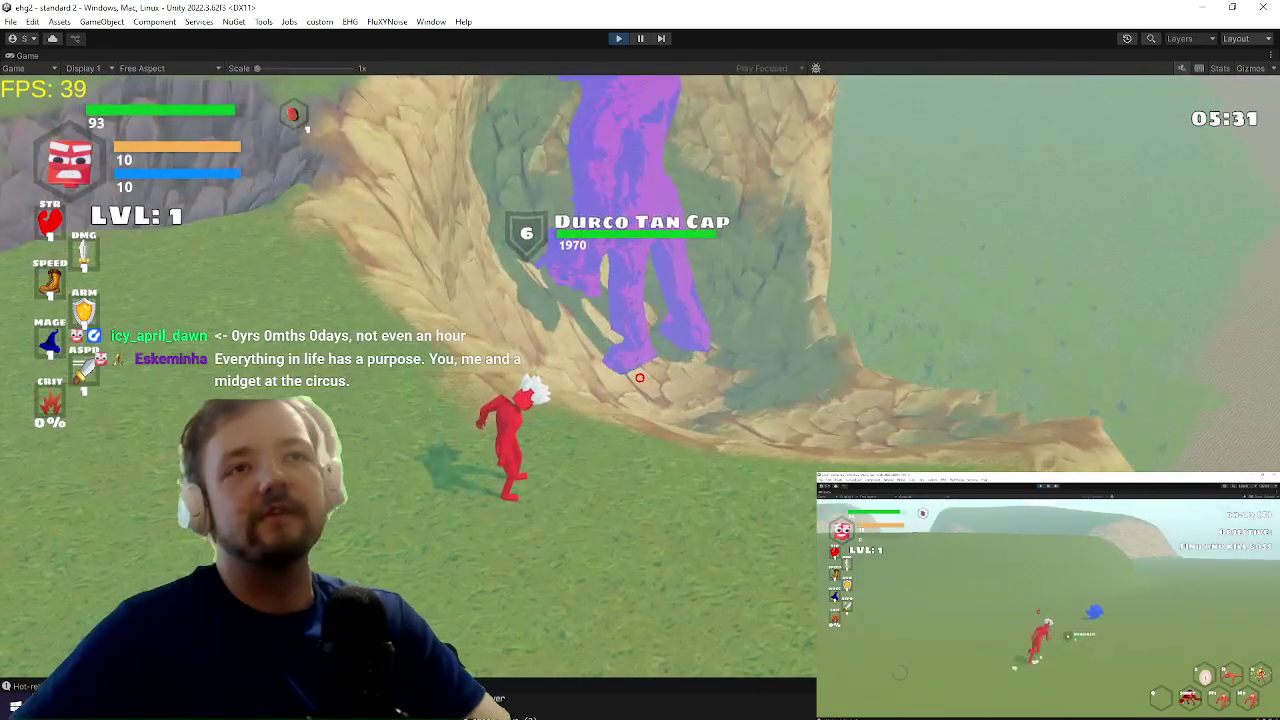
# Step: Back in FootstepEngine.cs, start a velocity = Vector3.ClampMagnitude(); line after line 517
pyautogui.hotkey('alt', 'Tab')
pyautogui.press('Tab')
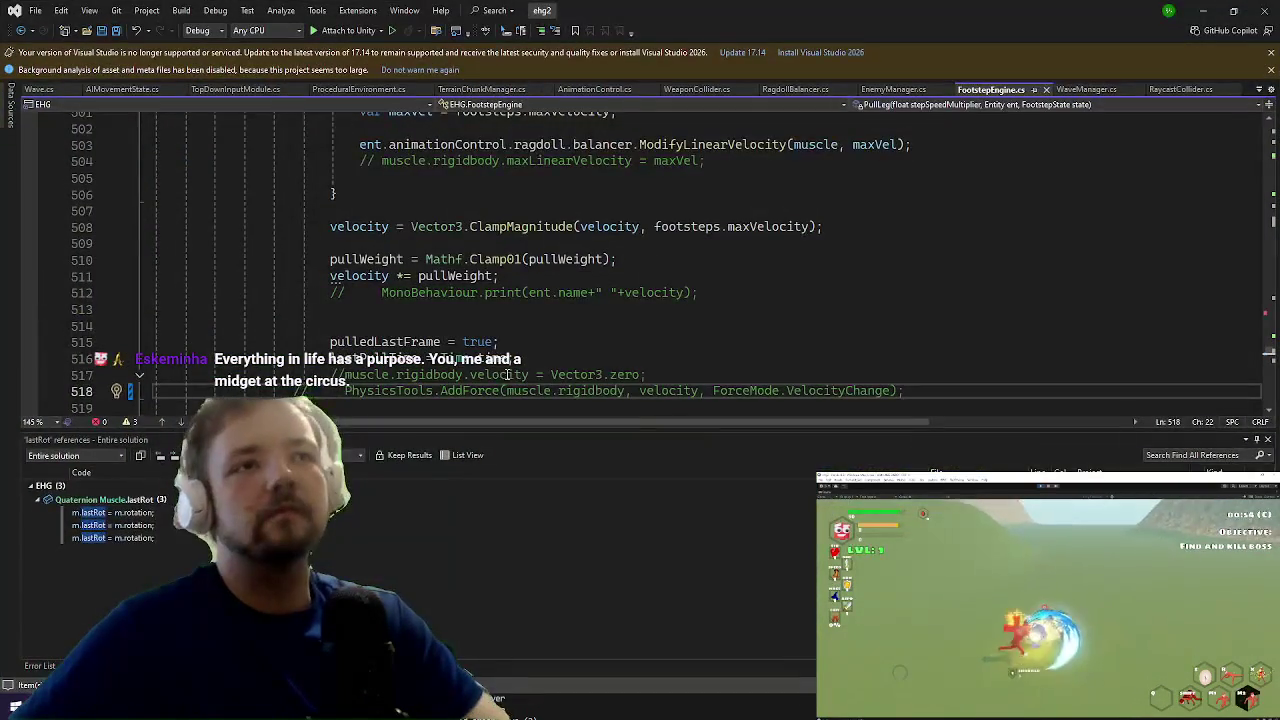
pyautogui.click(668, 374)
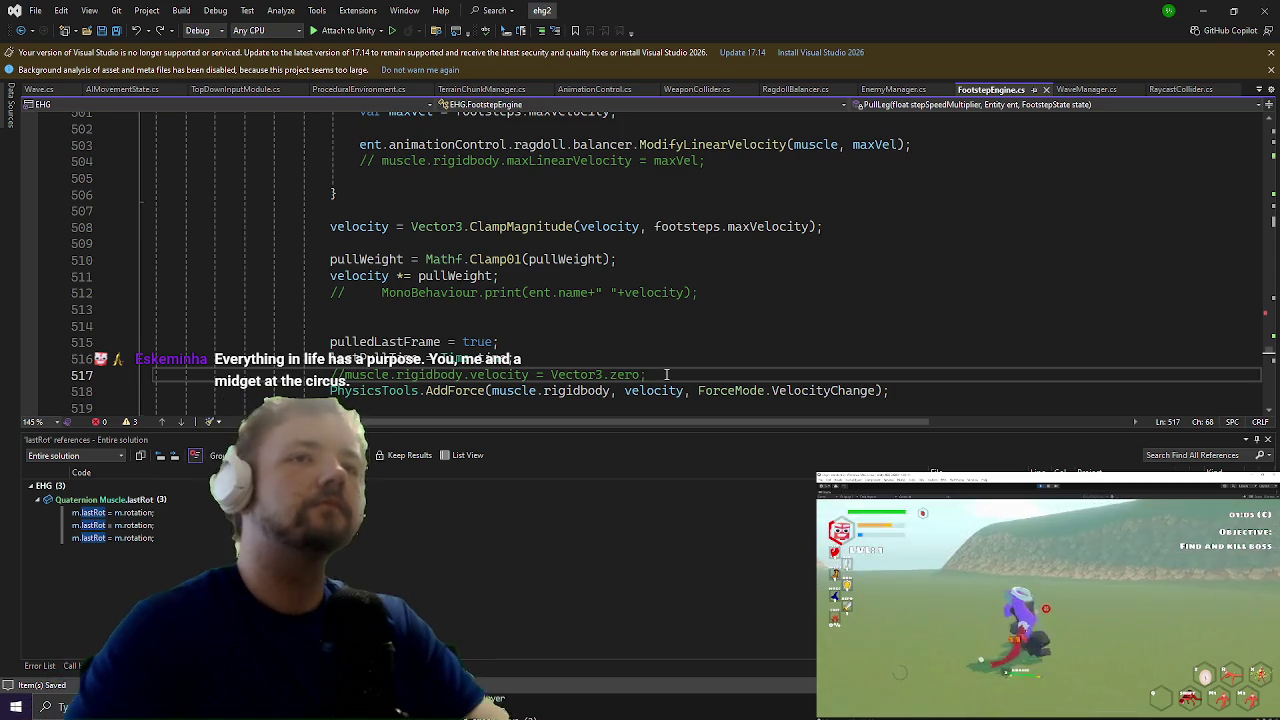
pyautogui.press('Return')
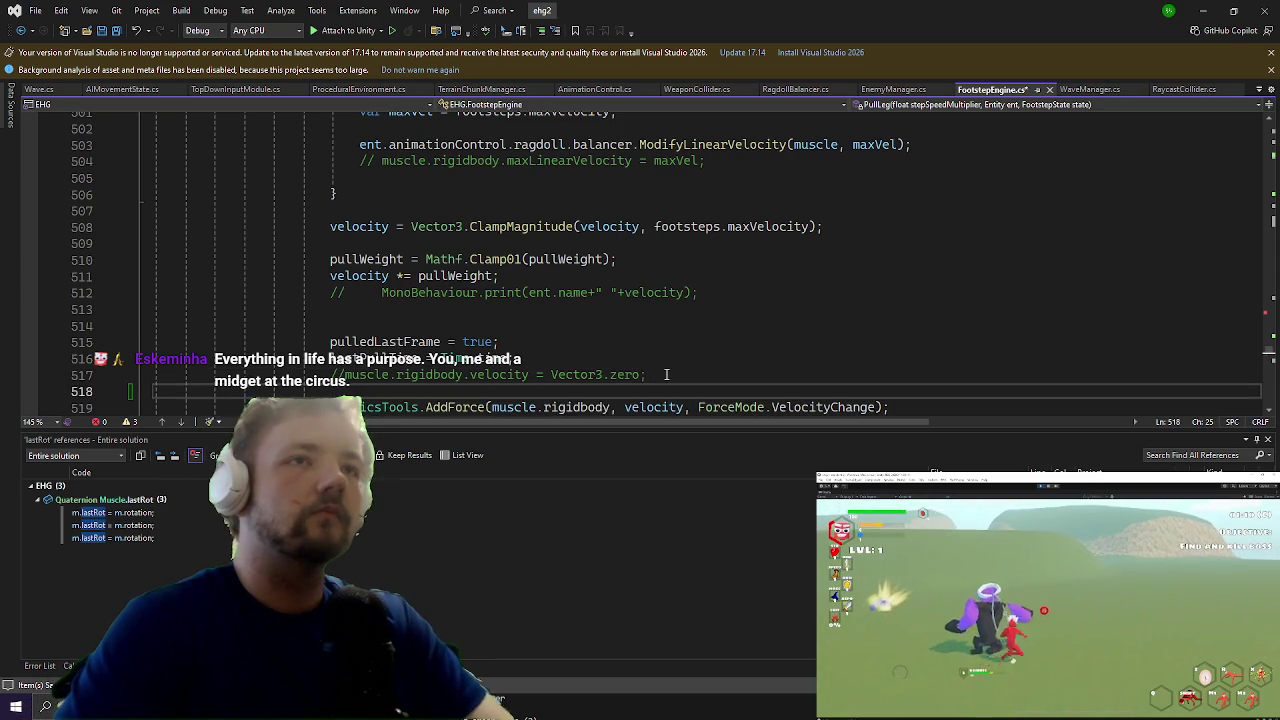
pyautogui.write('velocity ')
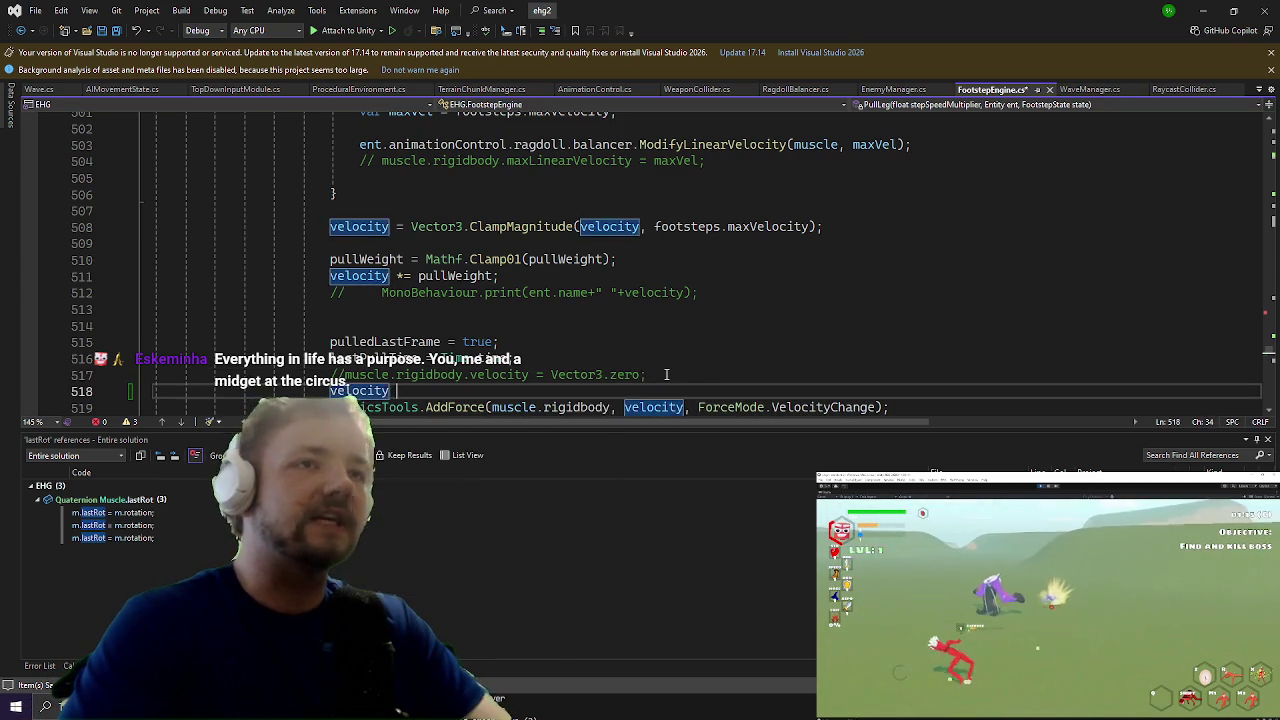
pyautogui.write('= Vector3.')
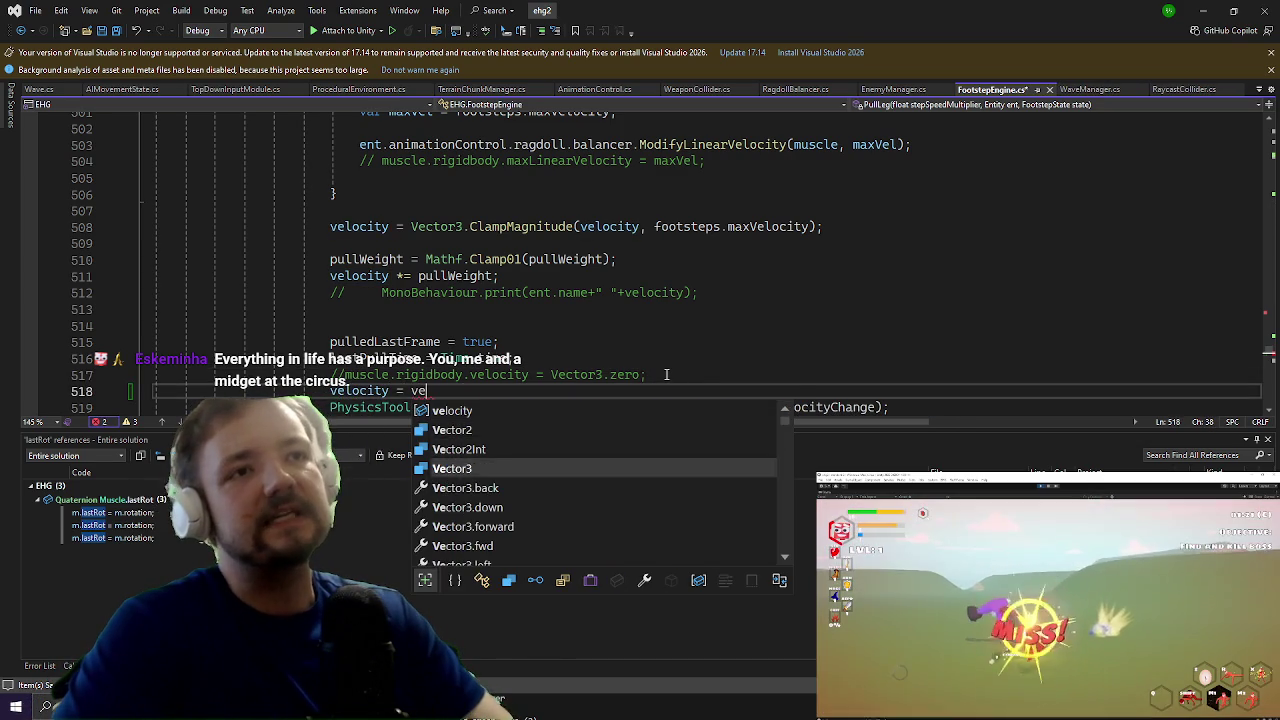
pyautogui.write('Cl')
pyautogui.press('Tab')
pyautogui.write('()')
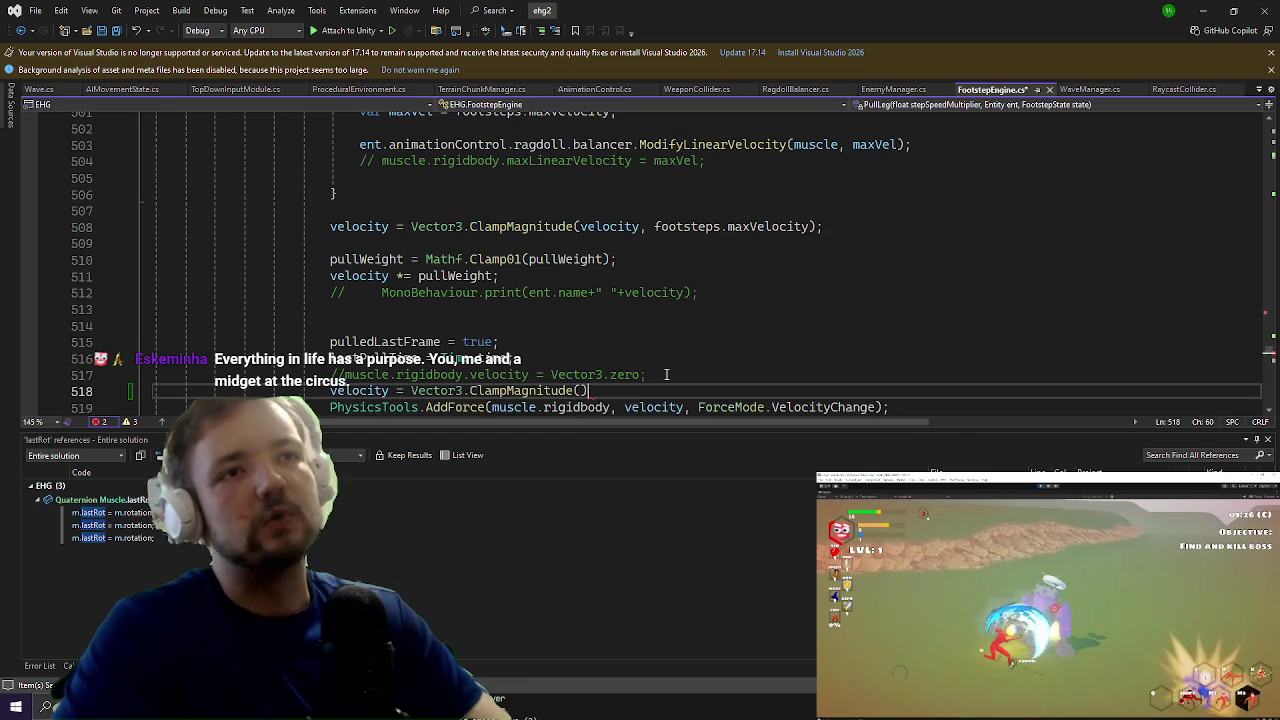
pyautogui.write(';')
# Step: Fill in ClampMagnitude(velocity, 1), add a blank line before AddForce, and switch to Unity
pyautogui.press('Left')
pyautogui.press('Left')
pyautogui.write('velocity, ')
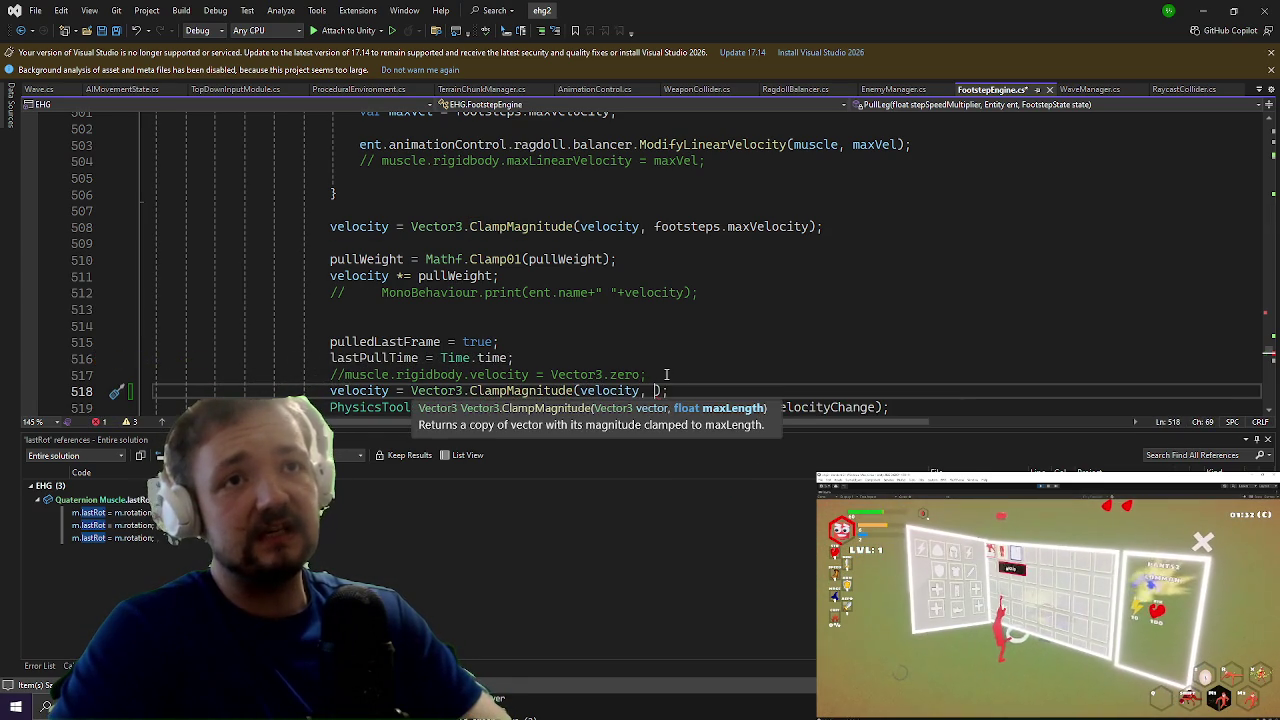
pyautogui.write('1')
pyautogui.press('Down')
pyautogui.press('Home')
pyautogui.press('Return')
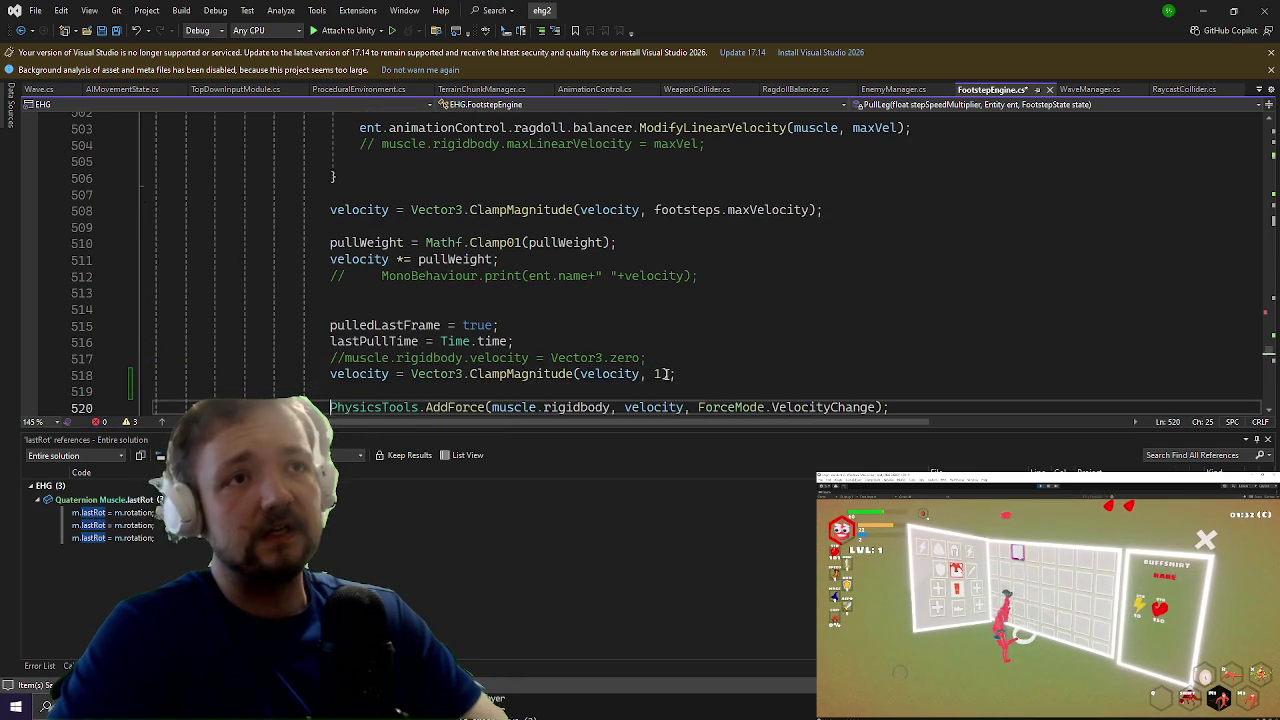
pyautogui.hotkey('alt', 'Tab')
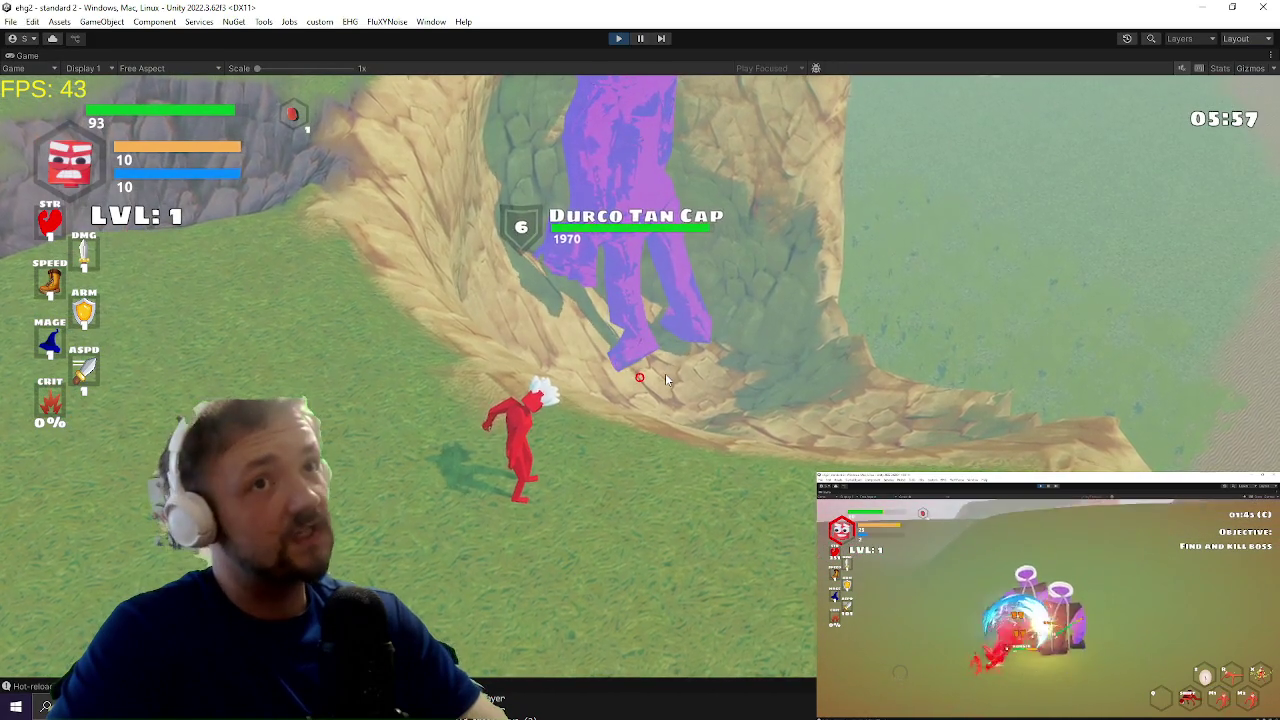
# Step: Return to the code and settle on the empty line 518 above AddForce
pyautogui.hotkey('alt', 'Tab')
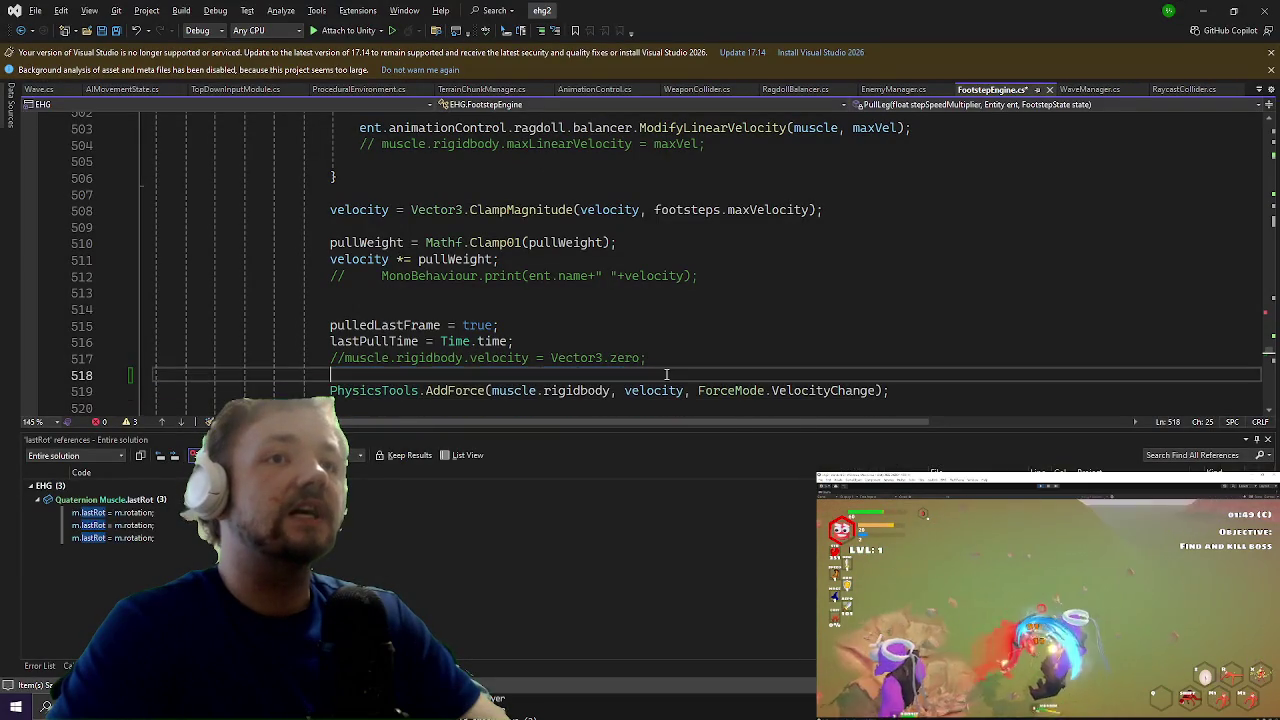
pyautogui.press('Down')
pyautogui.press('Down')
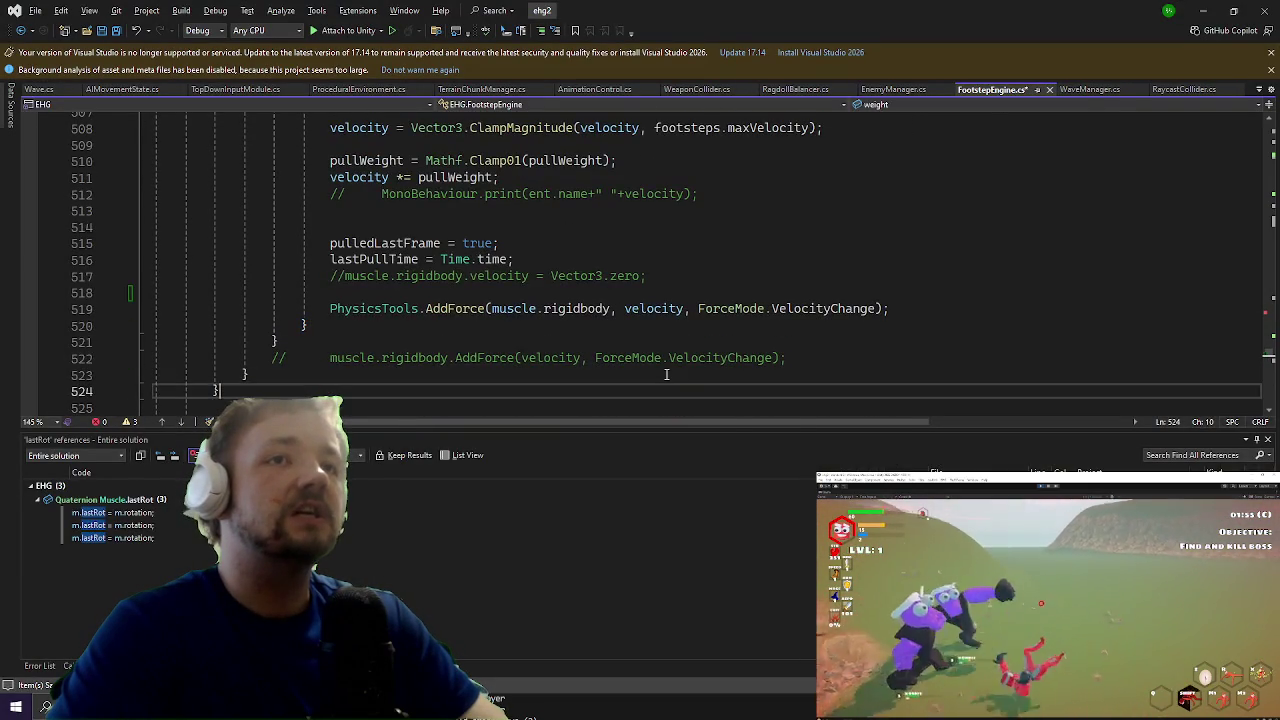
pyautogui.press('Up')
pyautogui.press('Up')
pyautogui.press('Up')
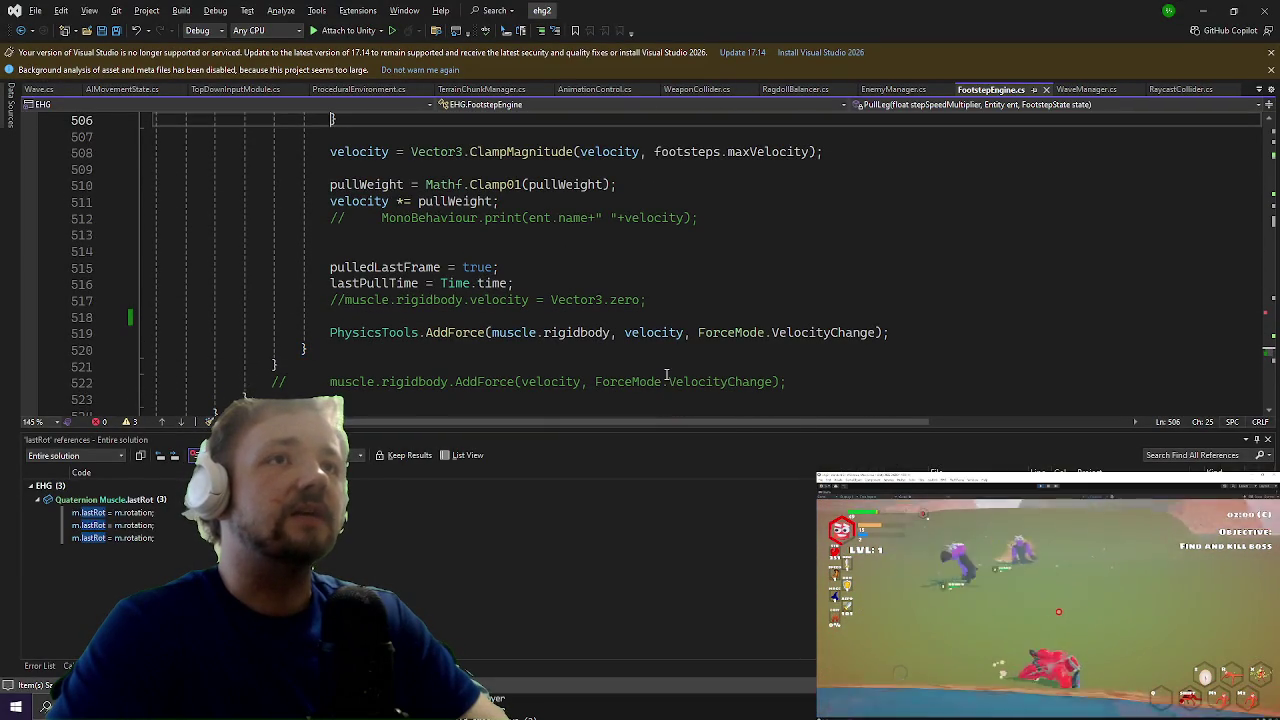
pyautogui.press('Down')
pyautogui.press('Down')
pyautogui.press('Down')
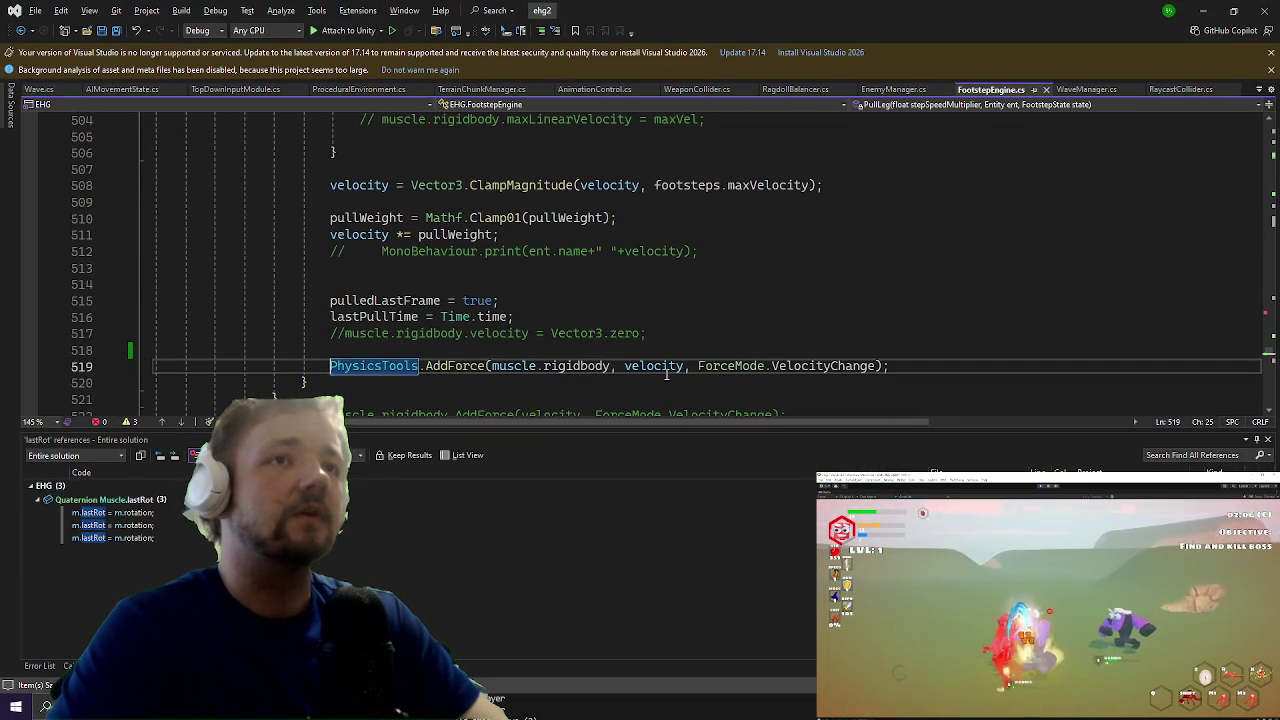
pyautogui.press('Up')
# Step: Write UnityExtensions.DebugCube(muscle.rigidbody.position) there, then switch to the running game
pyautogui.write('unityex')
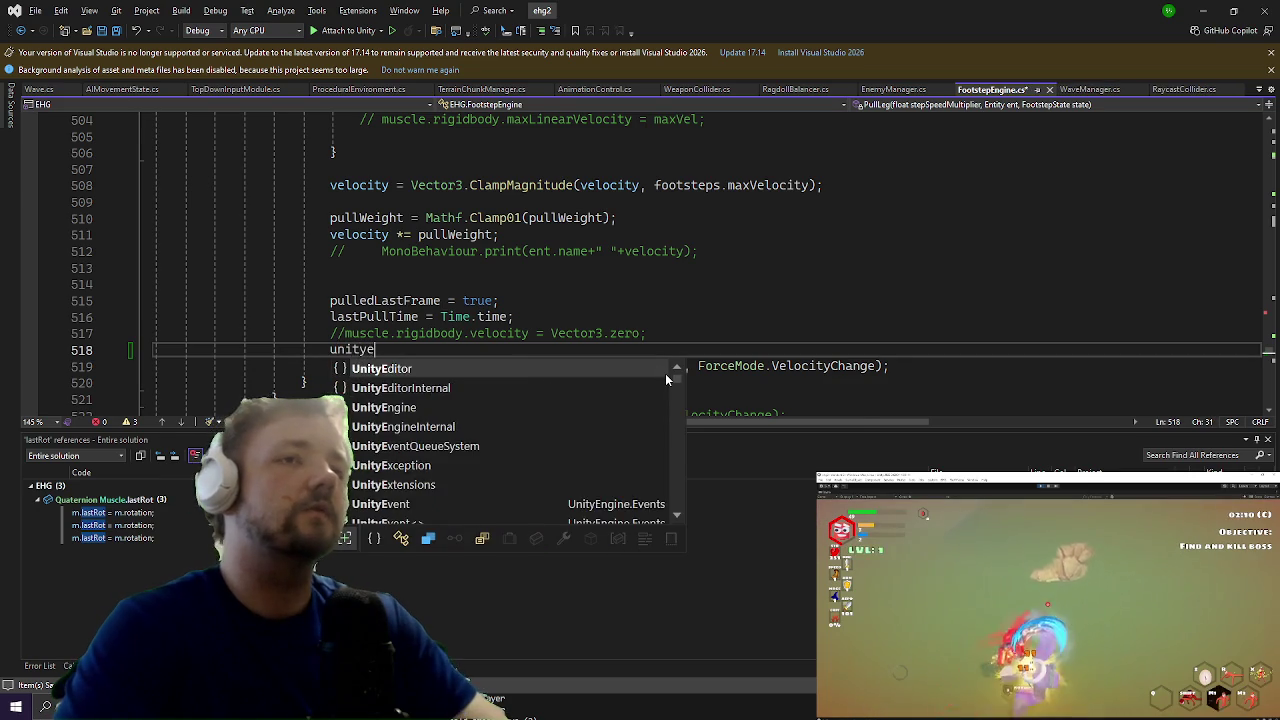
pyautogui.press('Down')
pyautogui.press('Tab')
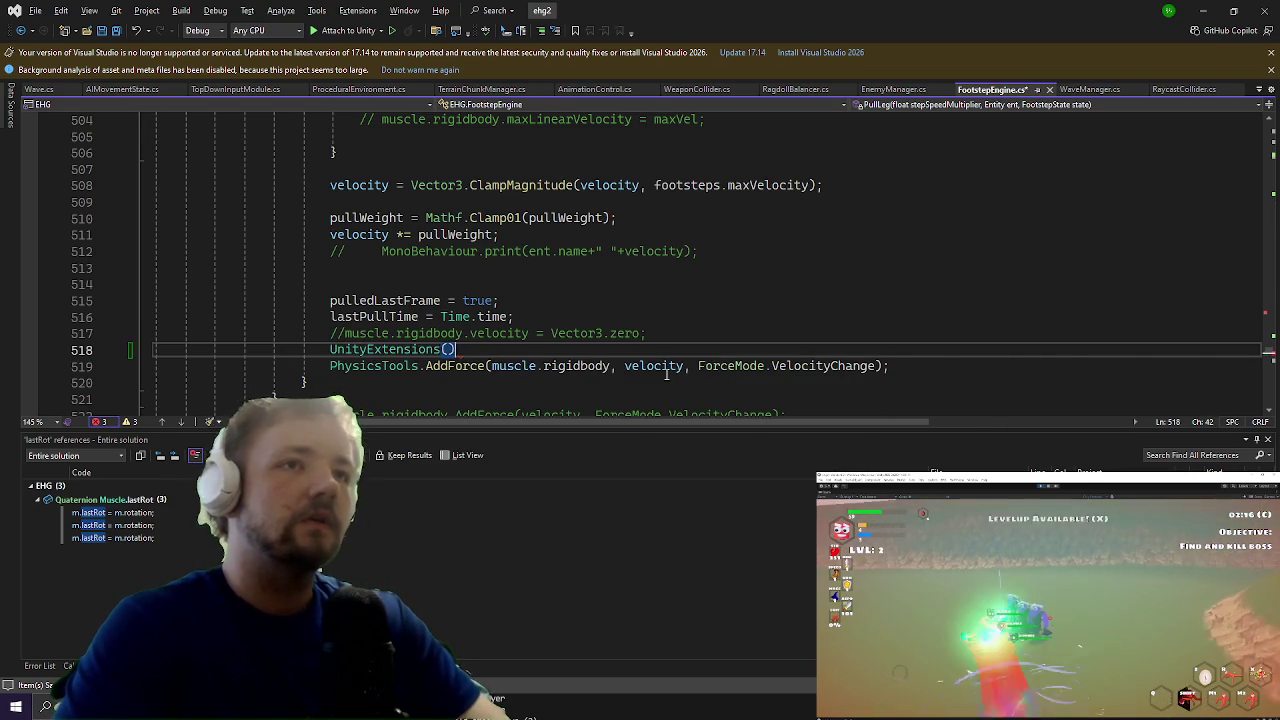
pyautogui.press('BackSpace')
pyautogui.write('.deb')
pyautogui.press('Down')
pyautogui.write('(')
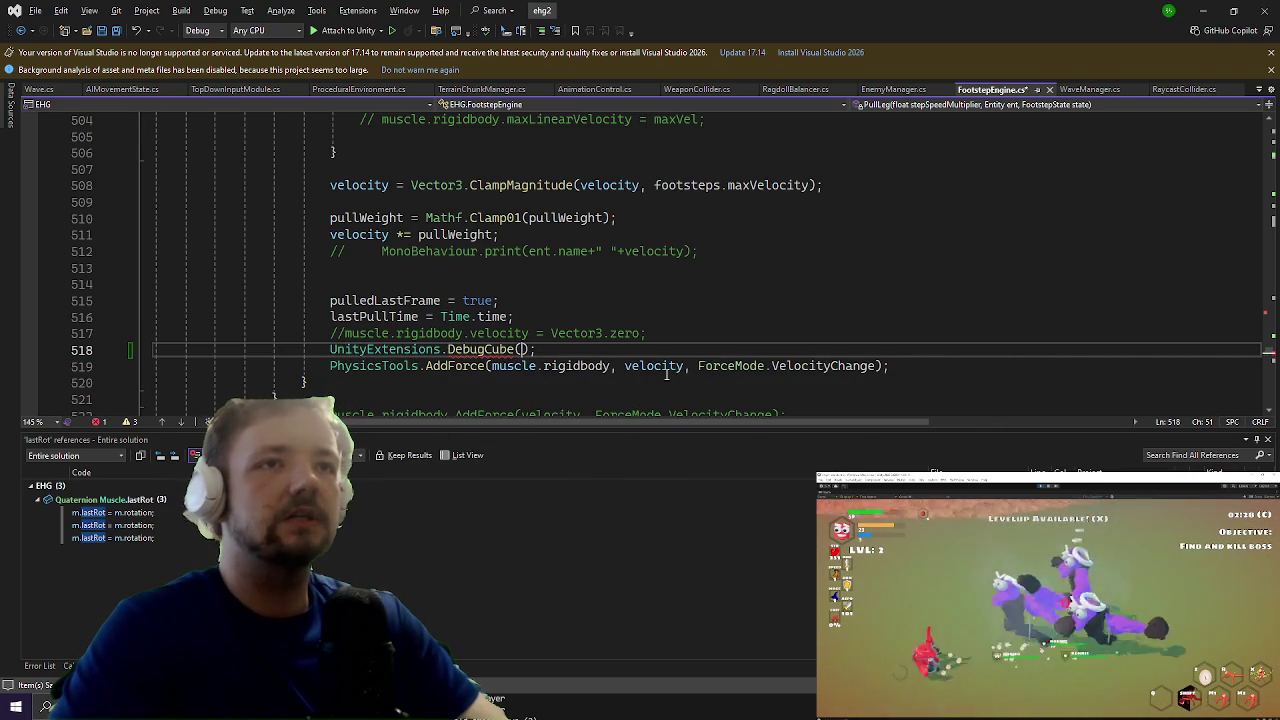
pyautogui.write('muscle.rigidbody')
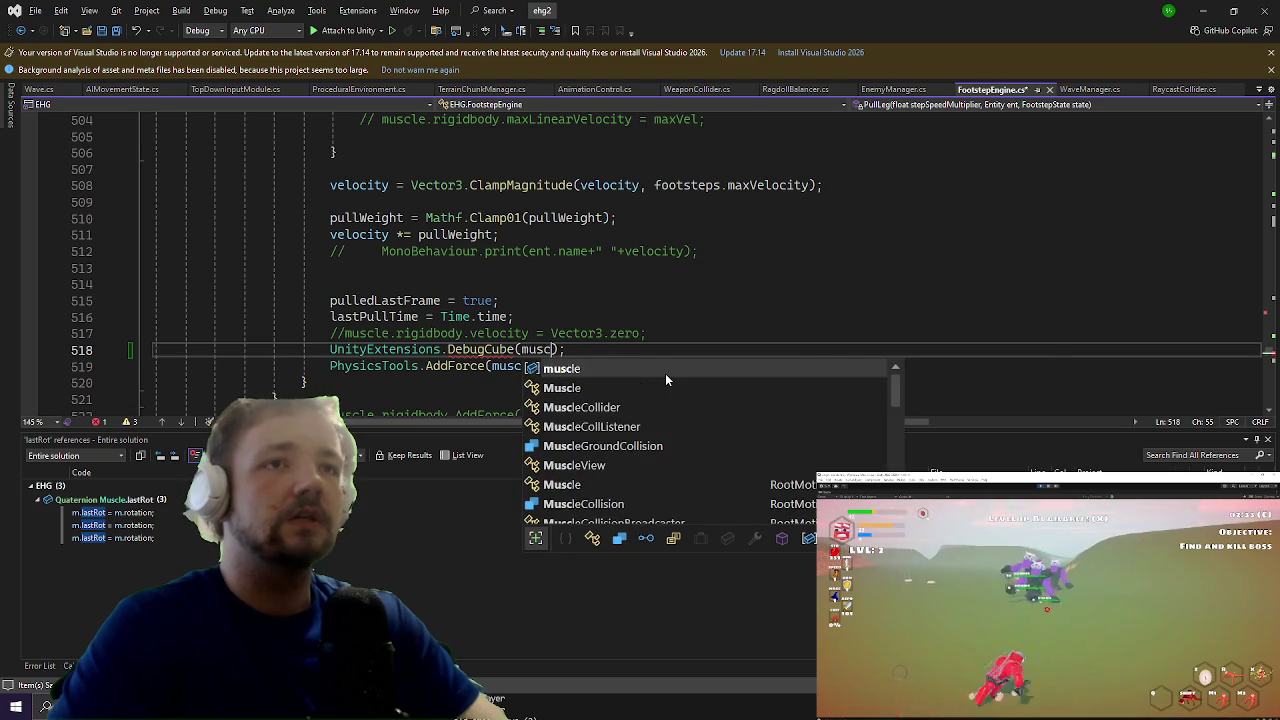
pyautogui.write('.po')
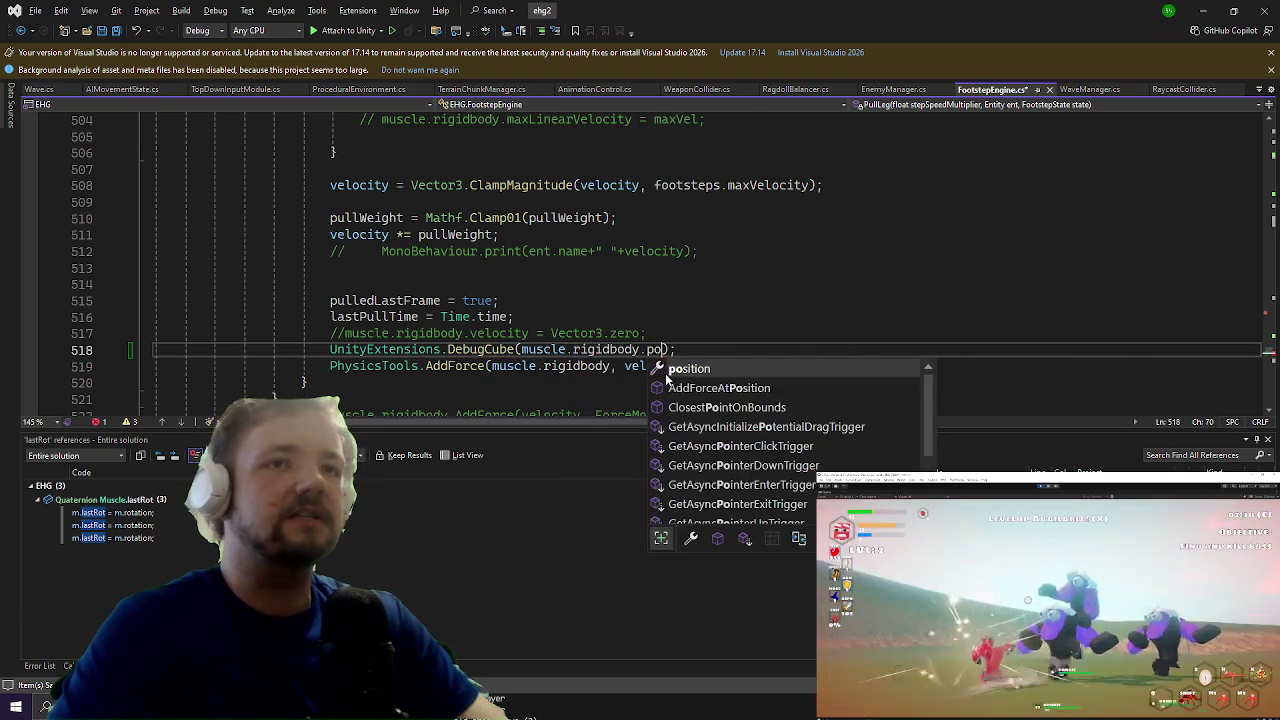
pyautogui.press('Tab')
pyautogui.hotkey('alt', 'Tab')
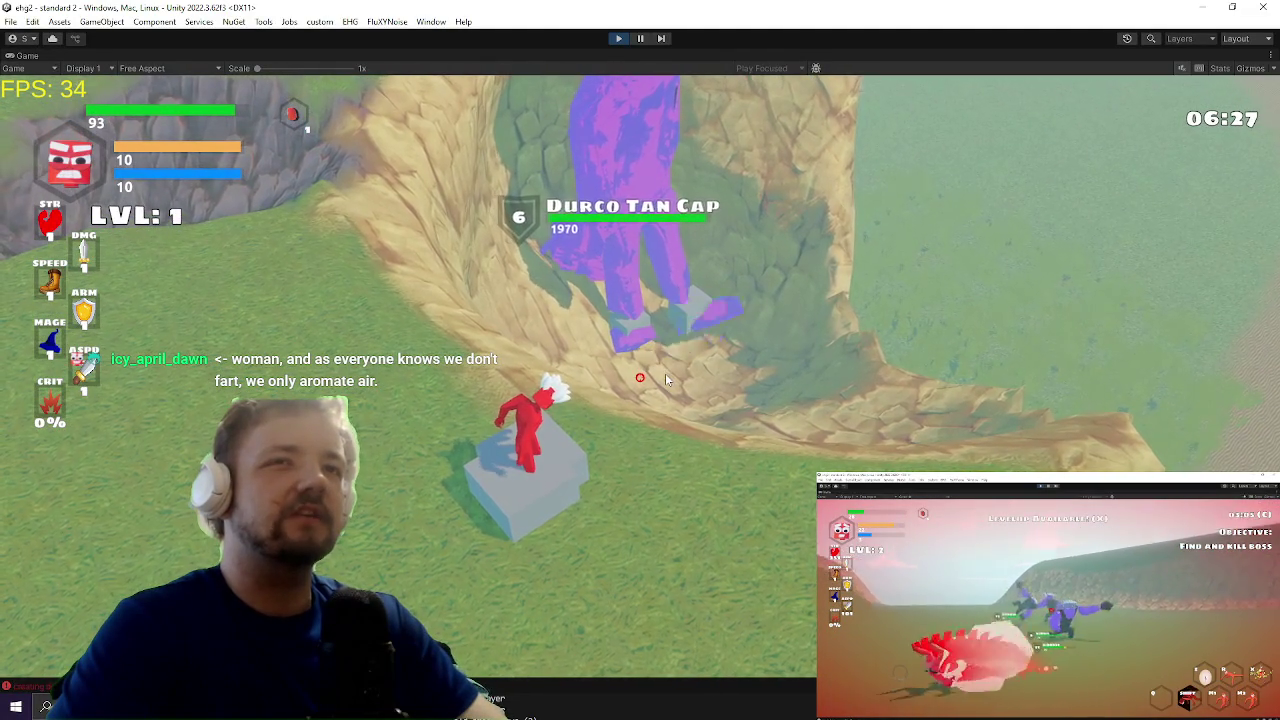
# Step: Delete the DebugCube line and move to the end of the lastPullTime line
pyautogui.hotkey('alt', 'Tab')
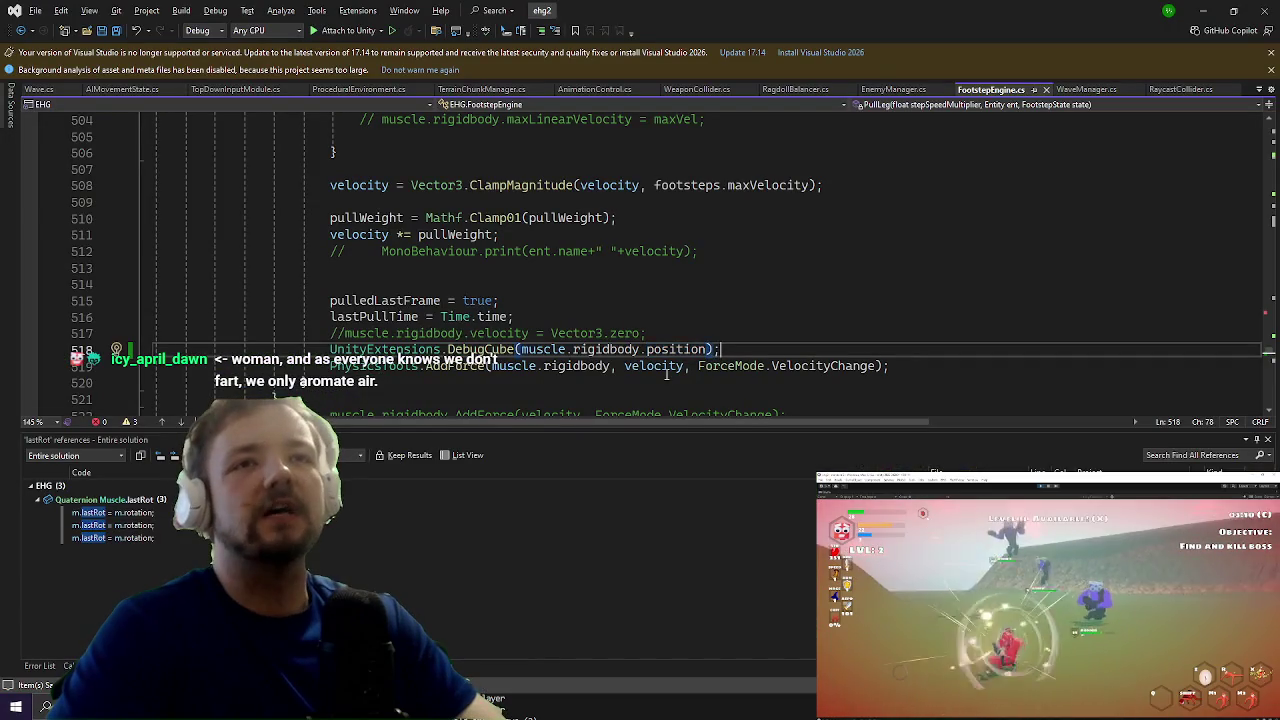
pyautogui.hotkey('shift', 'Home')
pyautogui.press('BackSpace')
pyautogui.press('BackSpace')
pyautogui.press('Up')
pyautogui.press('Up')
pyautogui.press('Up')
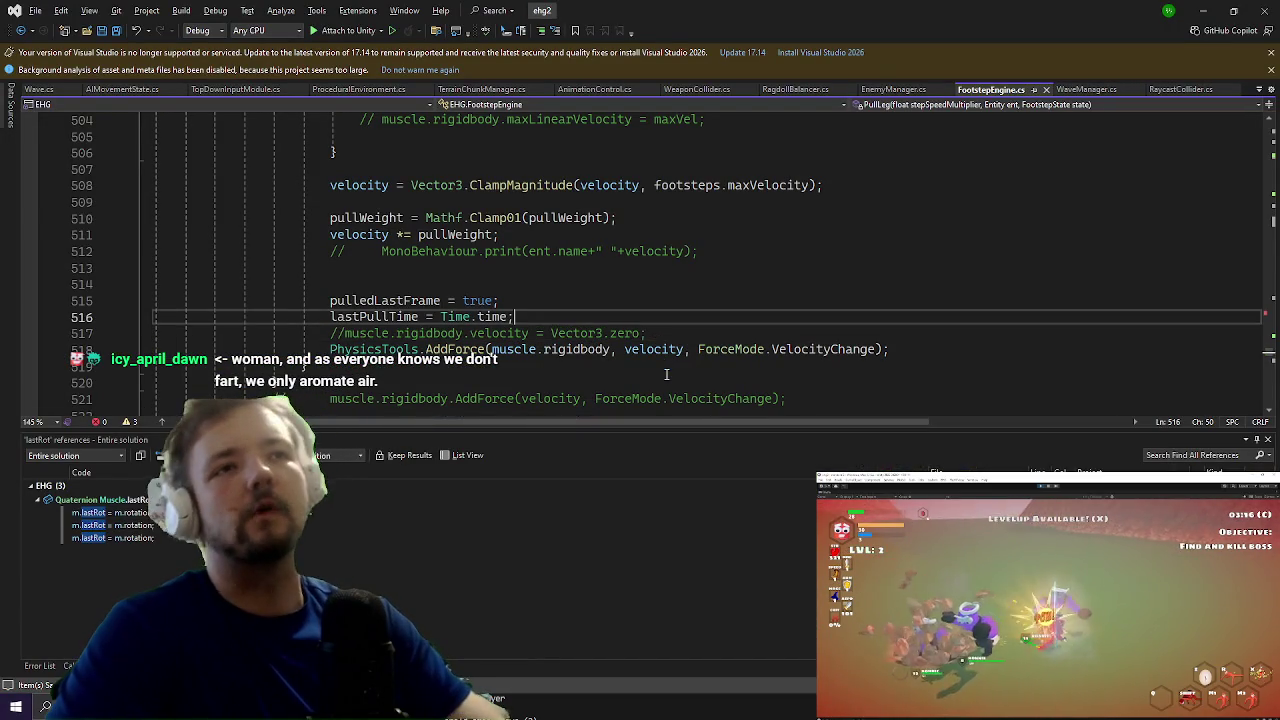
pyautogui.press('Up')
pyautogui.press('Up')
pyautogui.press('Up')
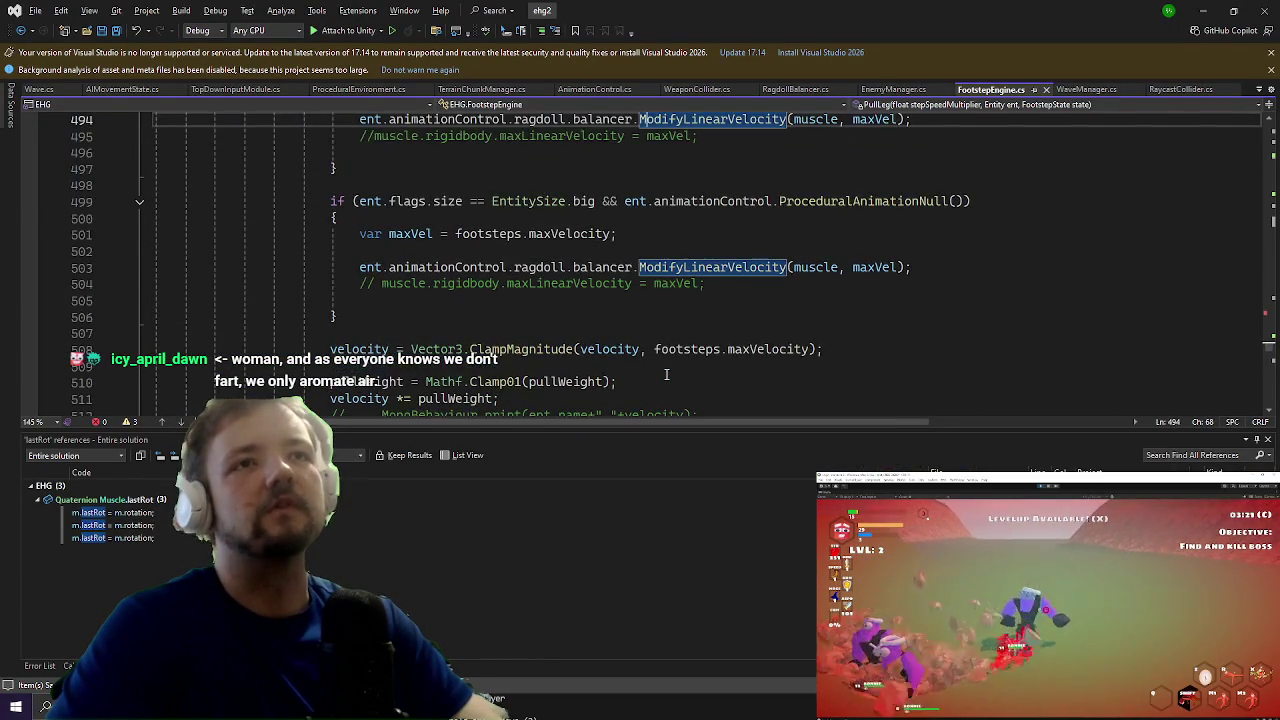
pyautogui.press('Down')
pyautogui.press('Down')
pyautogui.press('Down')
pyautogui.press('Down')
pyautogui.press('End')
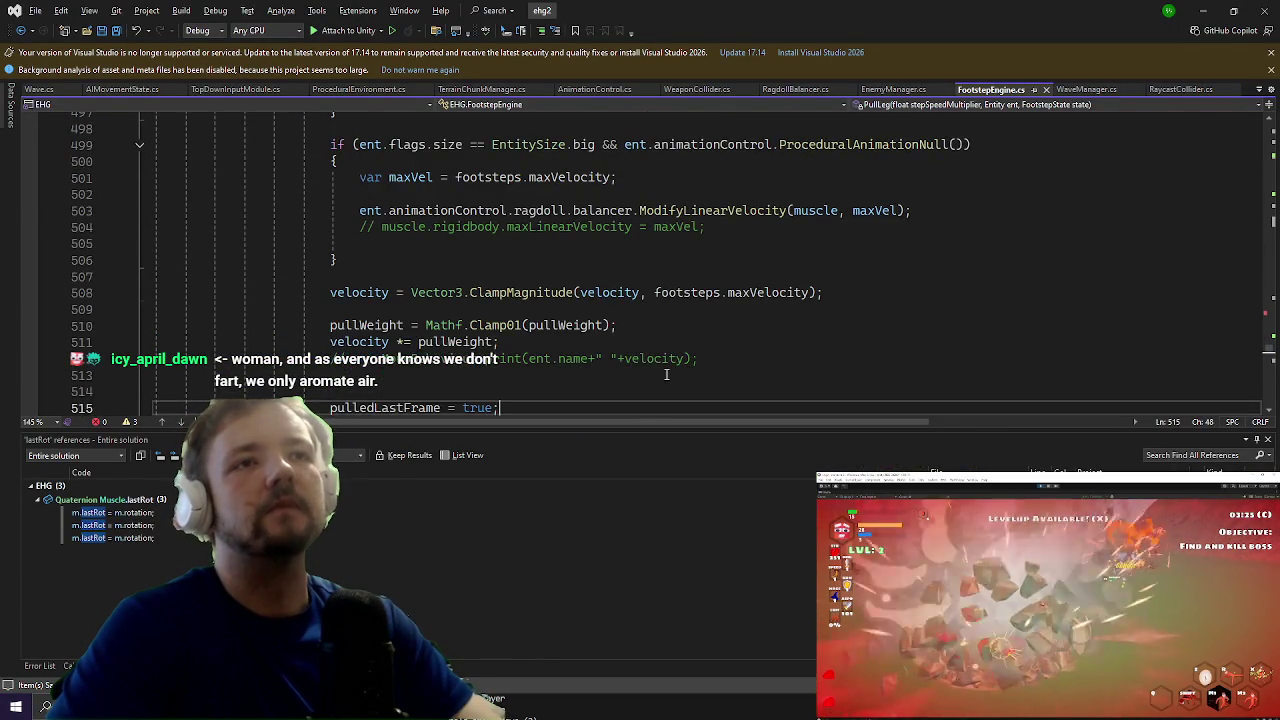
pyautogui.scroll(-4, 666, 374)
pyautogui.press('Up')
pyautogui.press('Up')
pyautogui.press('Up')
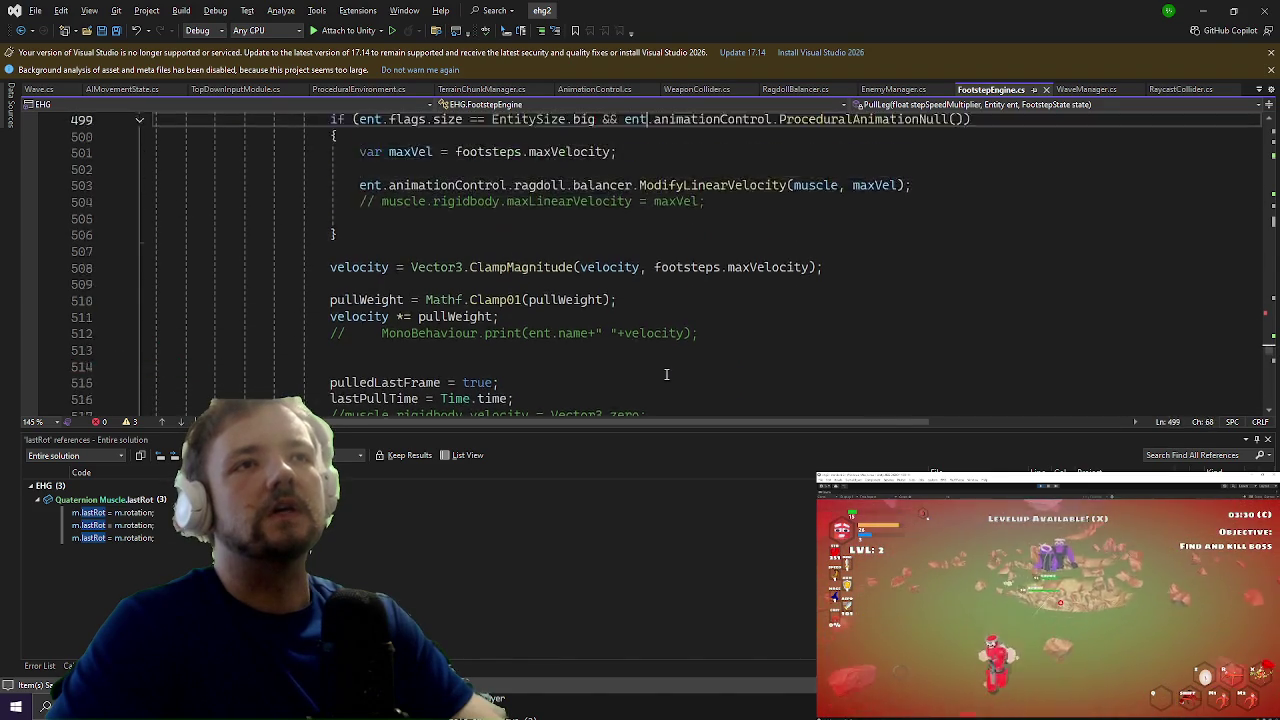
pyautogui.press('Down')
pyautogui.press('Down')
pyautogui.press('Down')
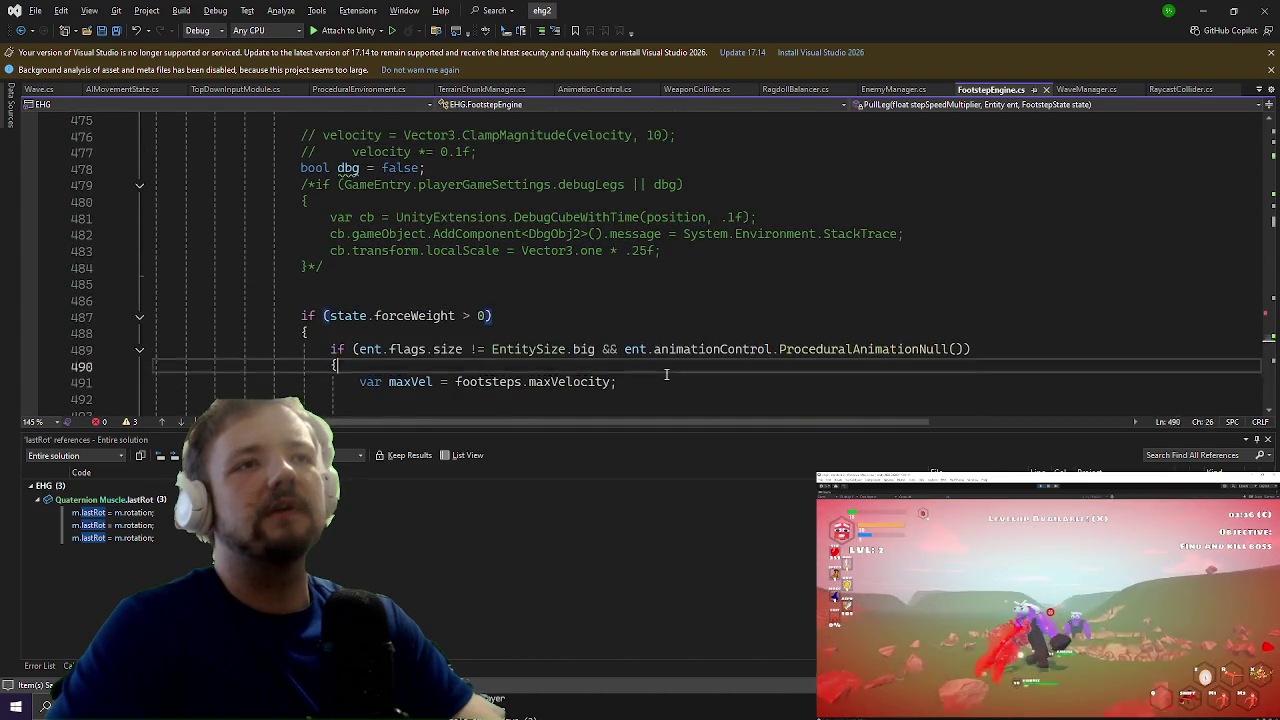
pyautogui.press('Up')
pyautogui.press('Up')
pyautogui.press('Up')
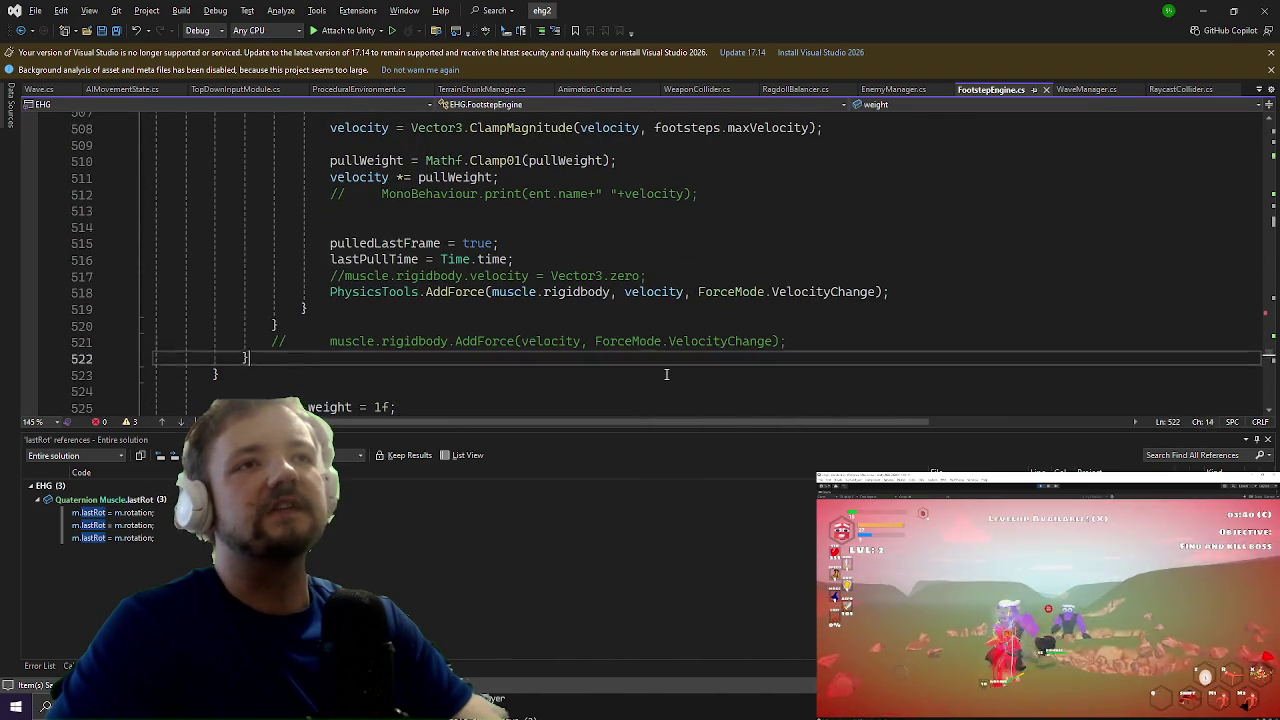
pyautogui.press('Down')
pyautogui.press('End')
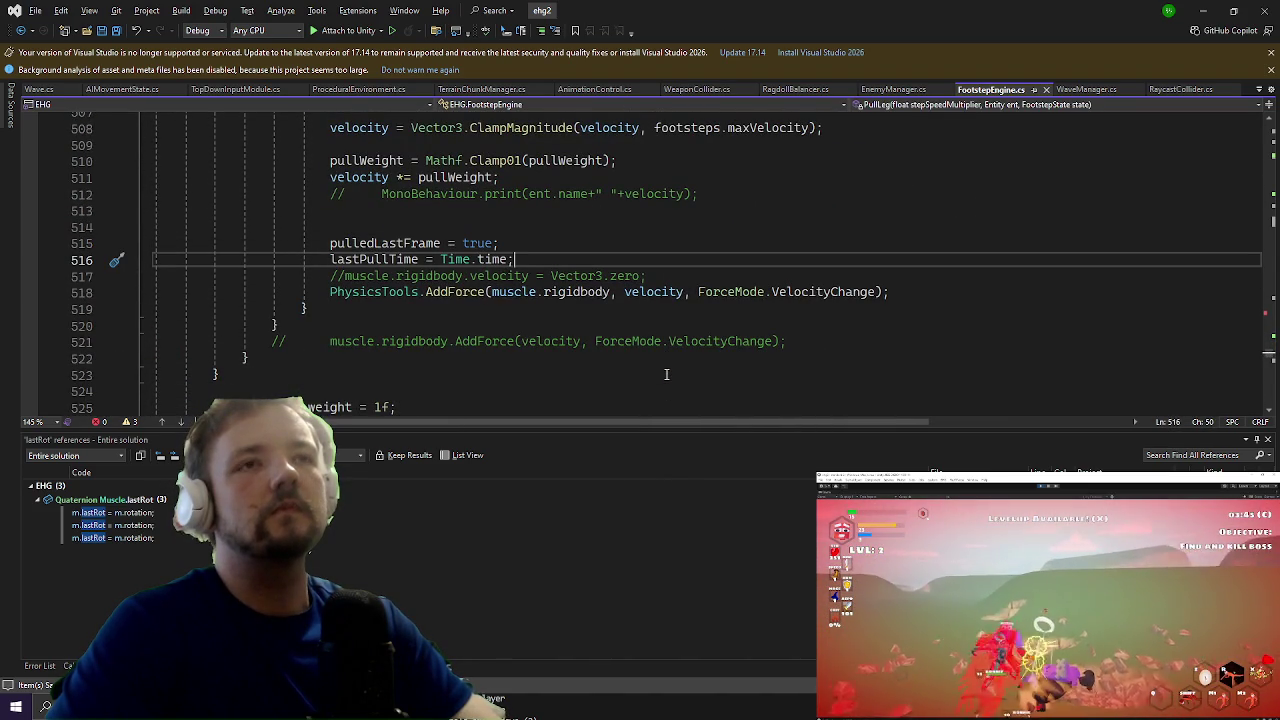
# Step: Add var collider = muscle.GetCollider(); and an if(collider!=null) check after lastPullTime
pyautogui.press('Return')
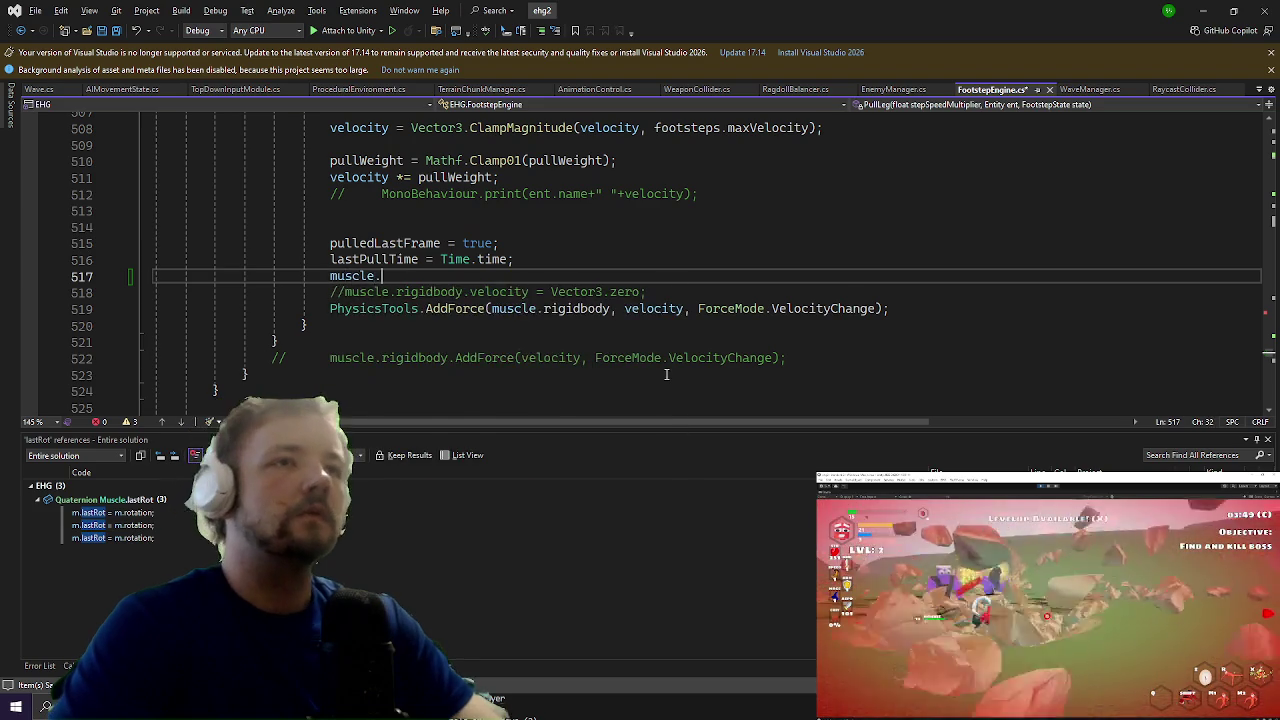
pyautogui.write('get')
pyautogui.press('Tab')
pyautogui.press('Return')
pyautogui.press('Up')
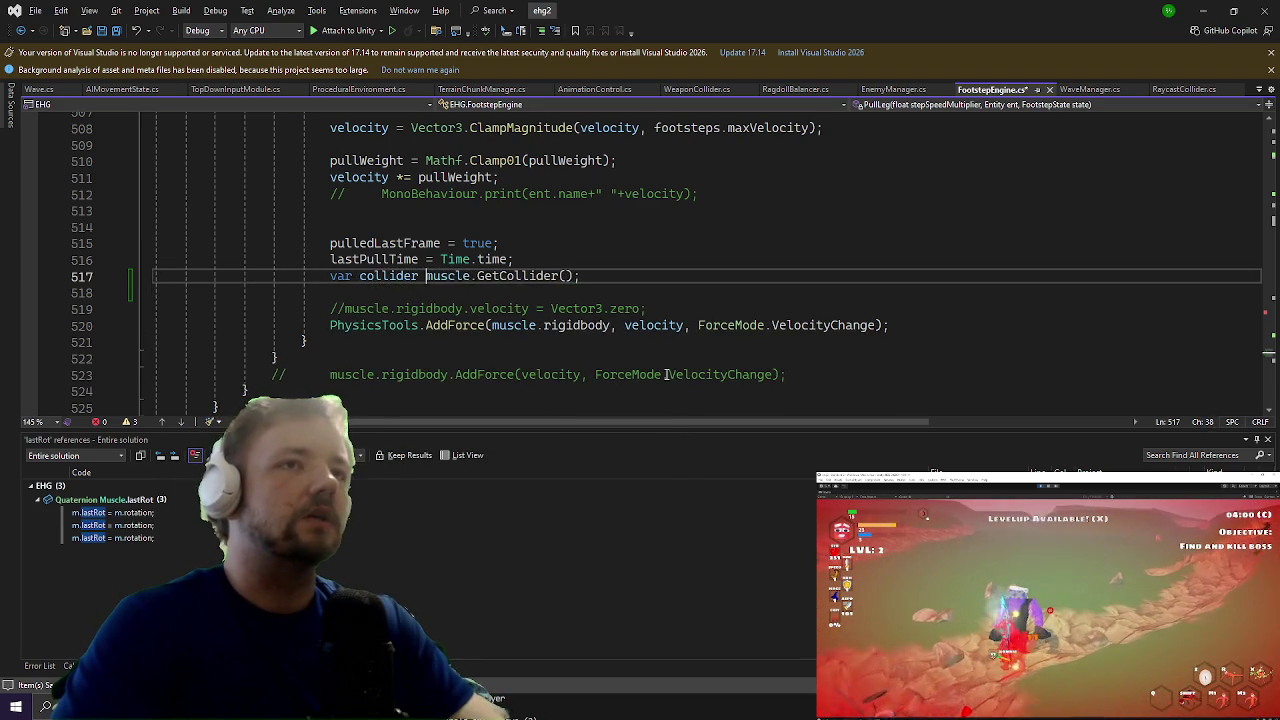
pyautogui.press('Down')
pyautogui.write('coll')
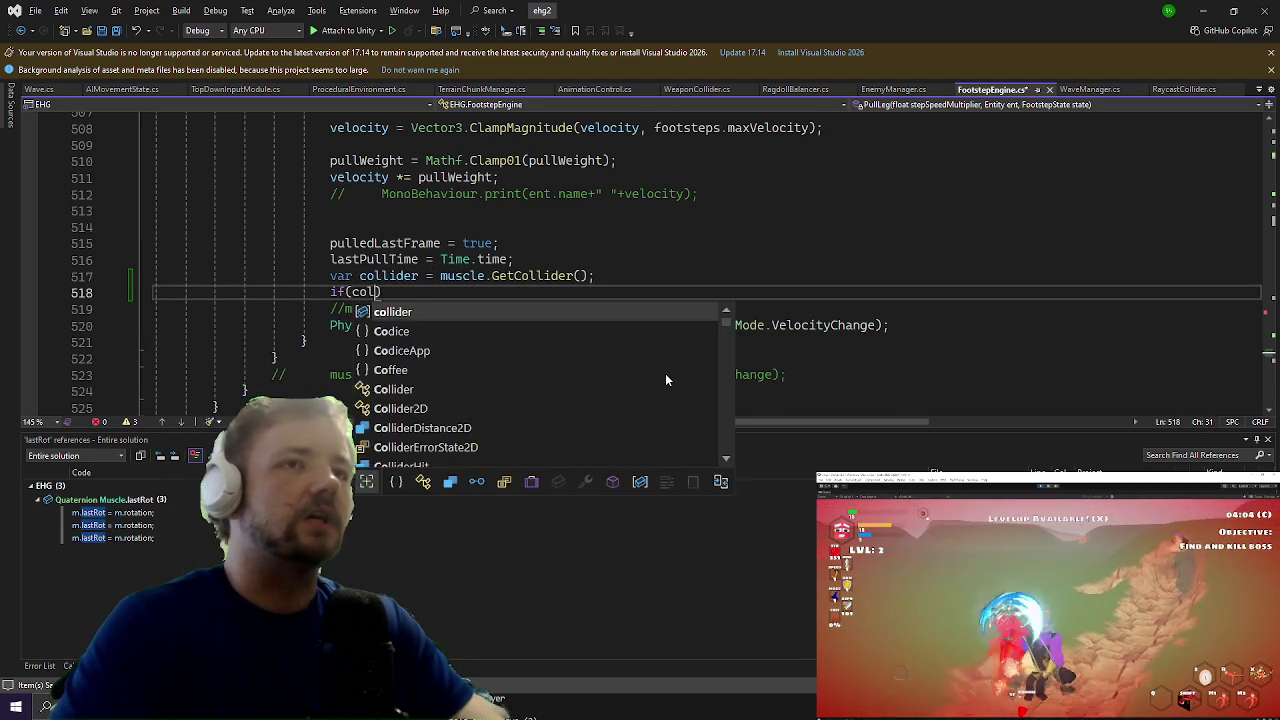
pyautogui.press('Tab')
pyautogui.write('!=null)')
pyautogui.press('Return')
# Step: Start the null-check body with UnityEngine.Debug.Log(..., collider.gameObject)
pyautogui.write('de')
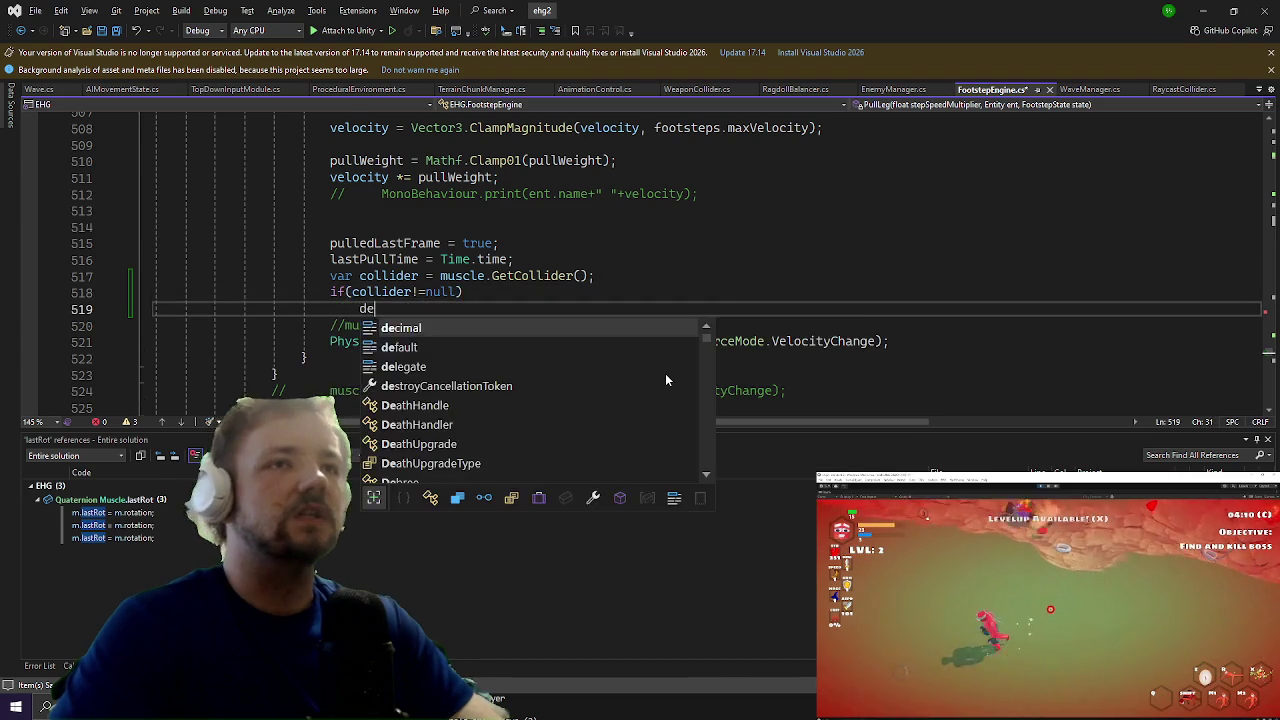
pyautogui.press('Tab')
pyautogui.write('.log')
pyautogui.press('Return')
pyautogui.press('BackSpace')
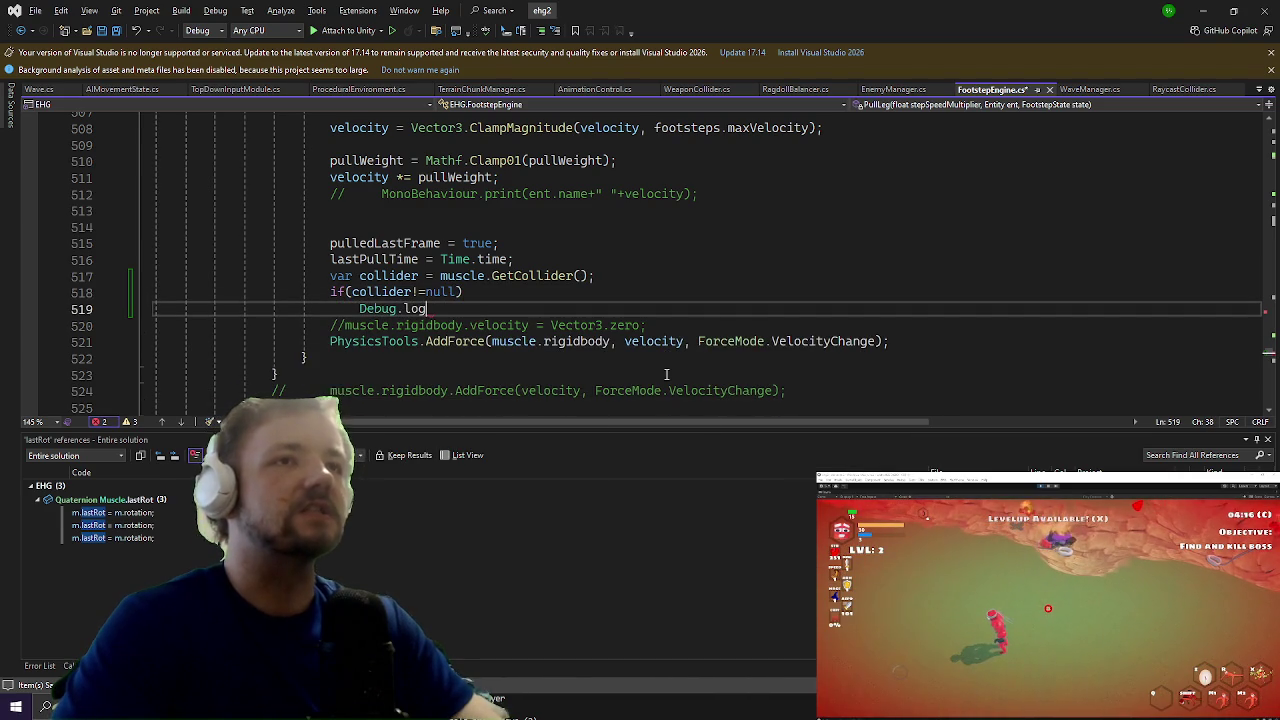
pyautogui.press('BackSpace')
pyautogui.press('BackSpace')
pyautogui.press('BackSpace')
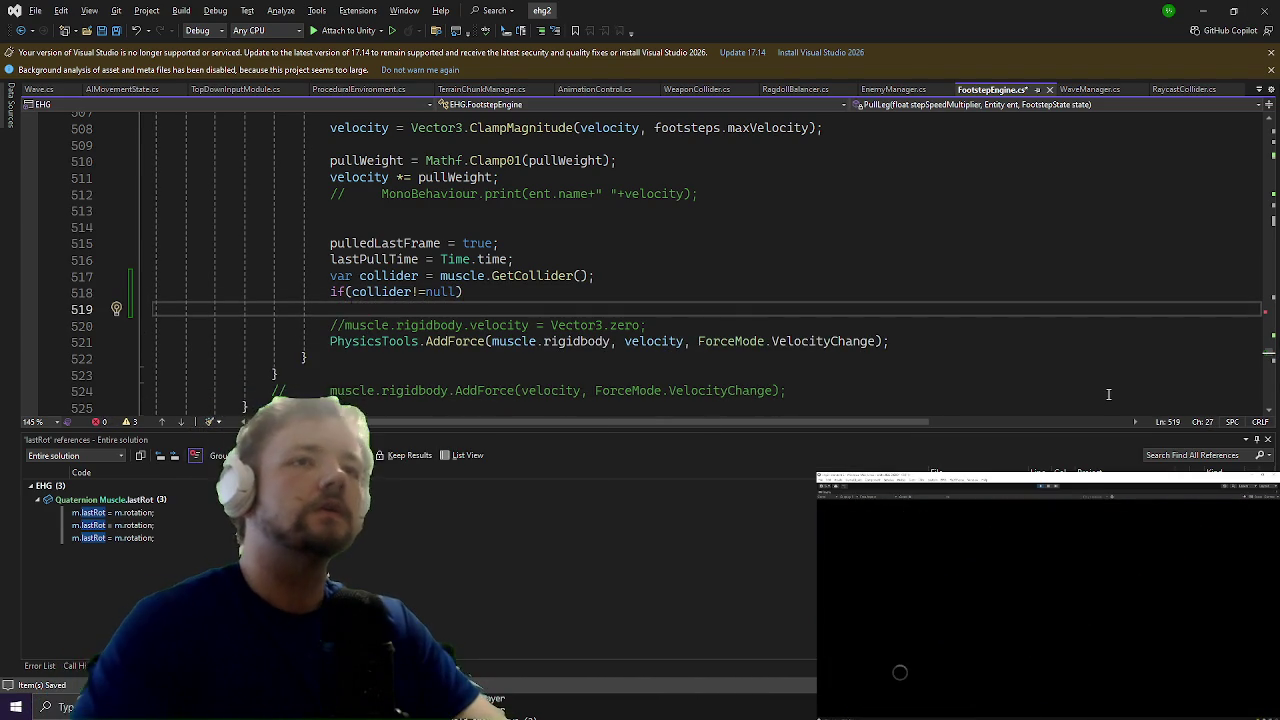
pyautogui.write('UnityEngine.d')
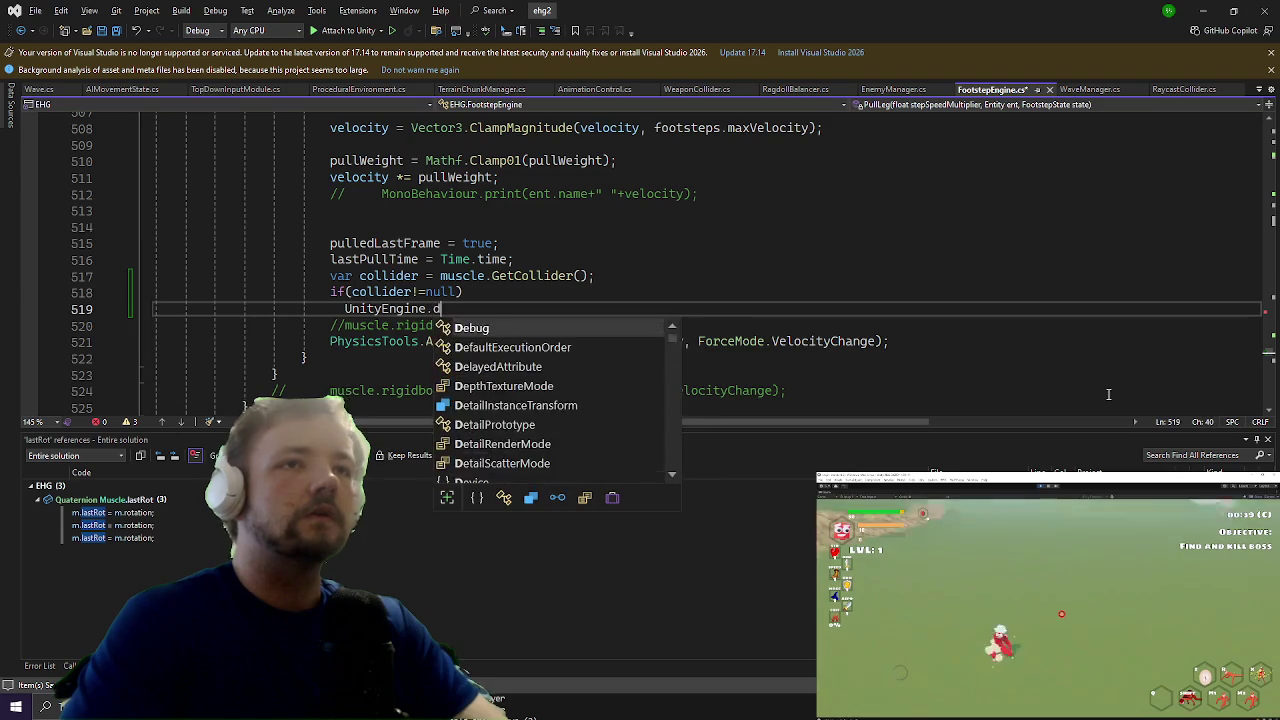
pyautogui.write('eu')
pyautogui.press('Return')
pyautogui.press('BackSpace')
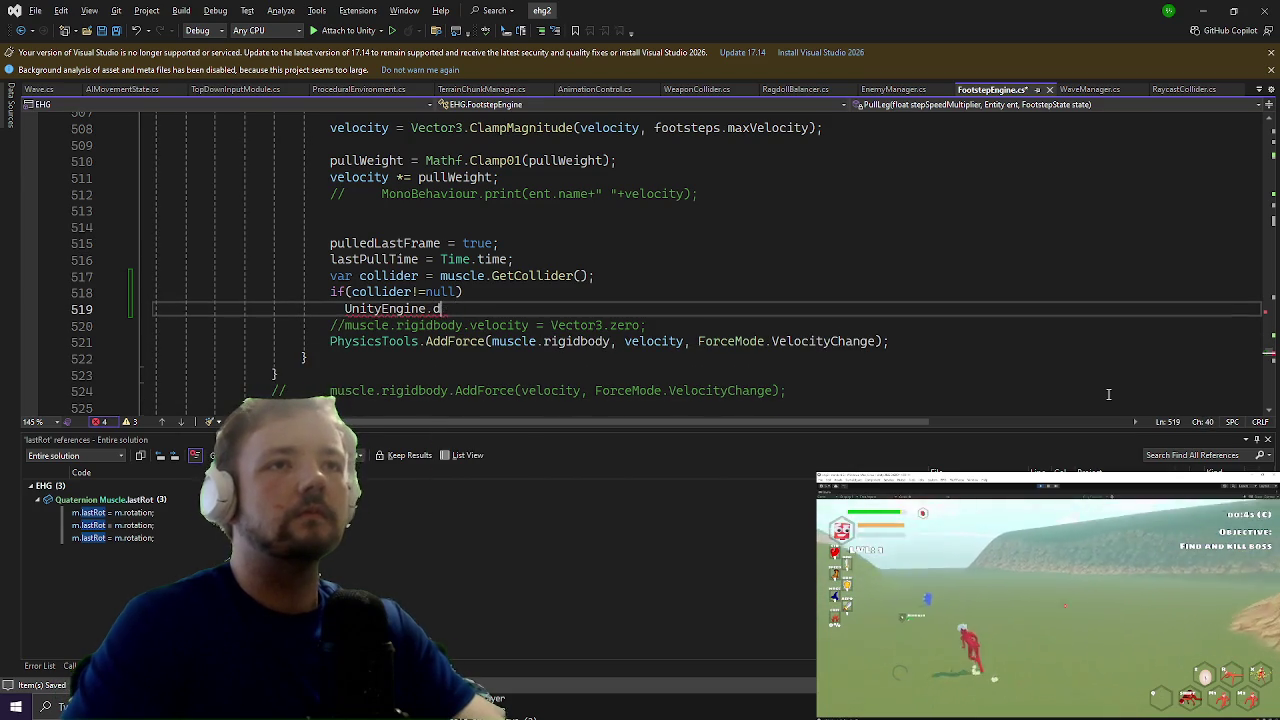
pyautogui.write('.Debug.Log')
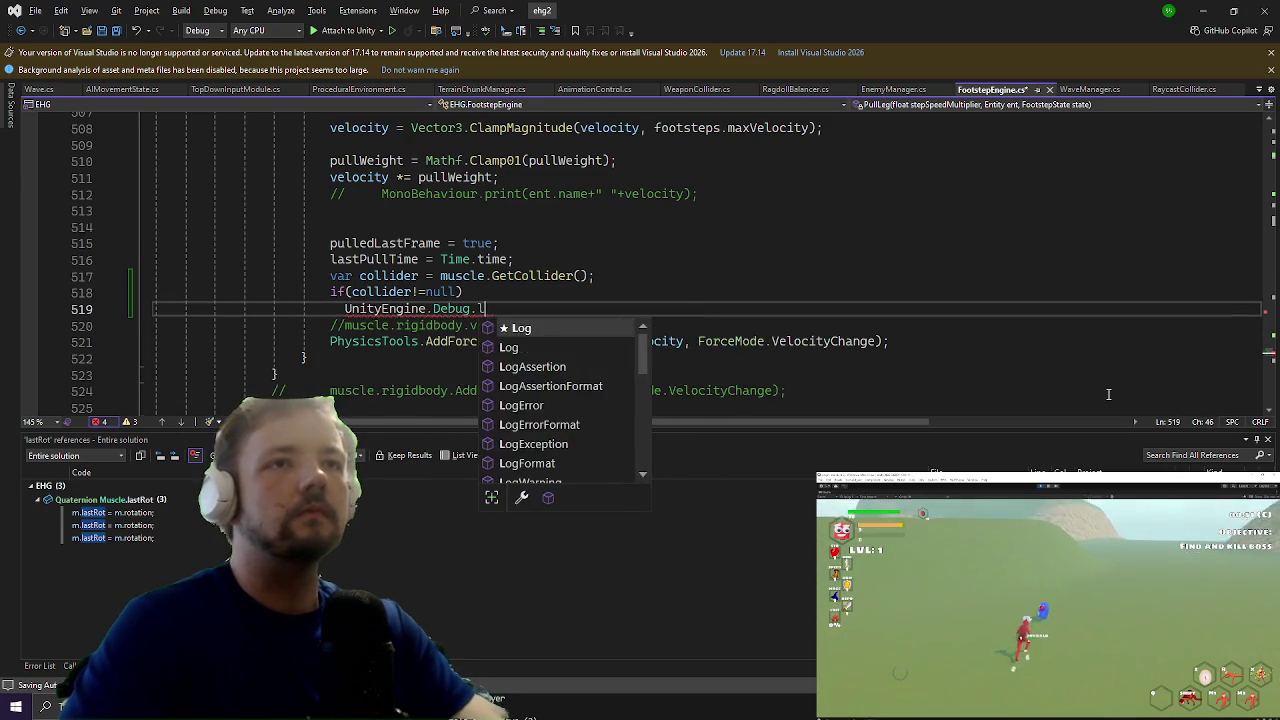
pyautogui.write('();')
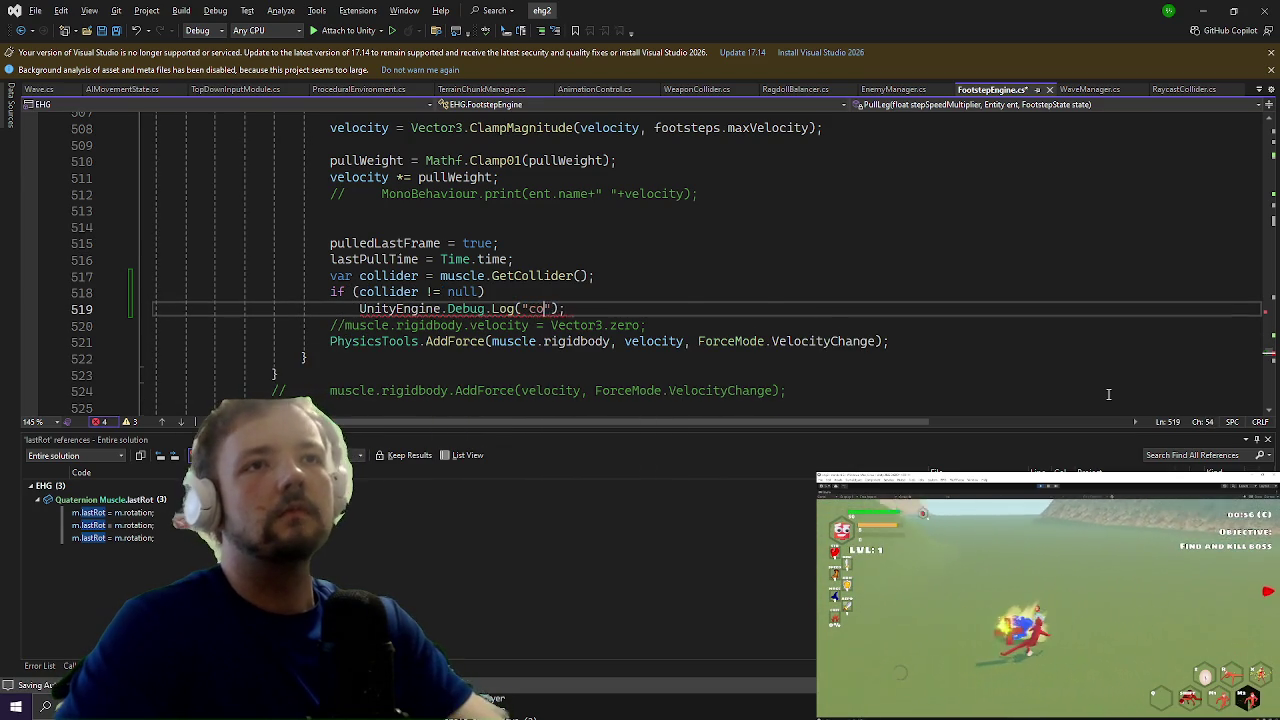
pyautogui.write(', collider.gameObject)')
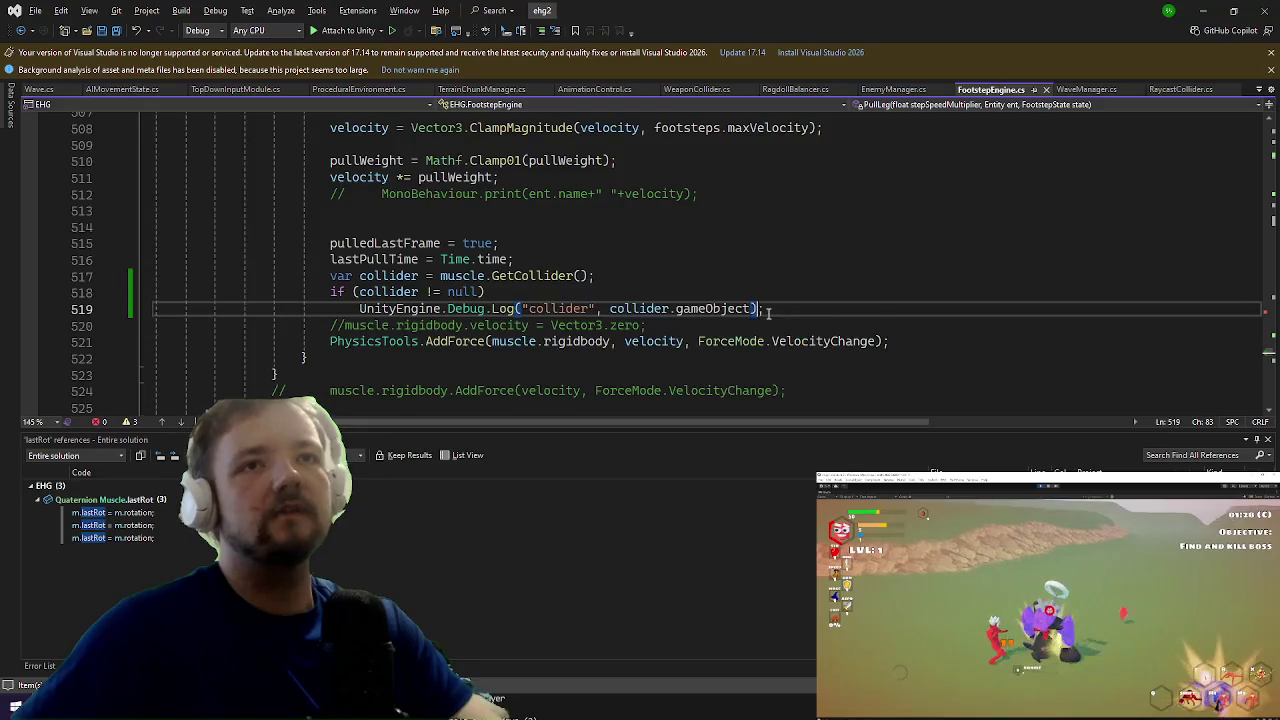
# Step: Finish the log as "collider"+collider.GetType() with collider.gameObject, glancing at the game in between
pyautogui.click(789, 307)
pyautogui.doubleClick(752, 308)
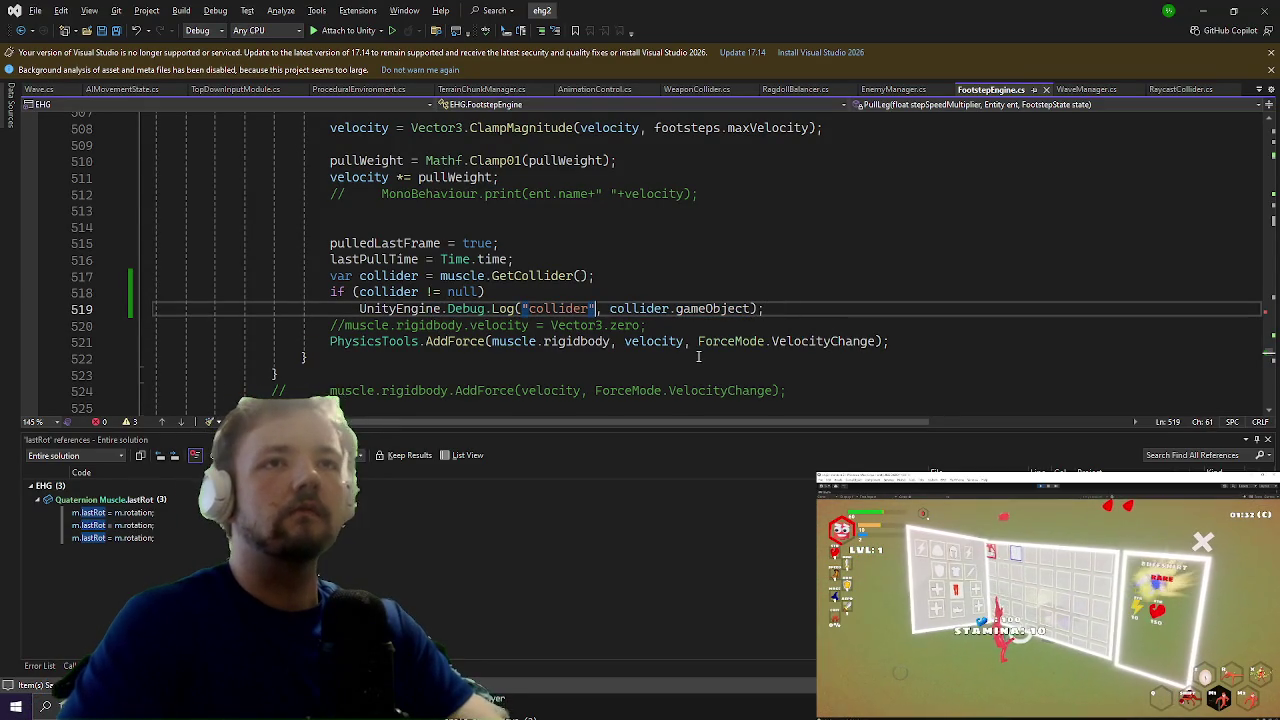
pyautogui.write('+collider.ge')
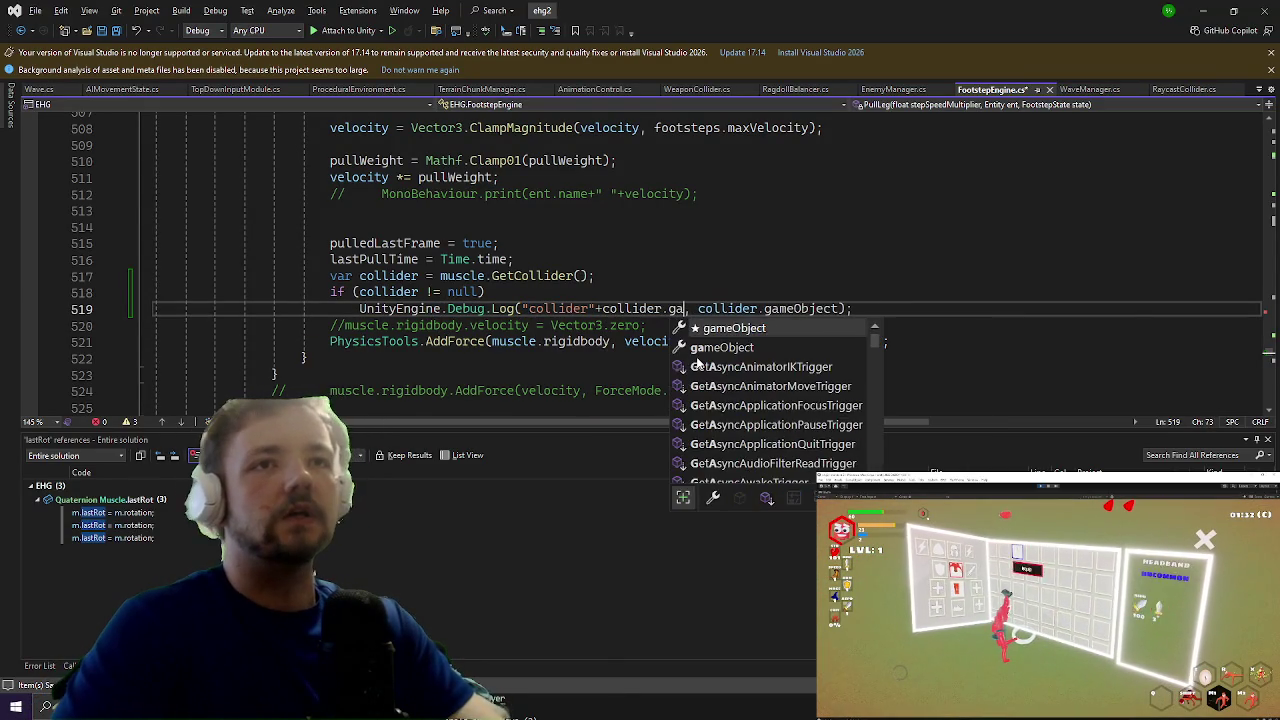
pyautogui.write('tco')
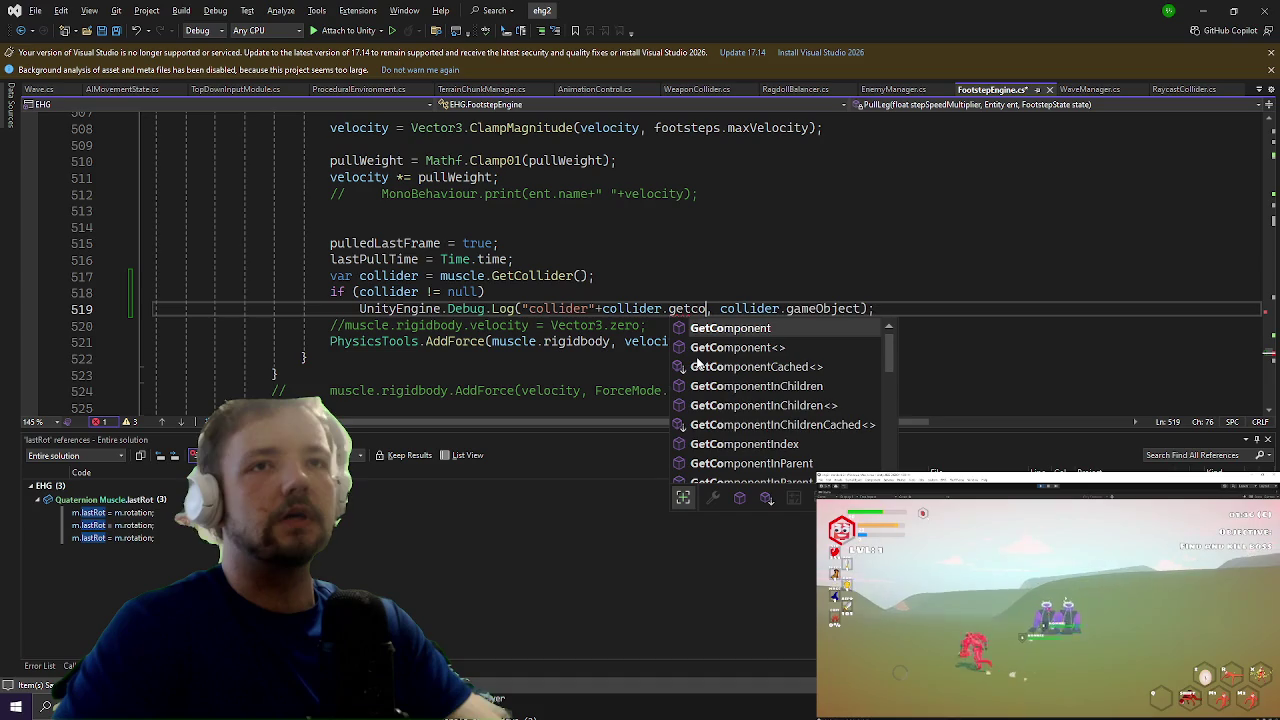
pyautogui.press('BackSpace')
pyautogui.press('BackSpace')
pyautogui.press('BackSpace')
pyautogui.write('.gett(')
pyautogui.hotkey('alt', 'Tab')
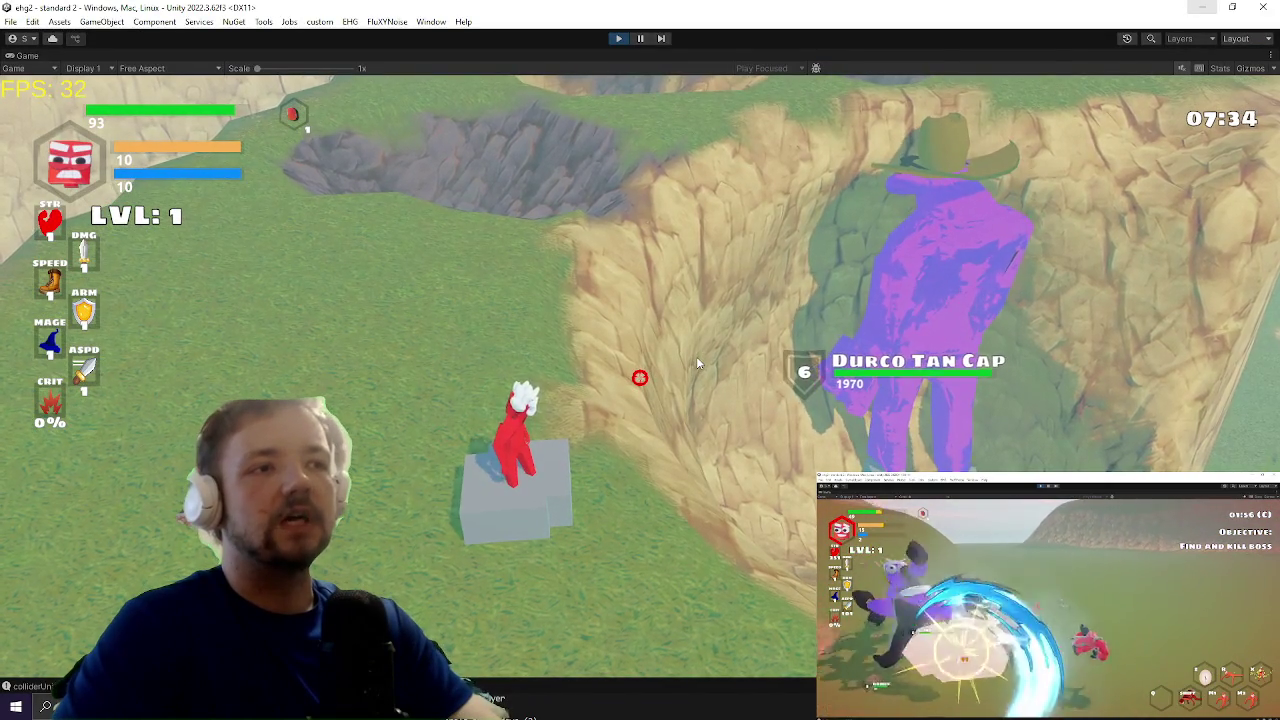
pyautogui.hotkey('alt', 'Tab')
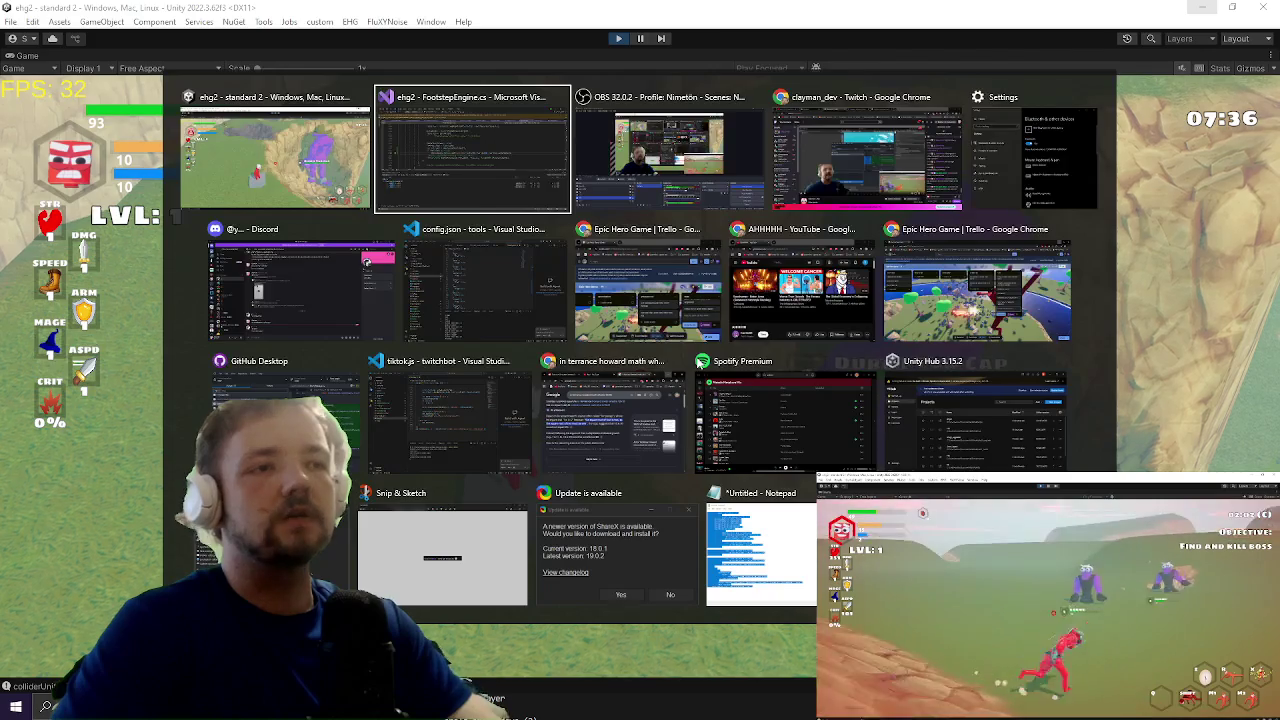
pyautogui.press('Up')
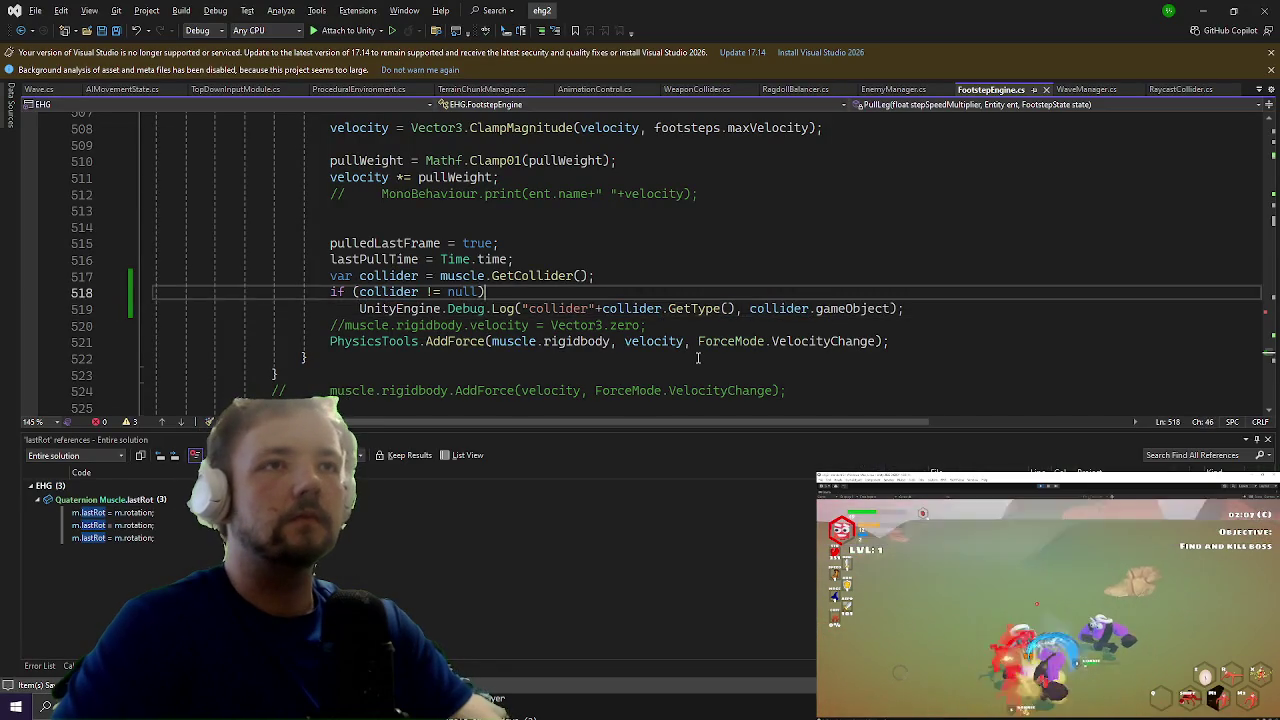
# Step: Above the null check, write an if(collider is BoxCollider box) { } block
pyautogui.hotkey('ctrl', 'Return')
pyautogui.write('col.')
pyautogui.press('BackSpace')
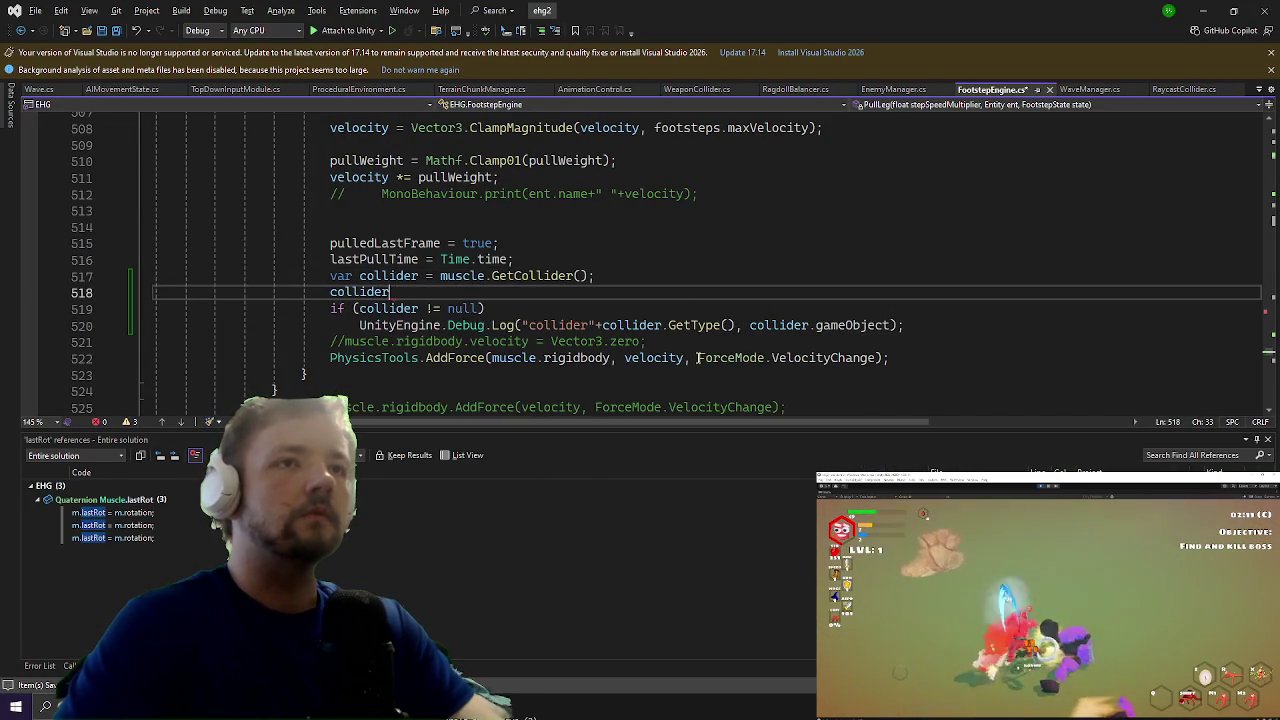
pyautogui.write('Box')
pyautogui.press('Down')
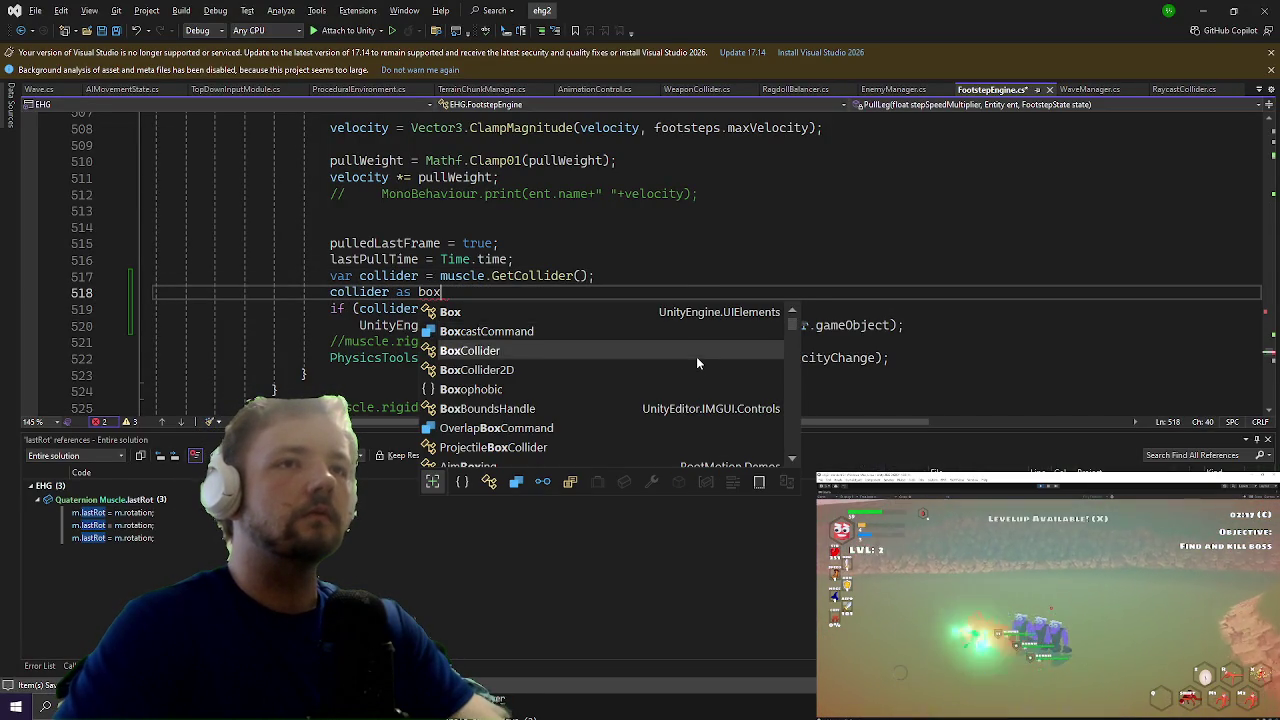
pyautogui.write(';')
pyautogui.press('Return')
pyautogui.press('Up')
pyautogui.press('Home')
pyautogui.write('if(')
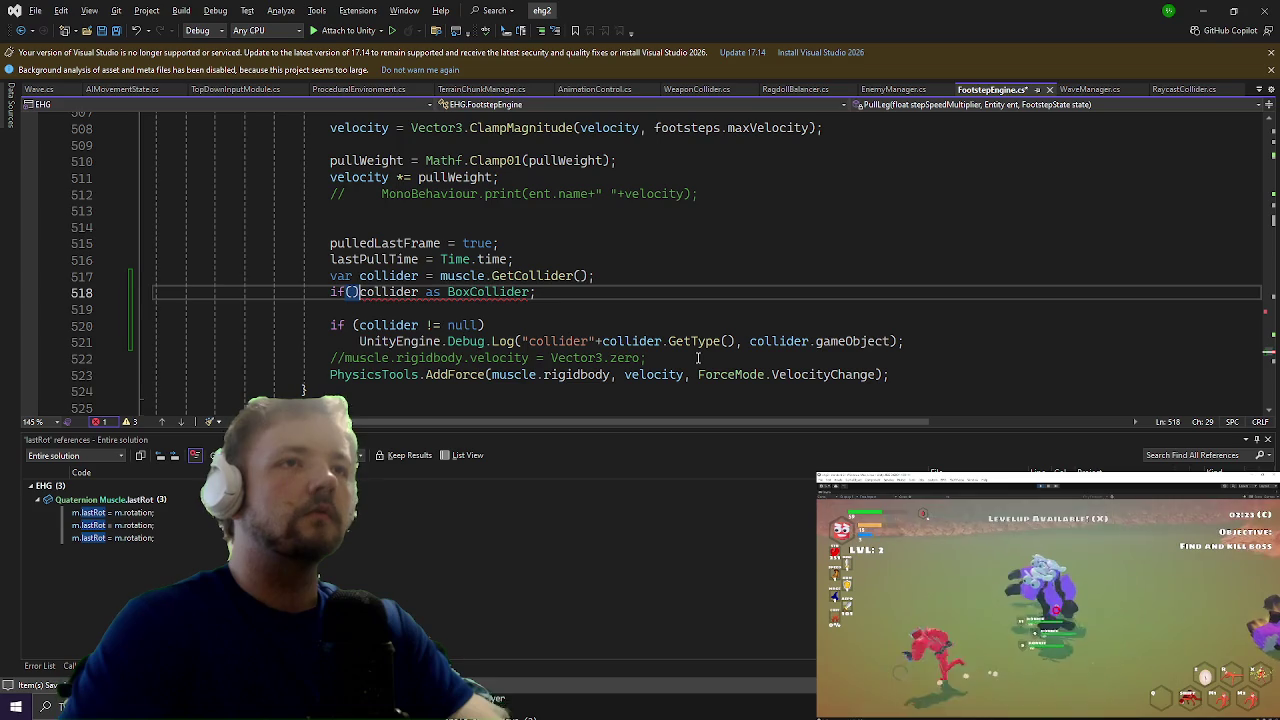
pyautogui.press('Right')
pyautogui.press('Right')
pyautogui.press('Right')
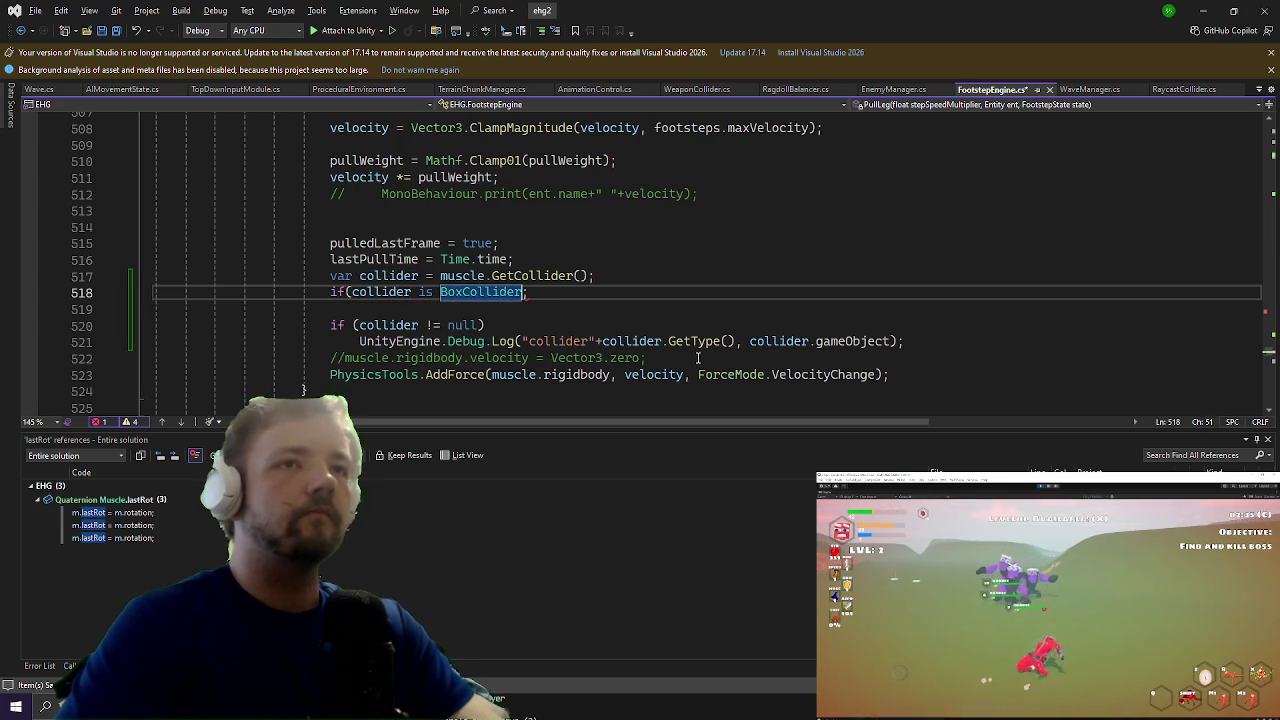
pyautogui.write('box) {')
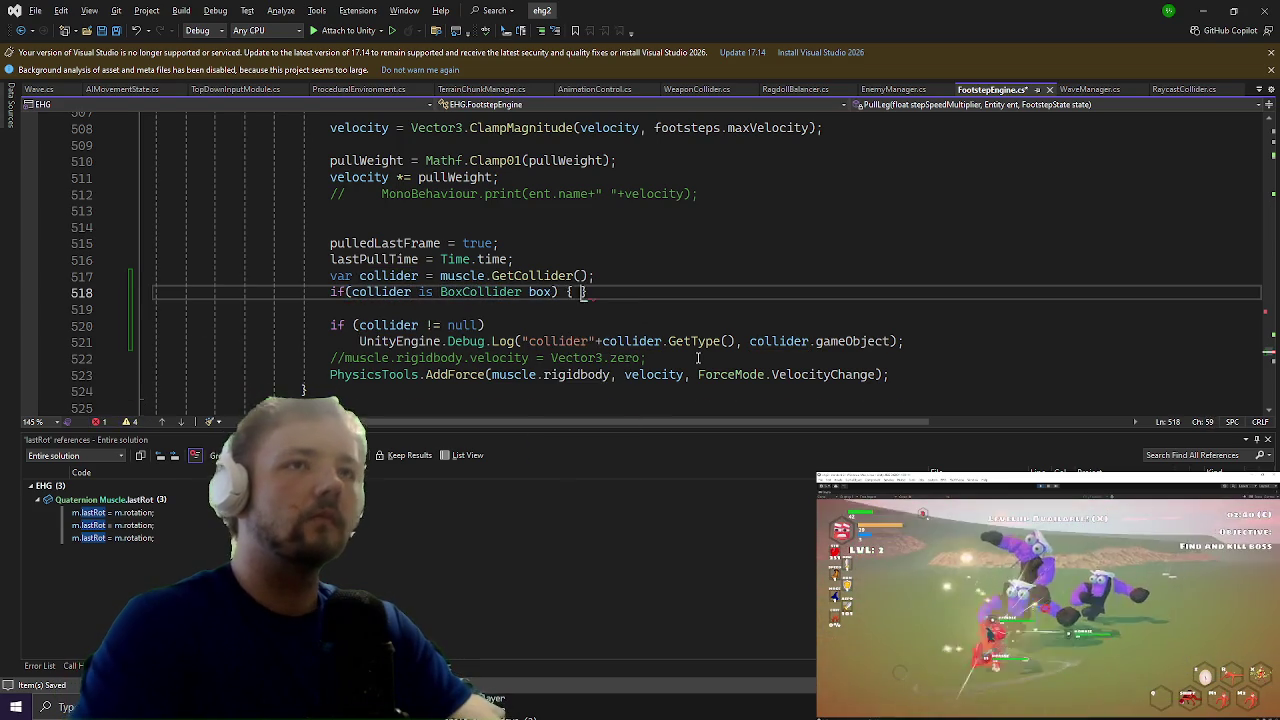
pyautogui.press('Return')
# Step: Delete the leftover lines and put box.size.y; inside the if body
pyautogui.press('Down')
pyautogui.press('Down')
pyautogui.press('Down')
pyautogui.hotkey('shift', 'Up')
pyautogui.hotkey('shift', 'Up')
pyautogui.press('Delete')
pyautogui.press('Up')
pyautogui.press('Up')
pyautogui.press('Up')
pyautogui.write('box.h')
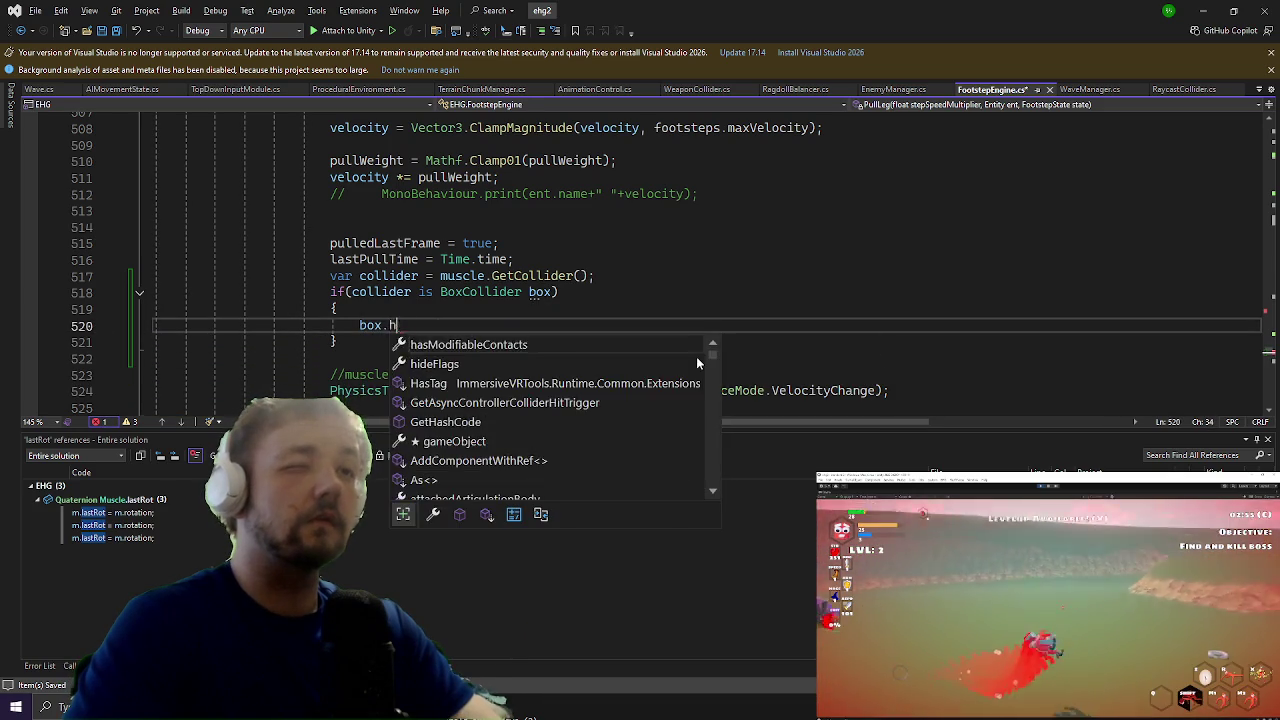
pyautogui.press('BackSpace')
pyautogui.write('size.y;')
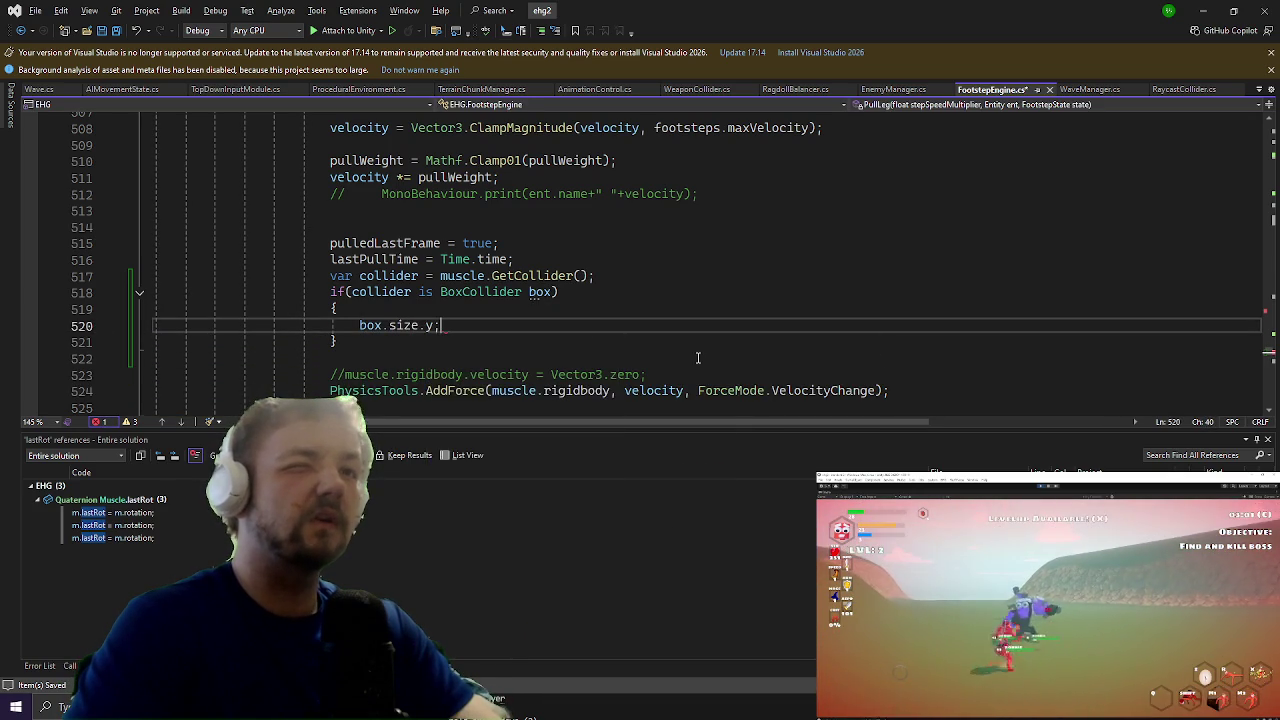
# Step: Delete the collider lookup, BoxCollider check and debug log lines
pyautogui.press('Down')
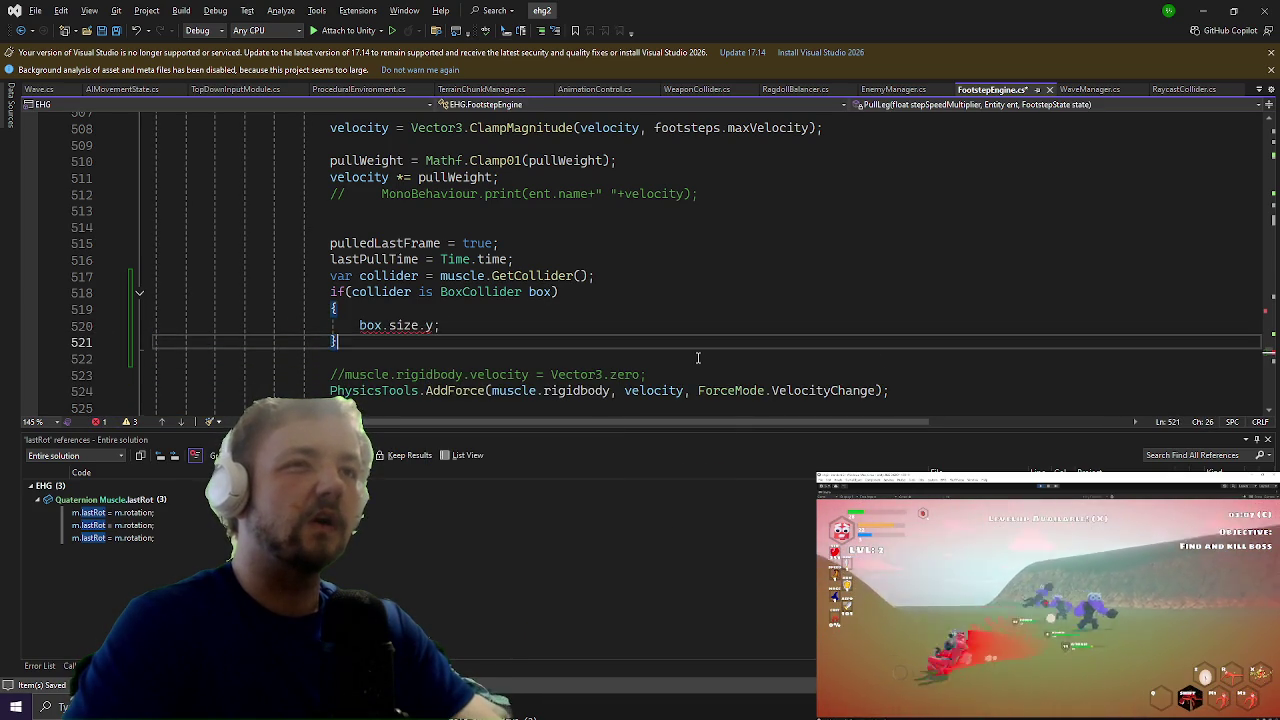
pyautogui.hotkey('shift', 'Up')
pyautogui.hotkey('shift', 'Up')
pyautogui.hotkey('shift', 'Up')
pyautogui.hotkey('shift', 'Up')
pyautogui.press('Delete')
pyautogui.press('Up')
pyautogui.press('Up')
pyautogui.press('Up')
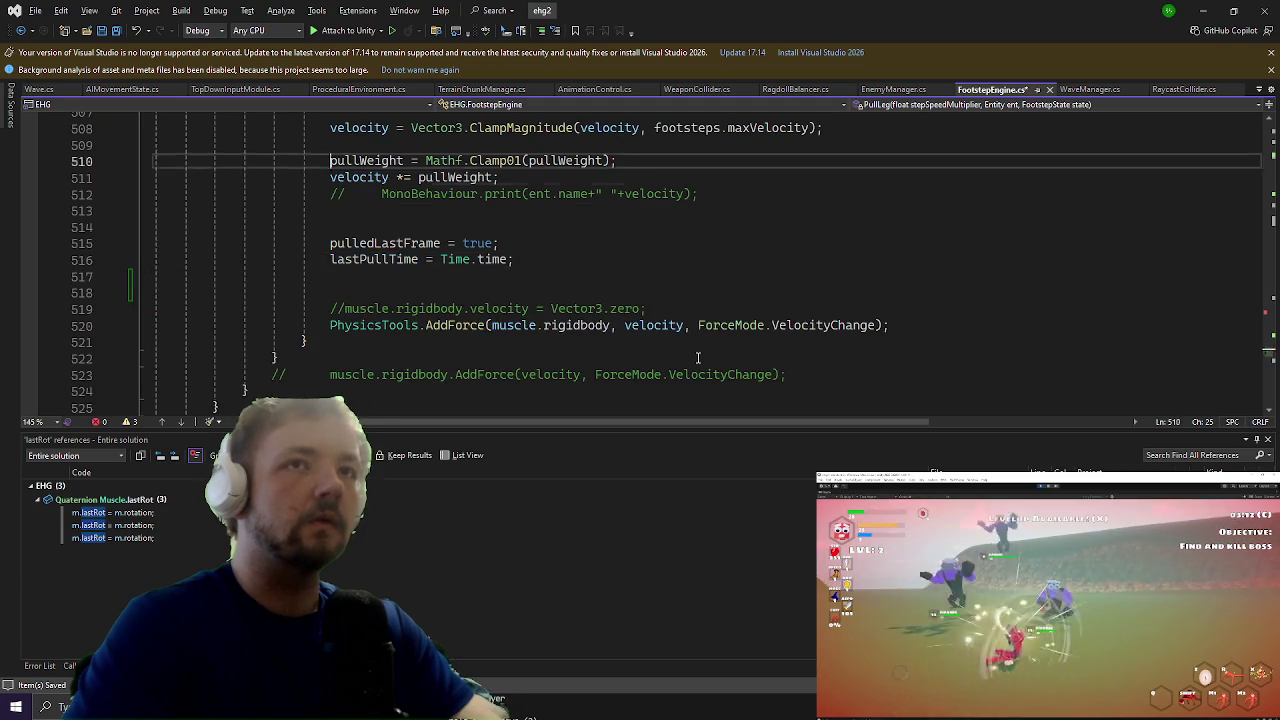
# Step: Paste the GetCollider/BoxCollider check into the empty line inside the distance check at line 469
pyautogui.press('Up')
pyautogui.press('Up')
pyautogui.press('Up')
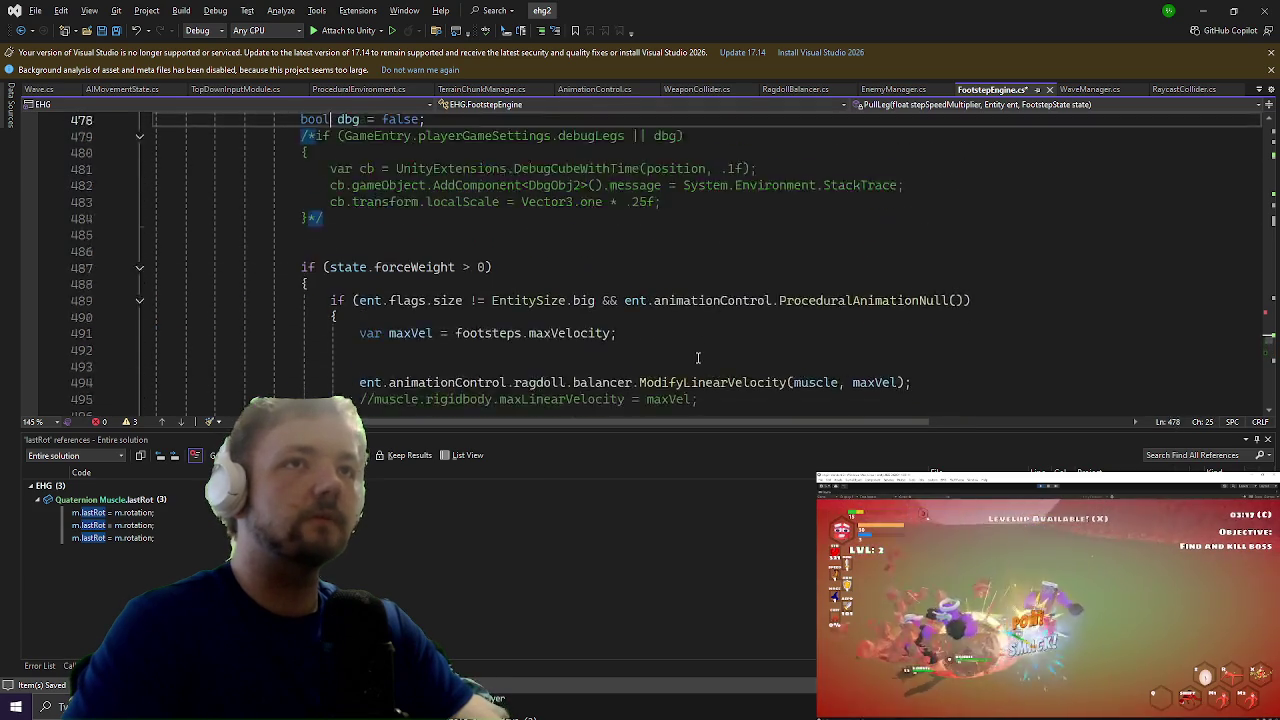
pyautogui.press('Down')
pyautogui.press('Down')
pyautogui.press('Down')
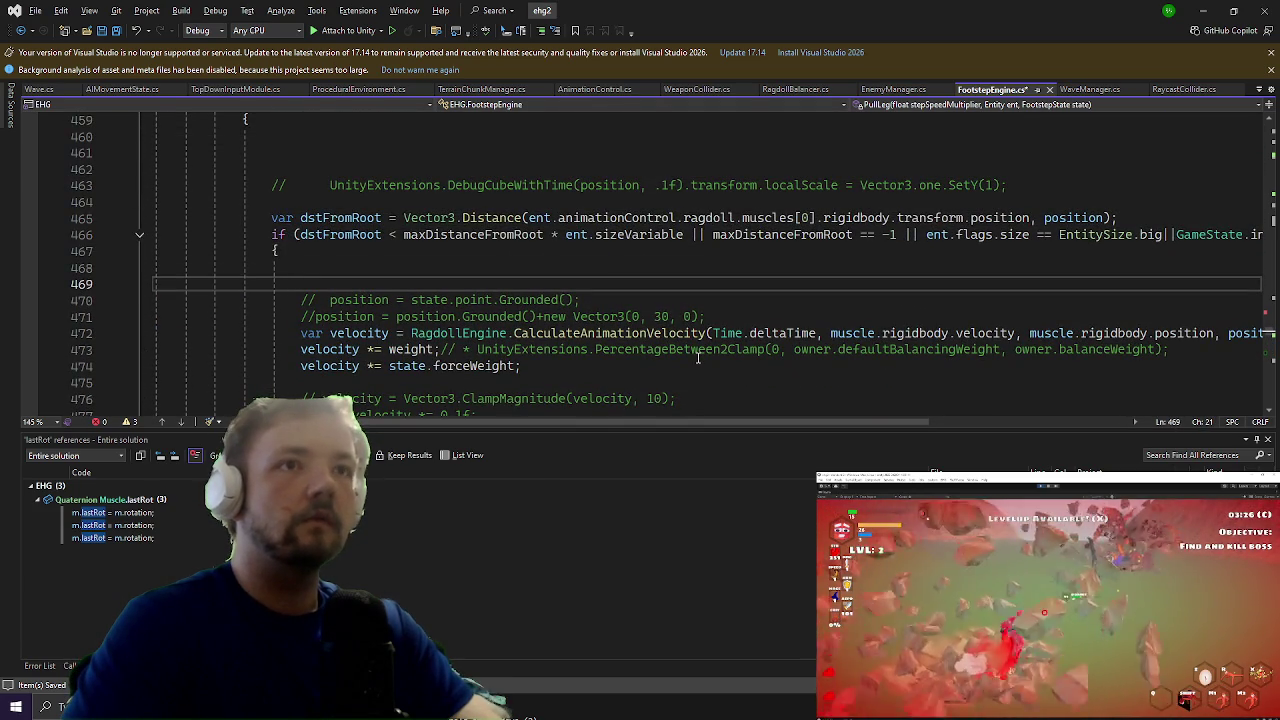
pyautogui.write('var collider = muscle.GetCollider(); if (collider is BoxCollider box) {     box.size.y; }')
pyautogui.press('Up')
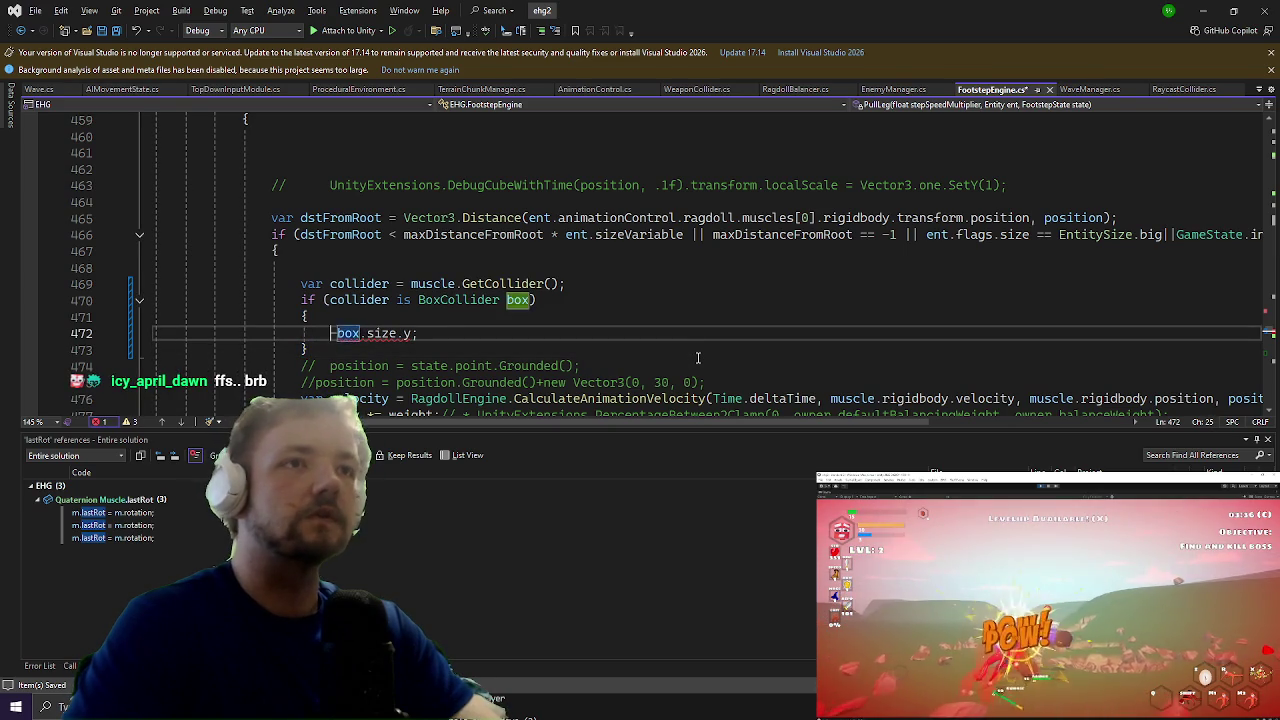
# Step: Write position.y-=box.size.y; inside the check and switch to Unity
pyautogui.write('position-')
pyautogui.press('Down')
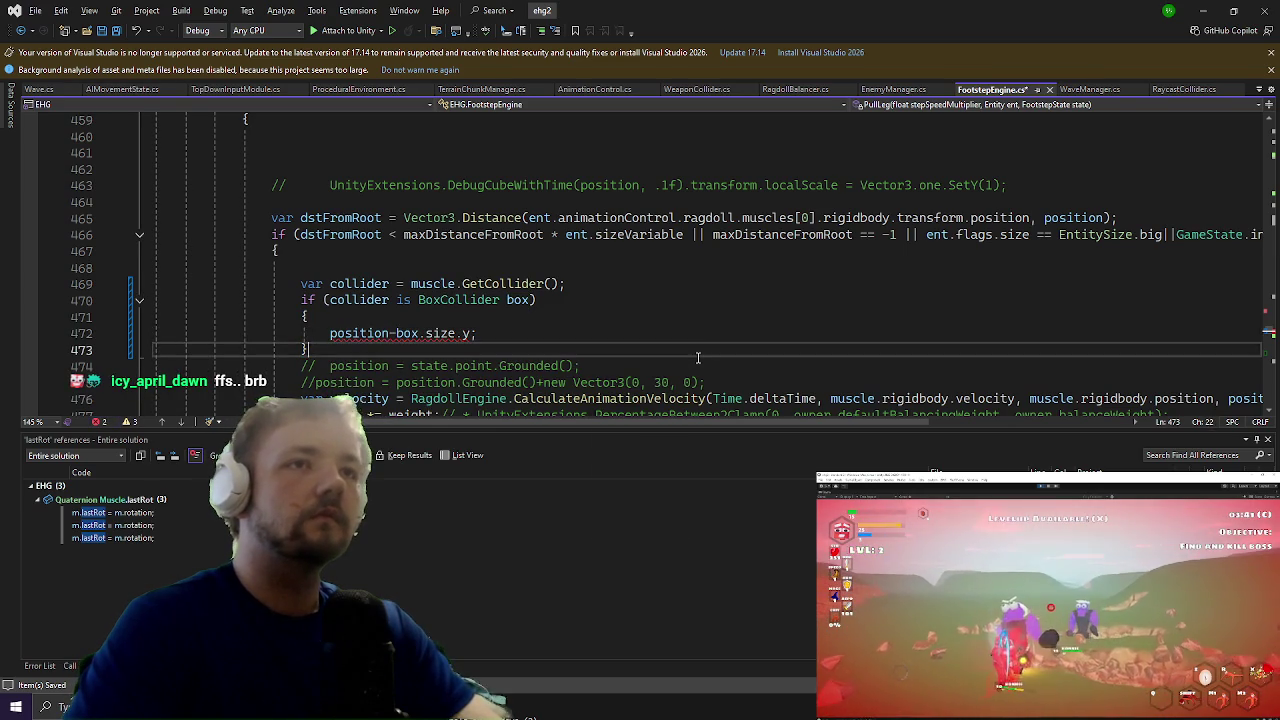
pyautogui.press('Up')
pyautogui.press('BackSpace')
pyautogui.write('=')
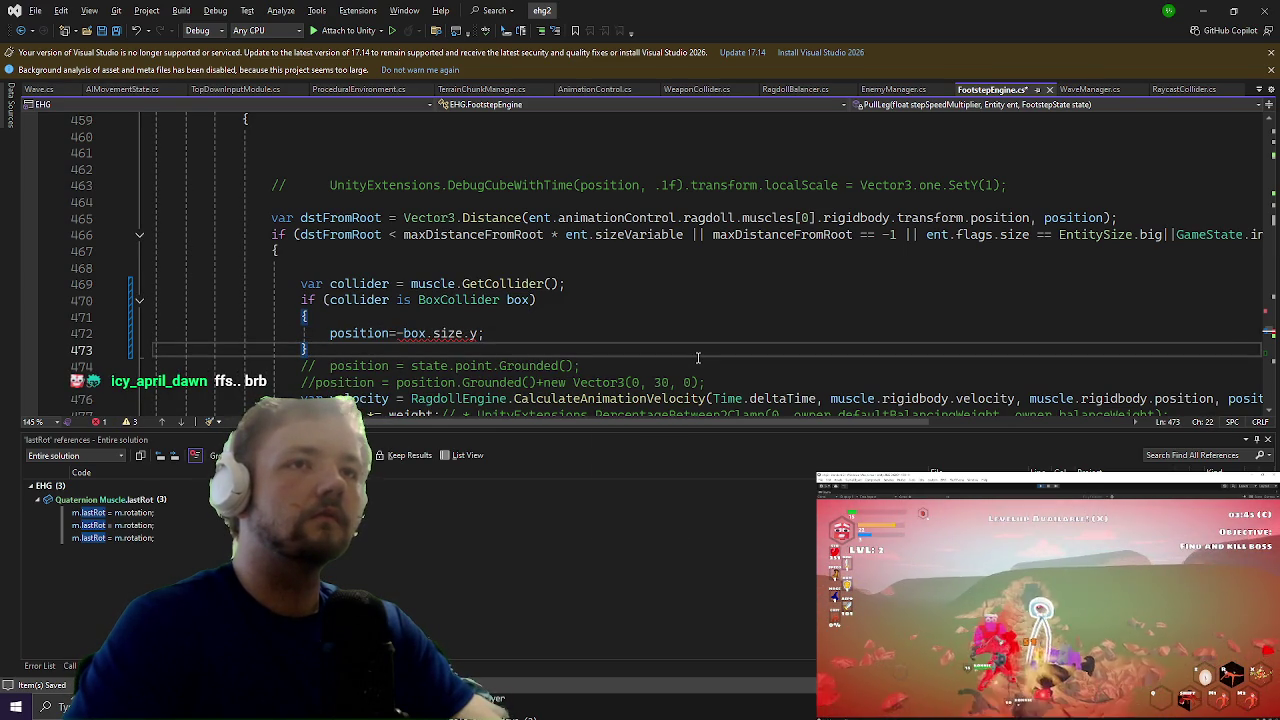
pyautogui.hotkey('ctrl', 'z')
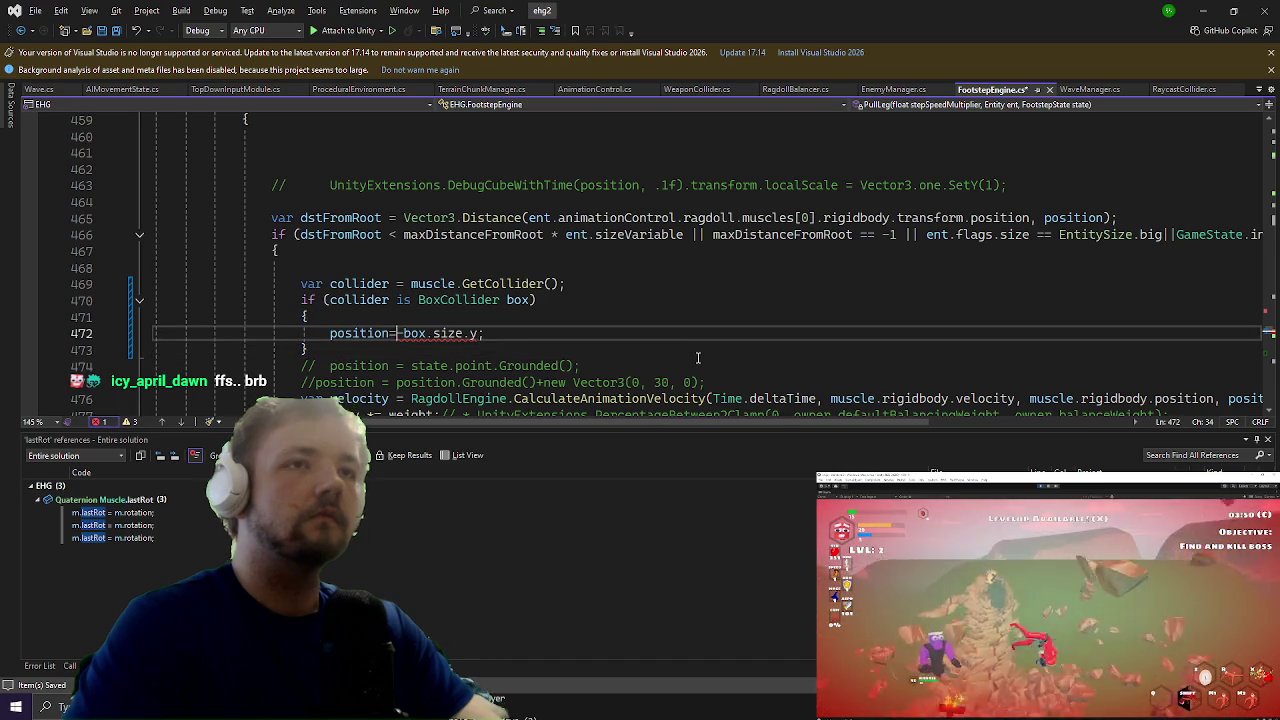
pyautogui.write('.y')
pyautogui.press('Right')
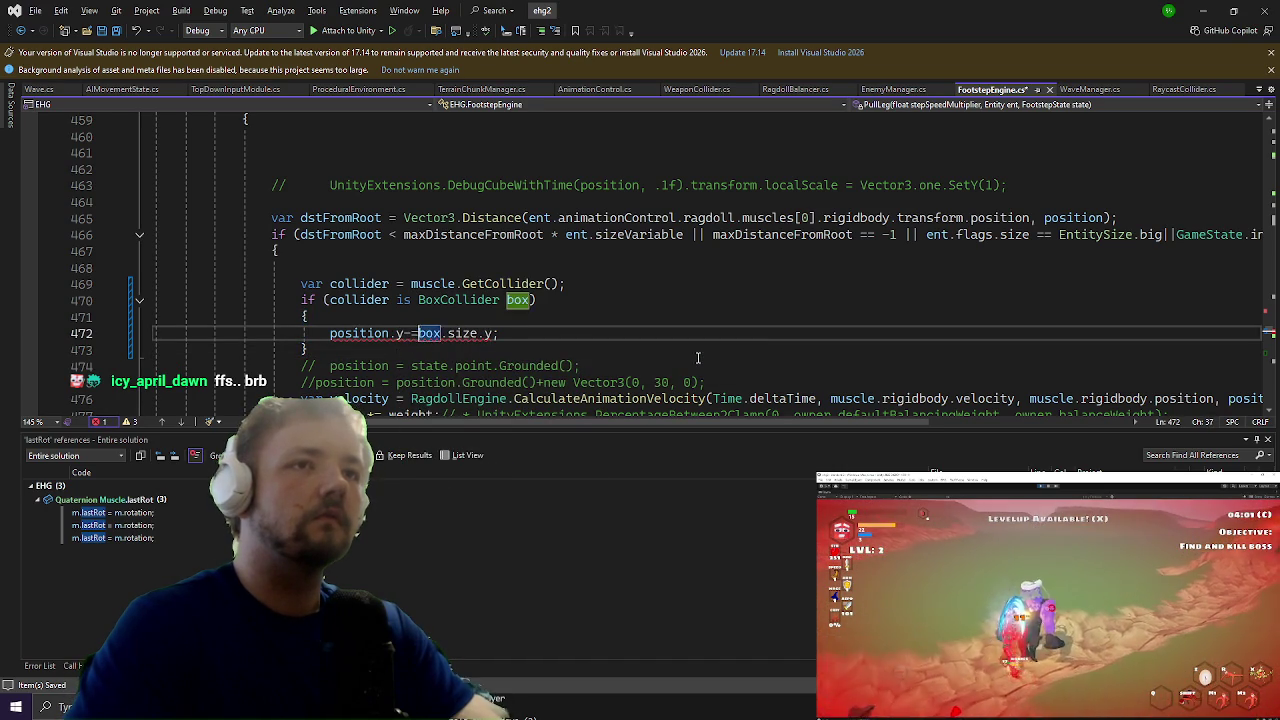
pyautogui.press('Down')
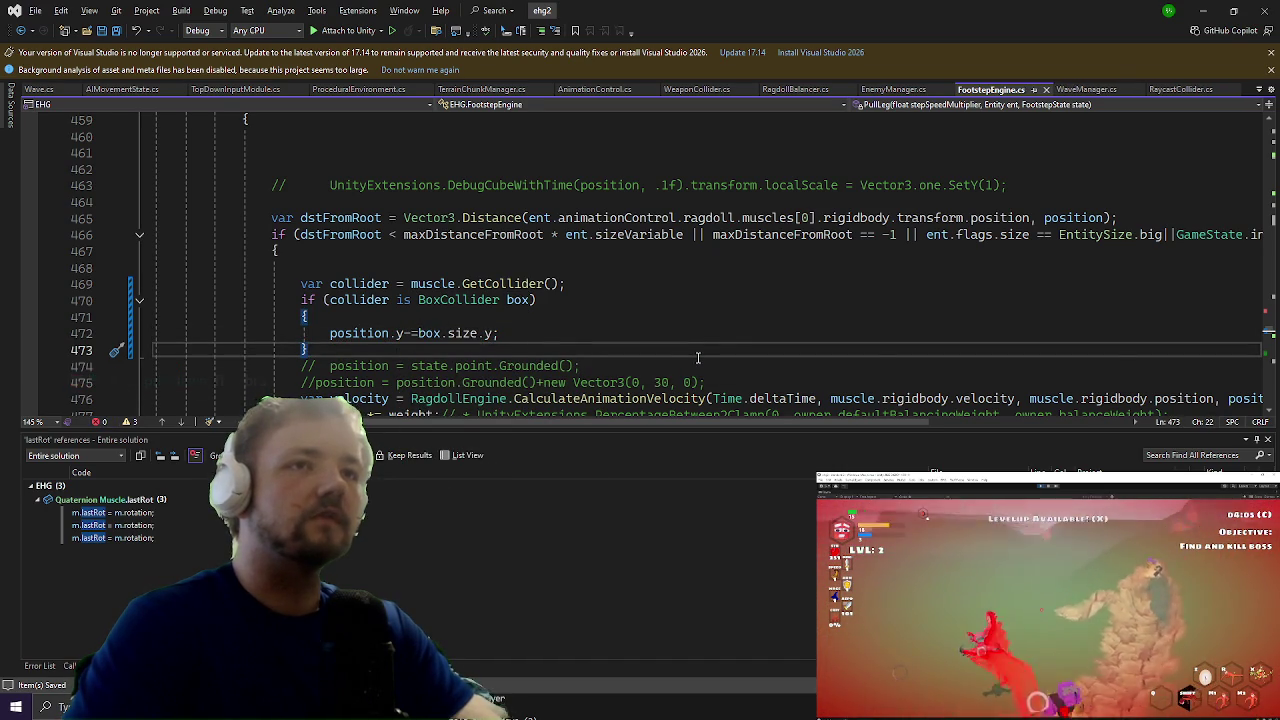
pyautogui.hotkey('alt', 'Tab')
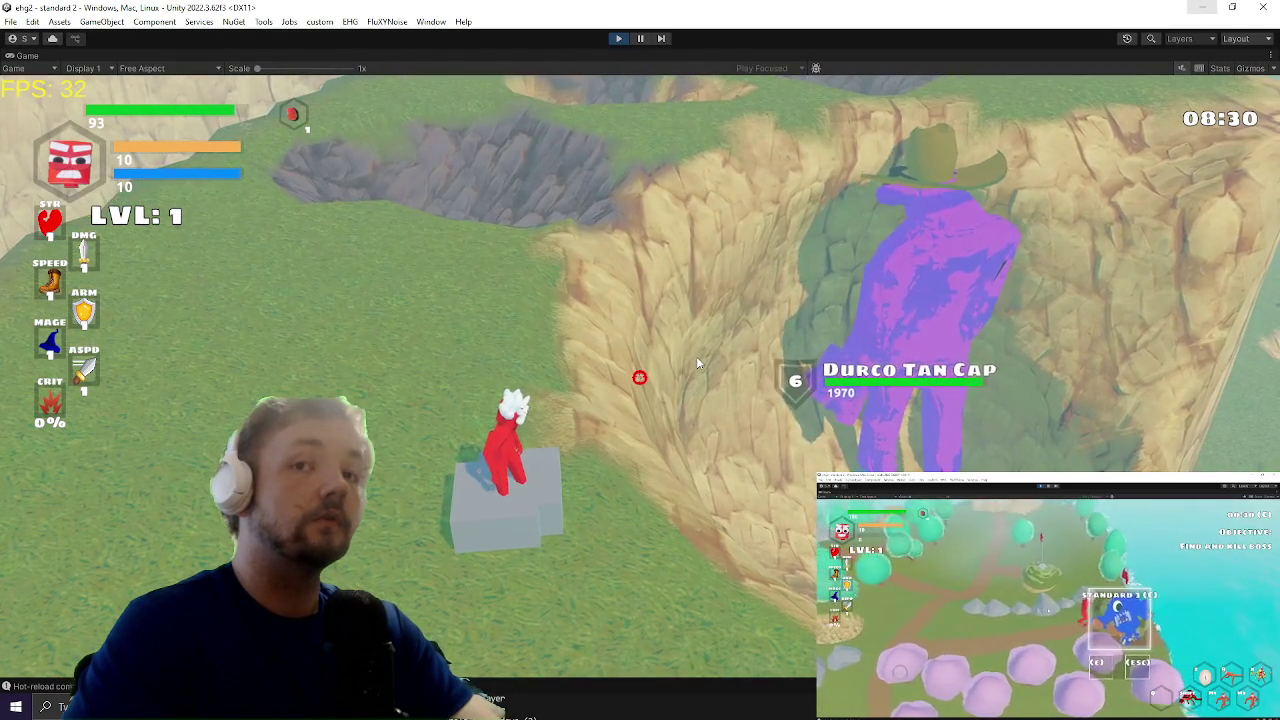
# Step: Switch between the running game and the code while playtesting, ending in Unity's editor
pyautogui.hotkey('alt', 'Tab')
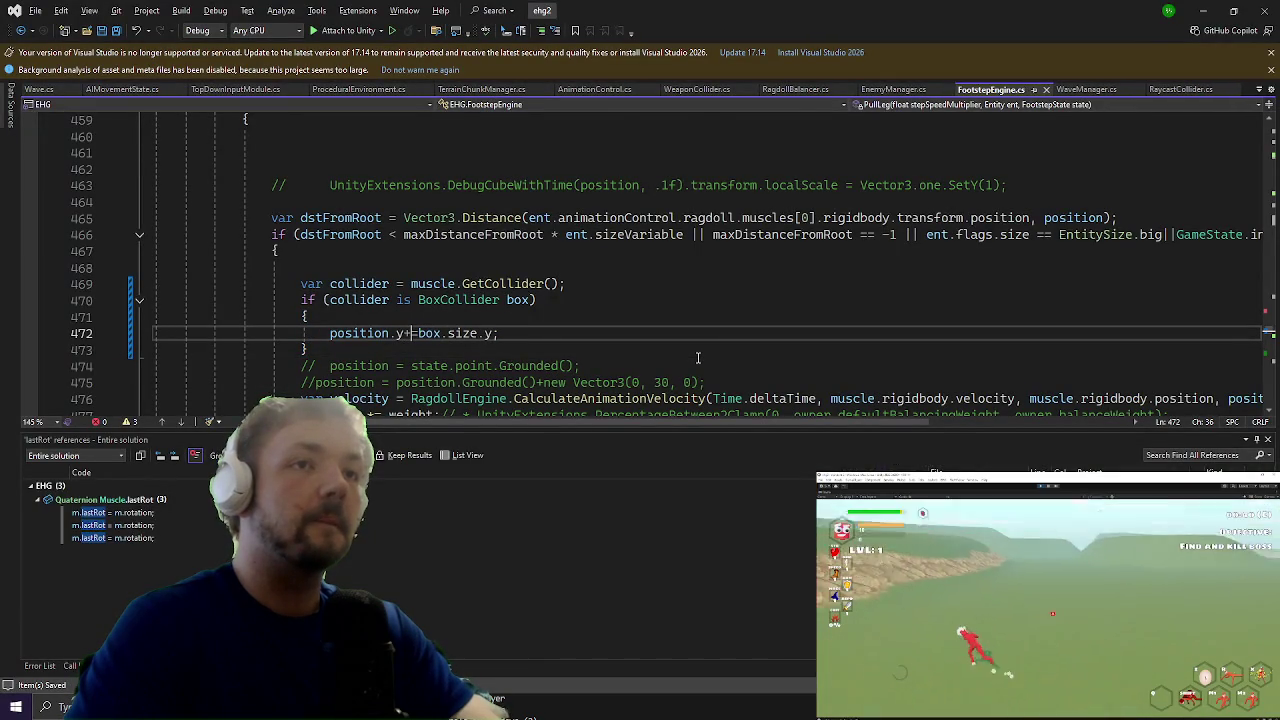
pyautogui.hotkey('alt', 'Tab')
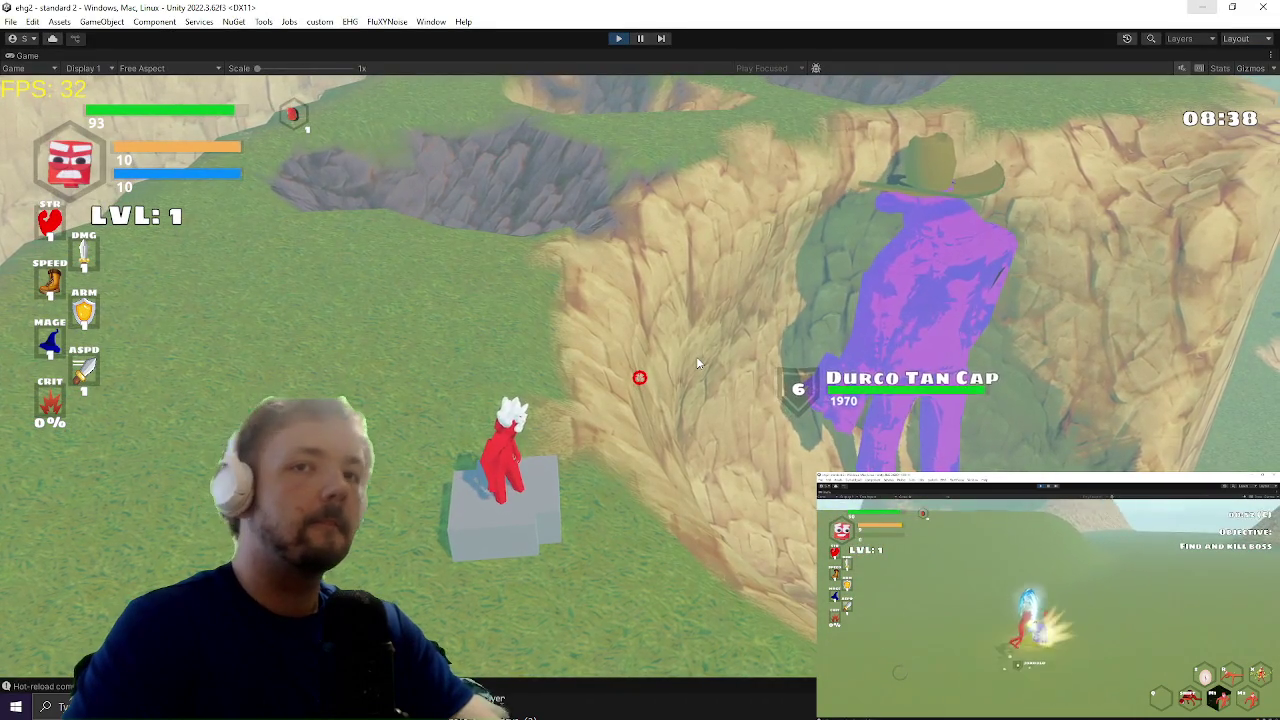
pyautogui.hotkey('alt', 'Tab')
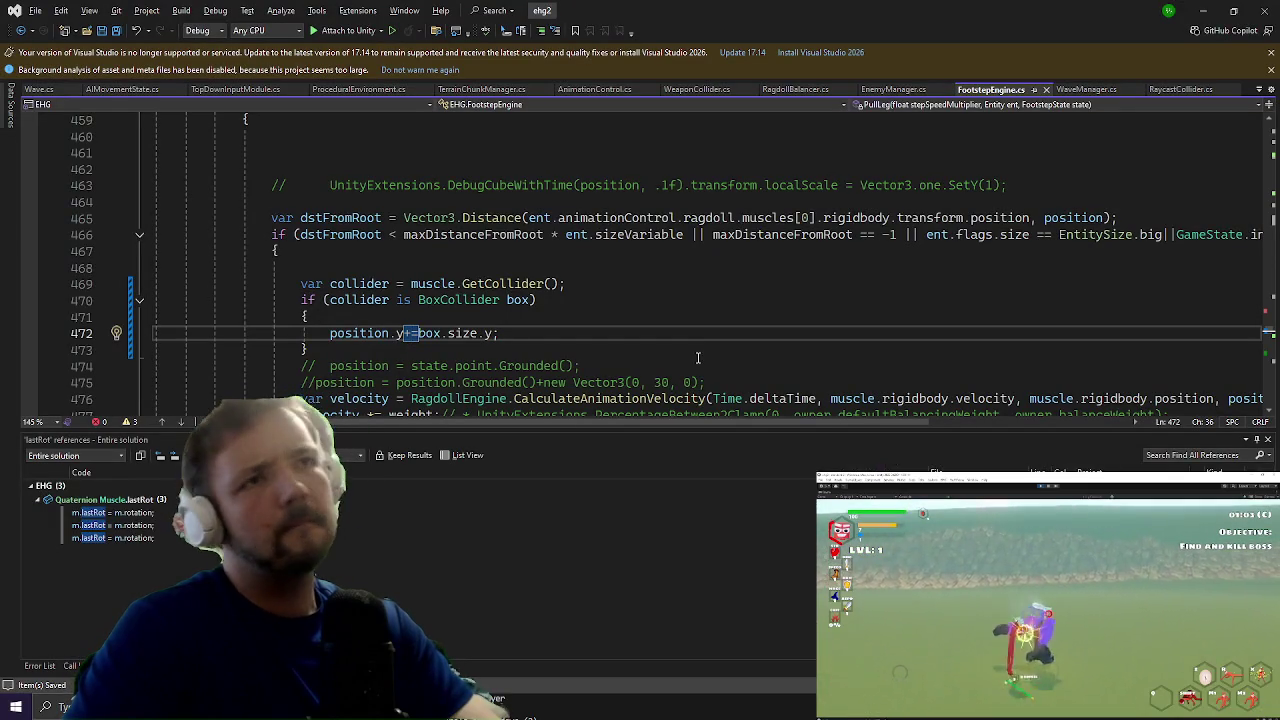
pyautogui.hotkey('alt', 'Tab')
pyautogui.press('Tab')
pyautogui.press('Tab')
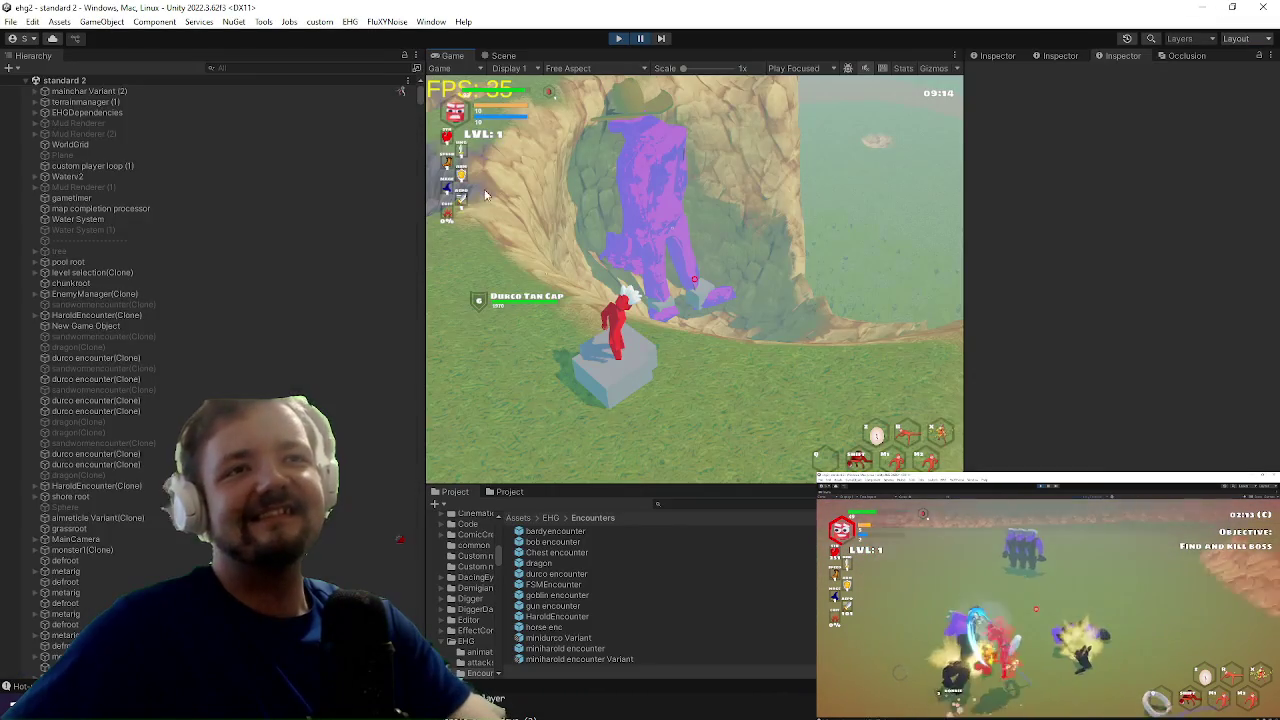
# Step: Frame gigachad in the Scene view, select all its ragdoll muscles, then select and frame foot.R
pyautogui.click(500, 56)
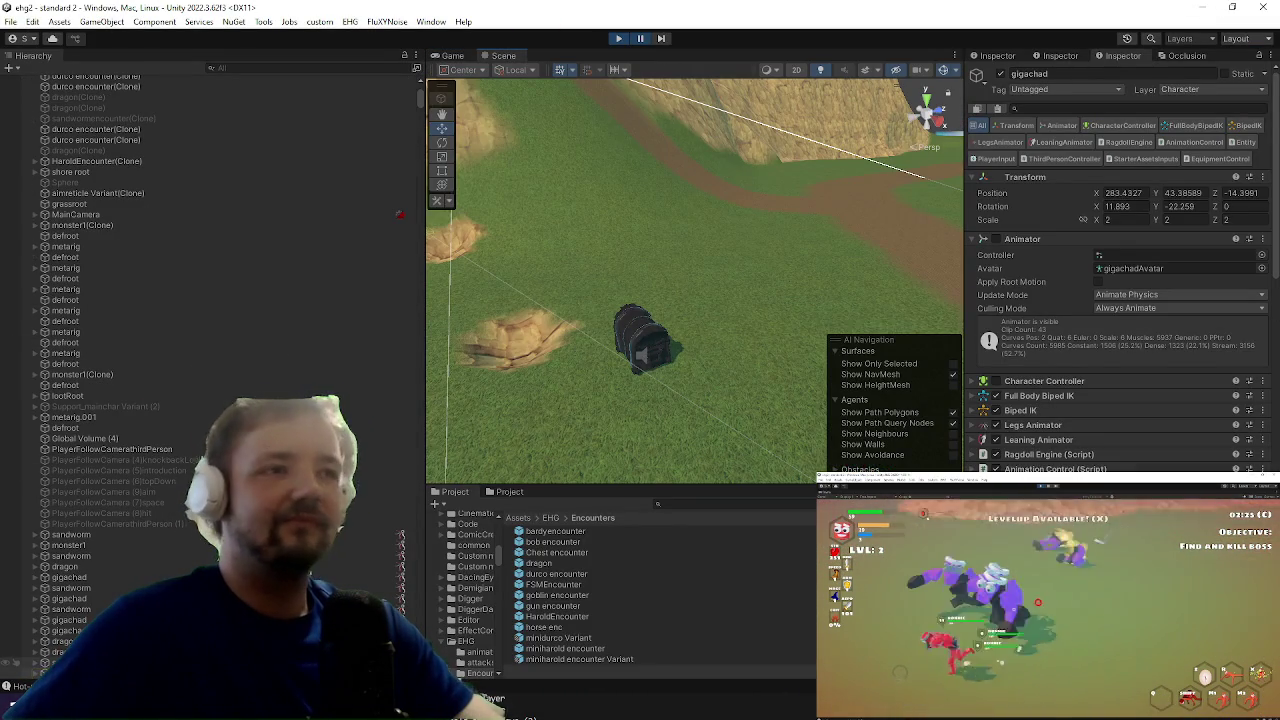
pyautogui.press('f')
pyautogui.scroll(10, 671, 322)
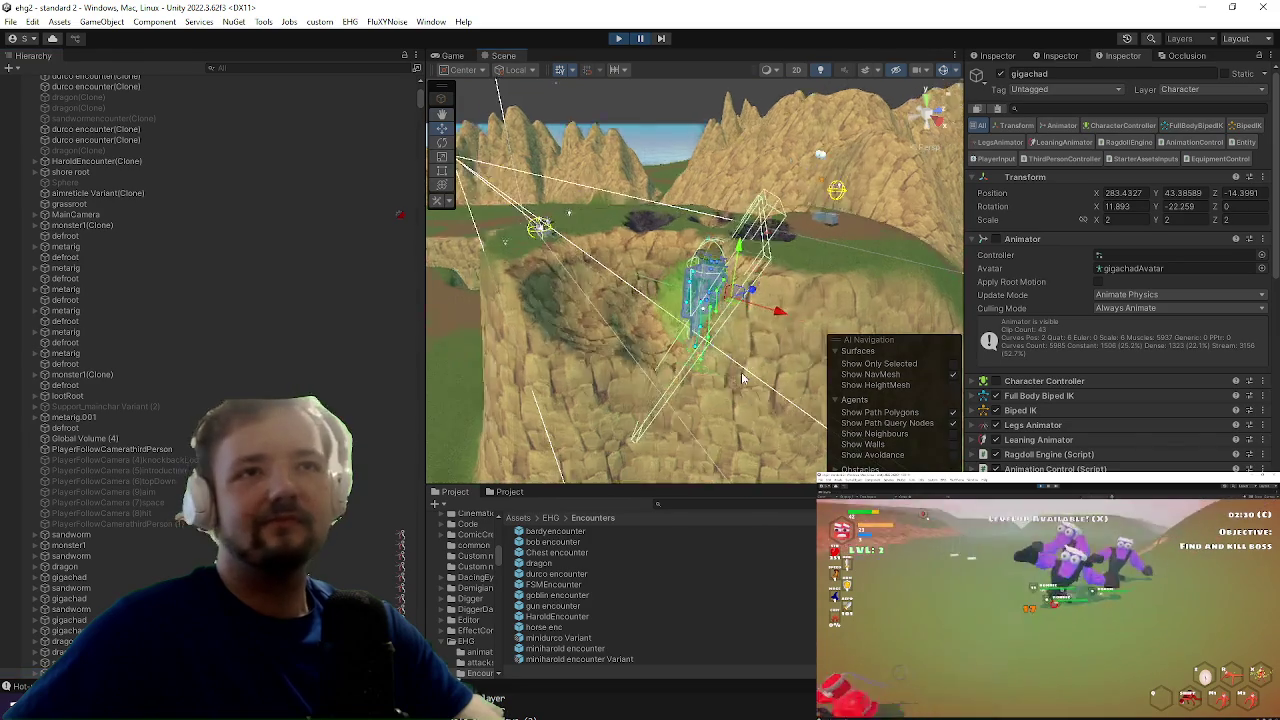
pyautogui.scroll(10, 702, 358)
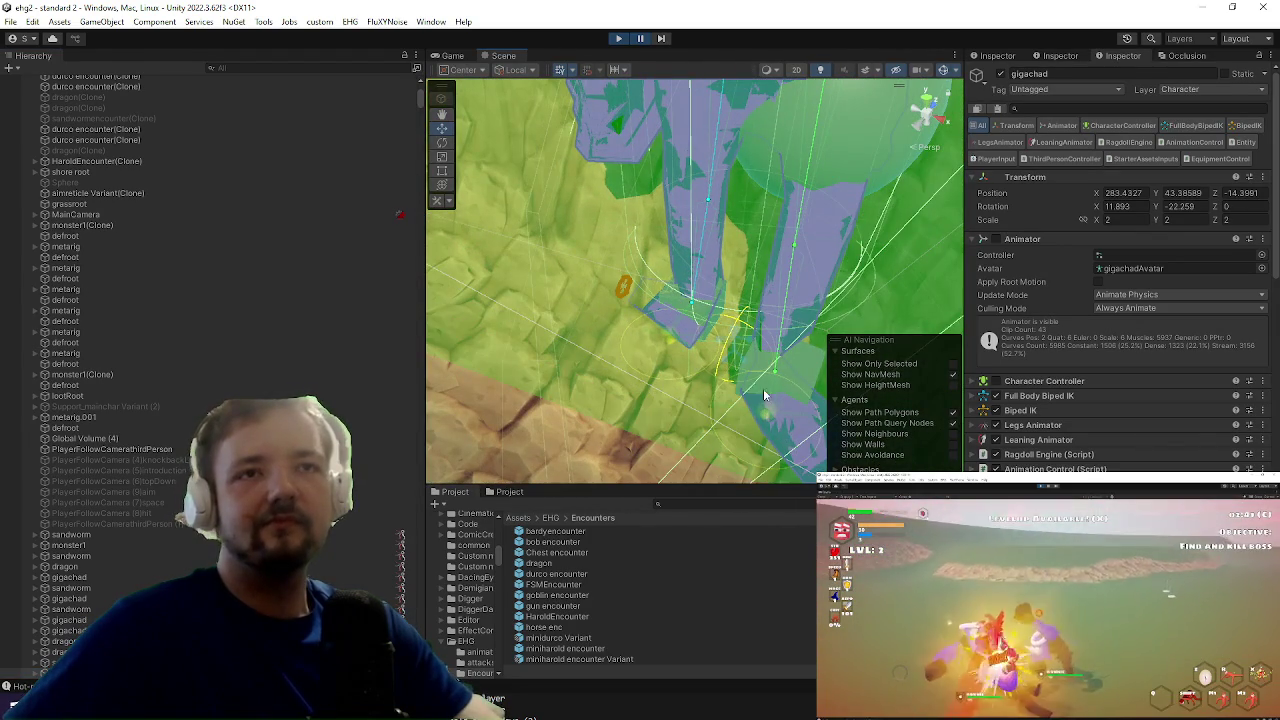
pyautogui.rightClick(1037, 456)
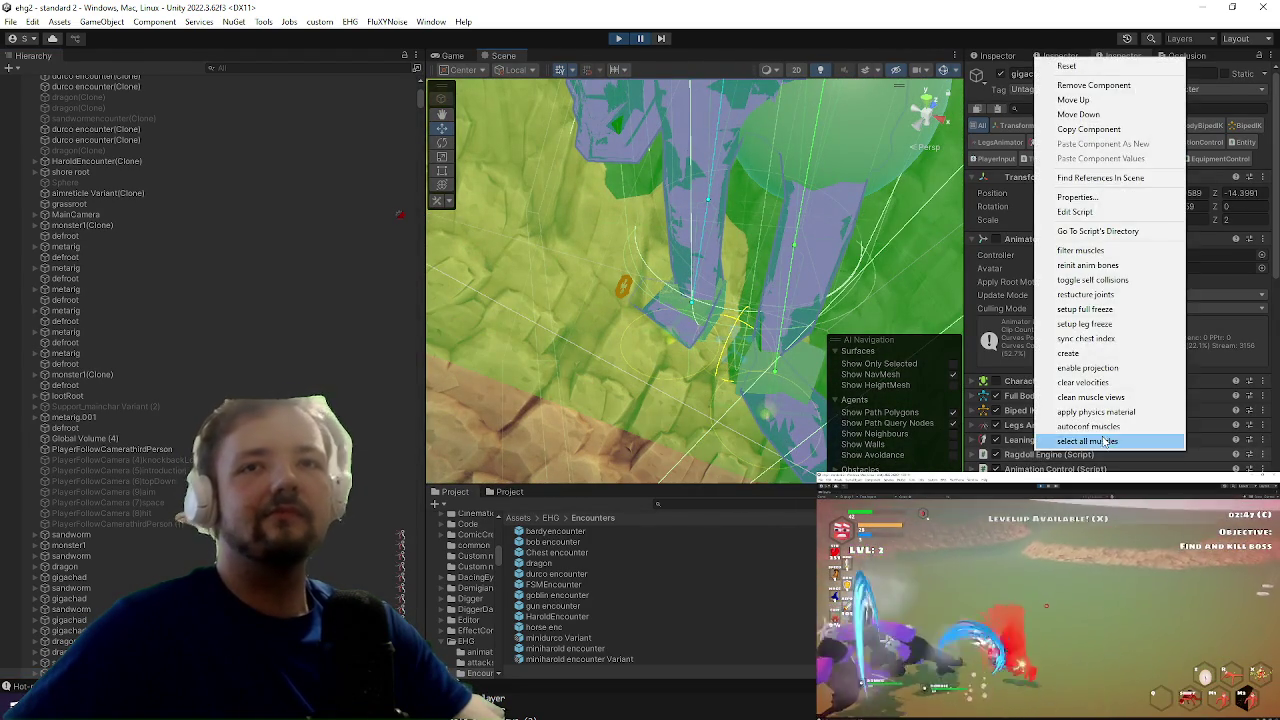
pyautogui.click(1090, 438)
pyautogui.scroll(-5, 172, 521)
pyautogui.click(100, 545)
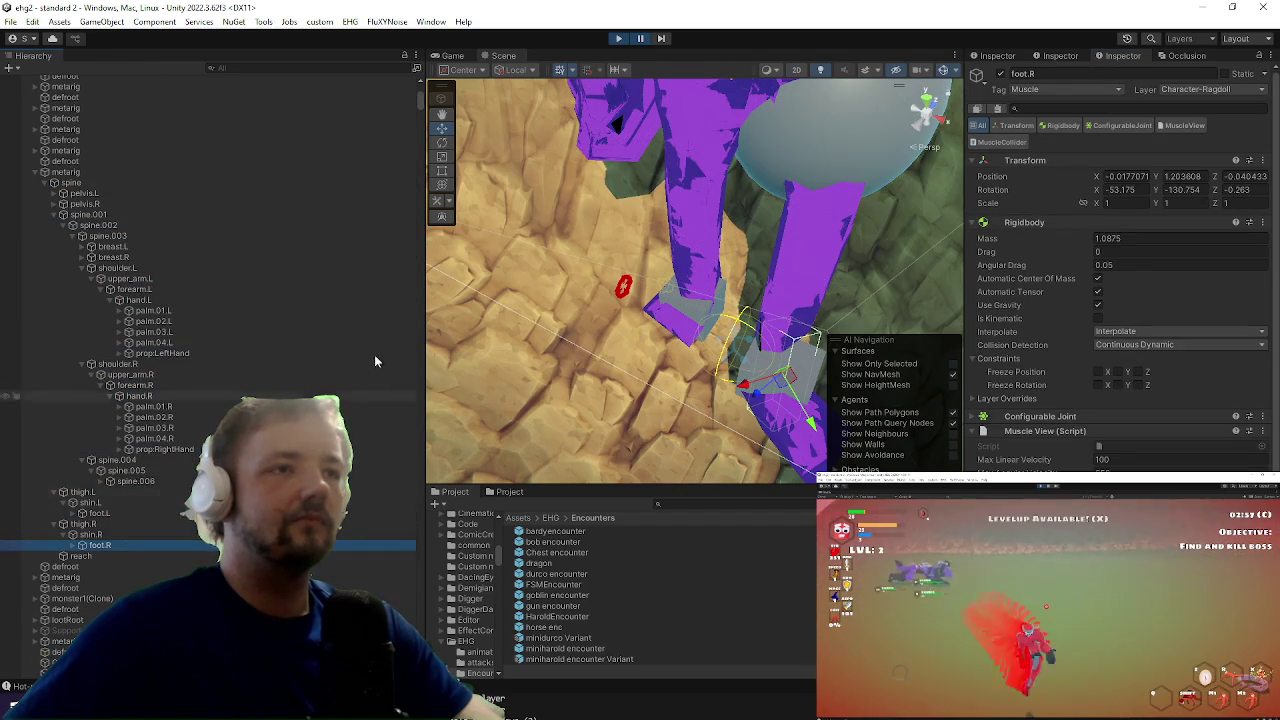
pyautogui.press('f')
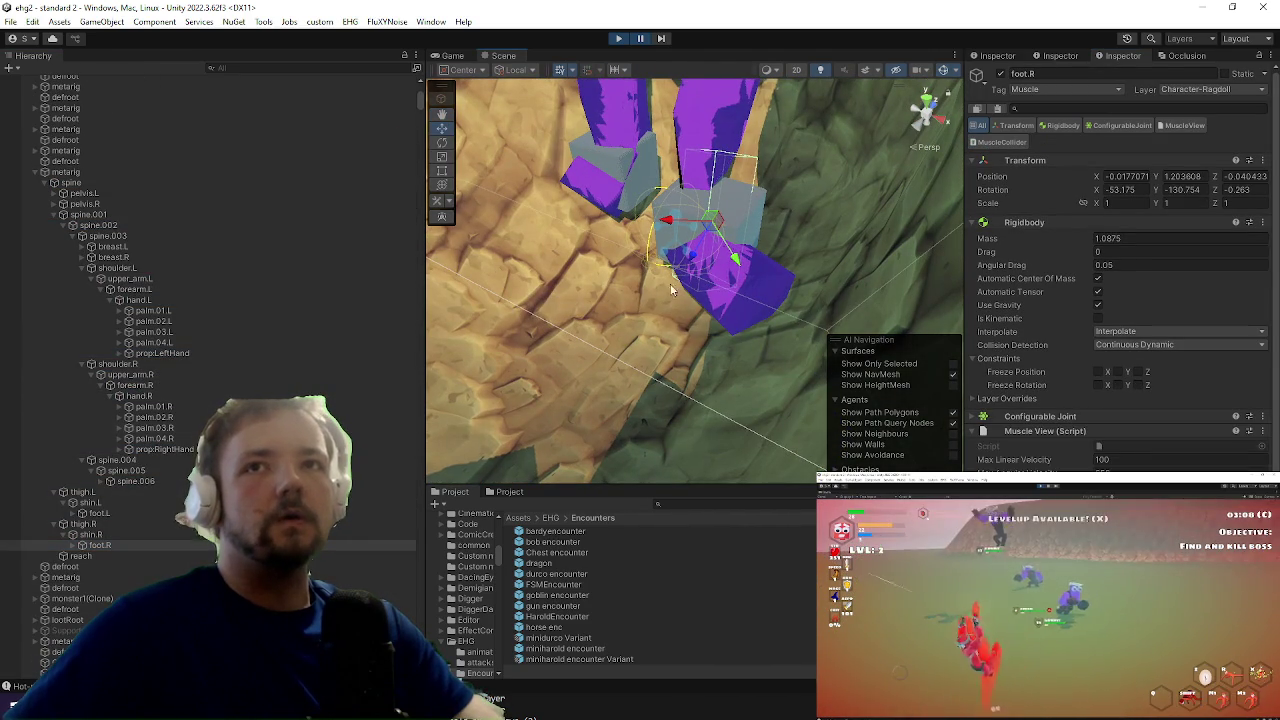
# Step: Glance at the code, then orbit the scene view around the ragdoll's feet
pyautogui.hotkey('alt', 'Tab')
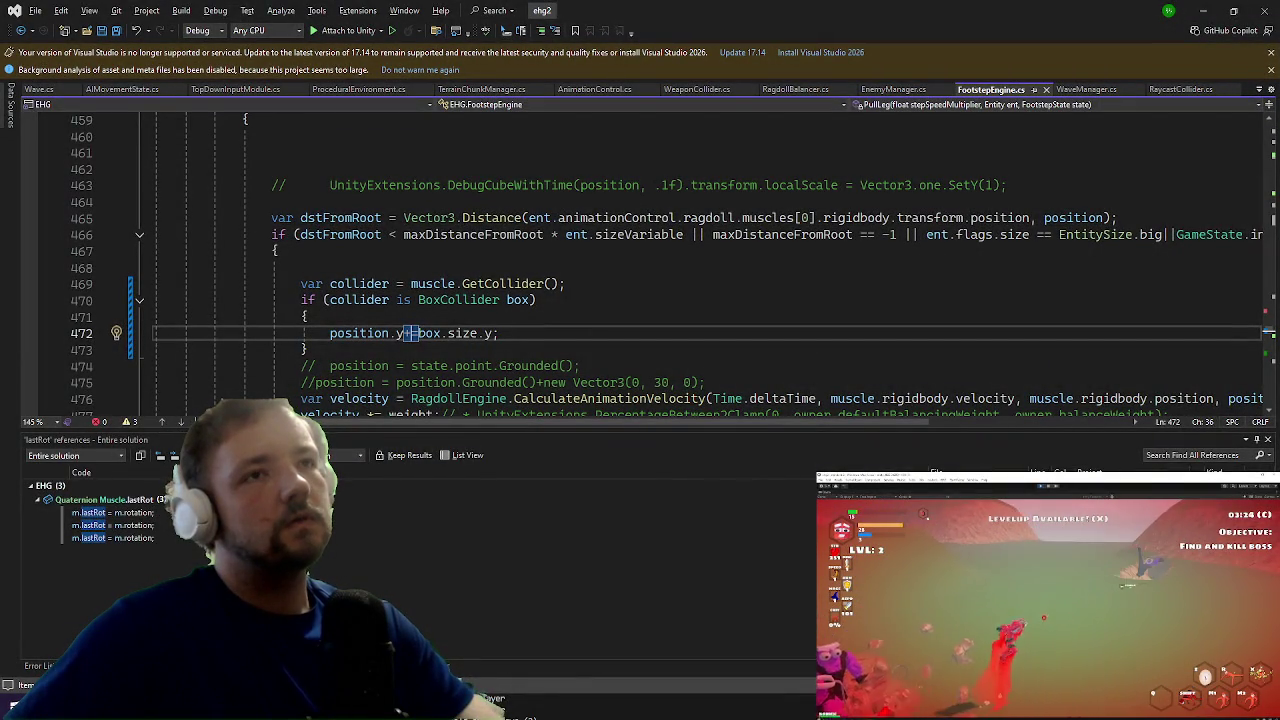
pyautogui.click(1203, 10)
pyautogui.moveTo(606, 246); pyautogui.dragTo(703, 177)
pyautogui.scroll(-1, 1055, 273)
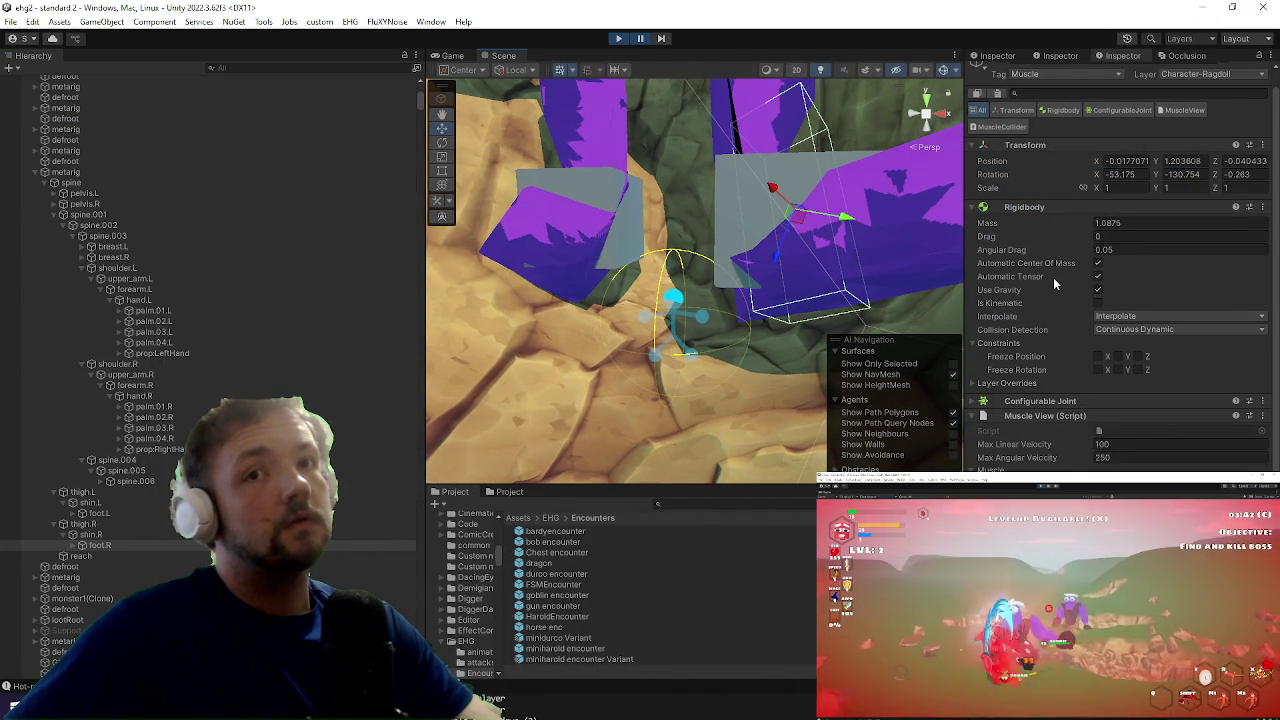
# Step: Expand foot.R and select its Foot Collider (box about 0.35 × 0.93 × 0.35), then return to Visual Studio
pyautogui.click(81, 545)
pyautogui.click(125, 578)
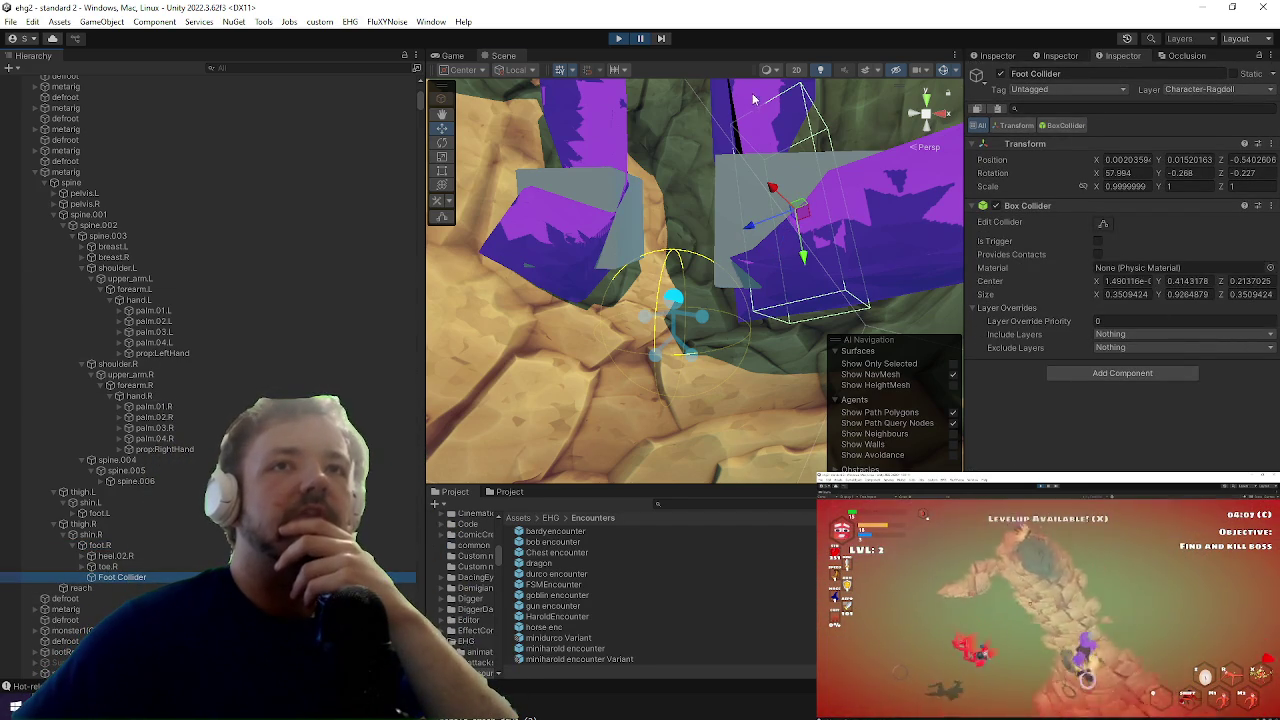
pyautogui.press('super')
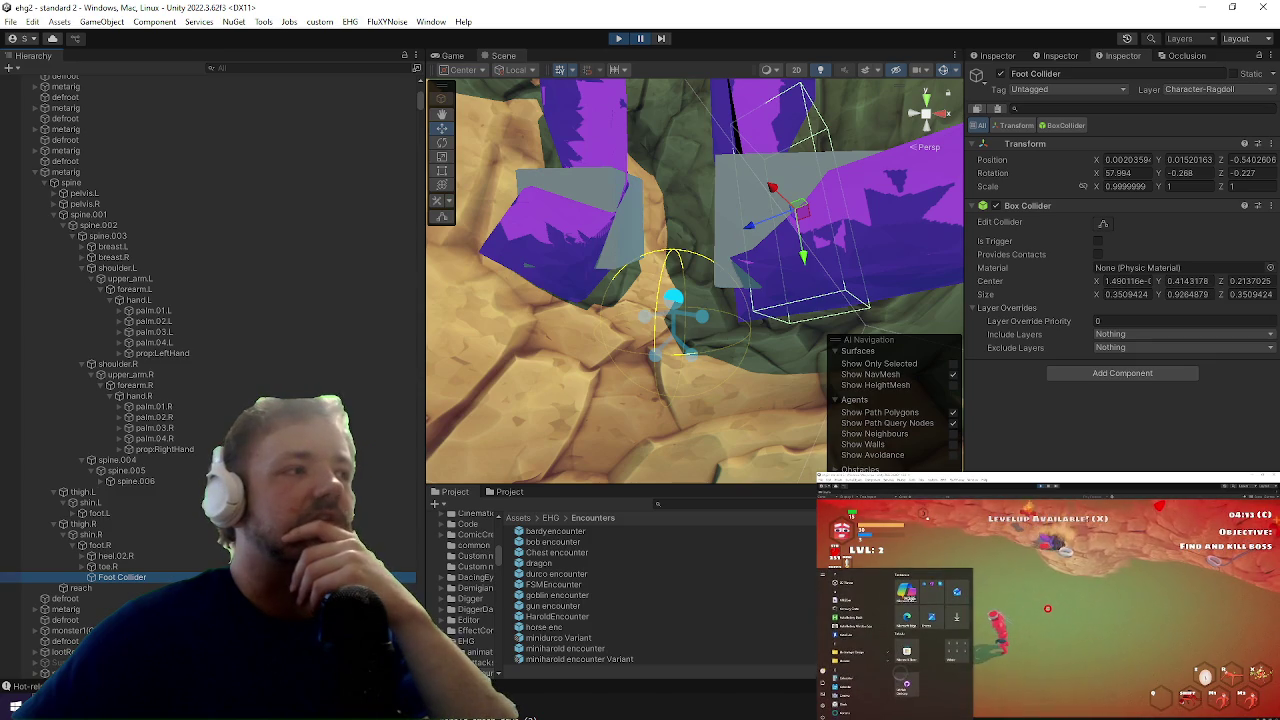
pyautogui.hotkey('alt', 'Tab')
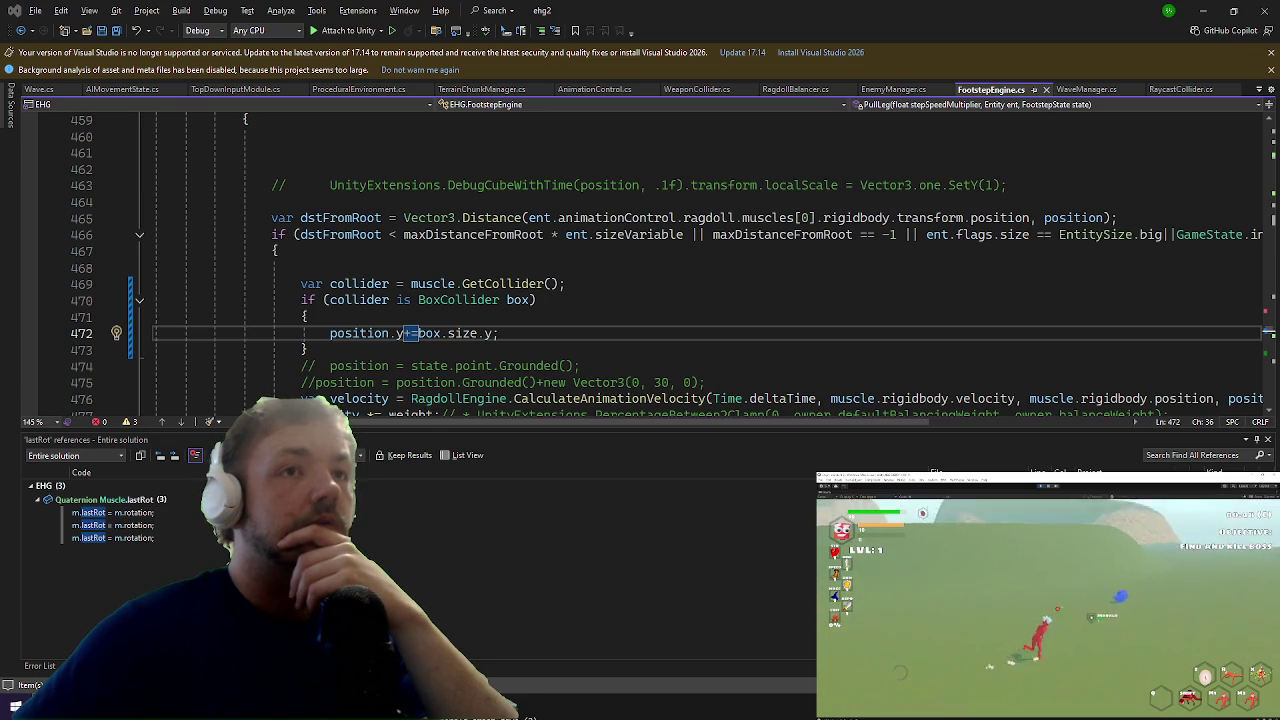
# Step: Change line 472 to add box.bounds.size.y to position.y, commenting out the old size.y, and save
pyautogui.click(448, 336)
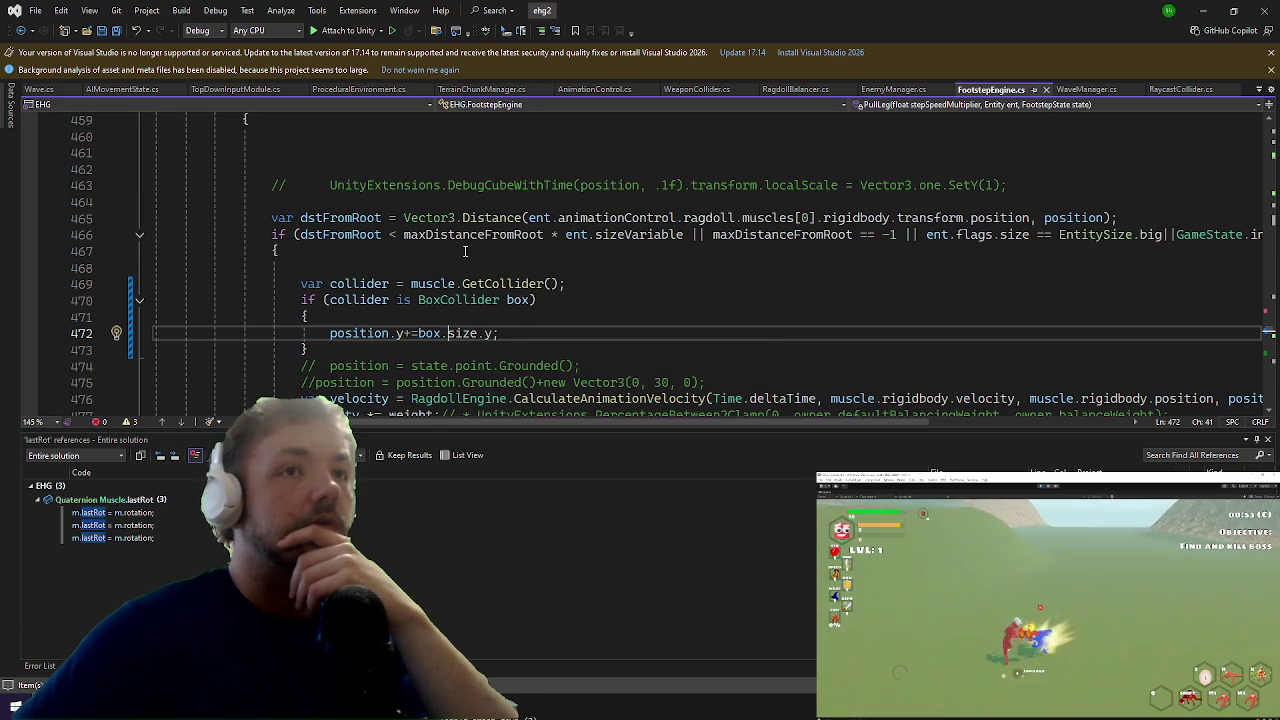
pyautogui.write('//')
pyautogui.press('Left')
pyautogui.press('Left')
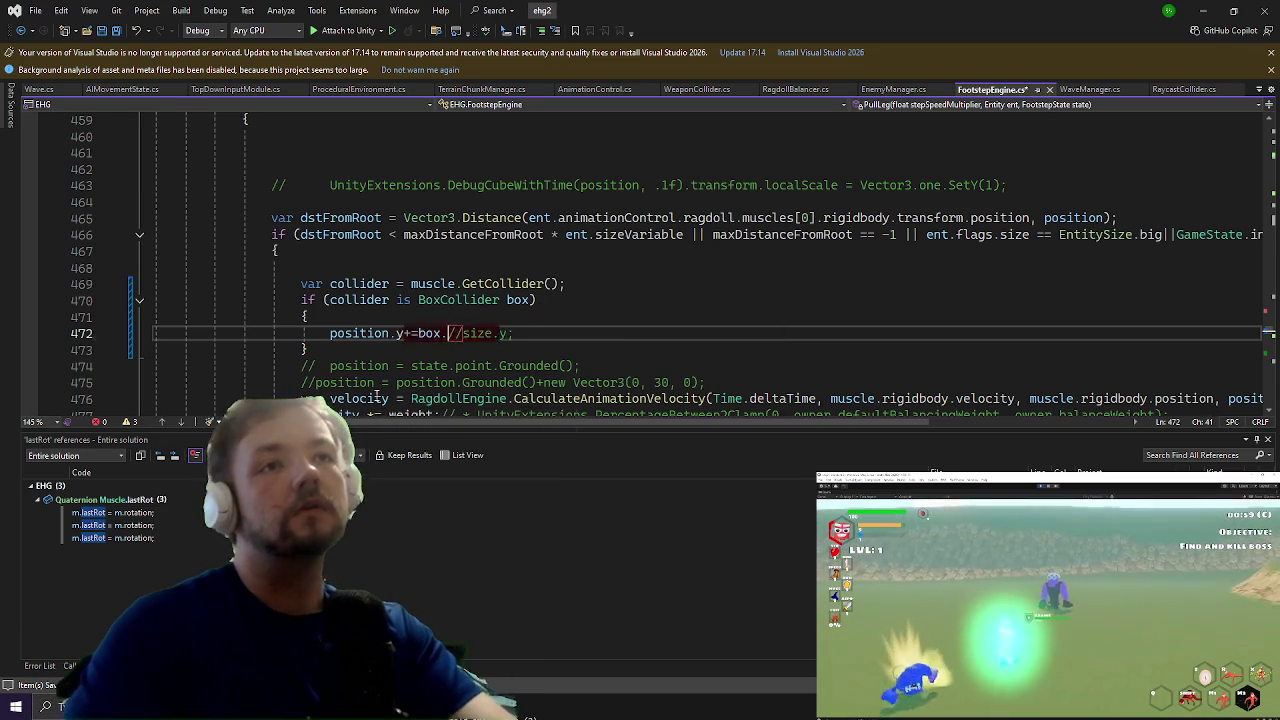
pyautogui.write('bounds.si')
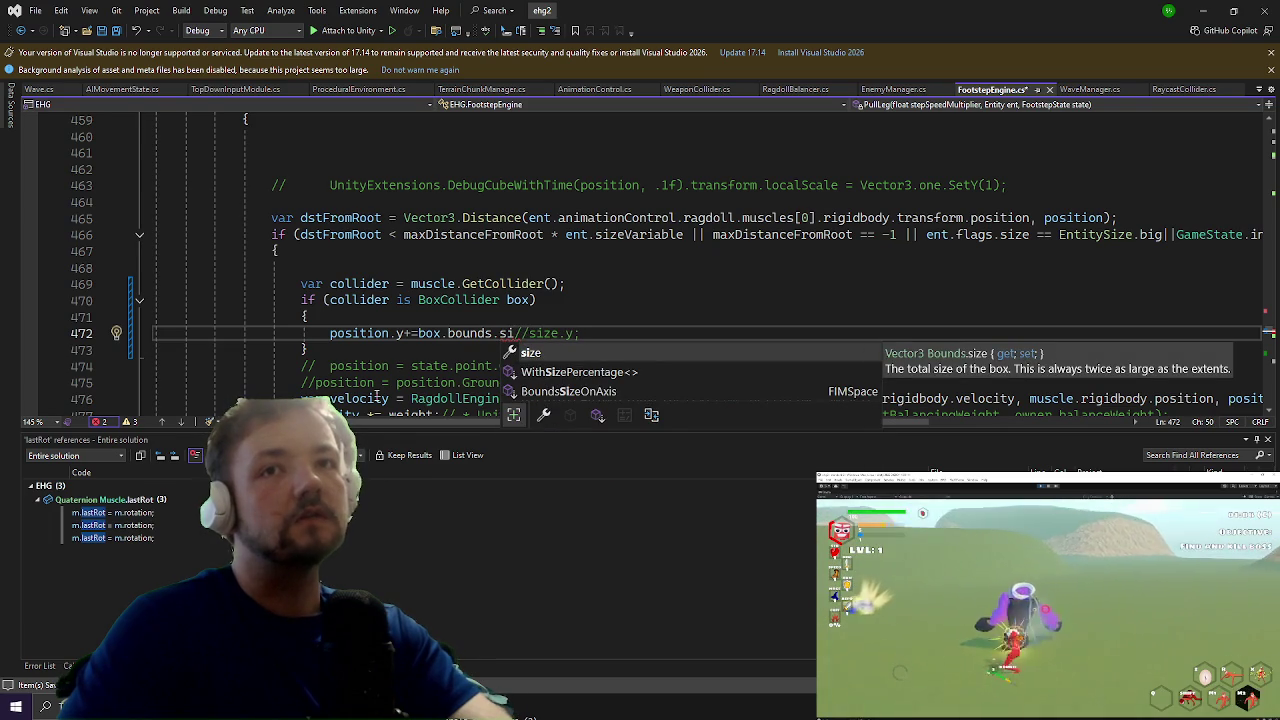
pyautogui.press('Tab')
pyautogui.write('.y')
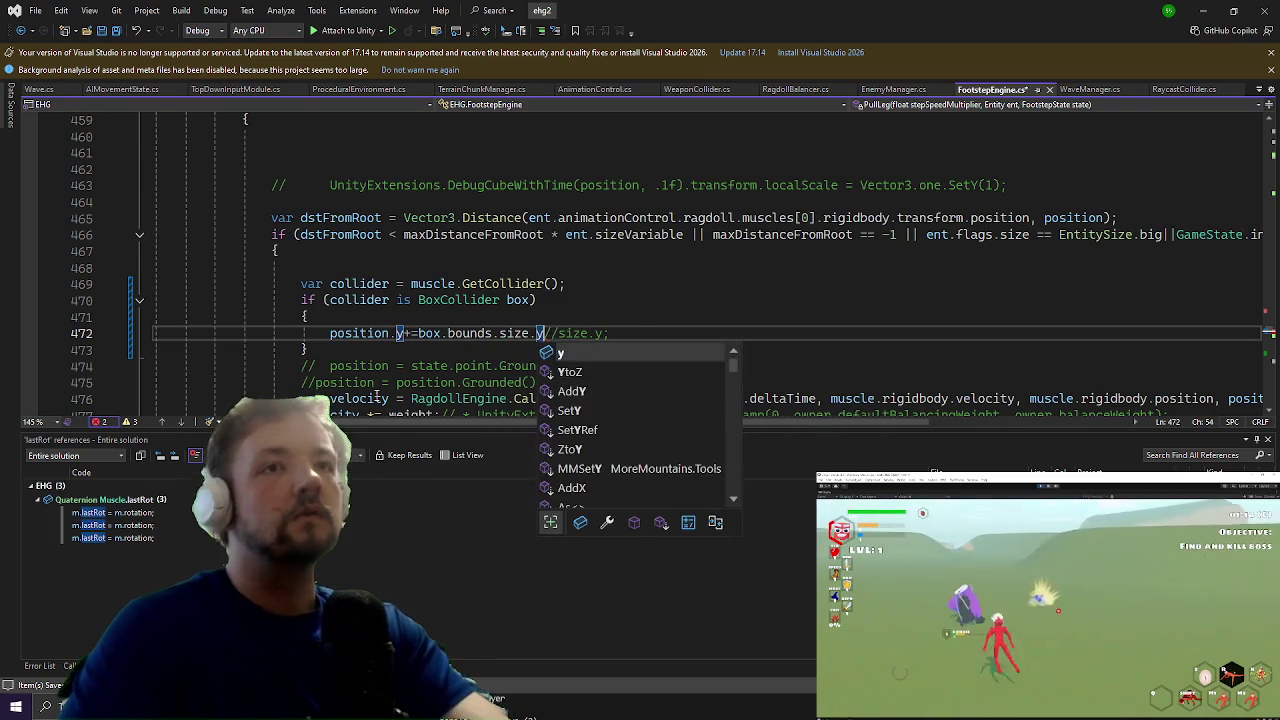
pyautogui.write(';')
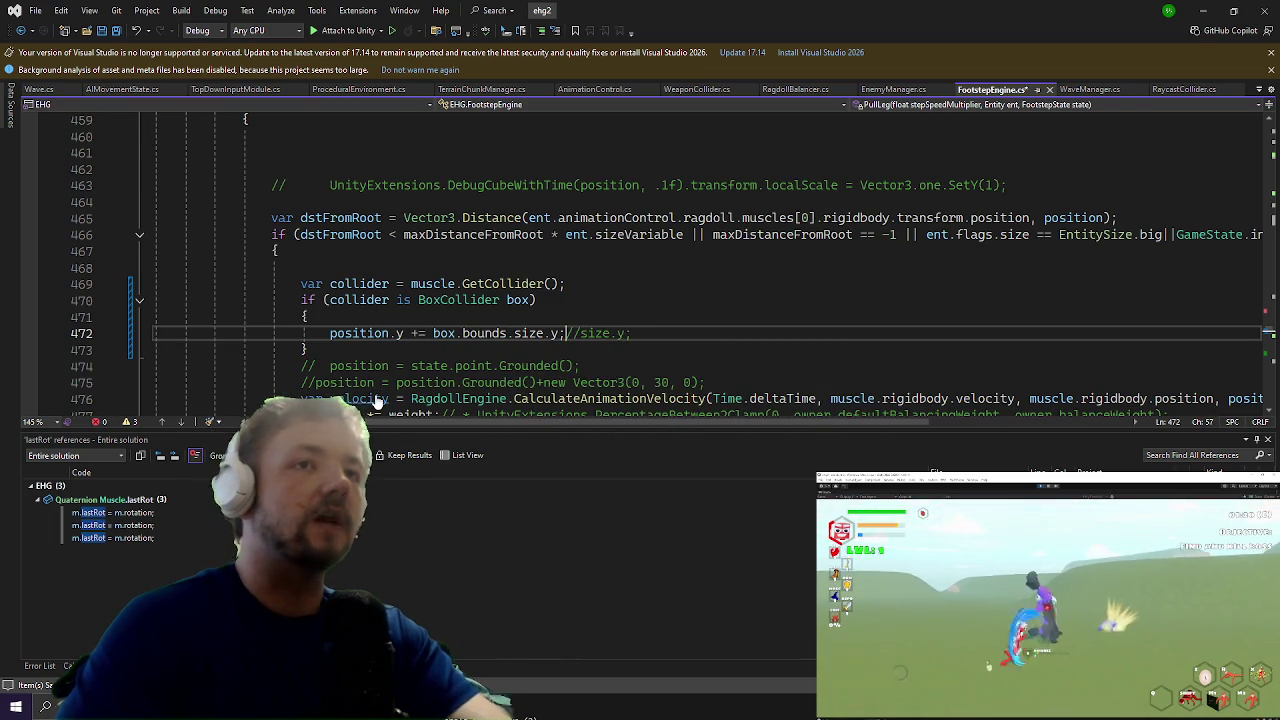
pyautogui.hotkey('ctrl', 's')
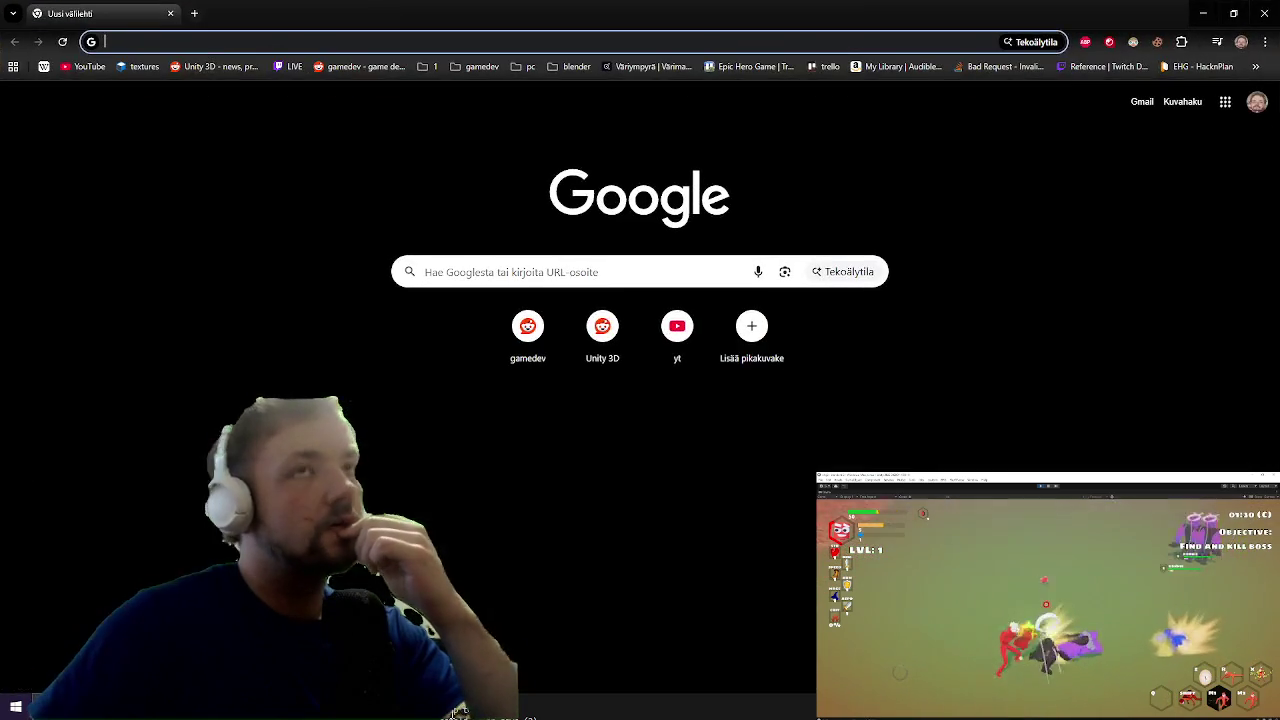
# Step: Search Google for 'unity collider bounds worldspace unity', read the Collider.bounds reference, then close Chrome
pyautogui.write('unity')
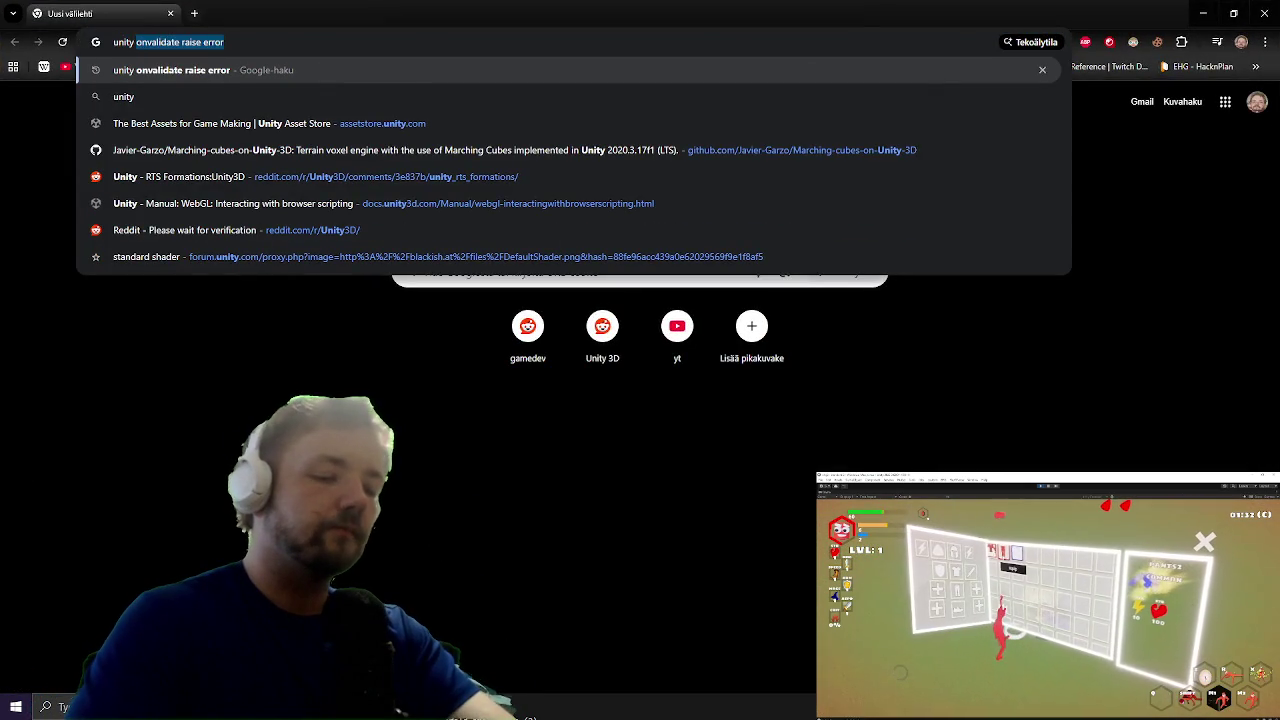
pyautogui.write(' collider bounds ')
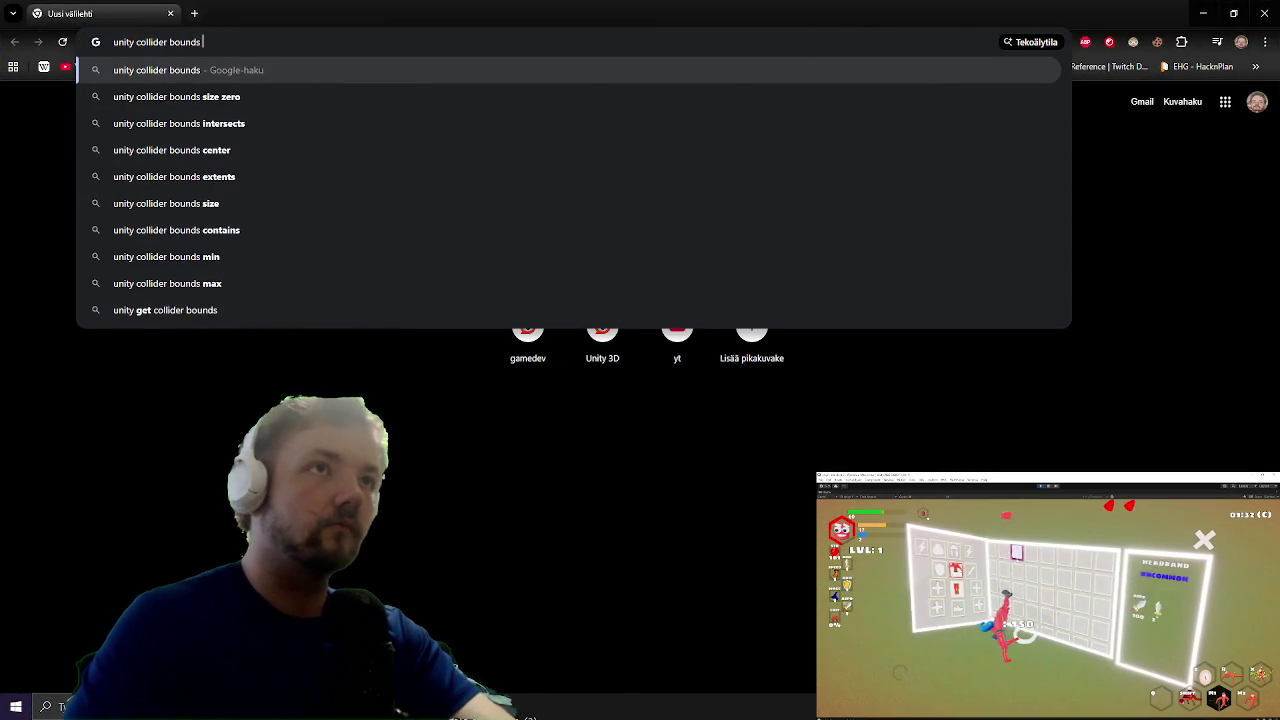
pyautogui.write('worldspaceu')
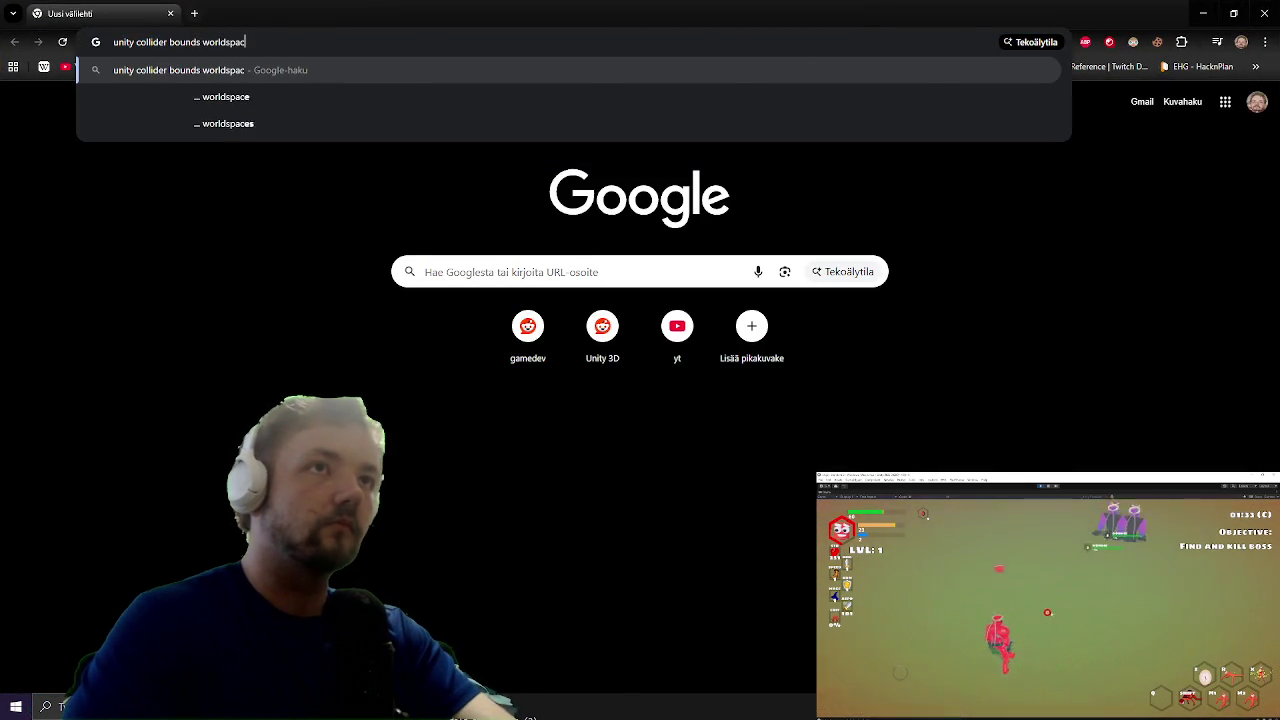
pyautogui.press('BackSpace')
pyautogui.write('unity')
pyautogui.press('Return')
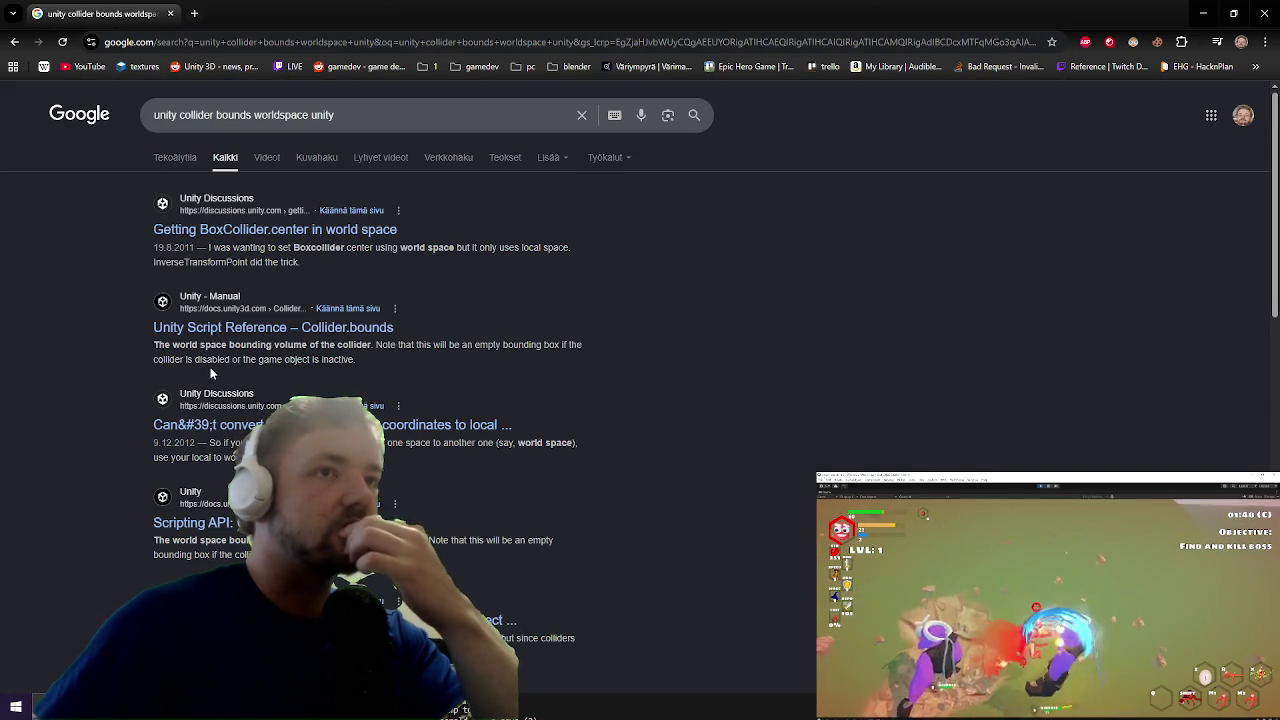
pyautogui.click(271, 331)
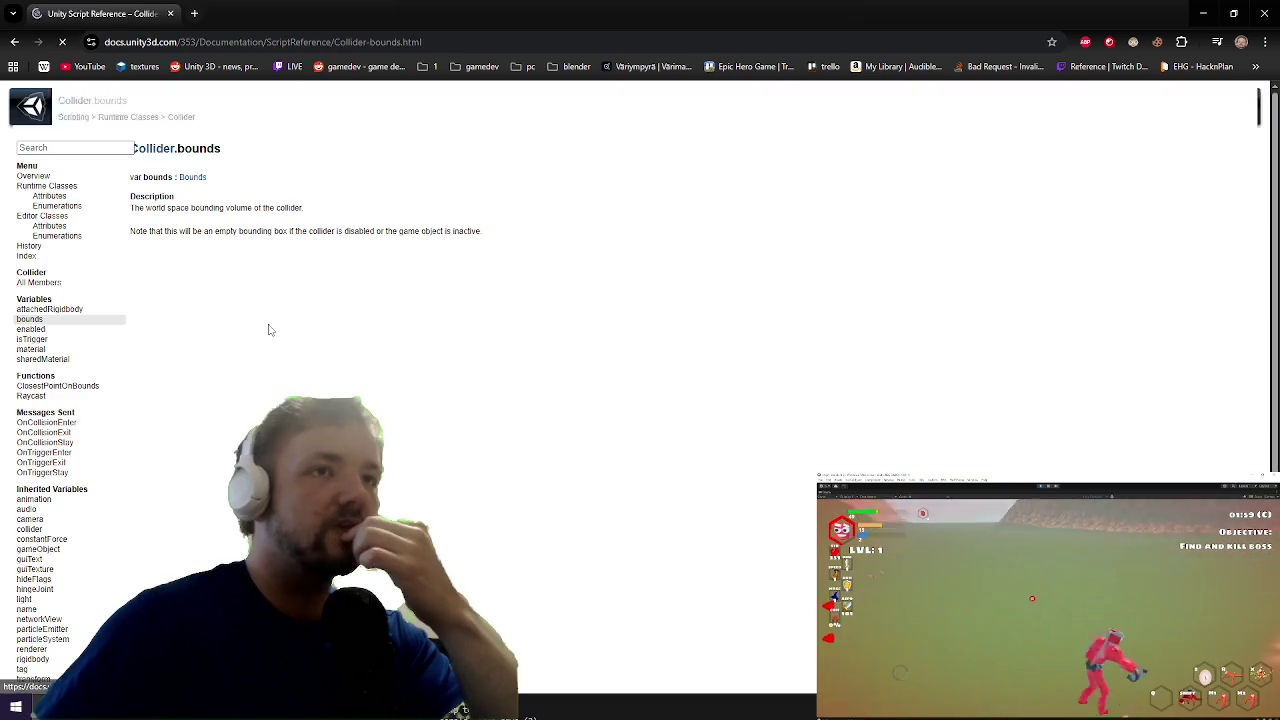
pyautogui.click(1264, 13)
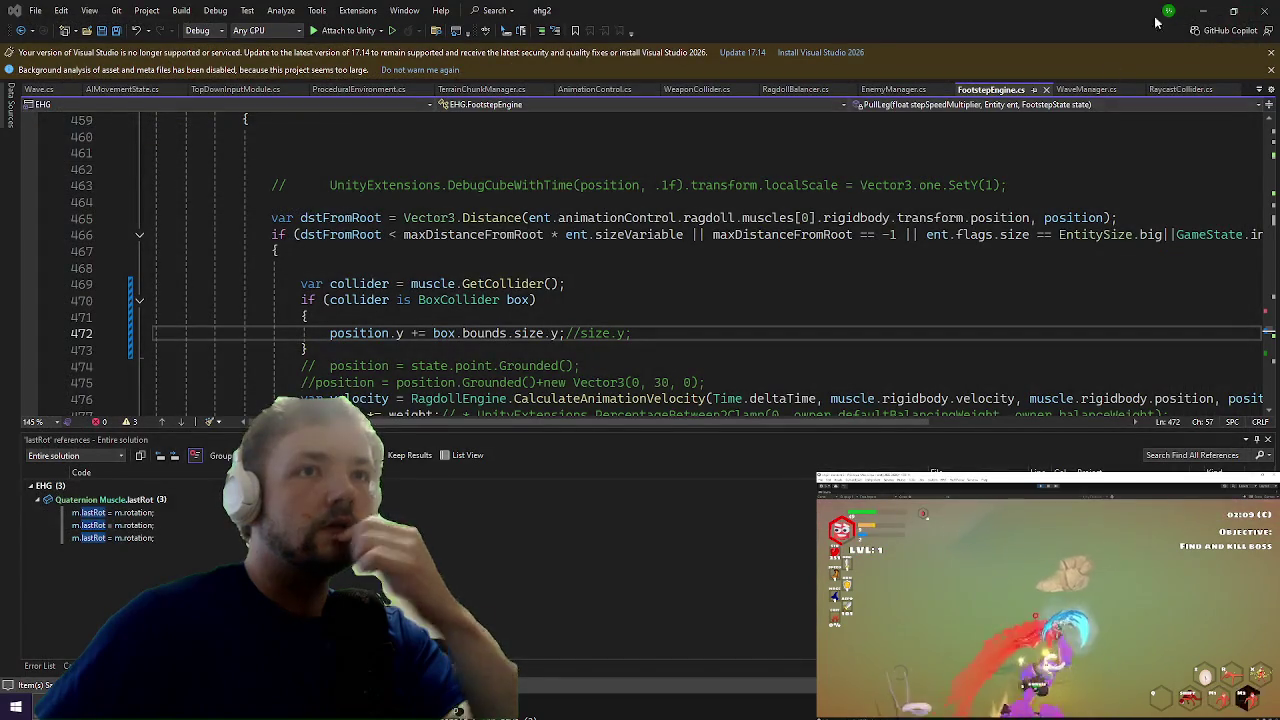
# Step: In Unity, zoom the Scene view on the foot and step the paused game three frames
pyautogui.hotkey('alt', 'Tab')
pyautogui.scroll(3, 660, 153)
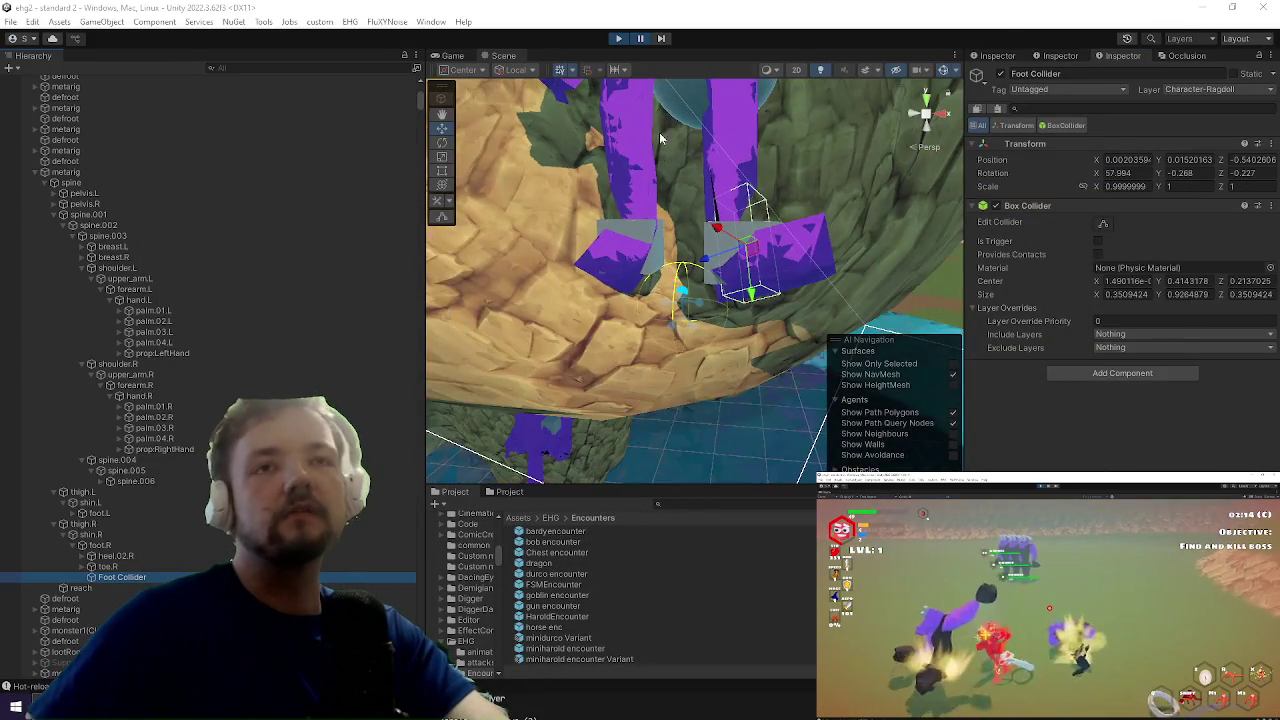
pyautogui.click(660, 37)
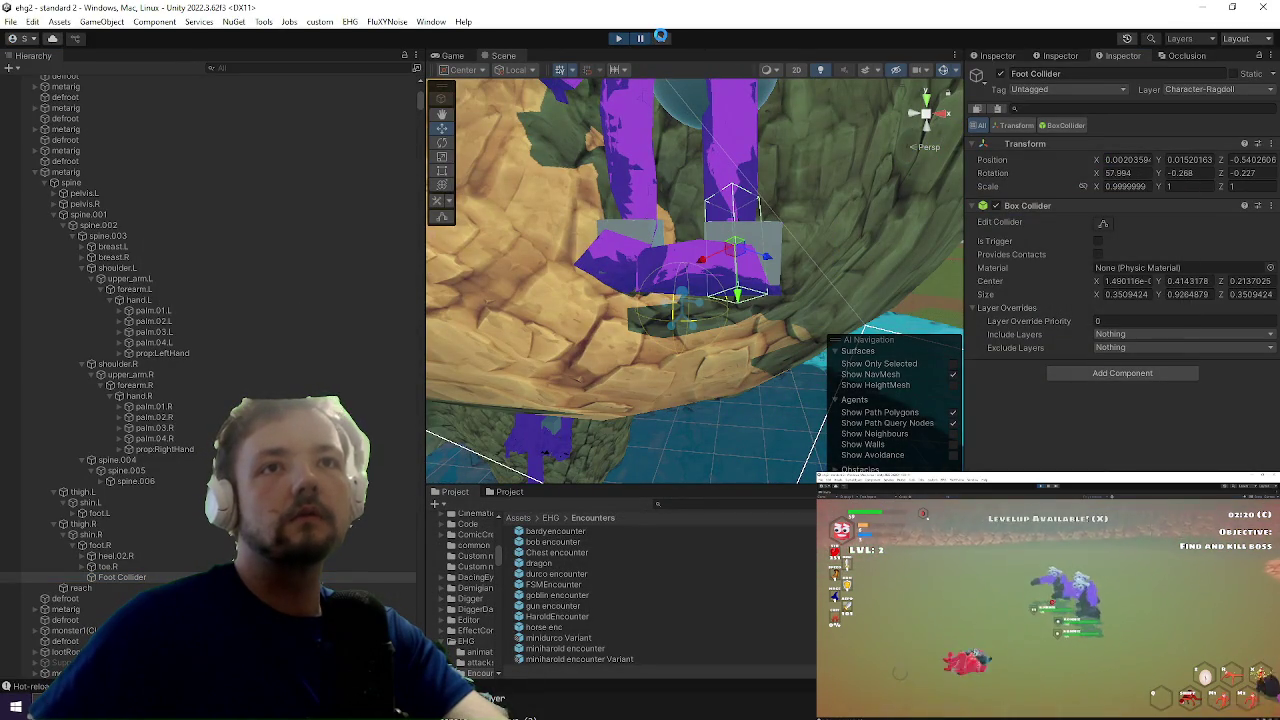
pyautogui.click(660, 37)
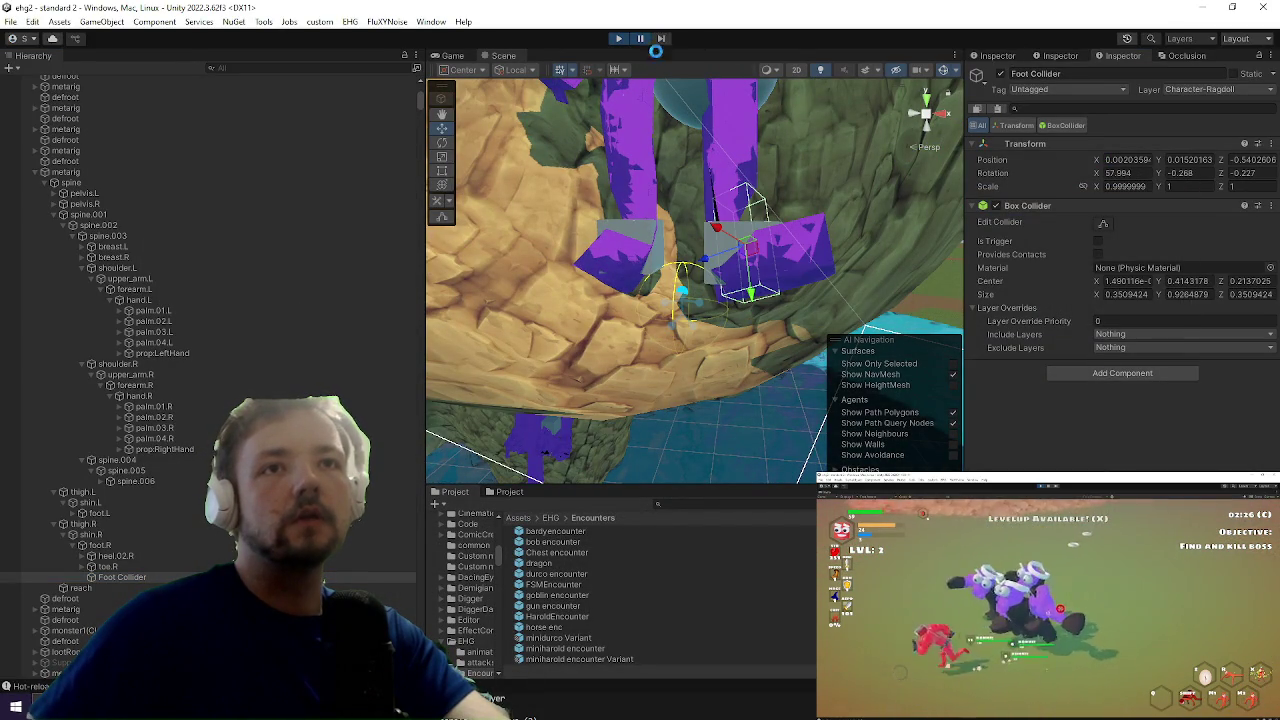
pyautogui.click(660, 37)
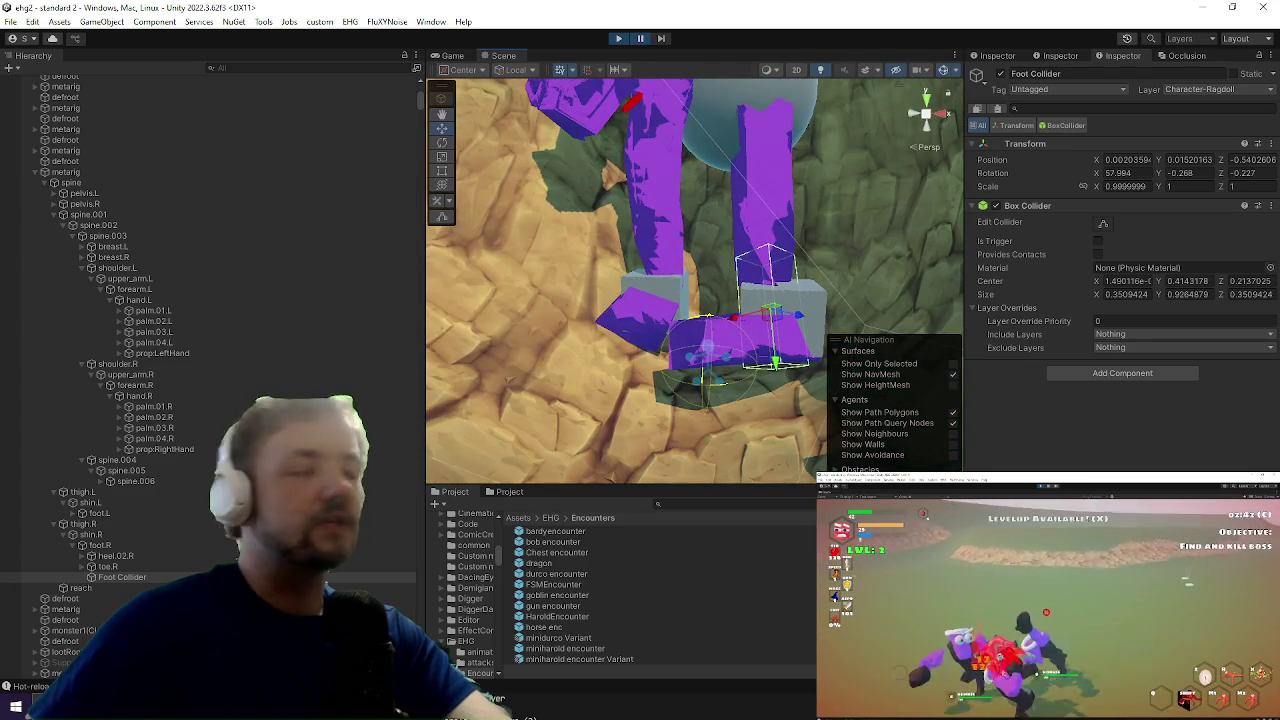
pyautogui.hotkey('alt', 'Tab')
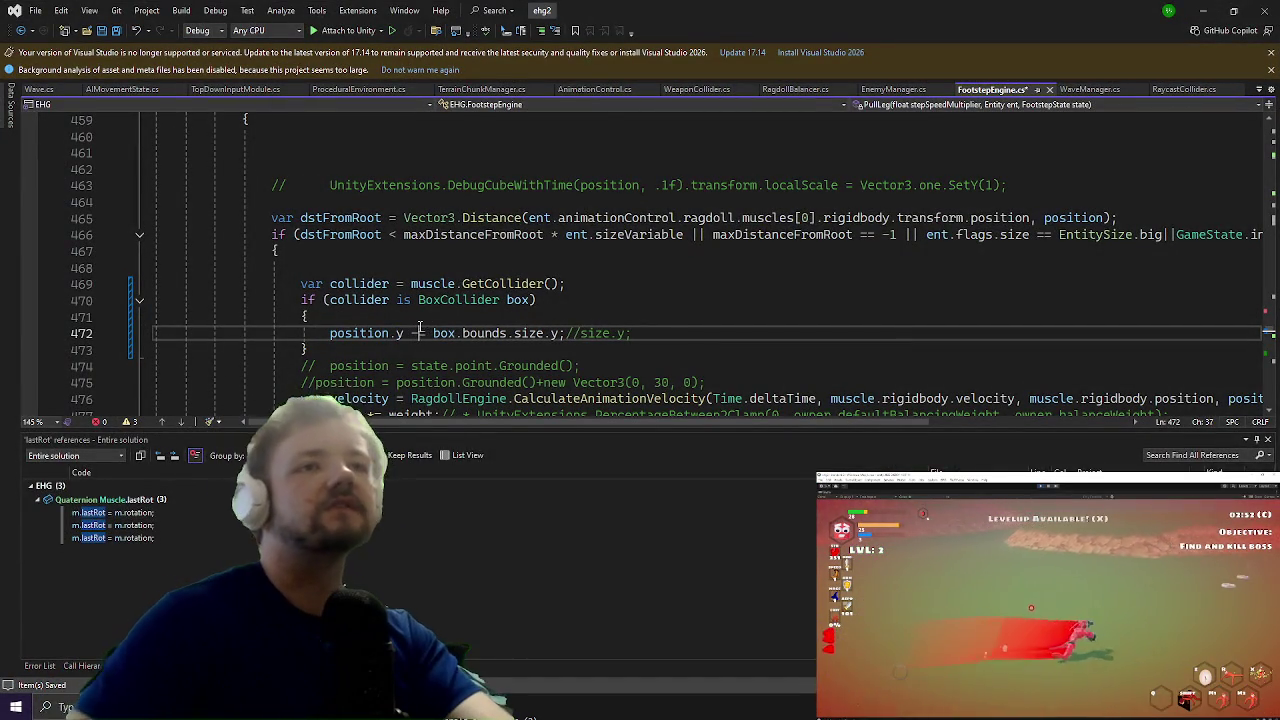
# Step: Change line 472's += to -=, then step the paused Unity game five frames
pyautogui.doubleClick(415, 333)
pyautogui.write('-=')
pyautogui.hotkey('alt', 'Tab')
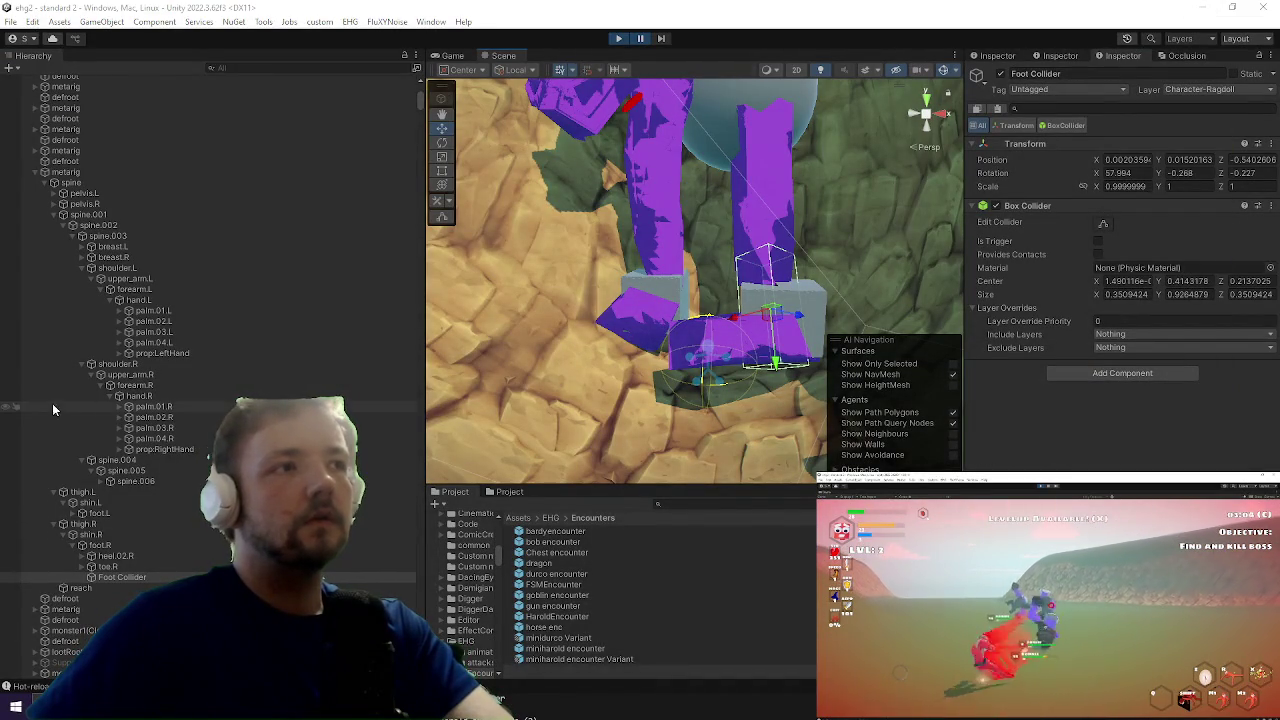
pyautogui.click(659, 40)
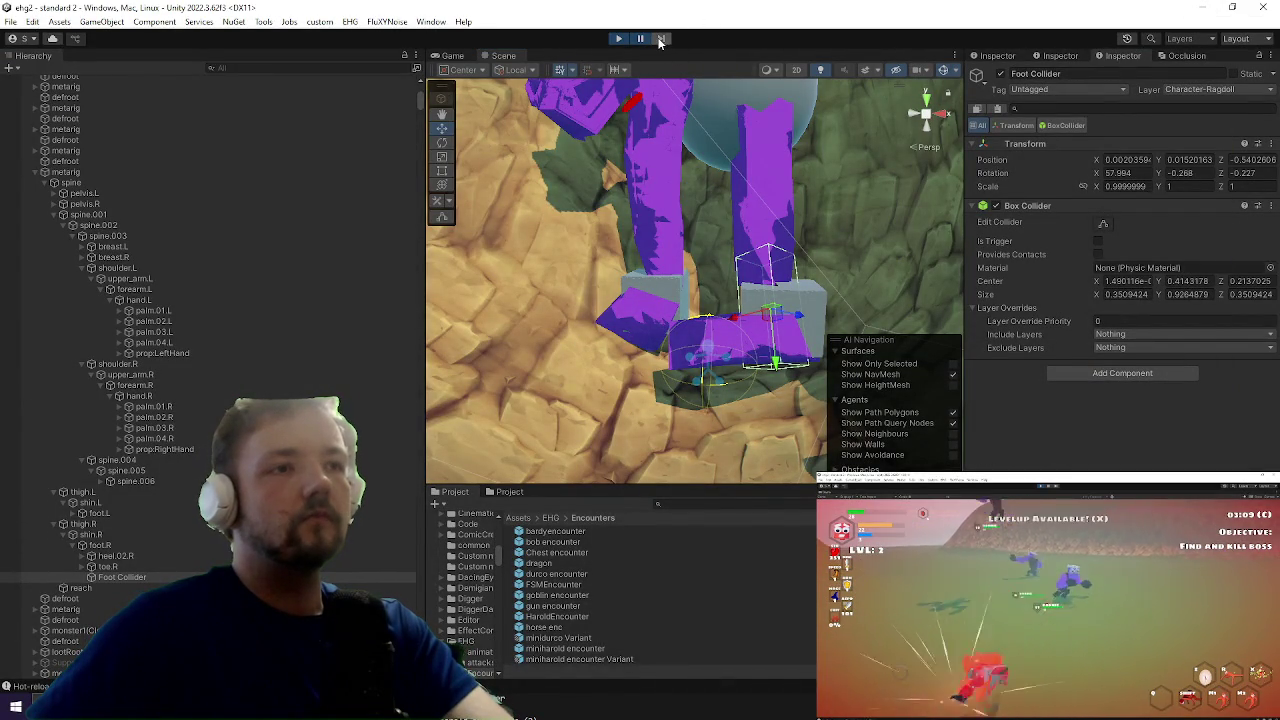
pyautogui.click(659, 40)
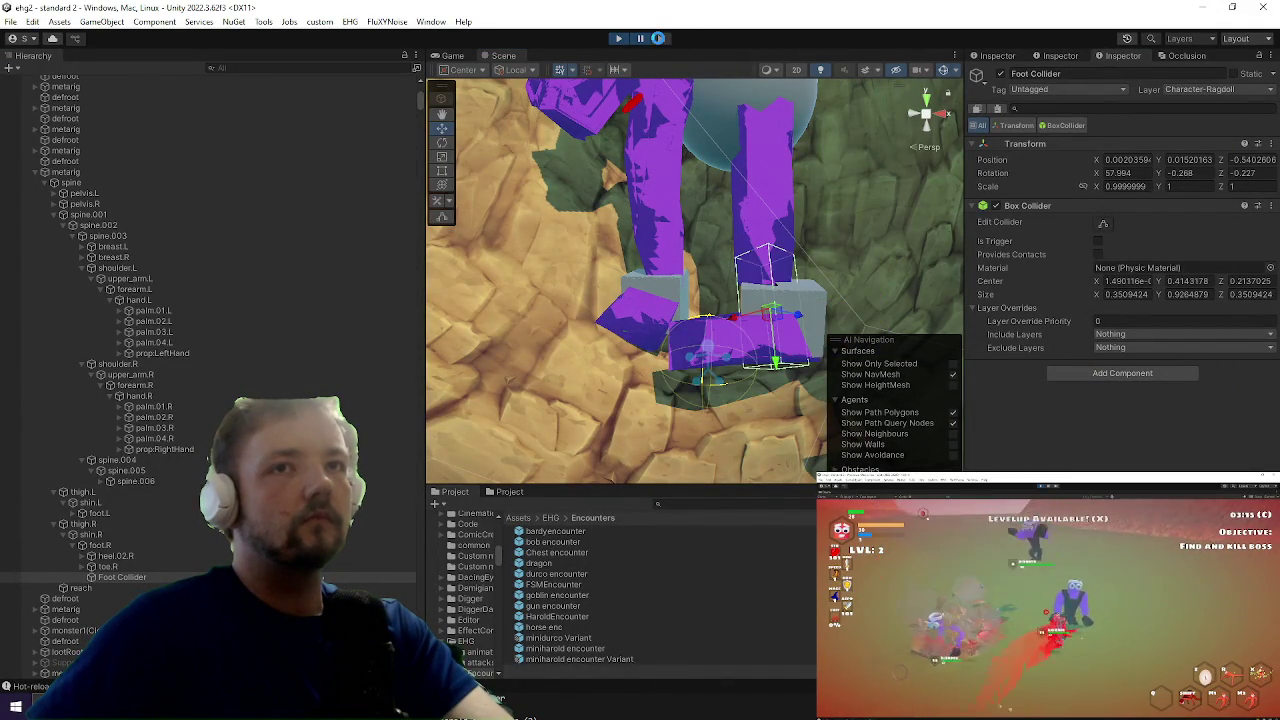
pyautogui.click(659, 40)
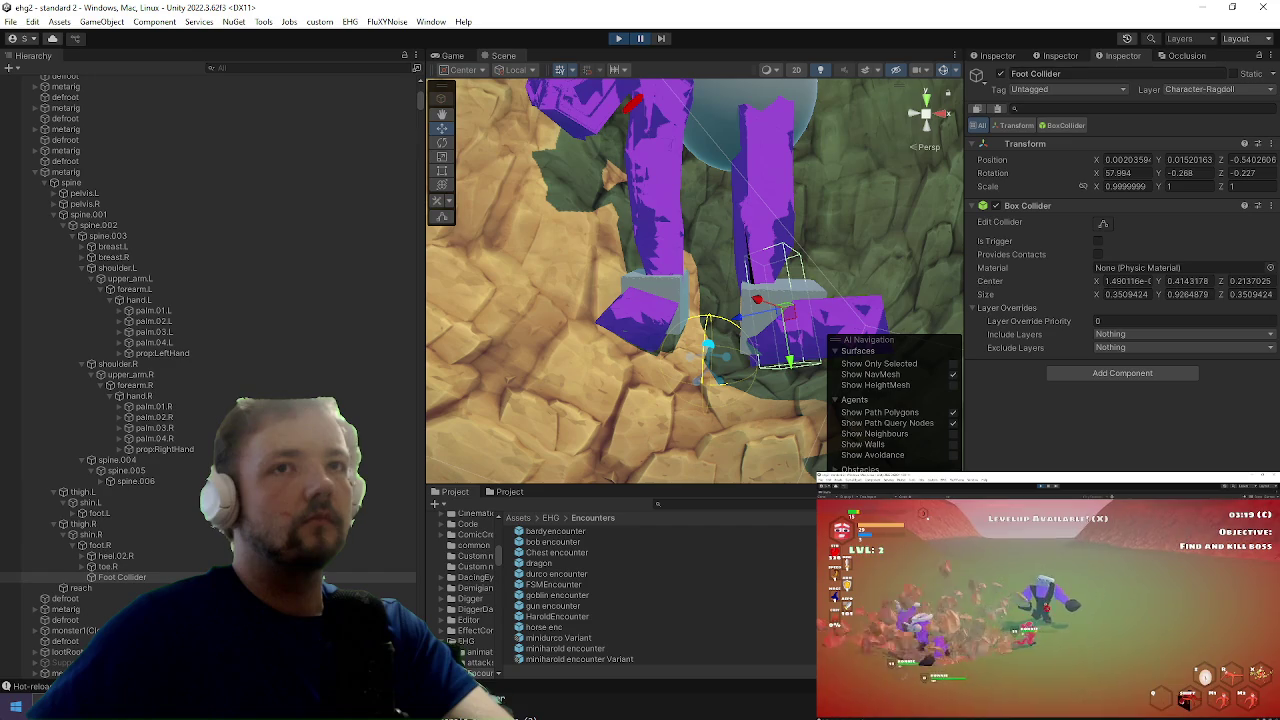
pyautogui.click(659, 40)
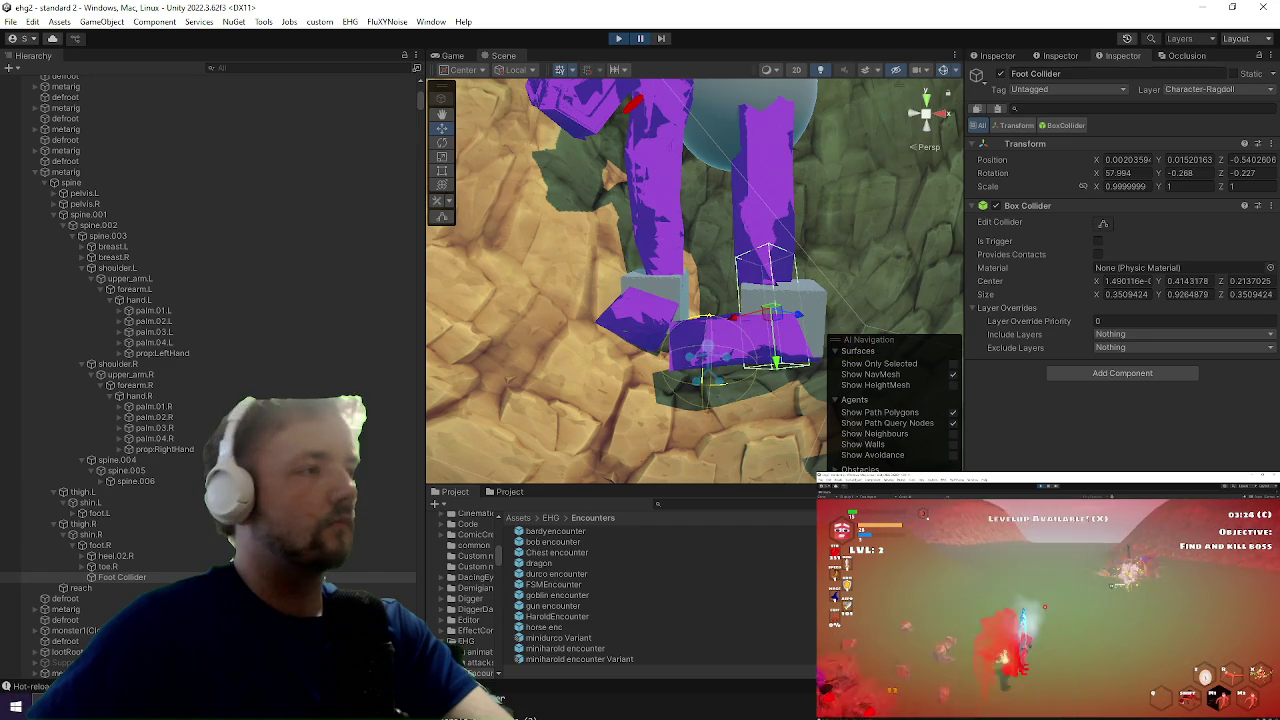
pyautogui.click(659, 40)
# Step: Zoom and pan the Scene view to inspect the character's legs and foot collider
pyautogui.hotkey('alt', 'Tab')
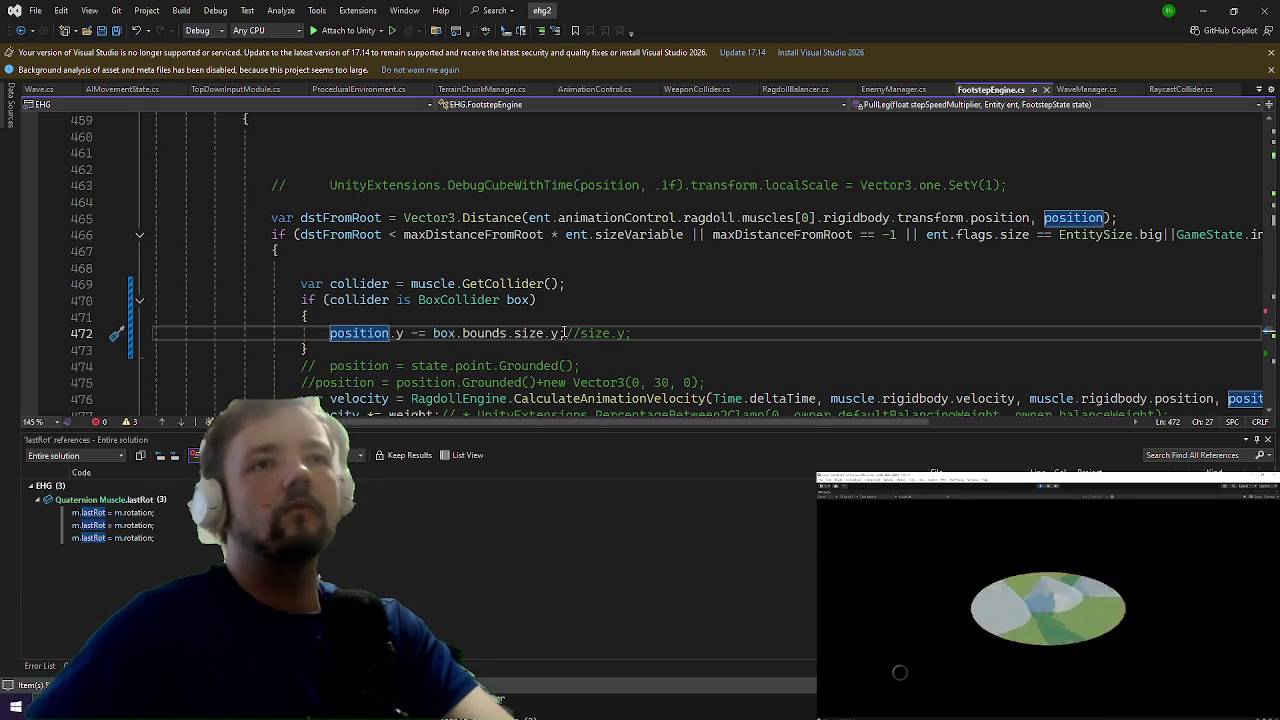
pyautogui.press('Left')
pyautogui.press('Left')
pyautogui.press('Left')
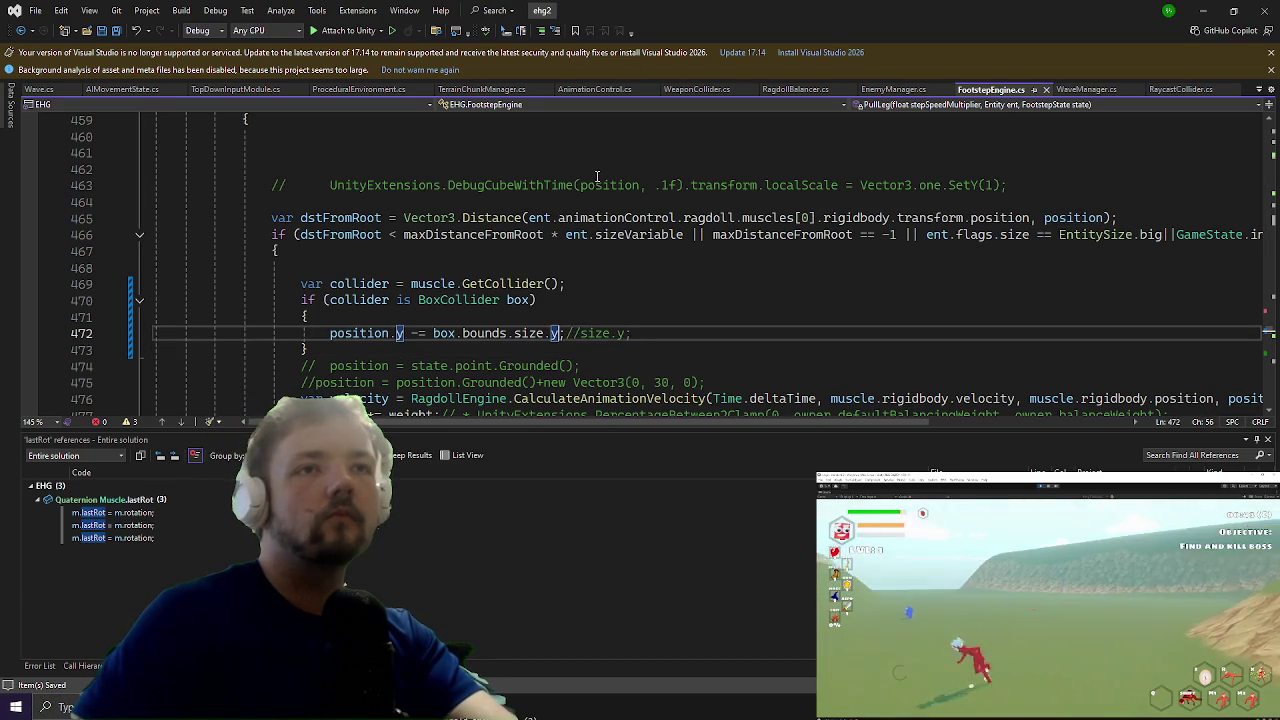
pyautogui.hotkey('alt', 'Tab')
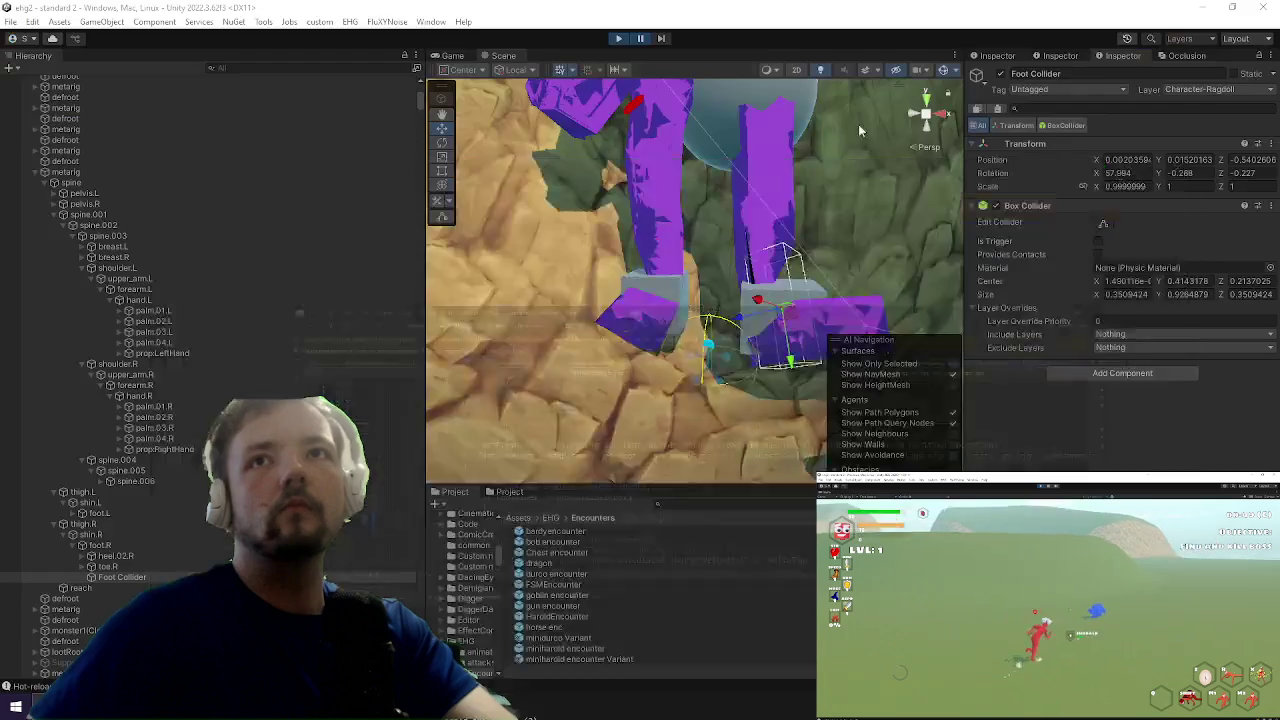
pyautogui.scroll(3, 632, 237)
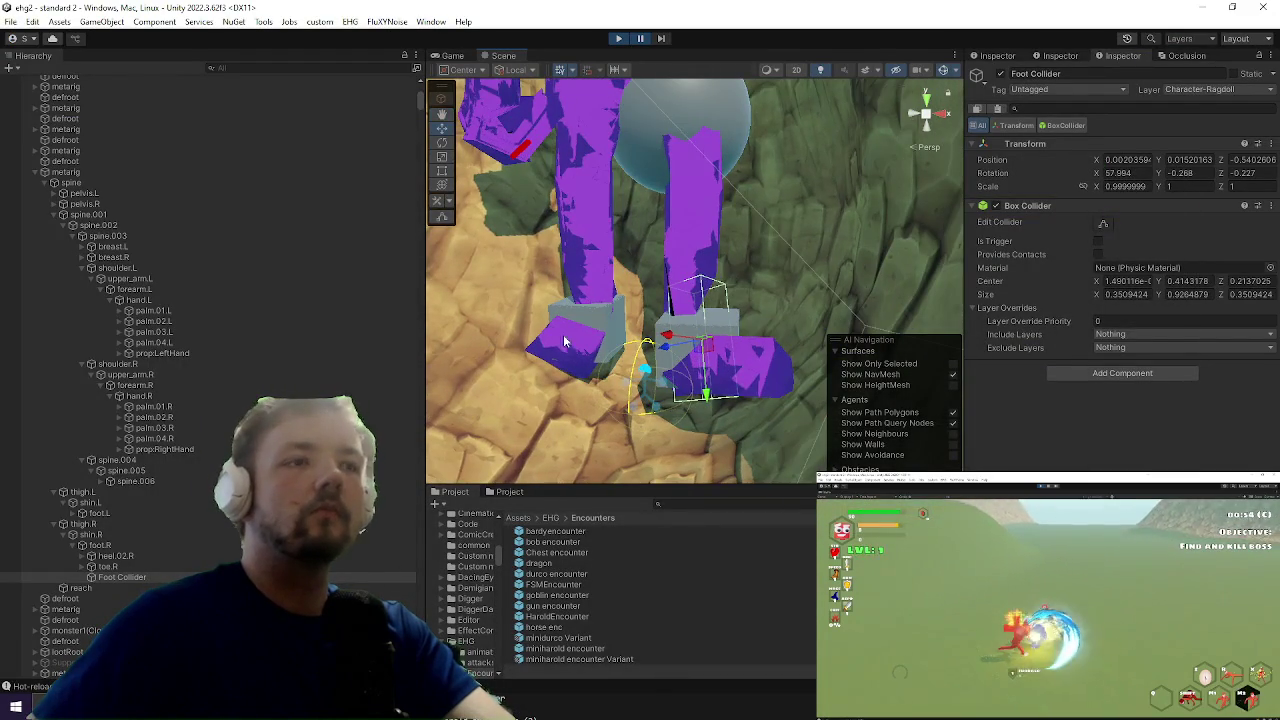
pyautogui.moveTo(574, 330); pyautogui.dragTo(589, 310)
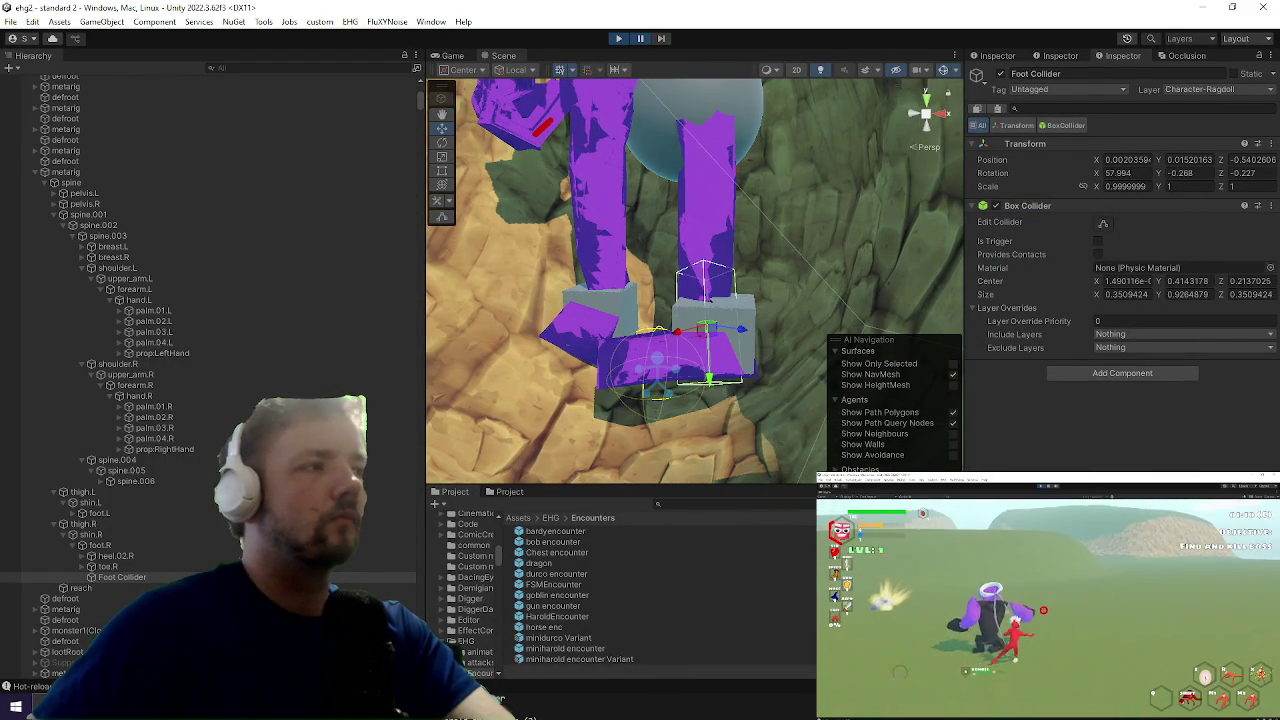
pyautogui.hotkey('alt', 'Tab')
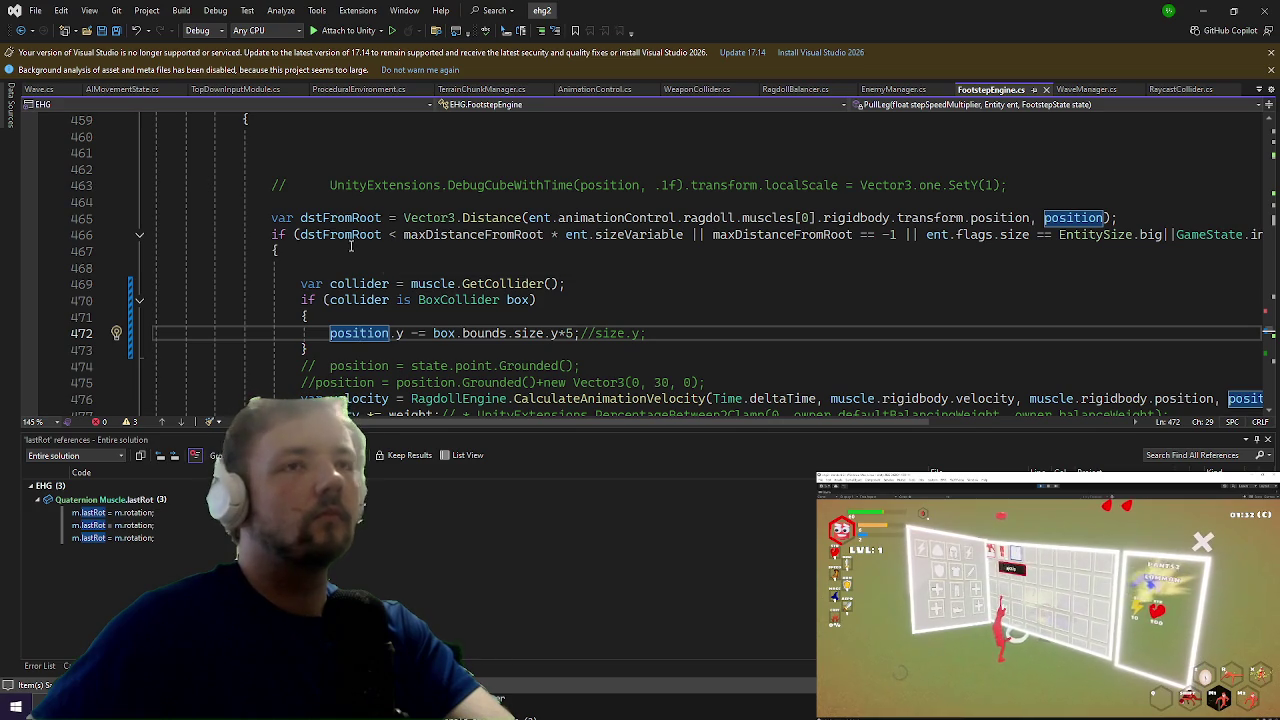
# Step: Revert line 472's operator from -= to +=, save FootstepEngine.cs, and bring Unity forward
pyautogui.hotkey('shift', 'Right')
pyautogui.hotkey('shift', 'Right')
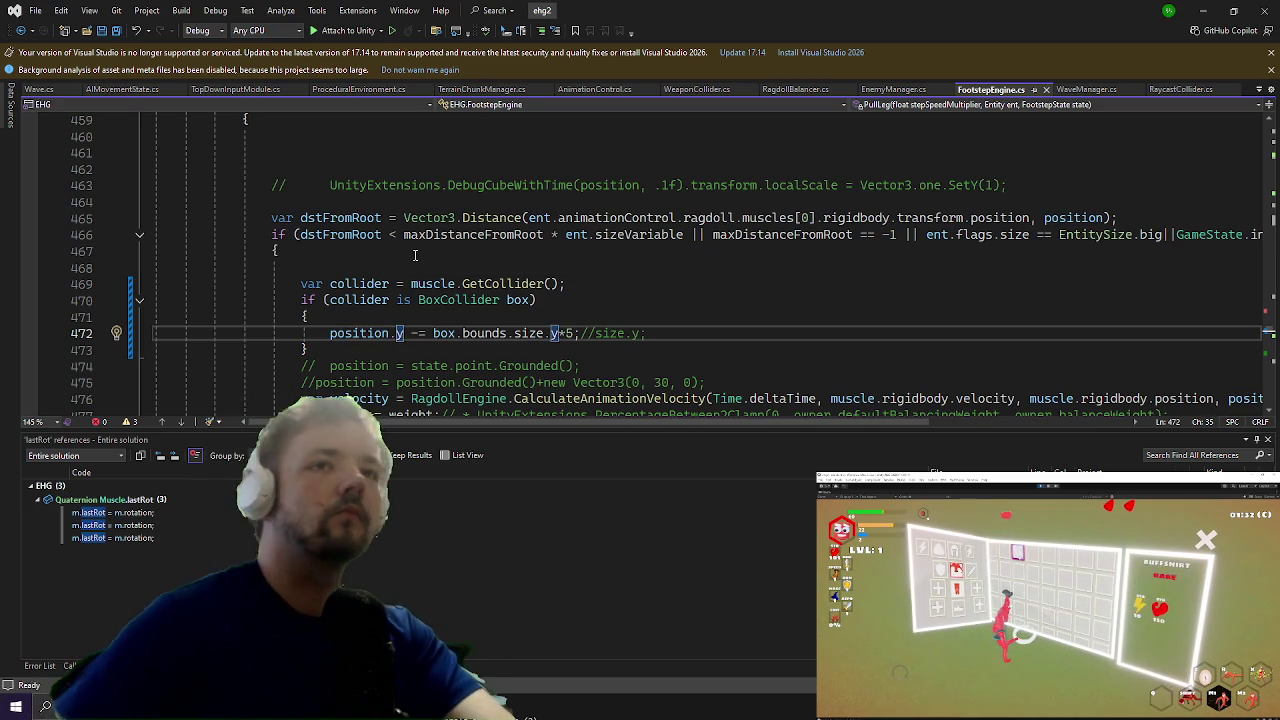
pyautogui.write('=')
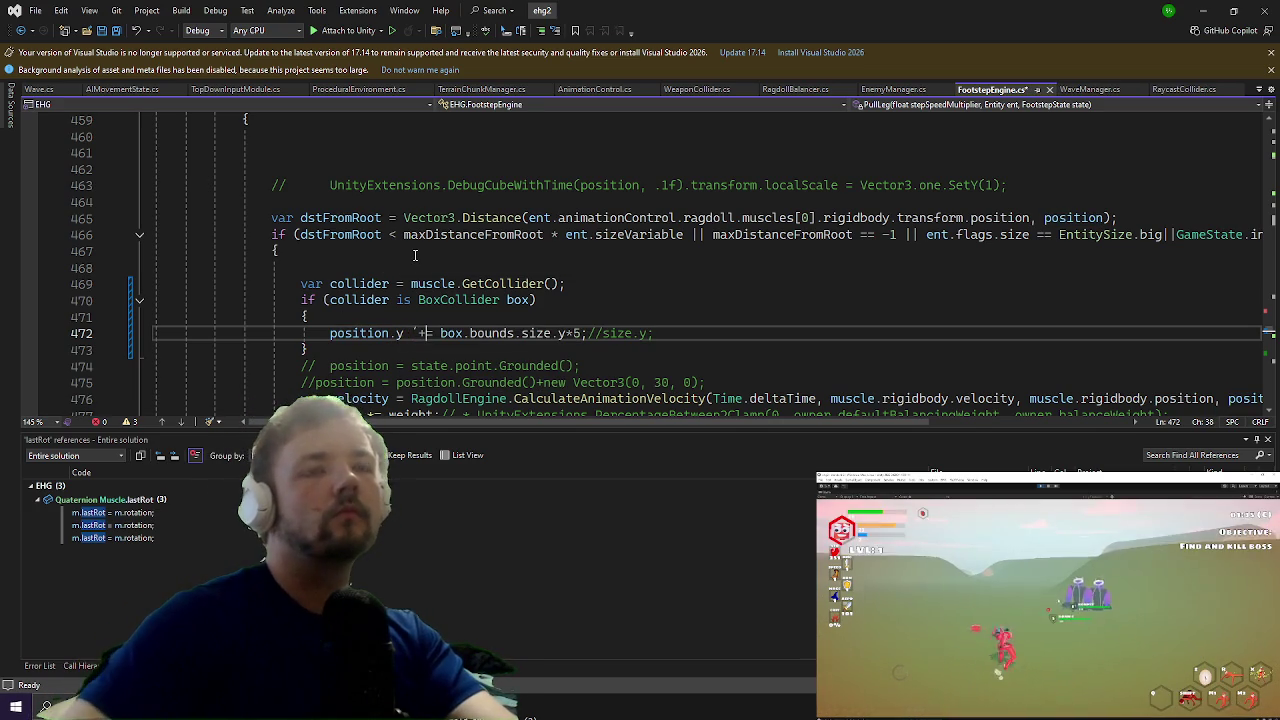
pyautogui.hotkey('ctrl', 's')
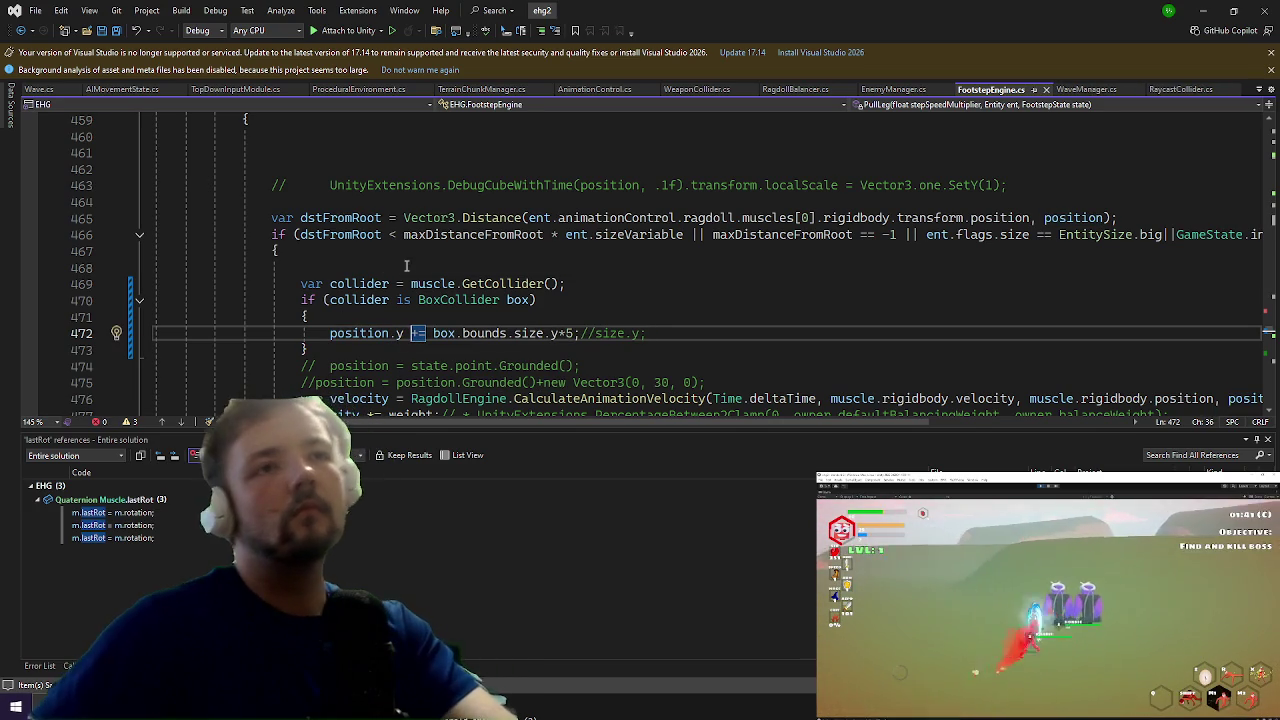
pyautogui.click(1206, 9)
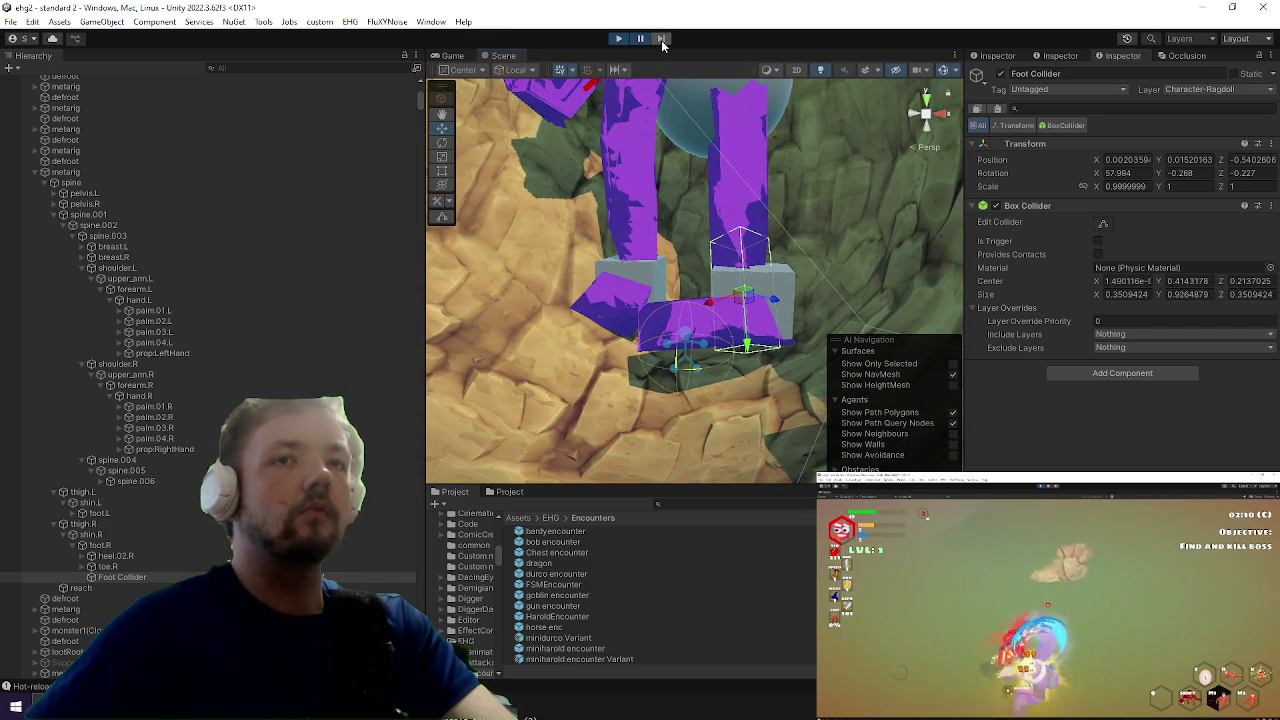
# Step: Step the paused Unity game forward eight frames to check the foot collider's pose
pyautogui.click(661, 39)
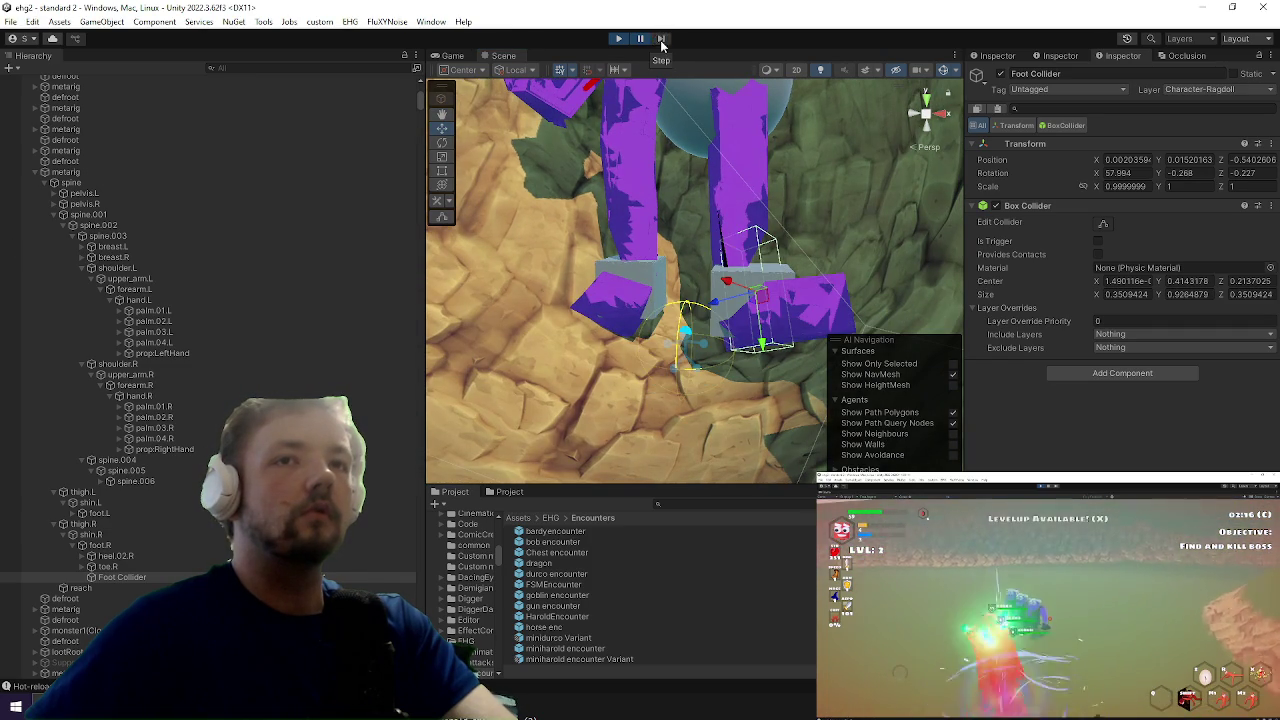
pyautogui.click(660, 39)
pyautogui.click(660, 40)
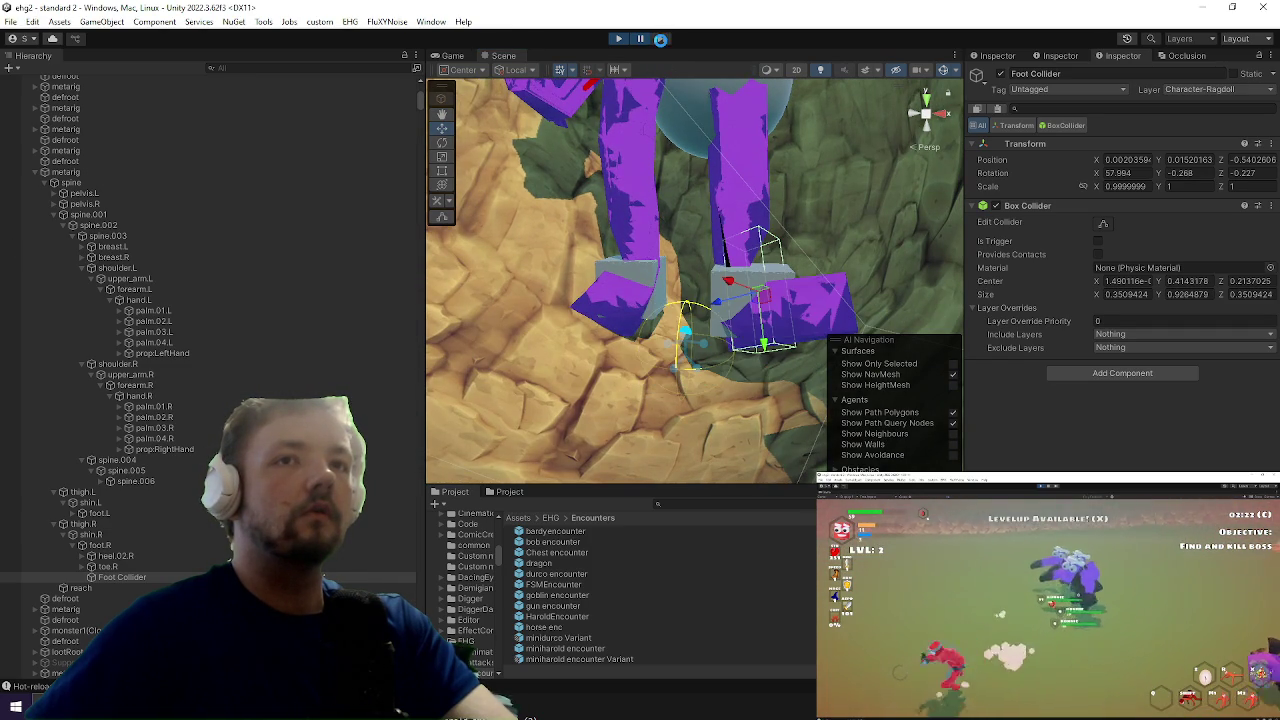
pyautogui.click(660, 40)
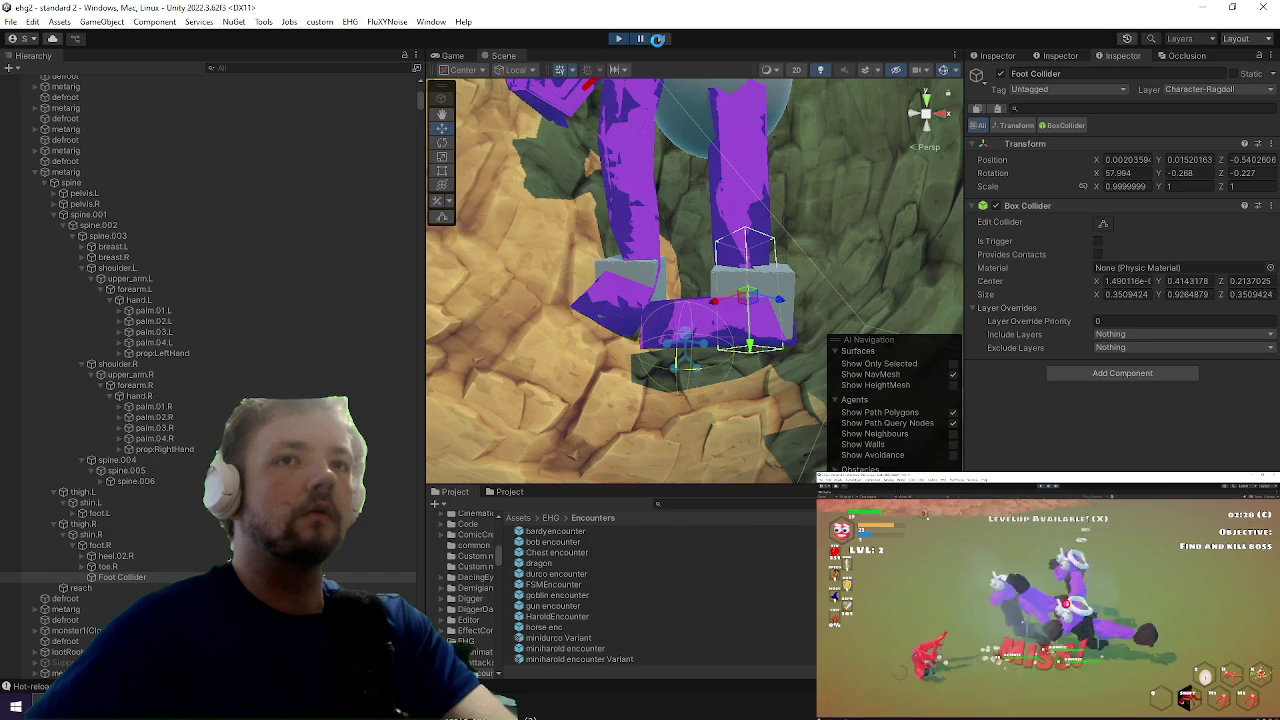
pyautogui.click(660, 40)
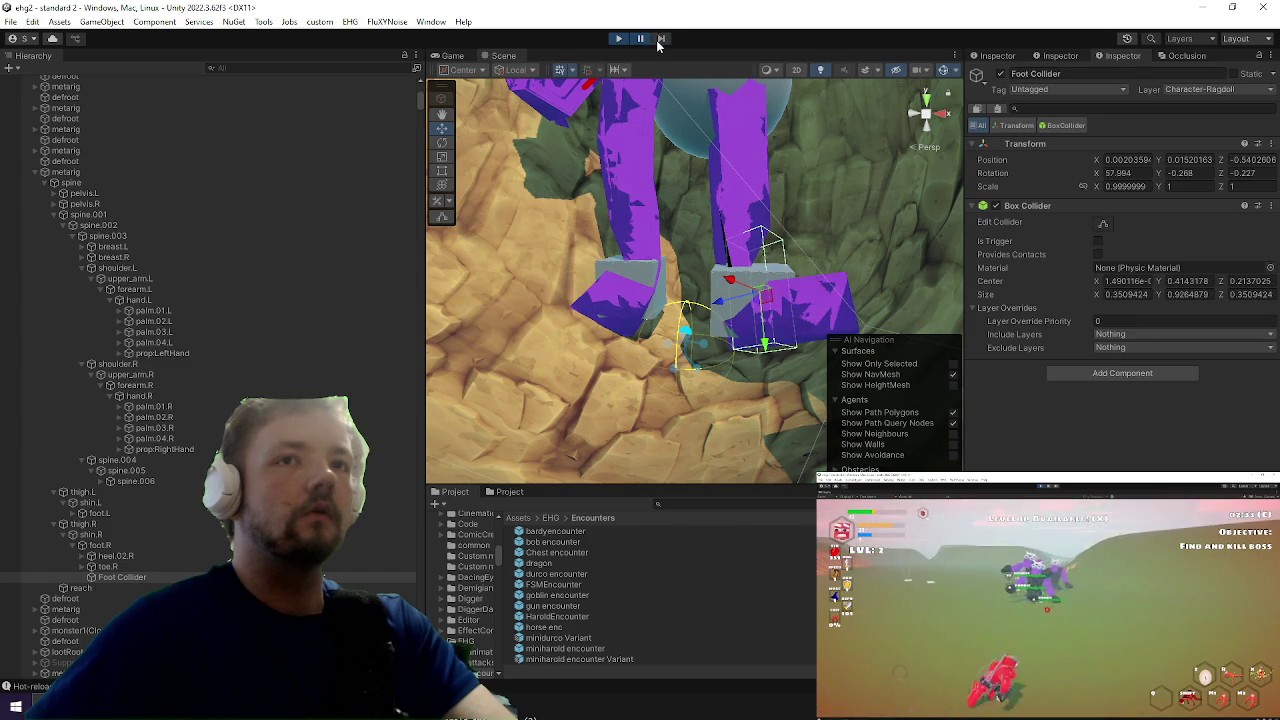
pyautogui.click(659, 40)
pyautogui.click(659, 40)
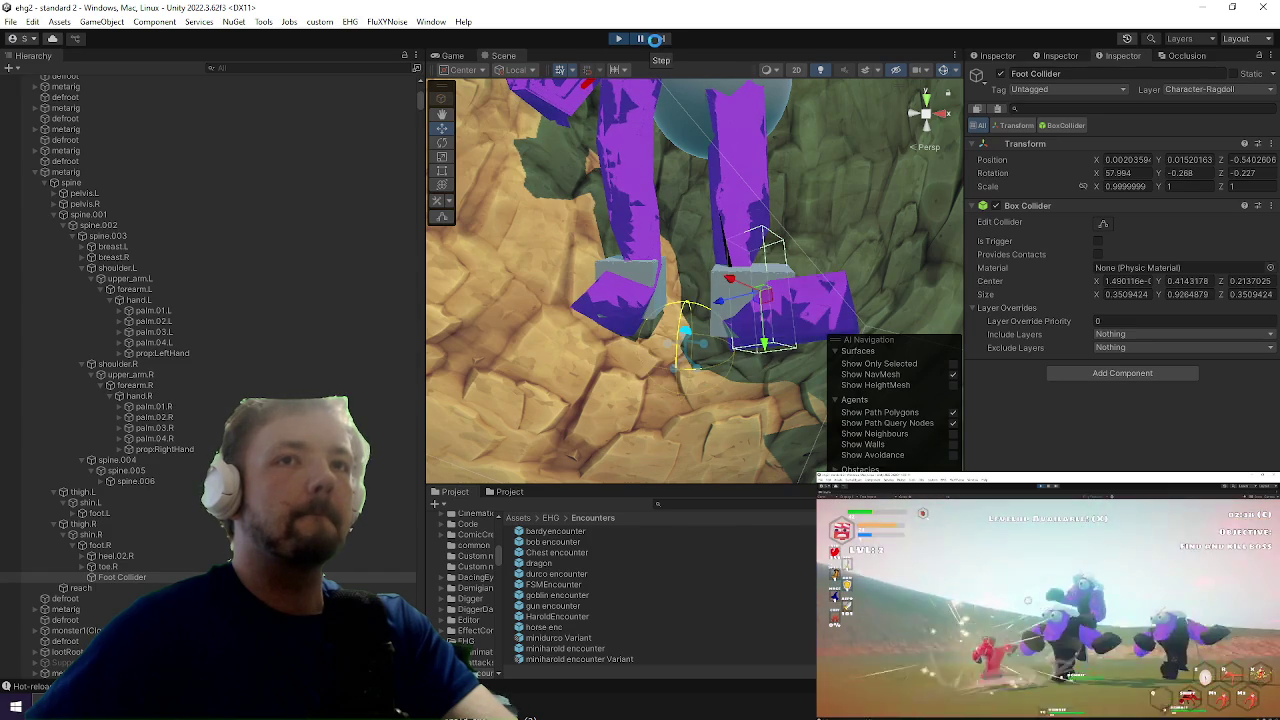
pyautogui.click(660, 40)
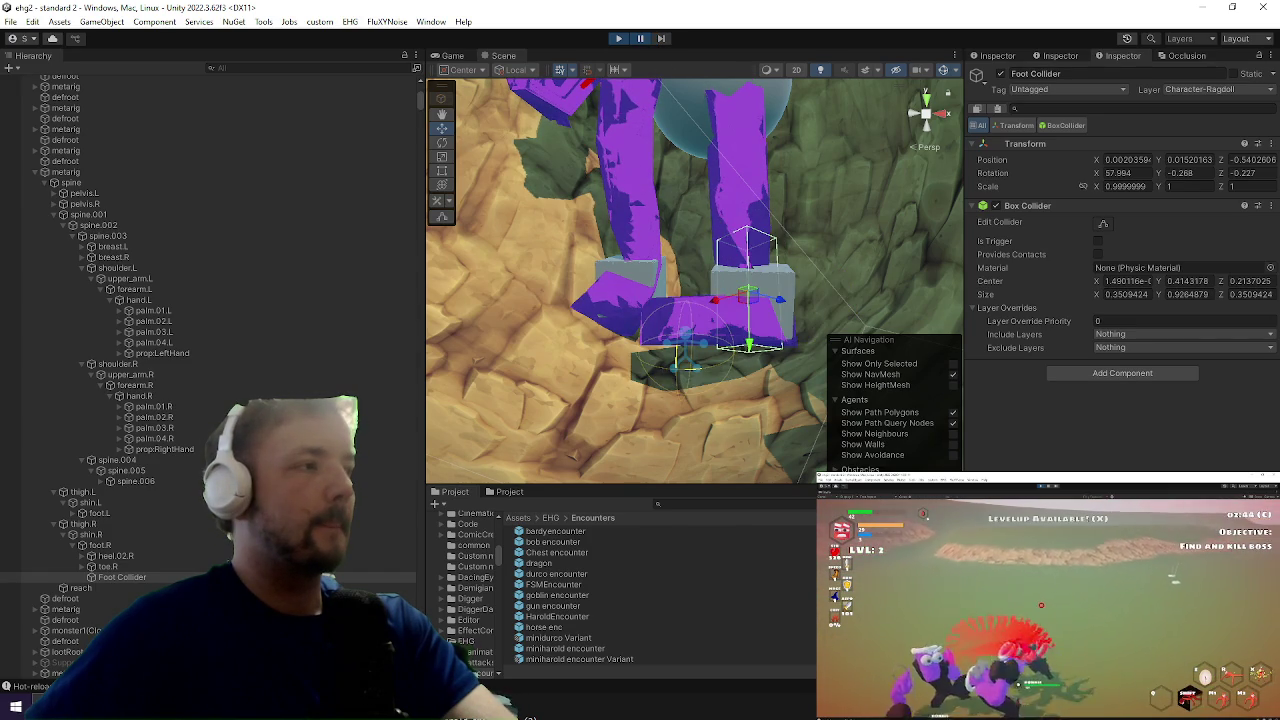
pyautogui.hotkey('alt', 'Tab')
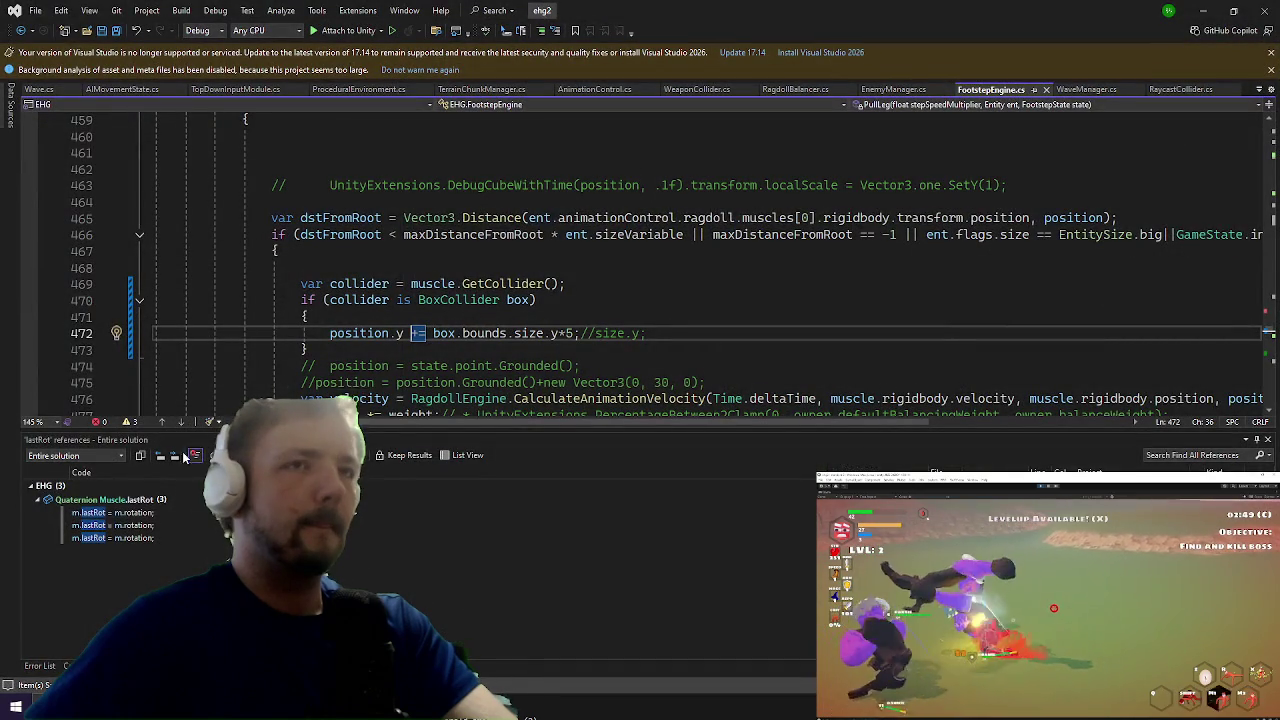
# Step: Comment out the box-height lift on line 472, replace it with a fixed 1, then 4, and save
pyautogui.click(433, 334)
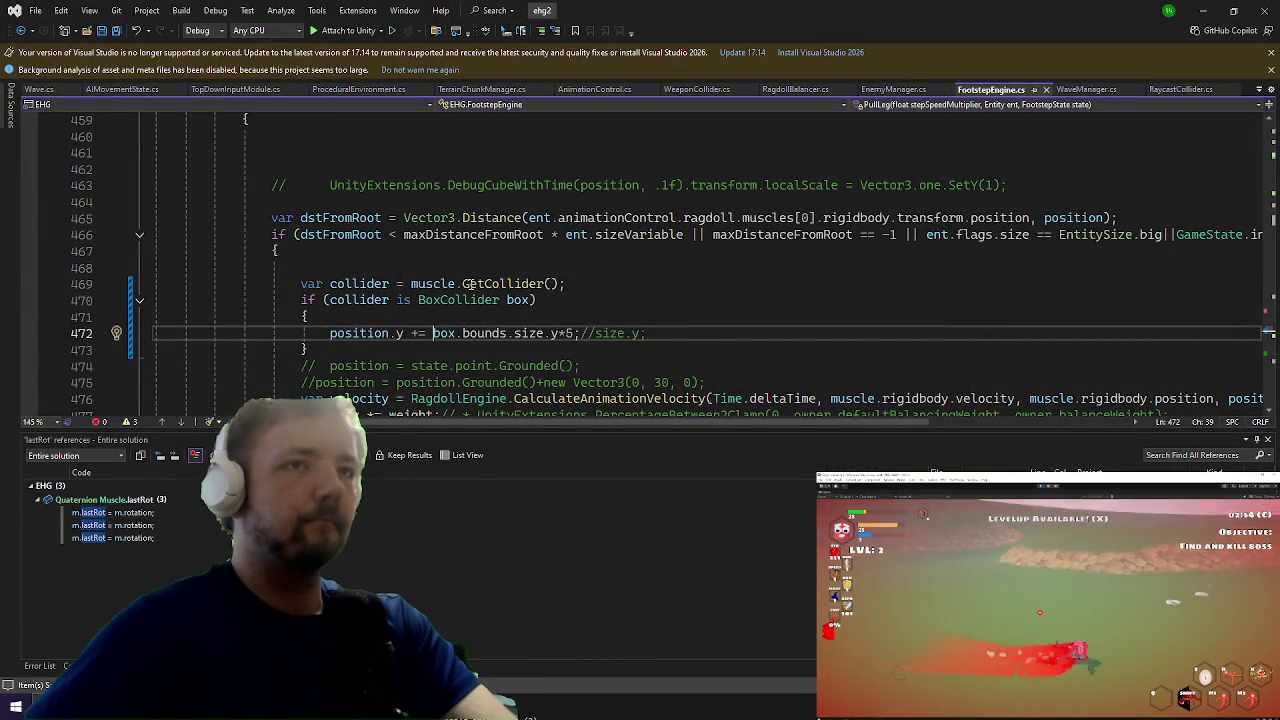
pyautogui.write('//')
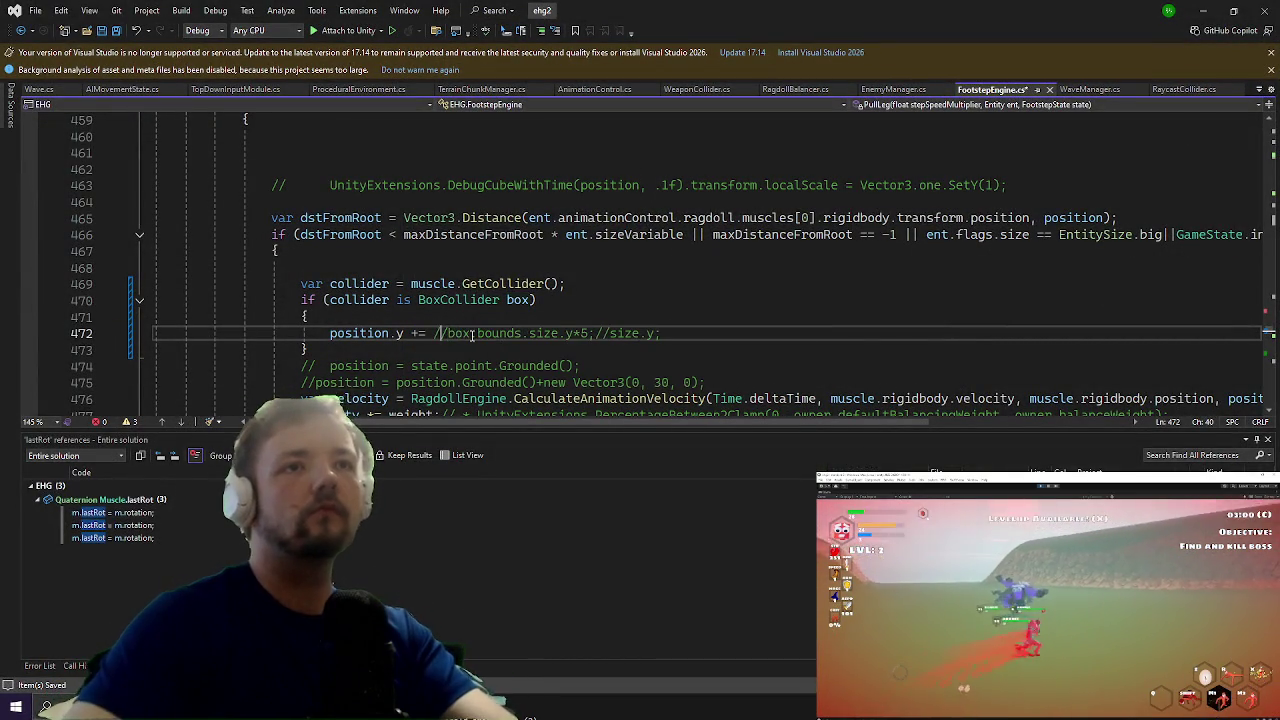
pyautogui.press('Left')
pyautogui.press('Left')
pyautogui.write('1')
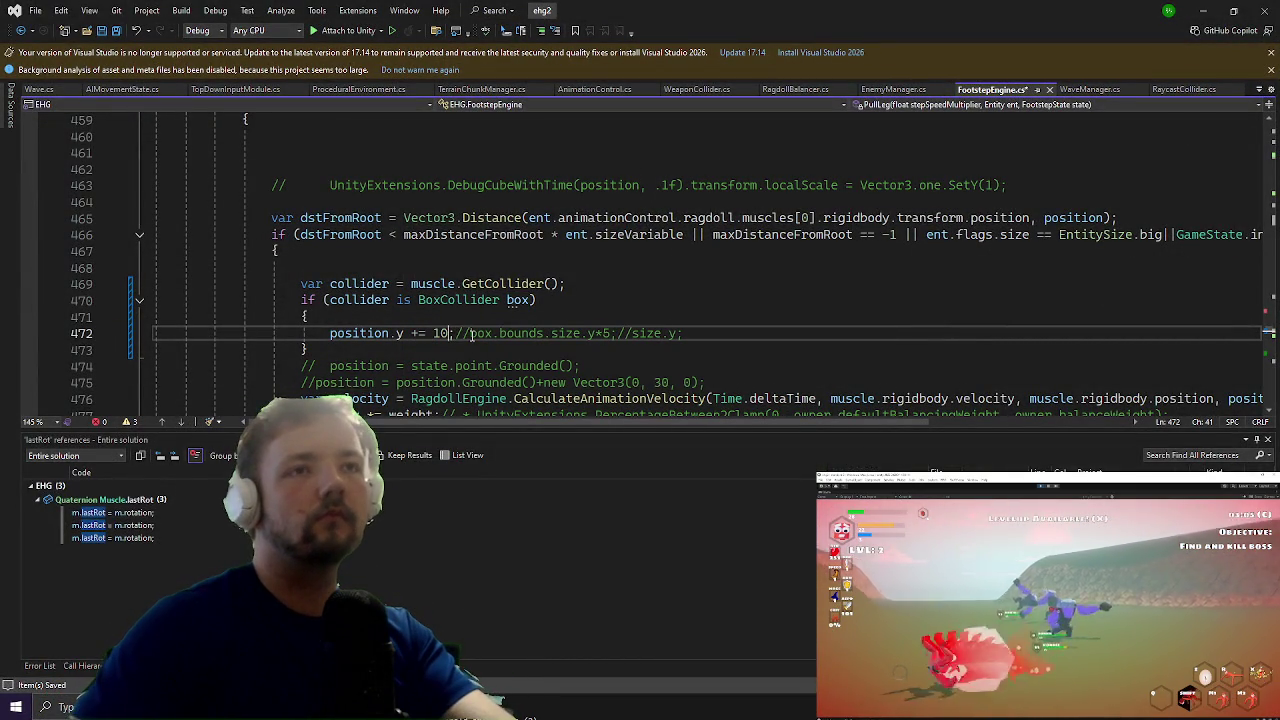
pyautogui.write('2')
pyautogui.hotkey('ctrl', 's')
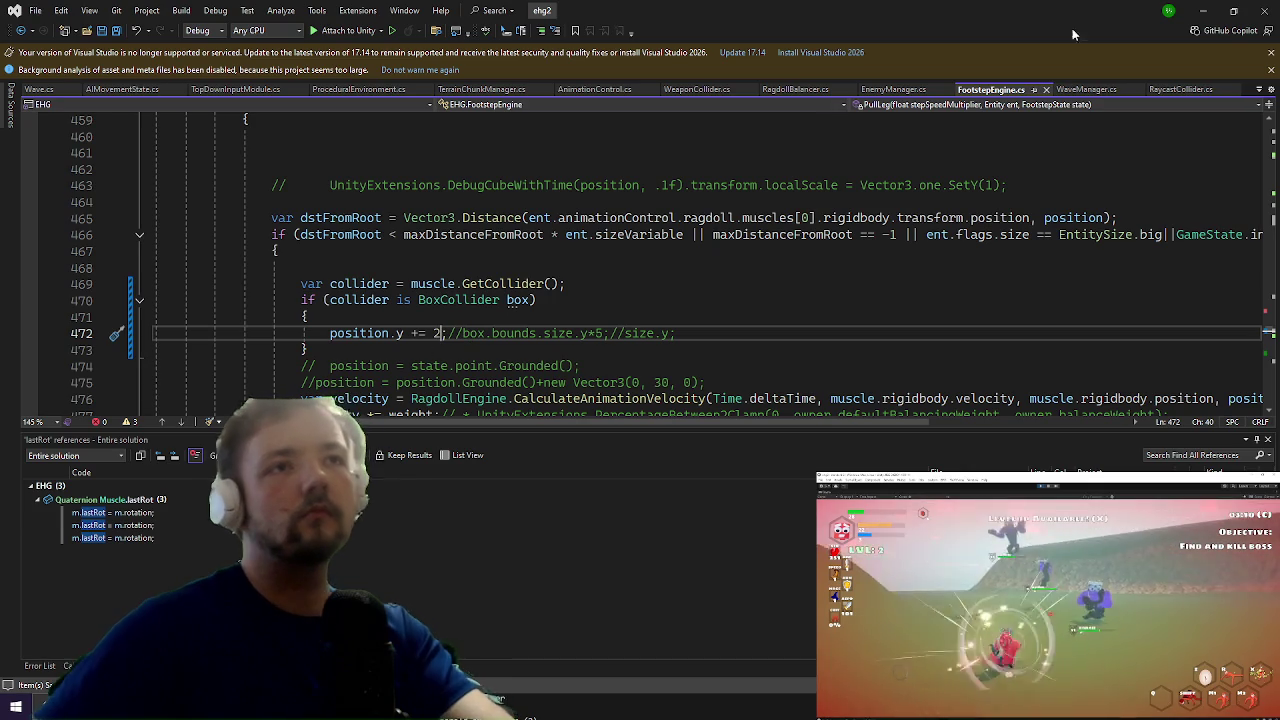
pyautogui.press('BackSpace')
pyautogui.write('4')
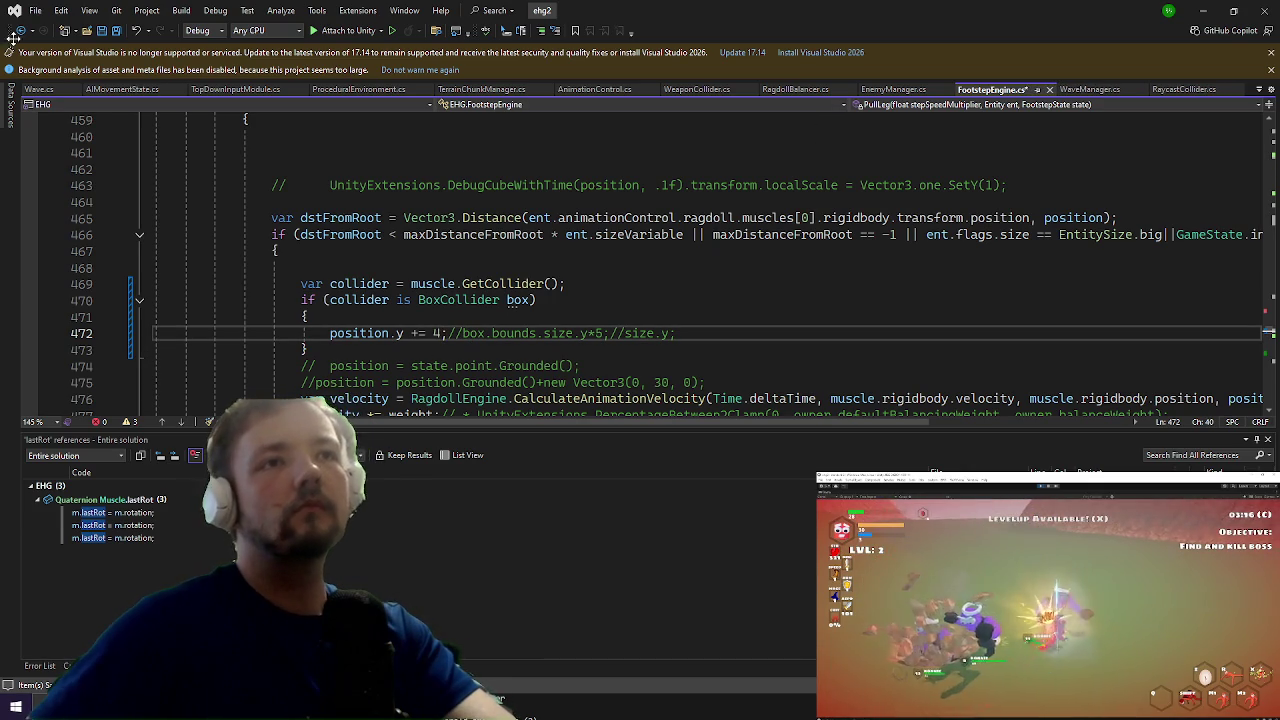
pyautogui.hotkey('ctrl', 's')
pyautogui.click(1206, 10)
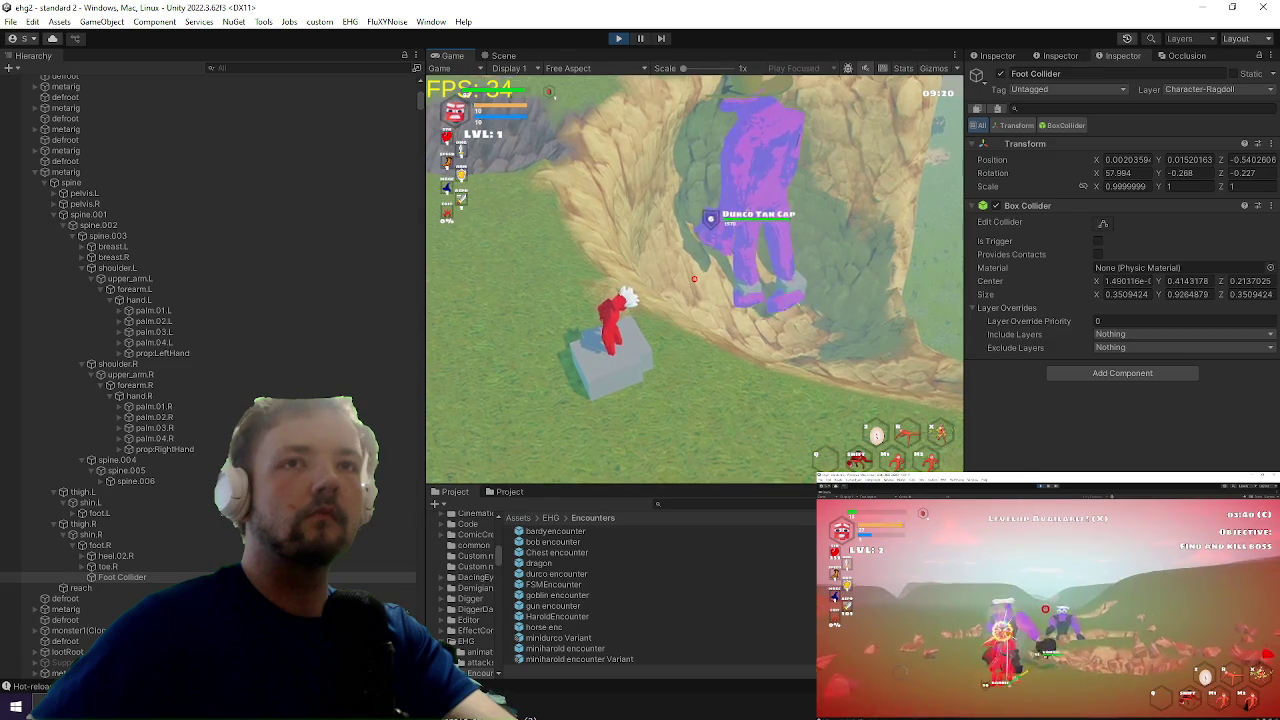
# Step: Back in the code, start a new statement line below the box-collider if block
pyautogui.hotkey('alt', 'Tab')
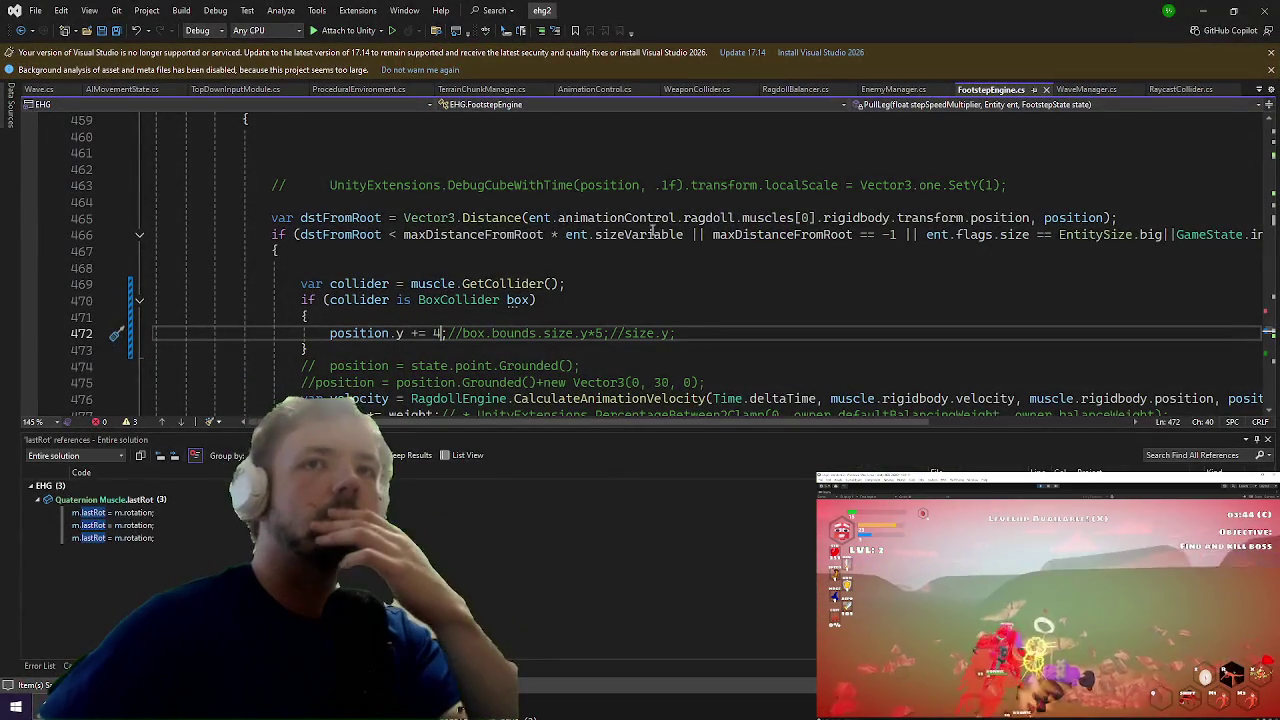
pyautogui.press('Down')
pyautogui.scroll(-1, 557, 367)
pyautogui.press('Return')
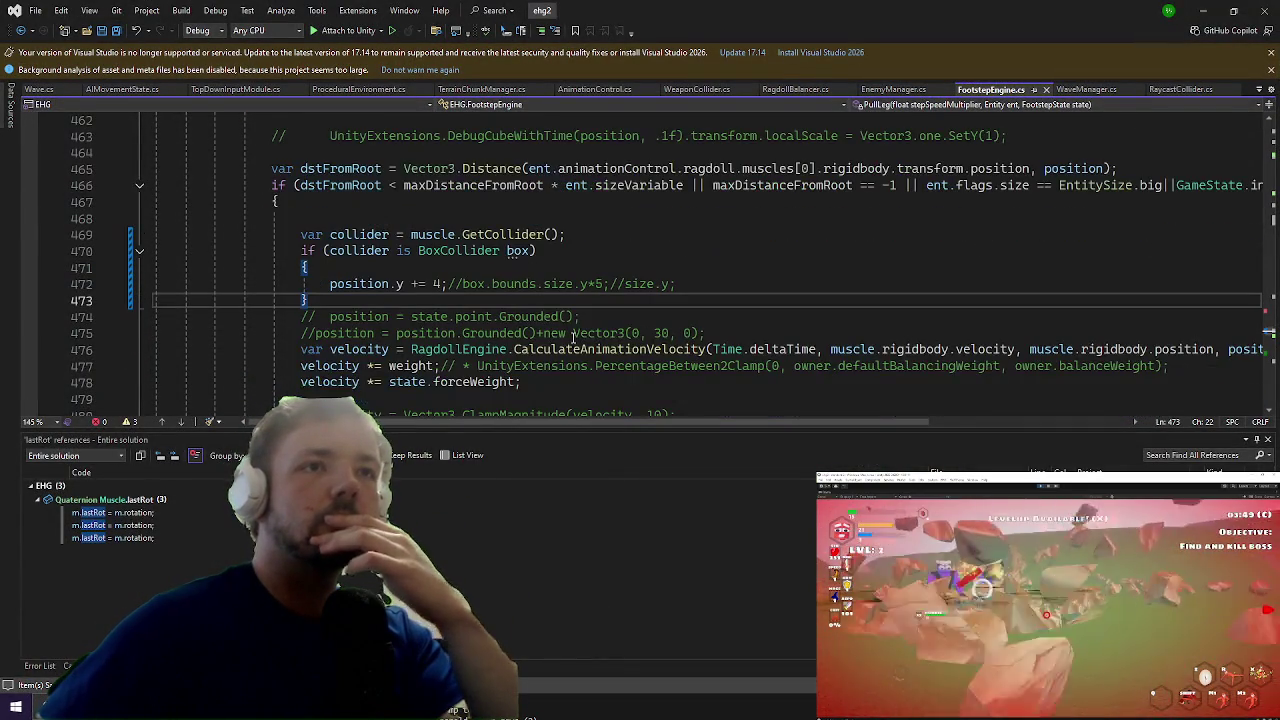
# Step: Add UnityExtensions.DebugCubeWithTime(position); after the if block, then watch the game in Unity
pyautogui.write('unity')
pyautogui.press('Tab')
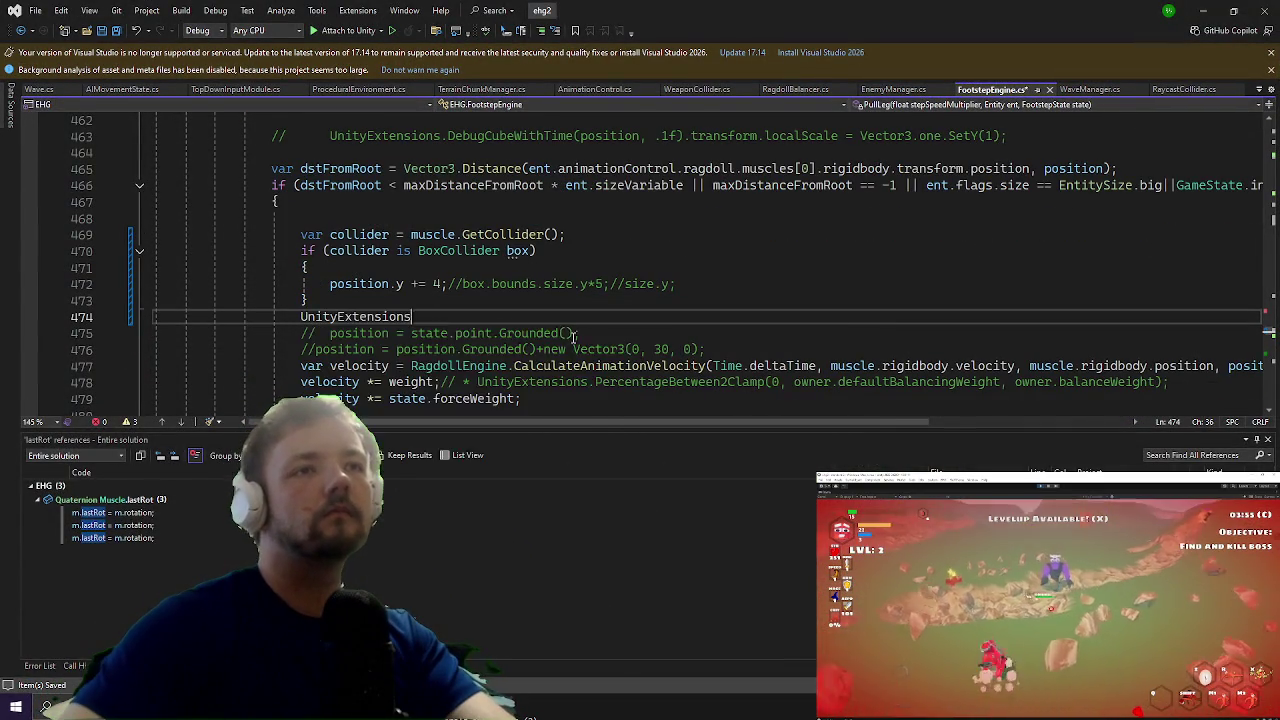
pyautogui.write('.de')
pyautogui.press('Up')
pyautogui.press('Tab')
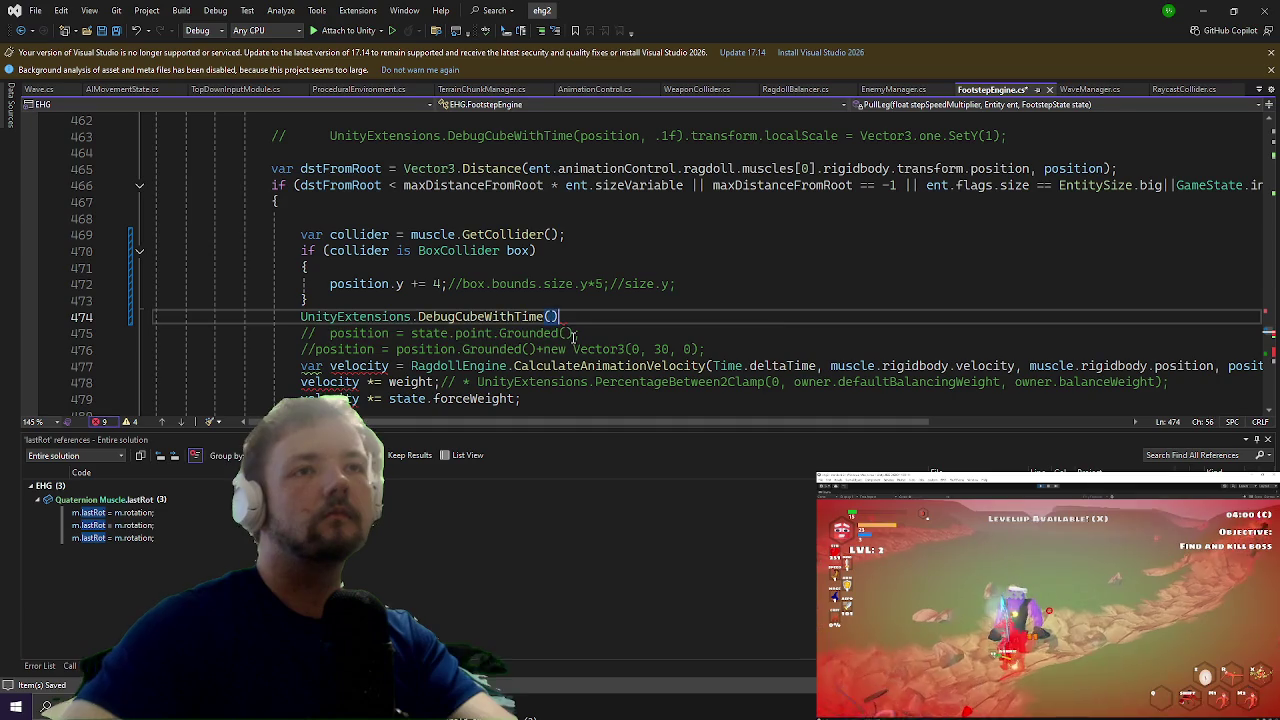
pyautogui.write('p')
pyautogui.press('Tab')
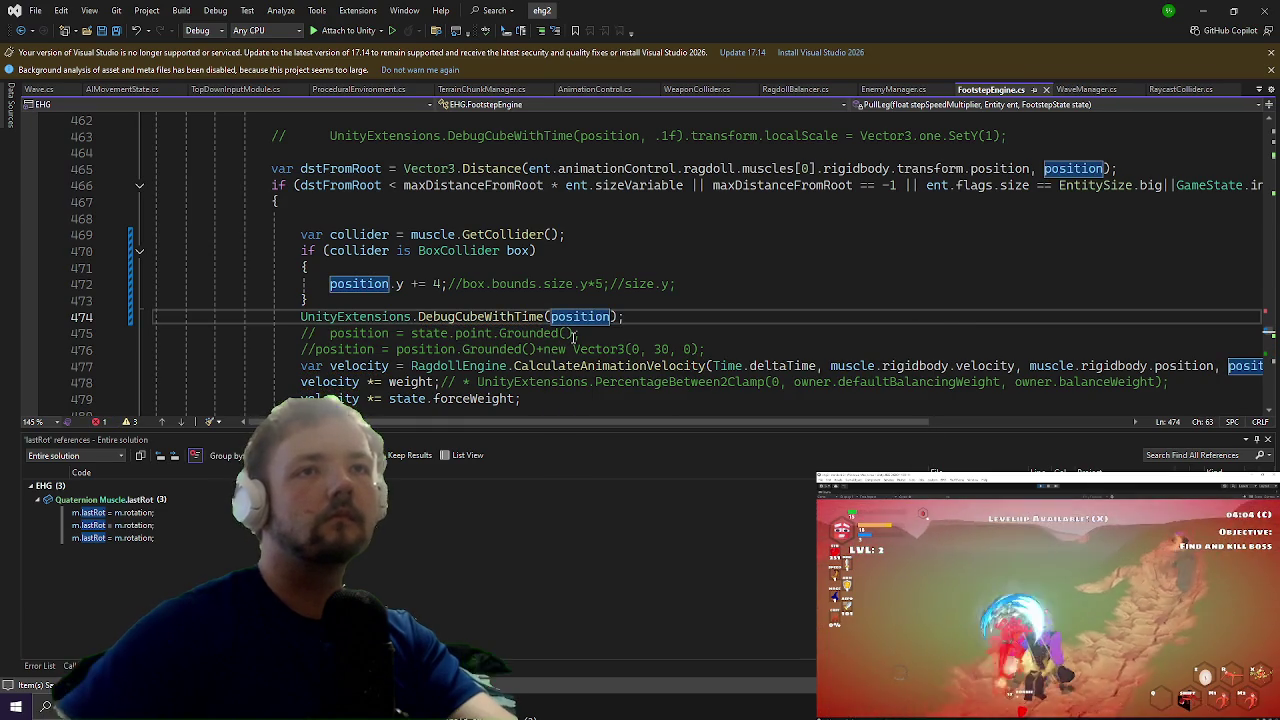
pyautogui.click(1204, 10)
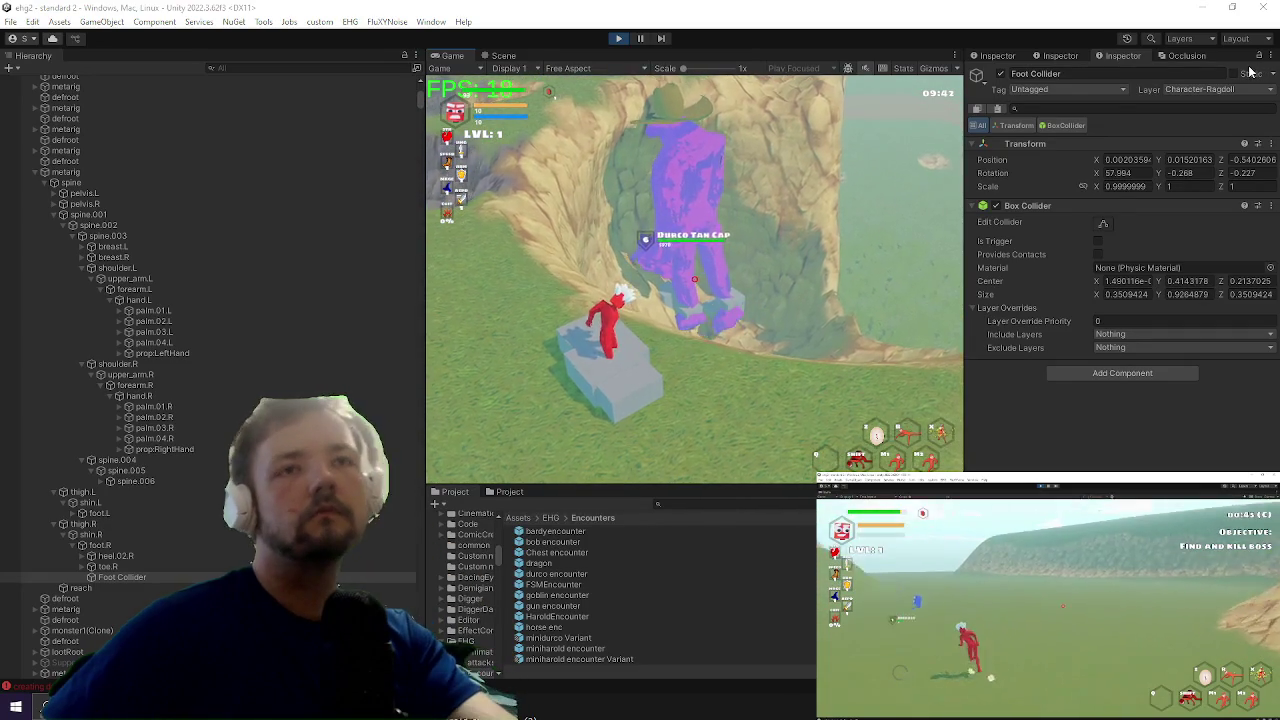
pyautogui.hotkey('alt', 'Tab')
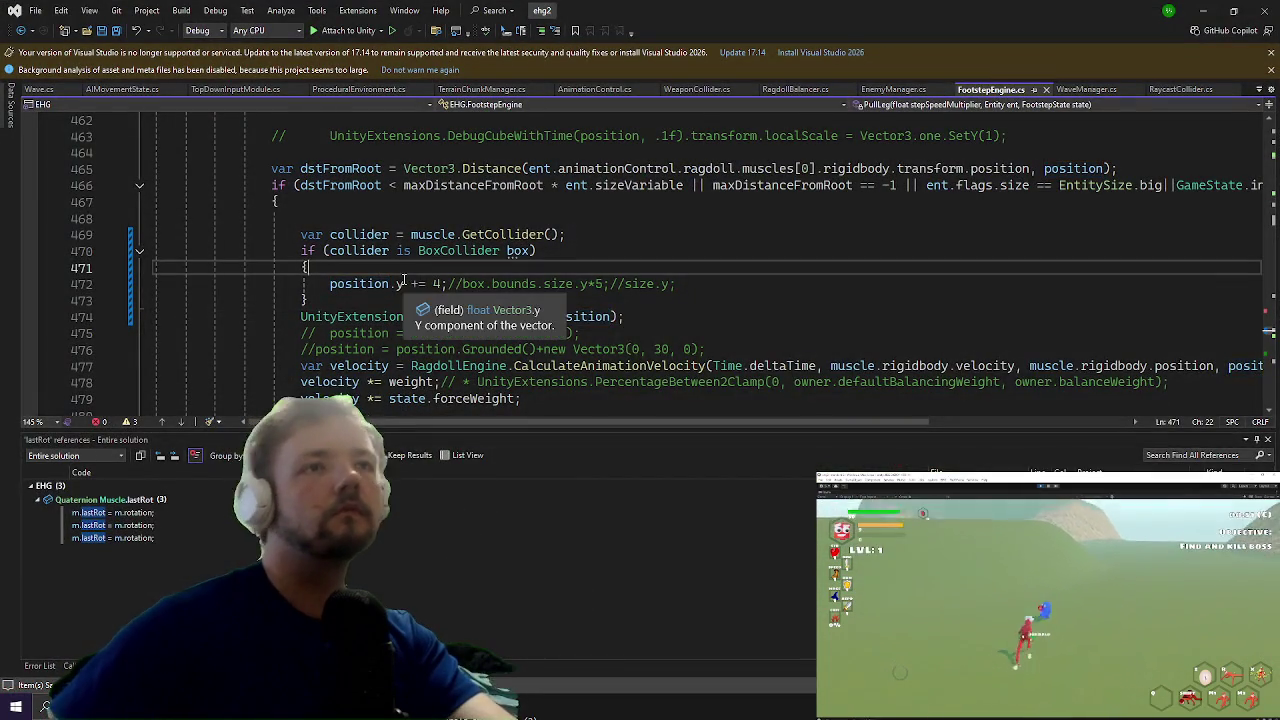
# Step: Add var p = position;, apply the lift to p, and write it back with position = p;
pyautogui.click(405, 283)
pyautogui.hotkey('ctrl', 'Return')
pyautogui.write('var p = position;')
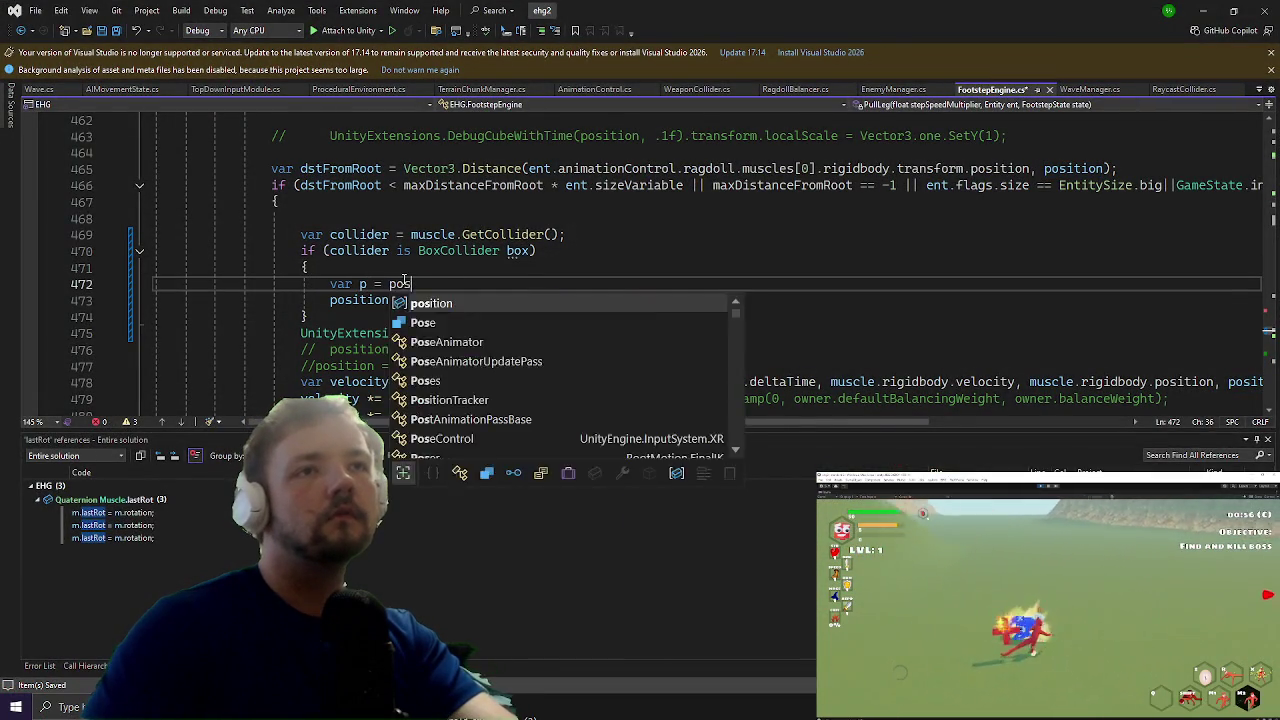
pyautogui.press('Return')
pyautogui.press('Right')
pyautogui.press('Right')
pyautogui.press('Right')
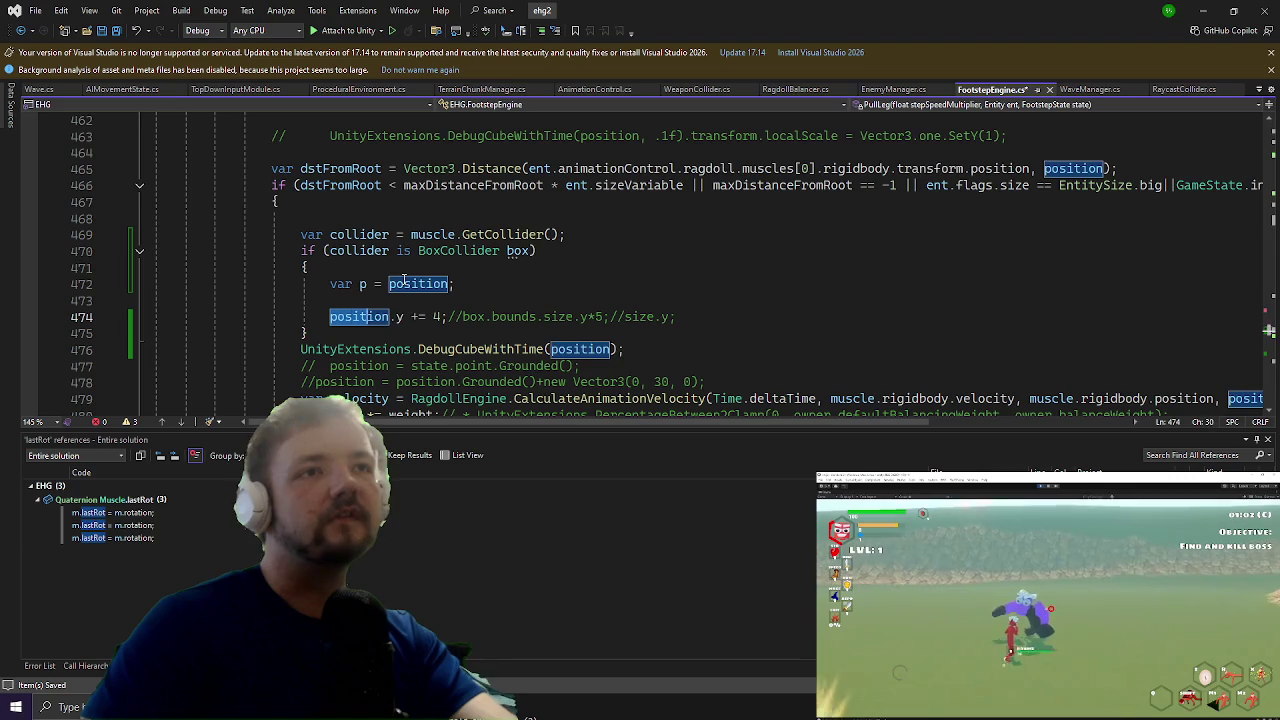
pyautogui.write('p')
pyautogui.press('Down')
pyautogui.hotkey('ctrl', 'Return')
pyautogui.write('position = p;')
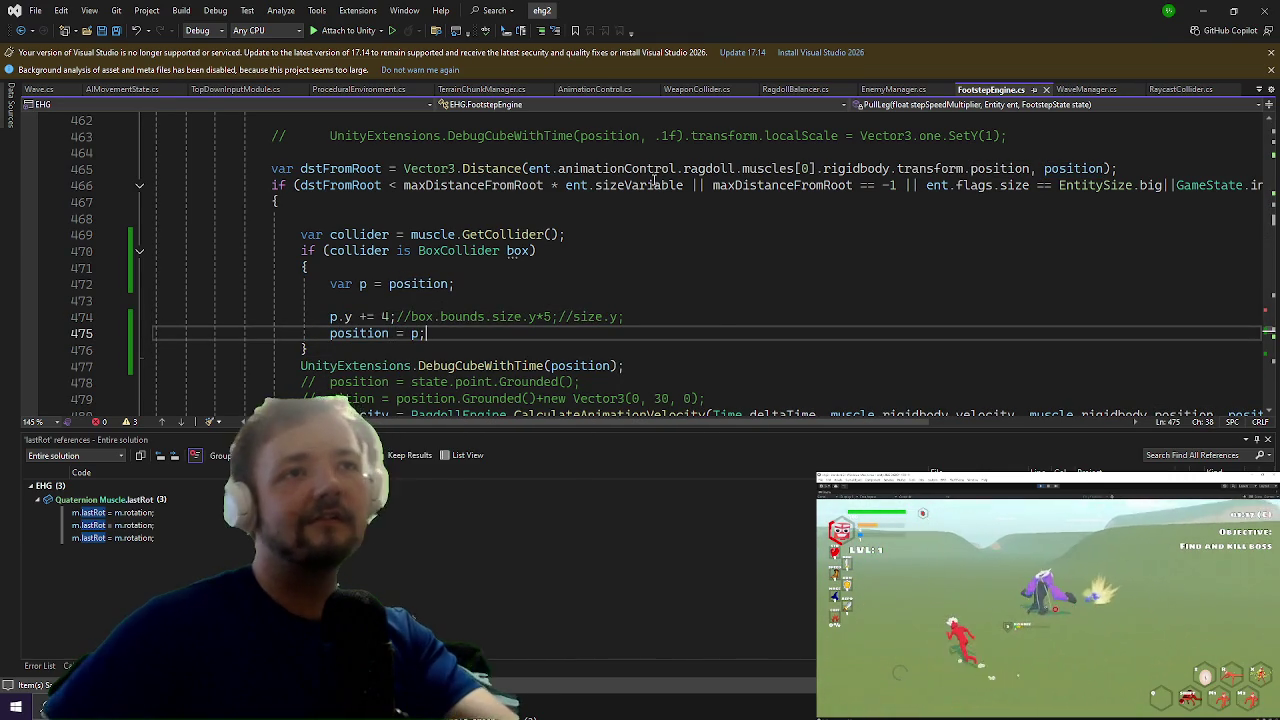
pyautogui.click(1206, 10)
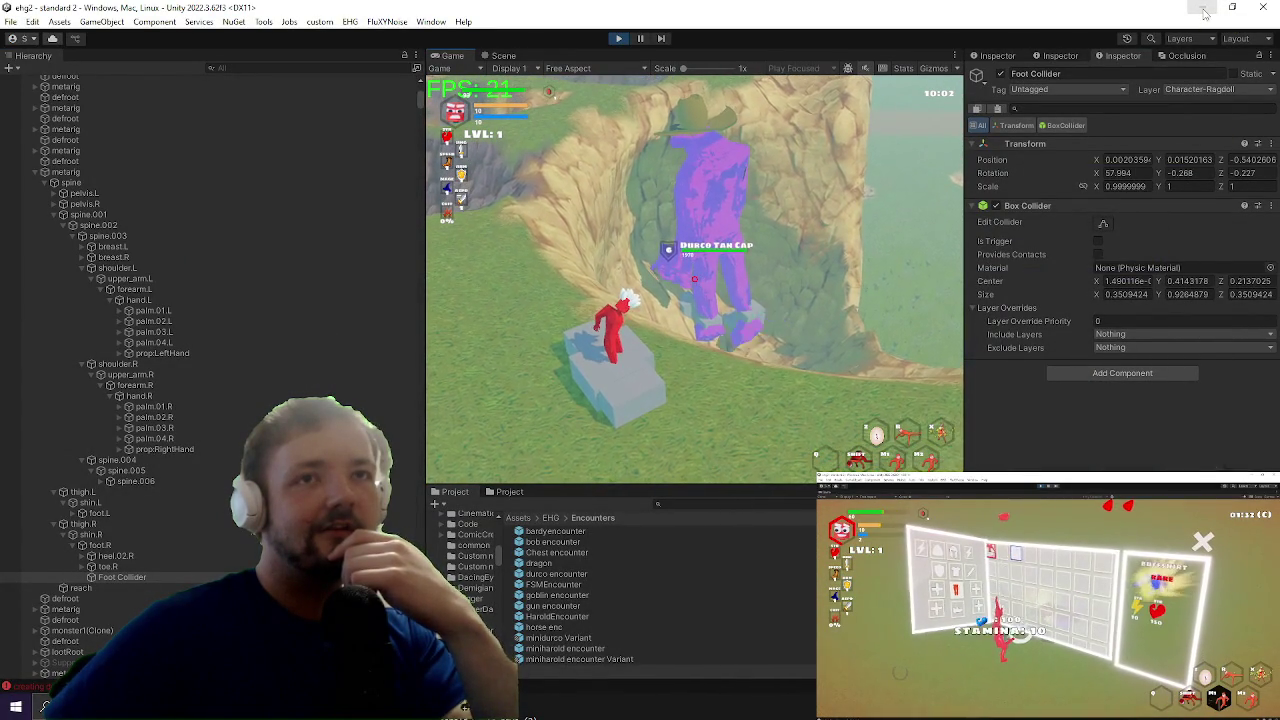
# Step: Move the DebugCubeWithTime line inside the if block after position = p, then playtest in Unity
pyautogui.hotkey('alt', 'Tab')
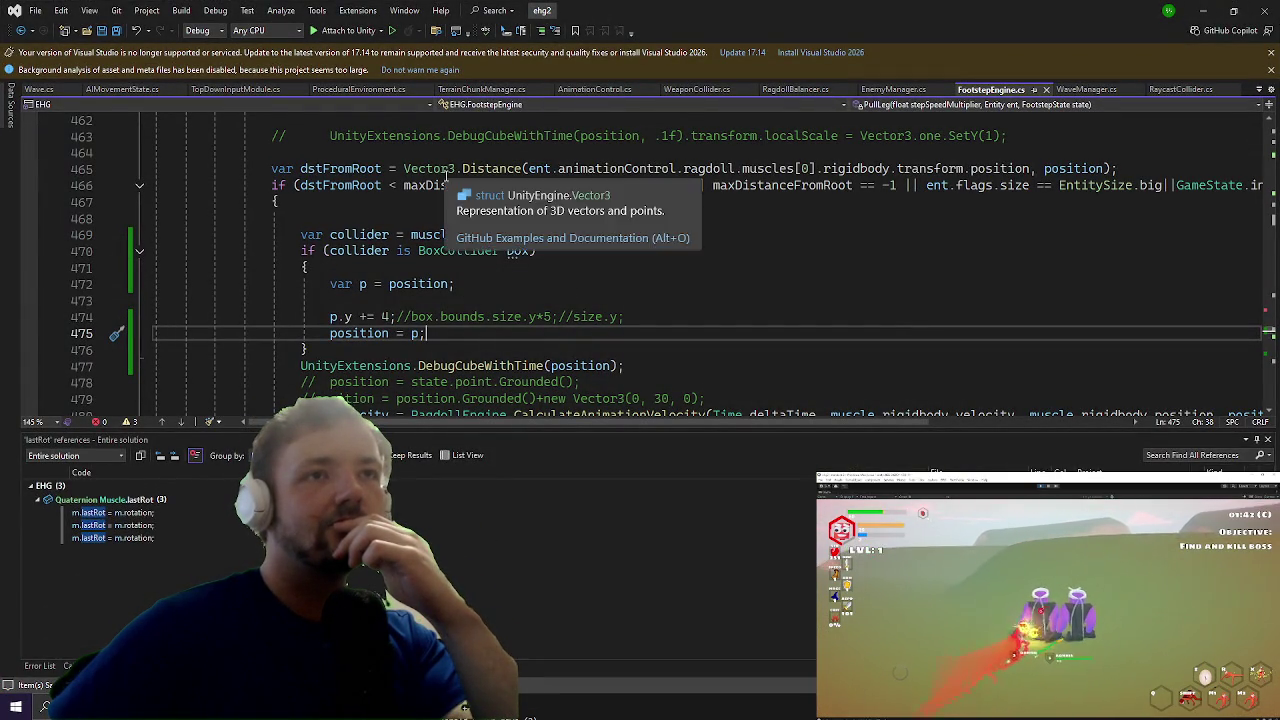
pyautogui.click(584, 300)
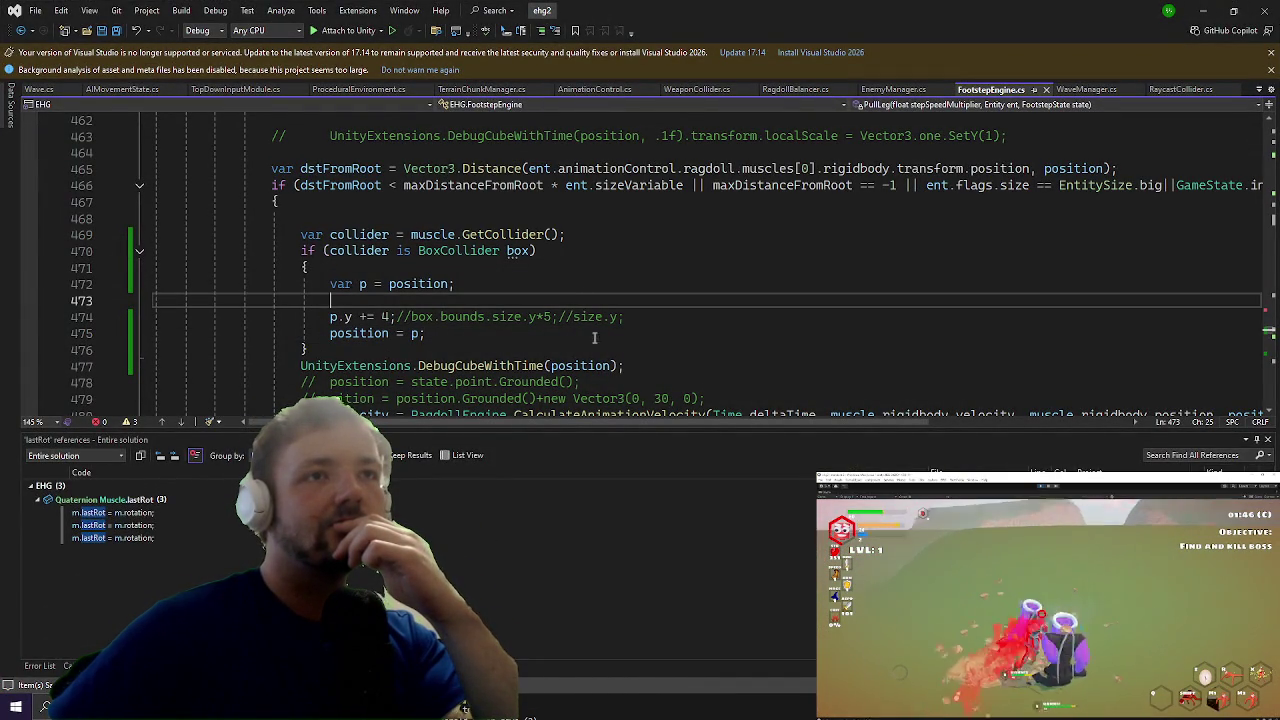
pyautogui.moveTo(628, 366); pyautogui.dragTo(192, 369)
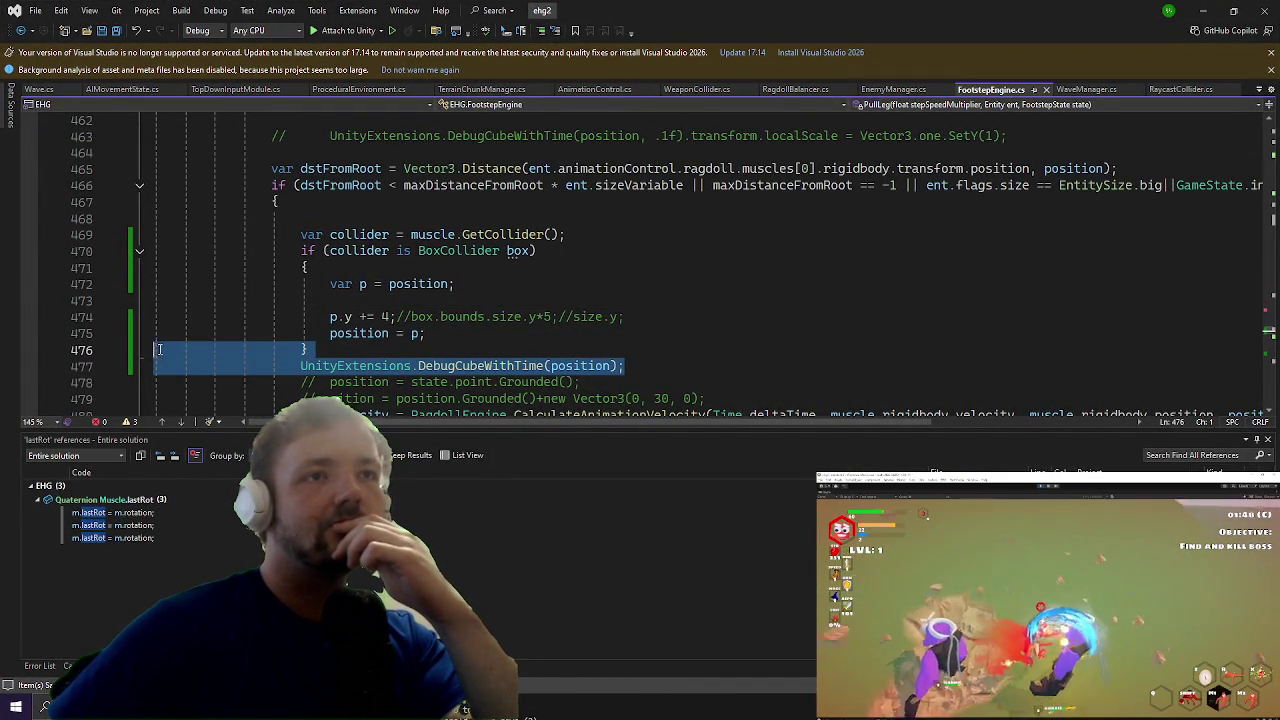
pyautogui.hotkey('ctrl', 'x')
pyautogui.click(439, 333)
pyautogui.press('Return')
pyautogui.hotkey('ctrl', 'v')
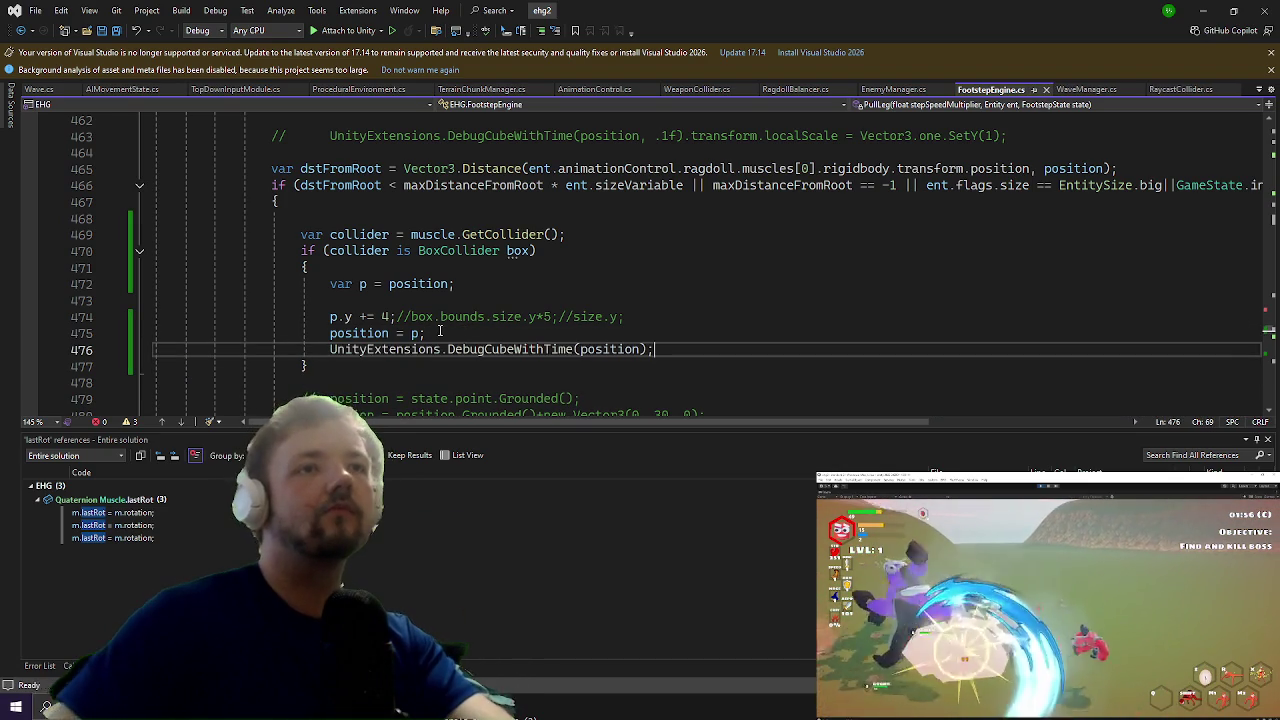
pyautogui.scroll(-3, 745, 206)
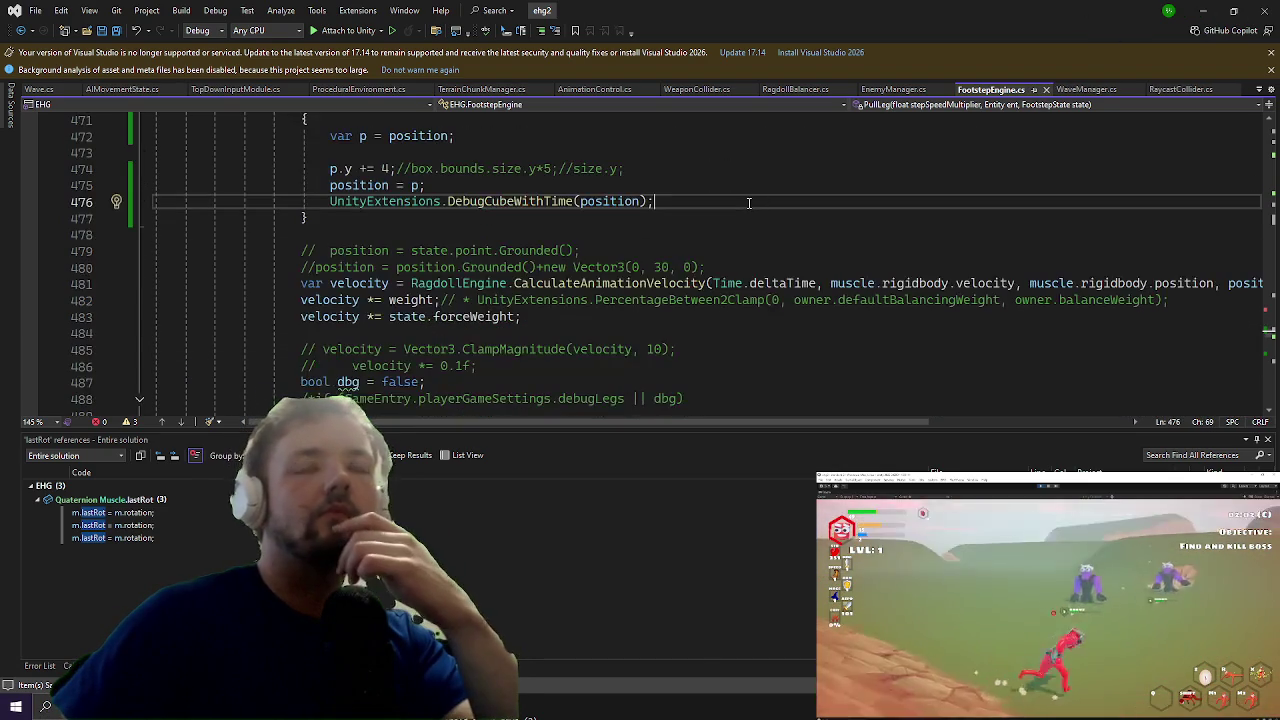
pyautogui.scroll(-3, 828, 192)
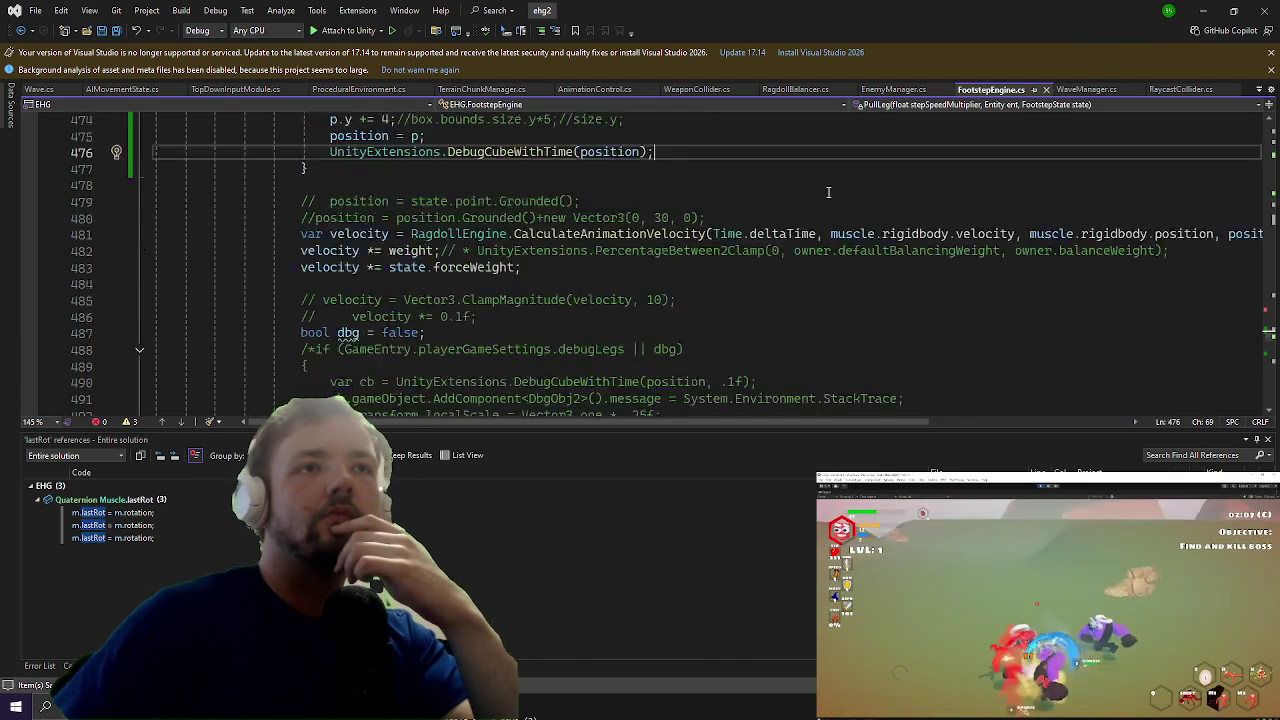
pyautogui.scroll(2, 828, 192)
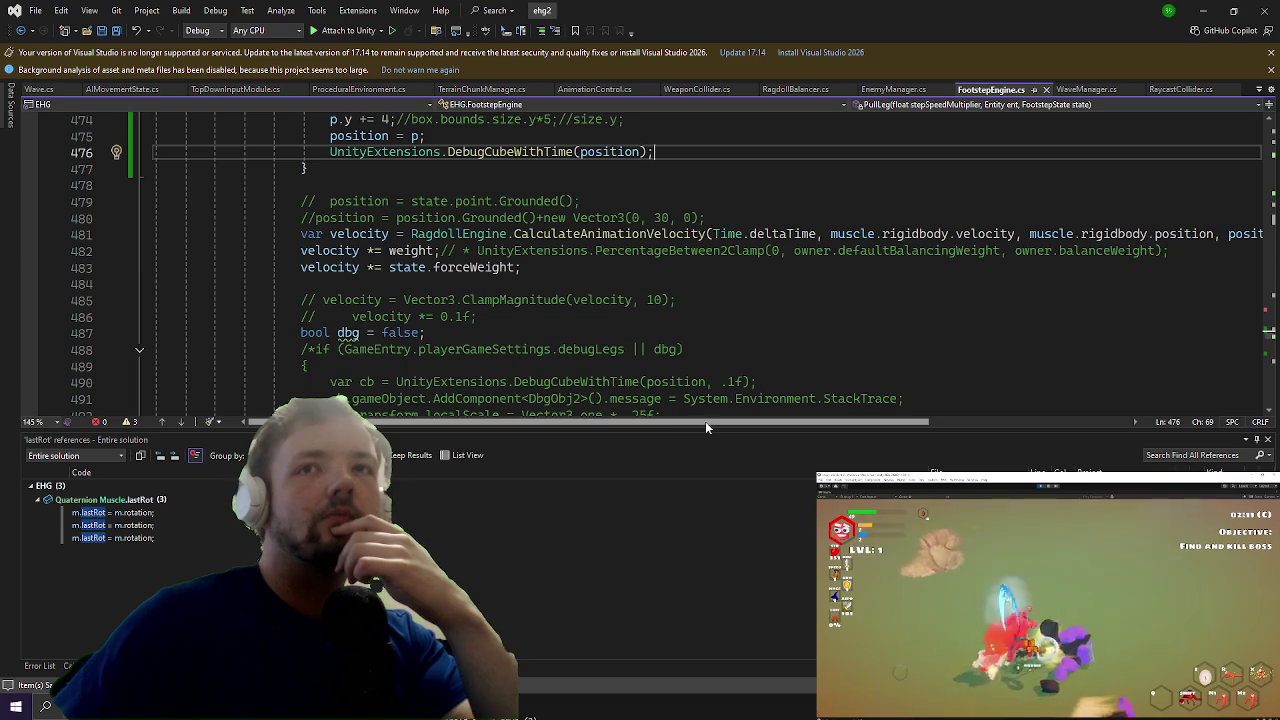
pyautogui.scroll(4, 748, 316)
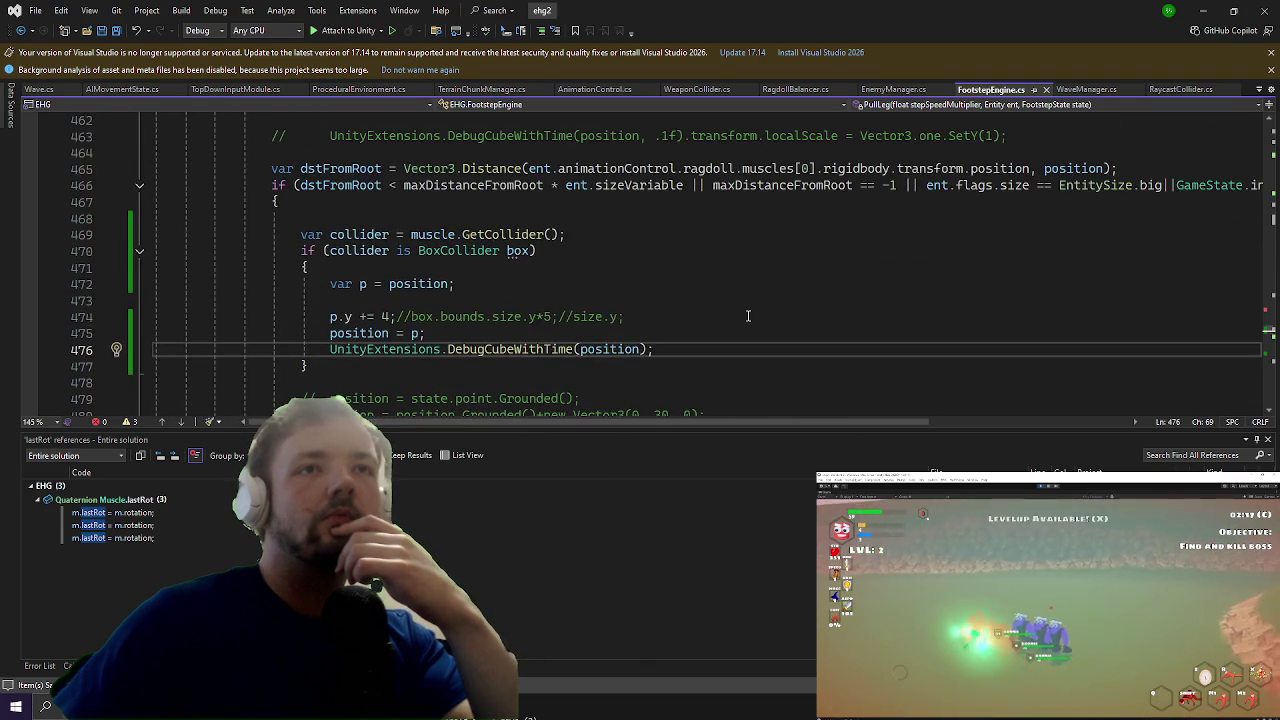
pyautogui.hotkey('alt', 'Tab')
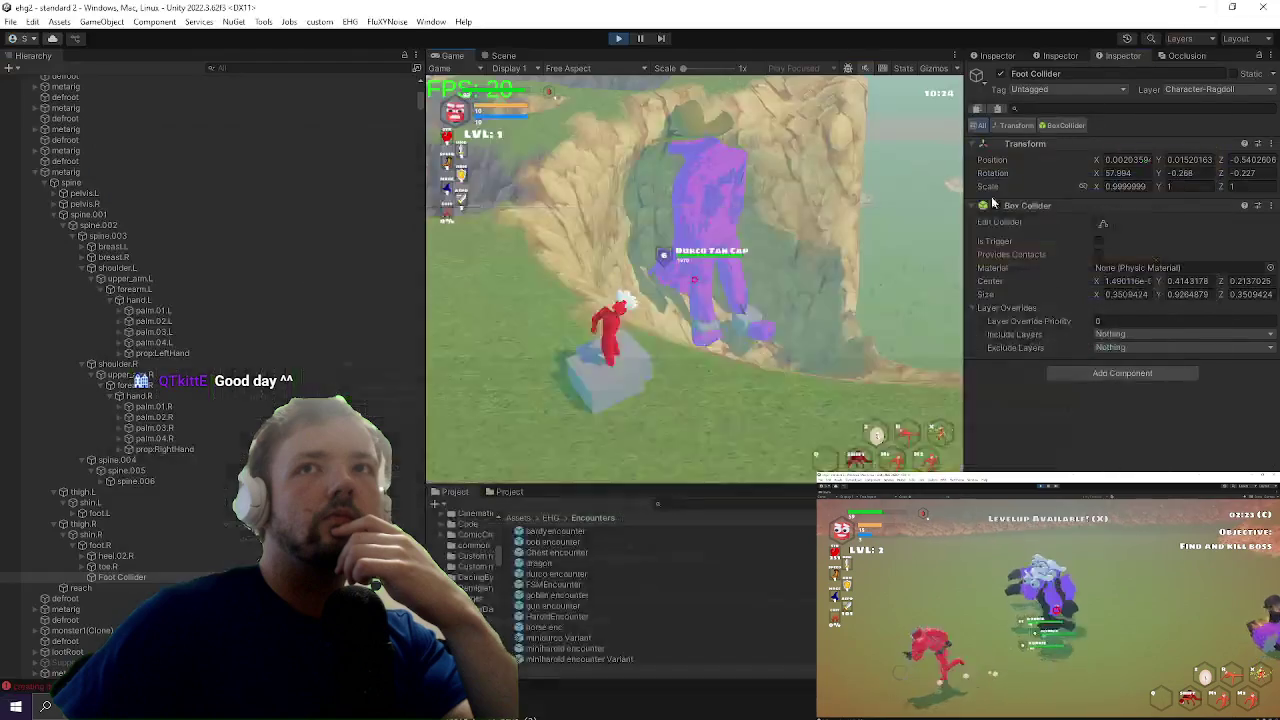
pyautogui.click(835, 274)
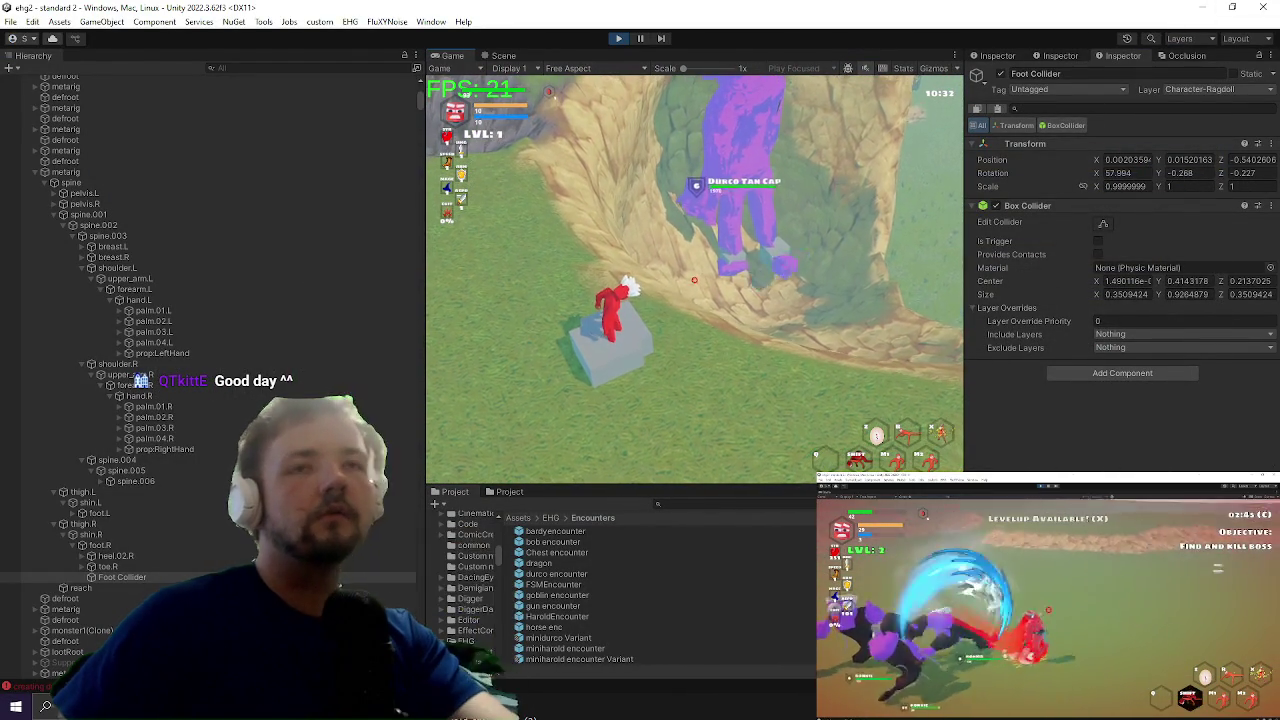
# Step: Delete the blank and commented-out lines above var dstFromRoot and re-indent that declaration
pyautogui.hotkey('alt', 'Tab')
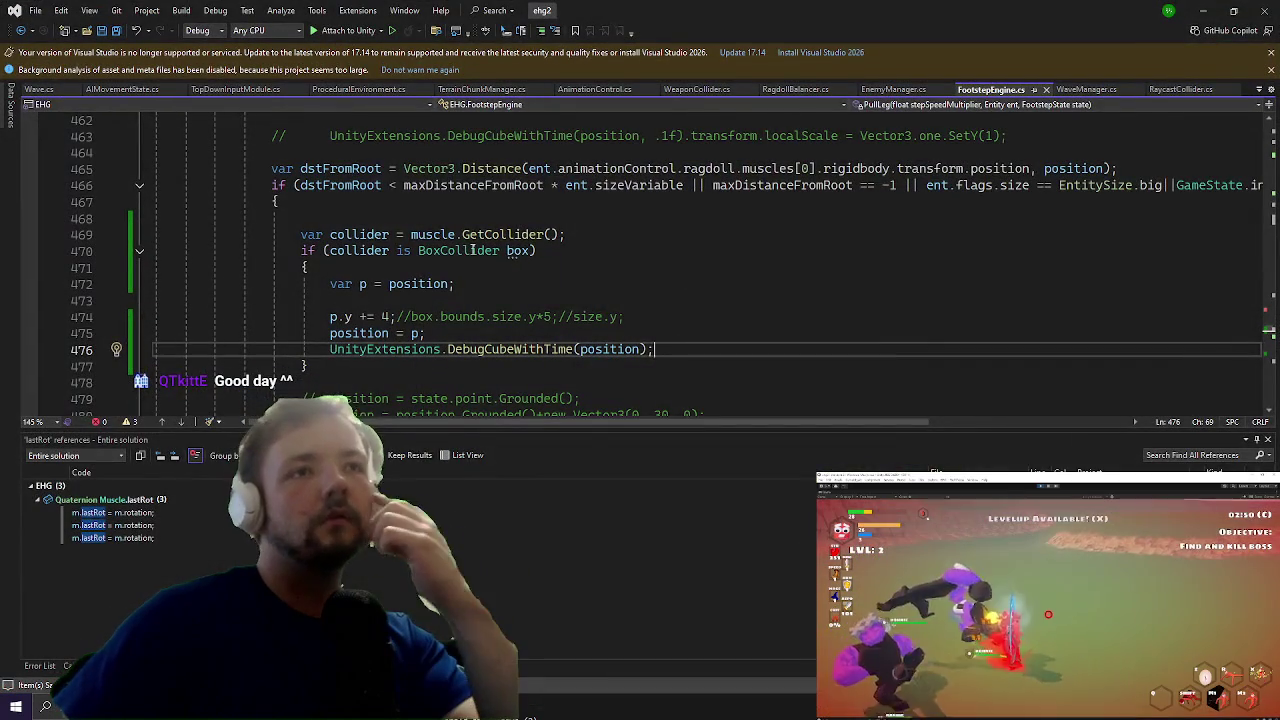
pyautogui.scroll(-1, 472, 250)
pyautogui.scroll(4, 375, 224)
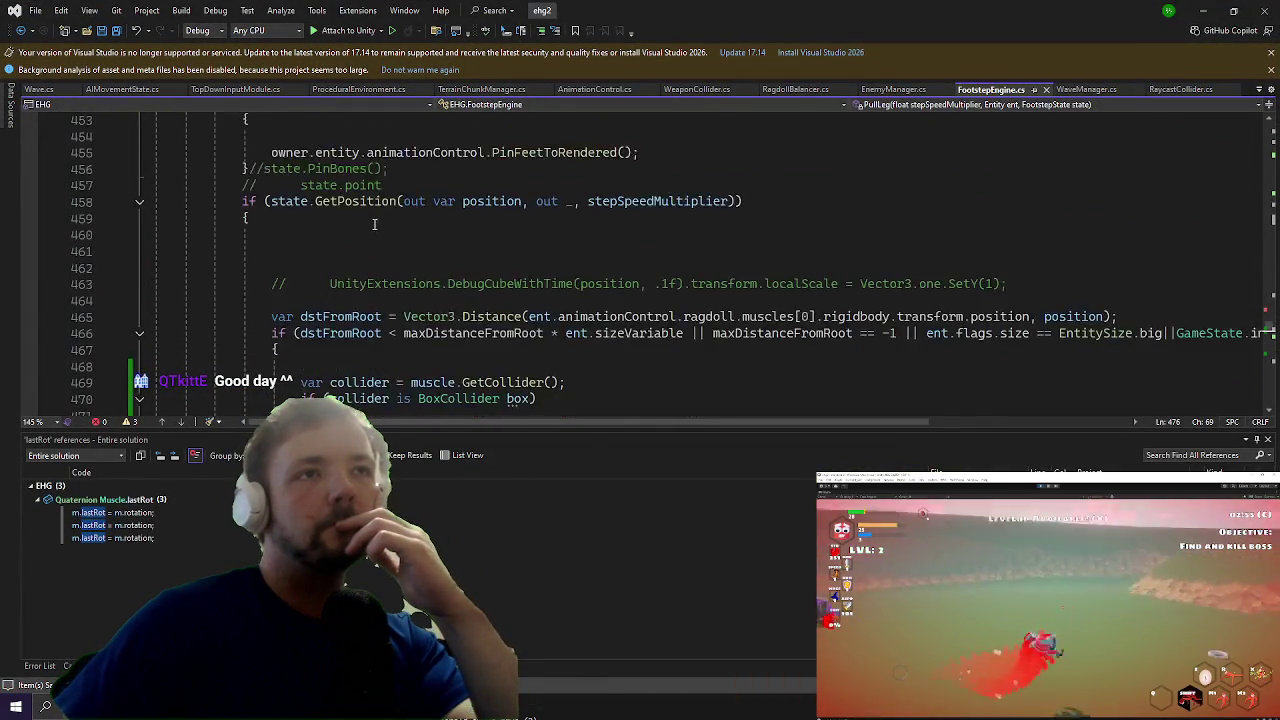
pyautogui.scroll(10, 375, 224)
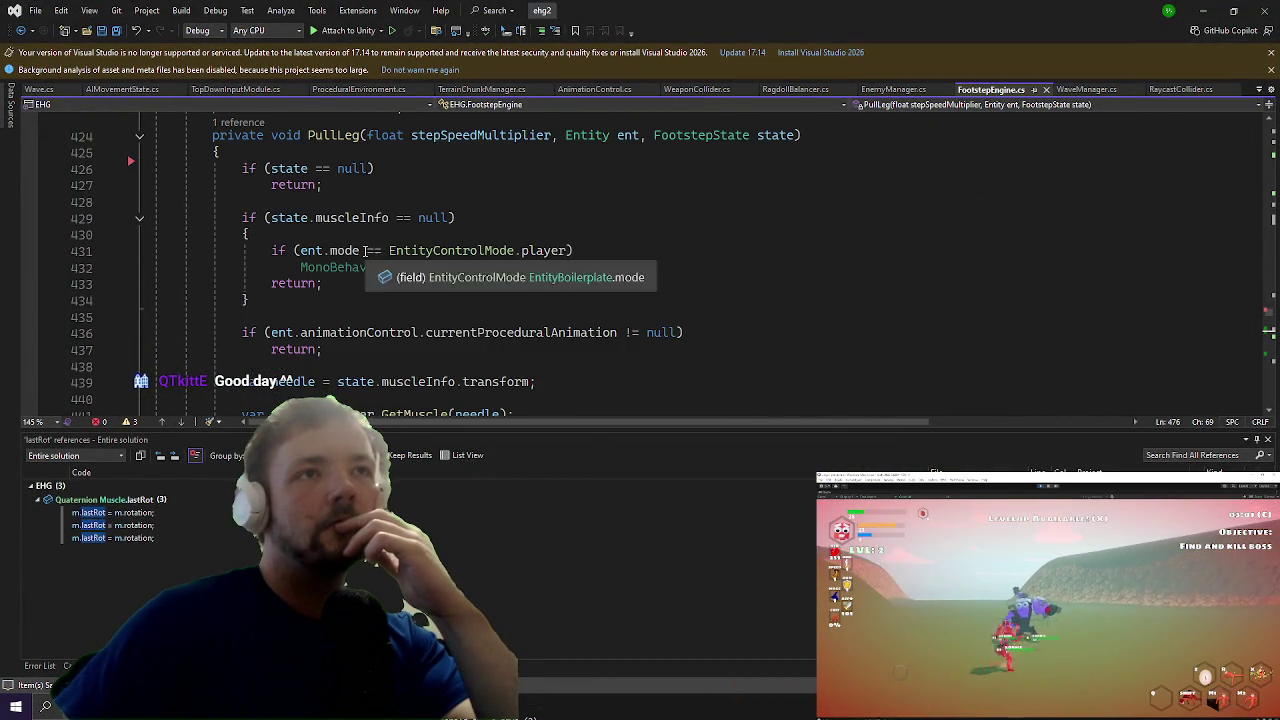
pyautogui.scroll(-13, 365, 250)
pyautogui.scroll(2, 366, 232)
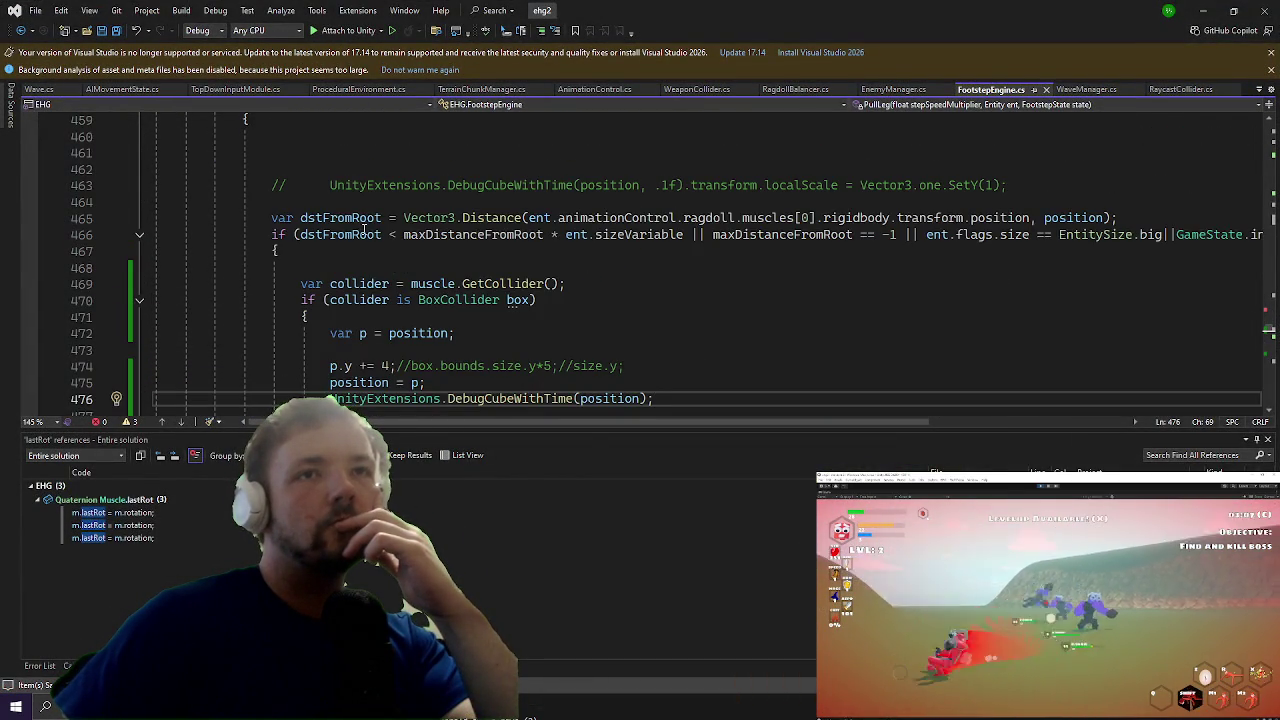
pyautogui.scroll(-1, 320, 250)
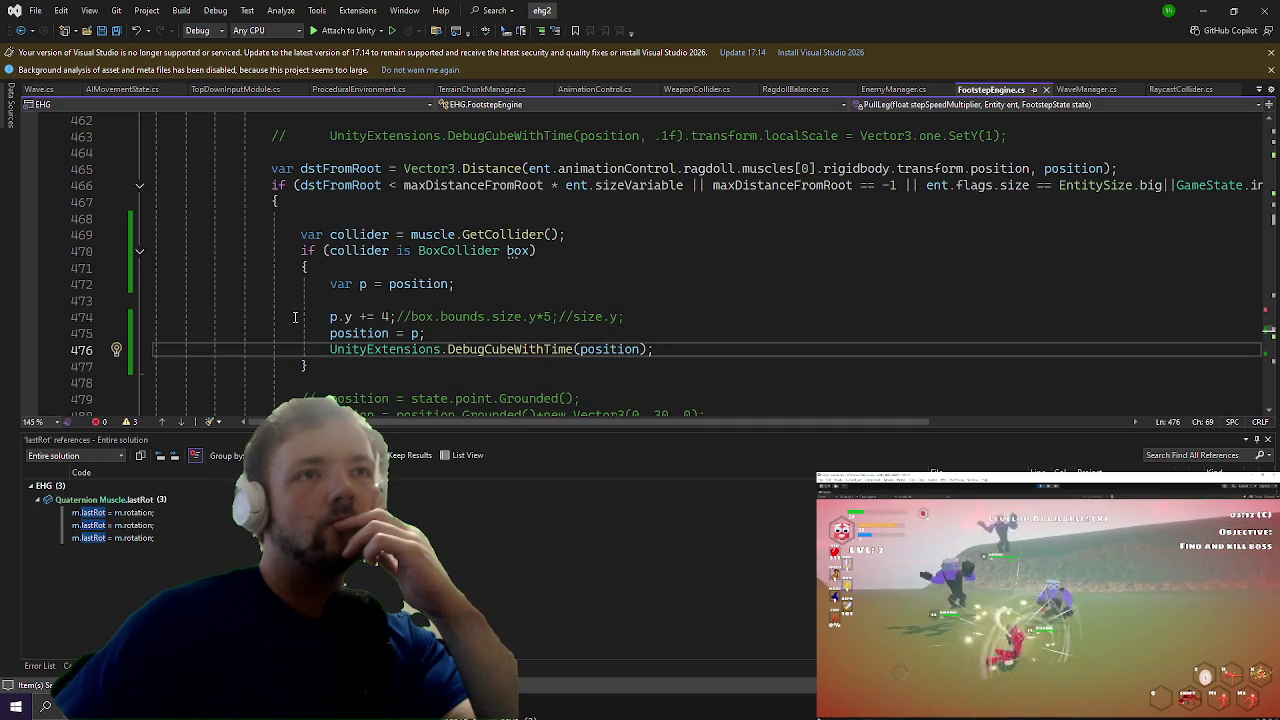
pyautogui.scroll(-4, 348, 193)
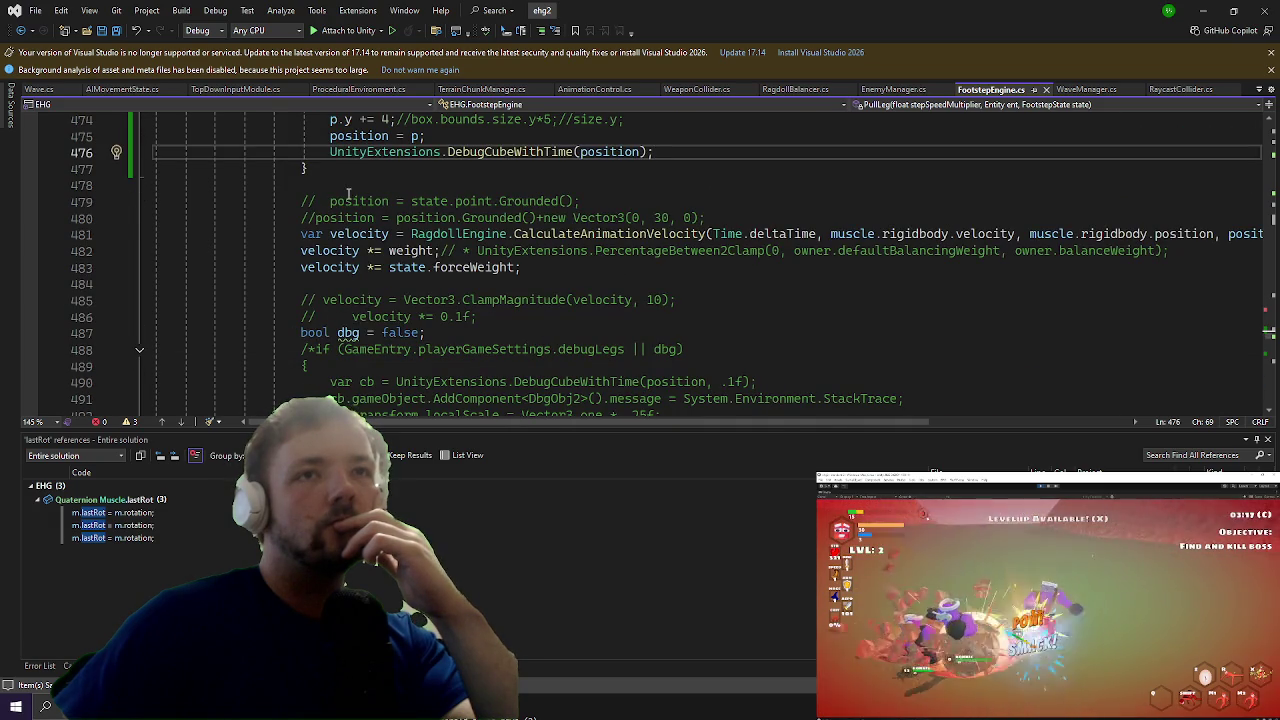
pyautogui.scroll(6, 348, 193)
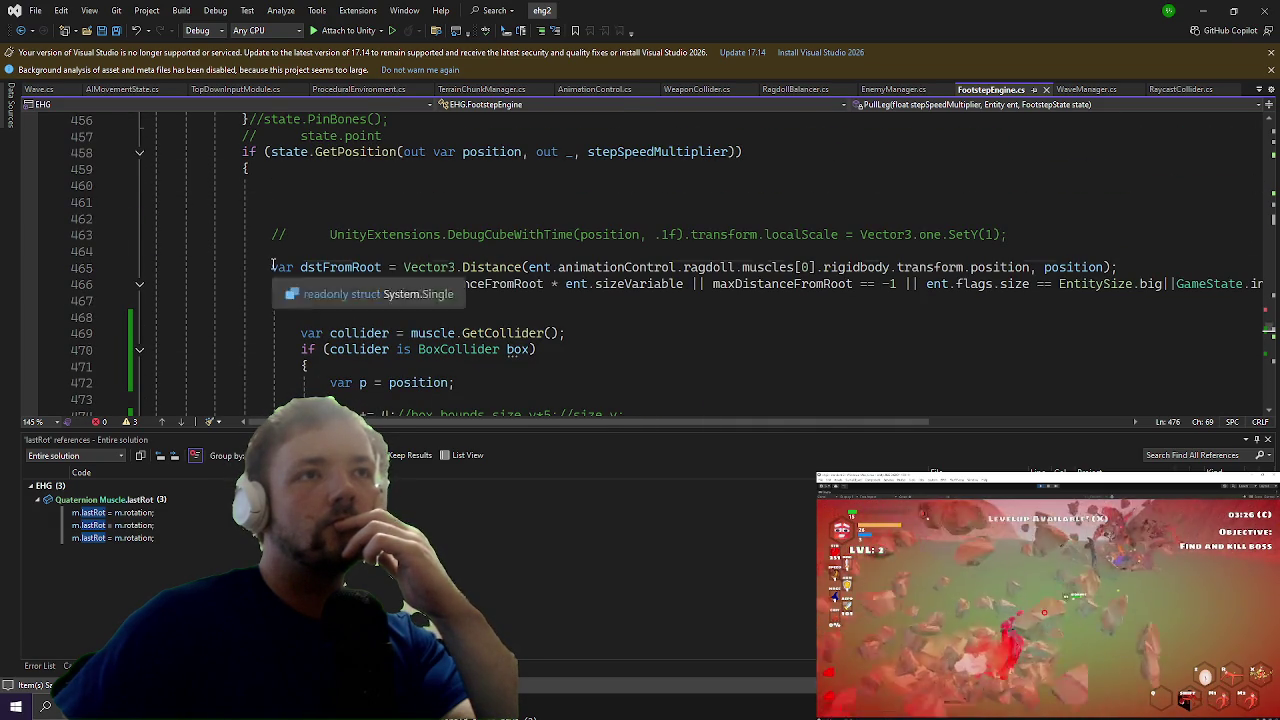
pyautogui.moveTo(272, 266); pyautogui.dragTo(258, 190)
pyautogui.press('BackSpace')
pyautogui.press('Tab')
pyautogui.press('Tab')
pyautogui.press('Tab')
pyautogui.press('Tab')
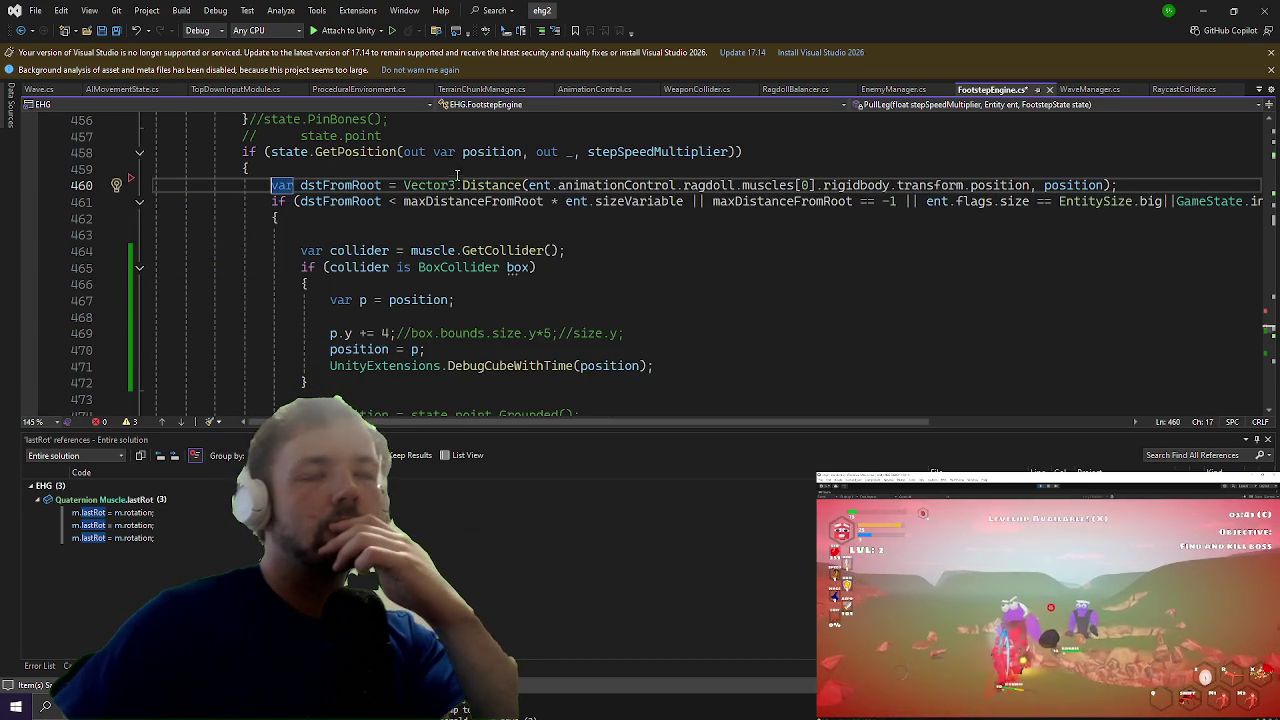
# Step: Review the box-collider block and move to the end of the DebugCubeWithTime call
pyautogui.scroll(-1, 403, 240)
pyautogui.click(605, 318)
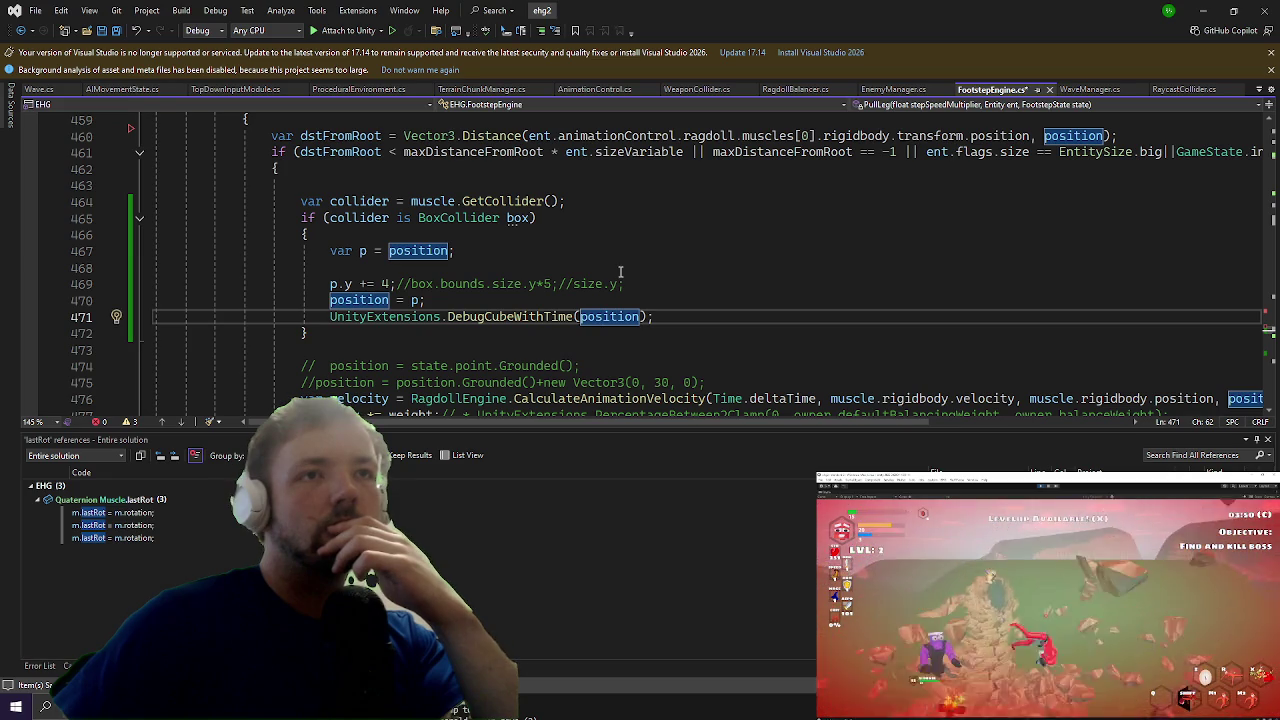
pyautogui.scroll(-3, 620, 272)
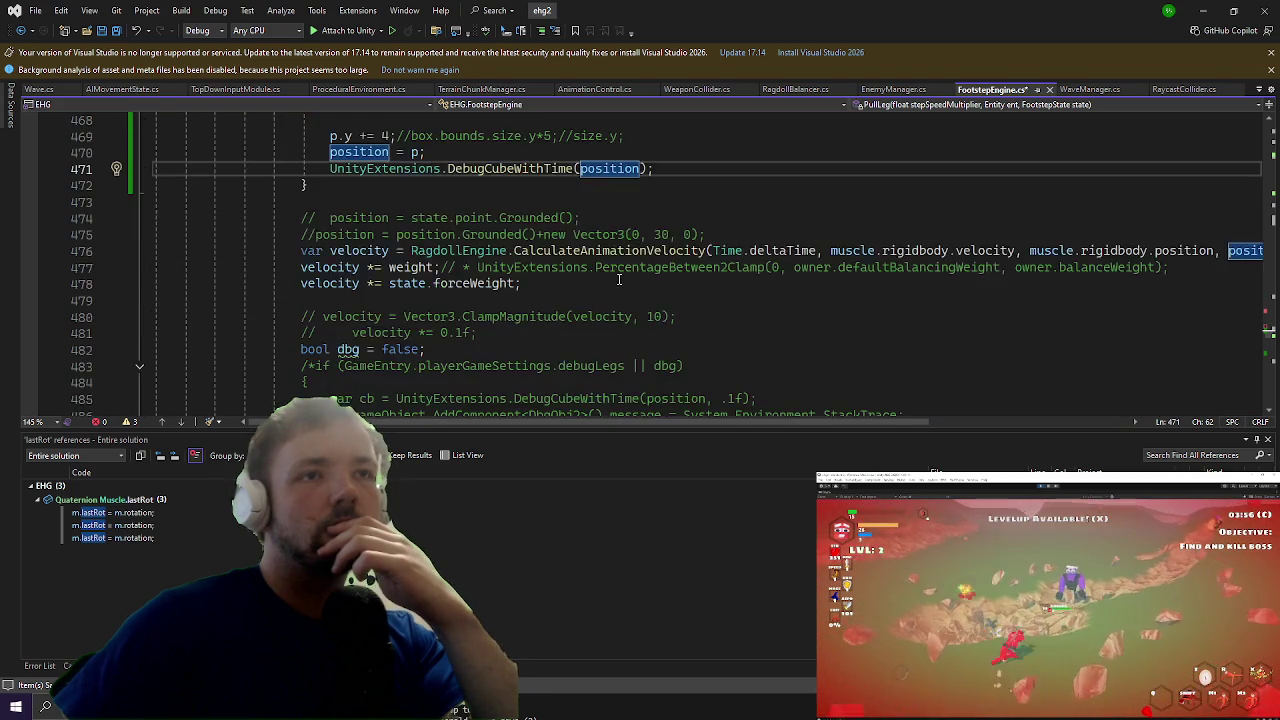
pyautogui.scroll(3, 618, 280)
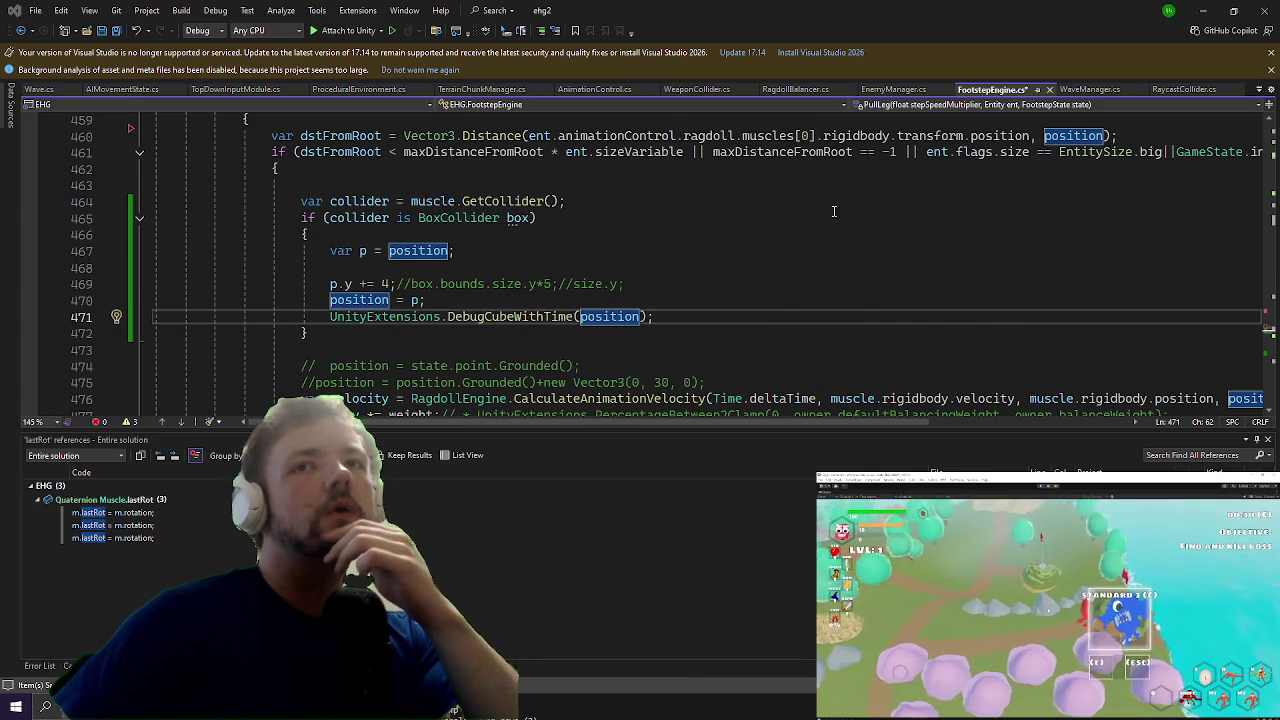
pyautogui.scroll(2, 636, 183)
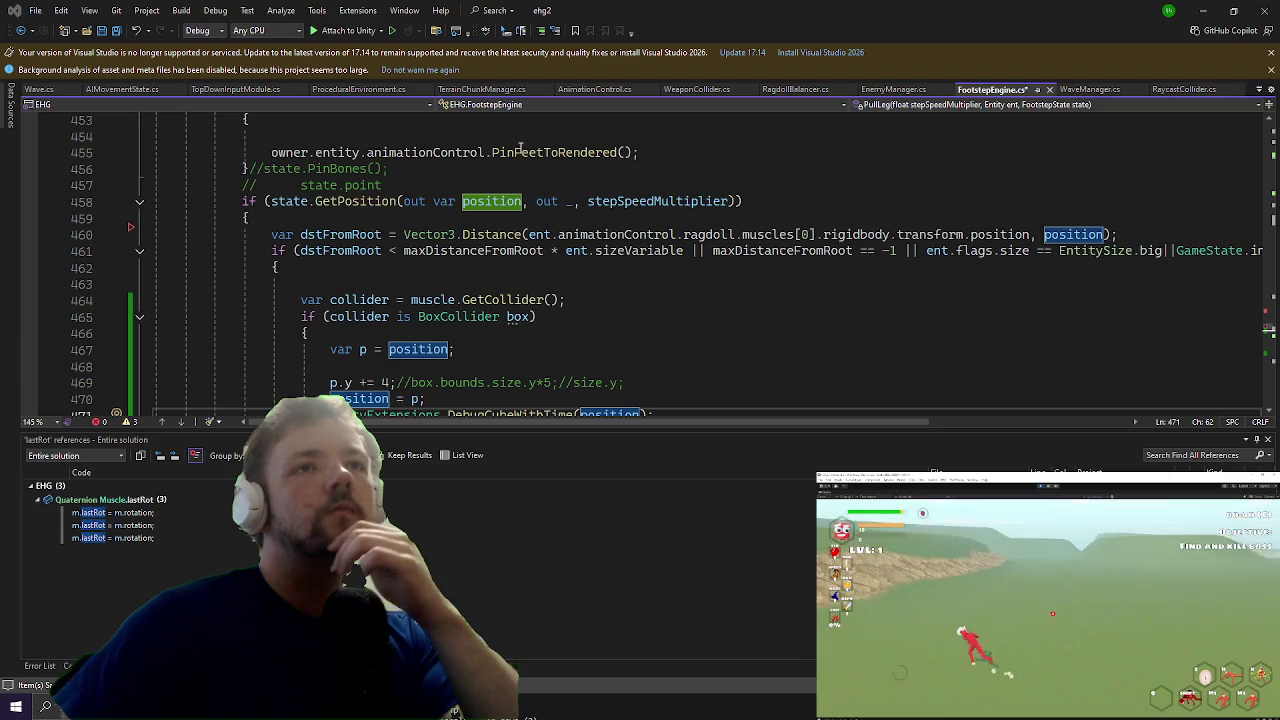
pyautogui.moveTo(460, 203)
pyautogui.scroll(-2, 508, 318)
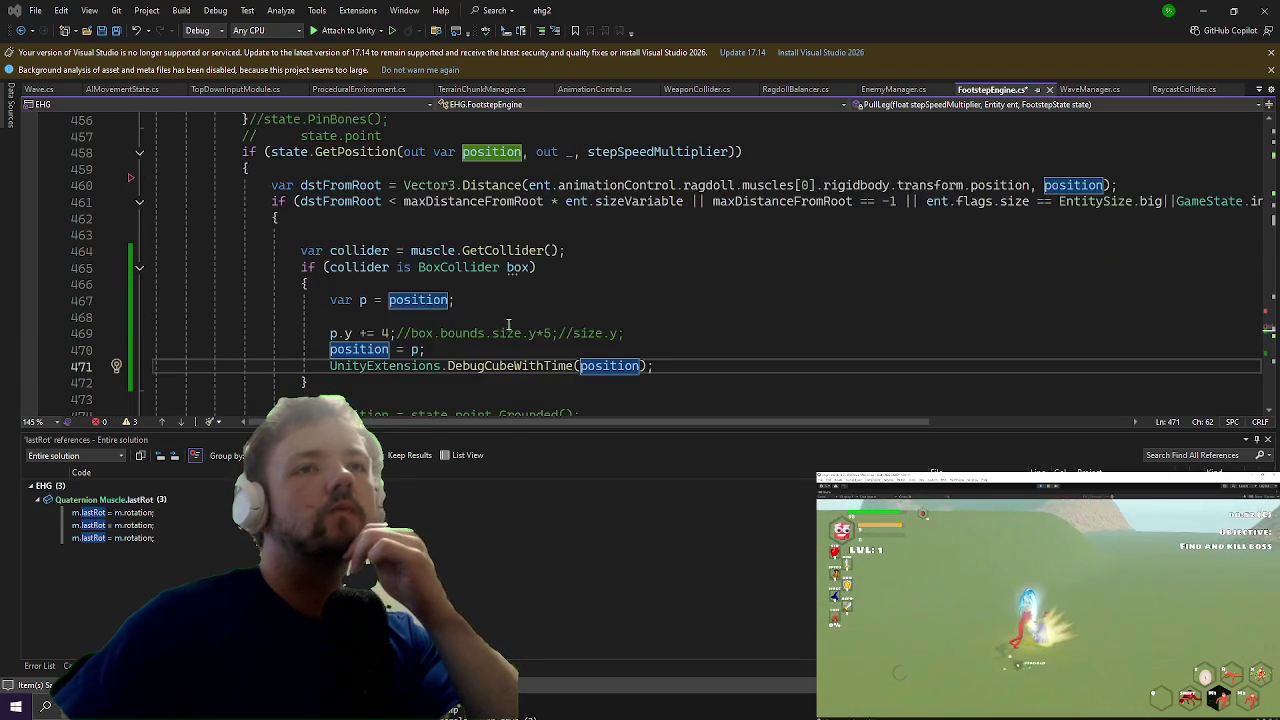
pyautogui.press('End')
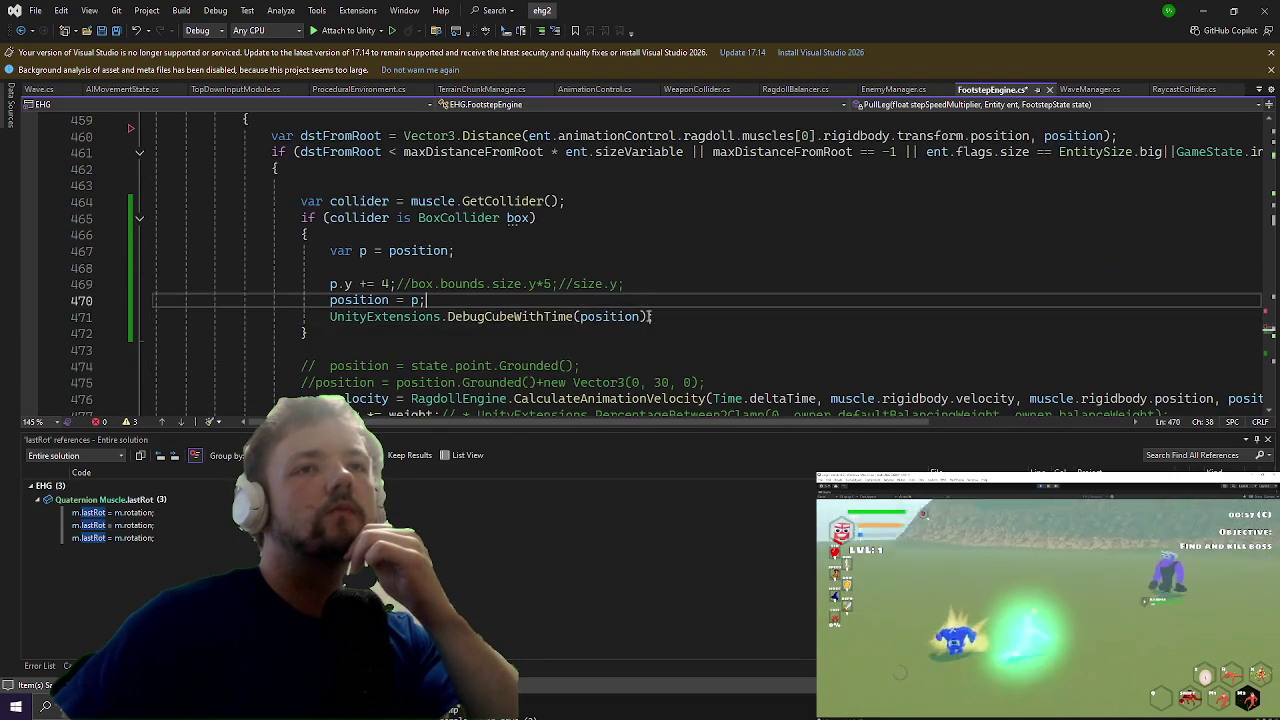
# Step: Scale the line-471 debug cube's transform.localScale by 10, then view the running game in Unity
pyautogui.write('.transform.localScale *= 1')
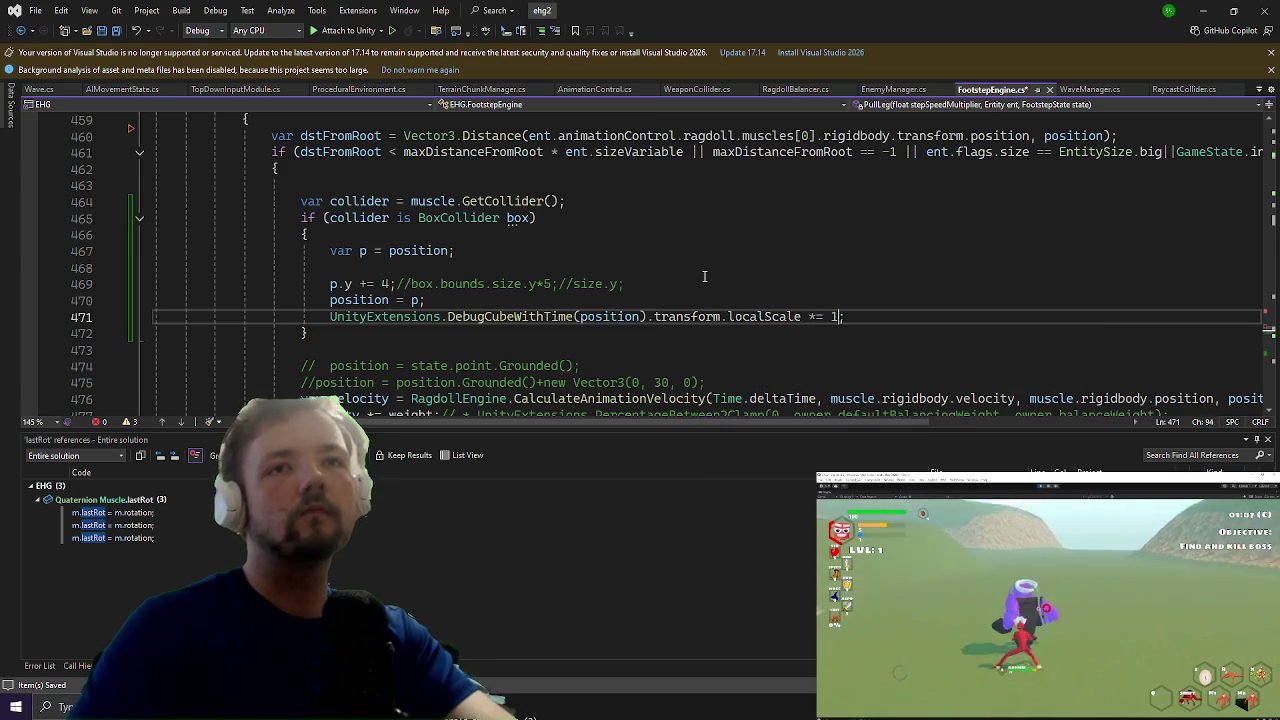
pyautogui.hotkey('alt', 'Tab')
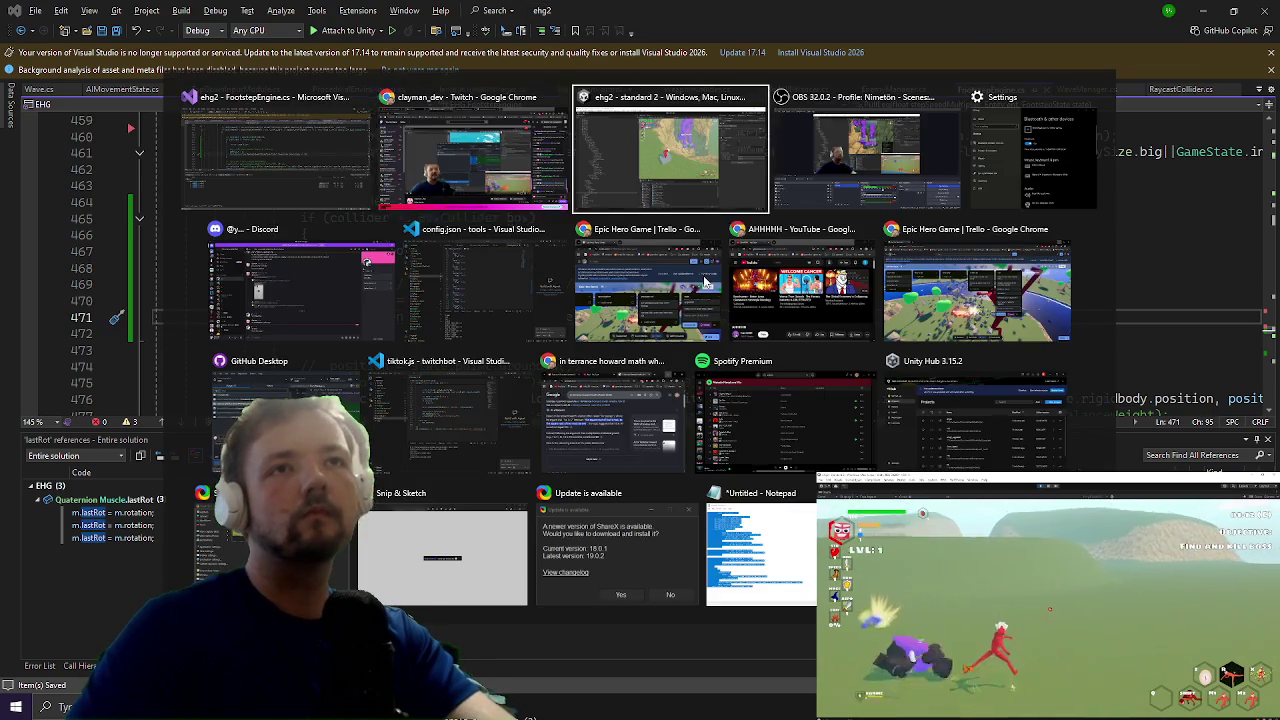
pyautogui.hotkey('alt', 'Tab')
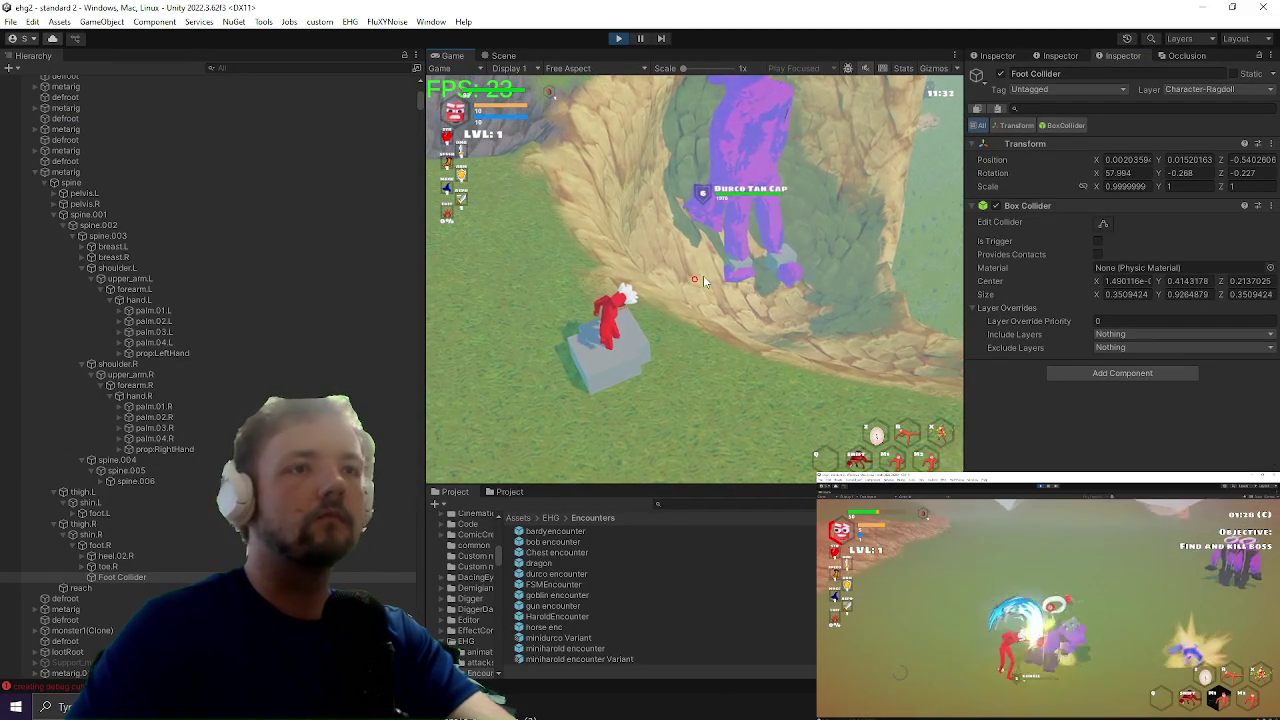
pyautogui.hotkey('alt', 'Tab')
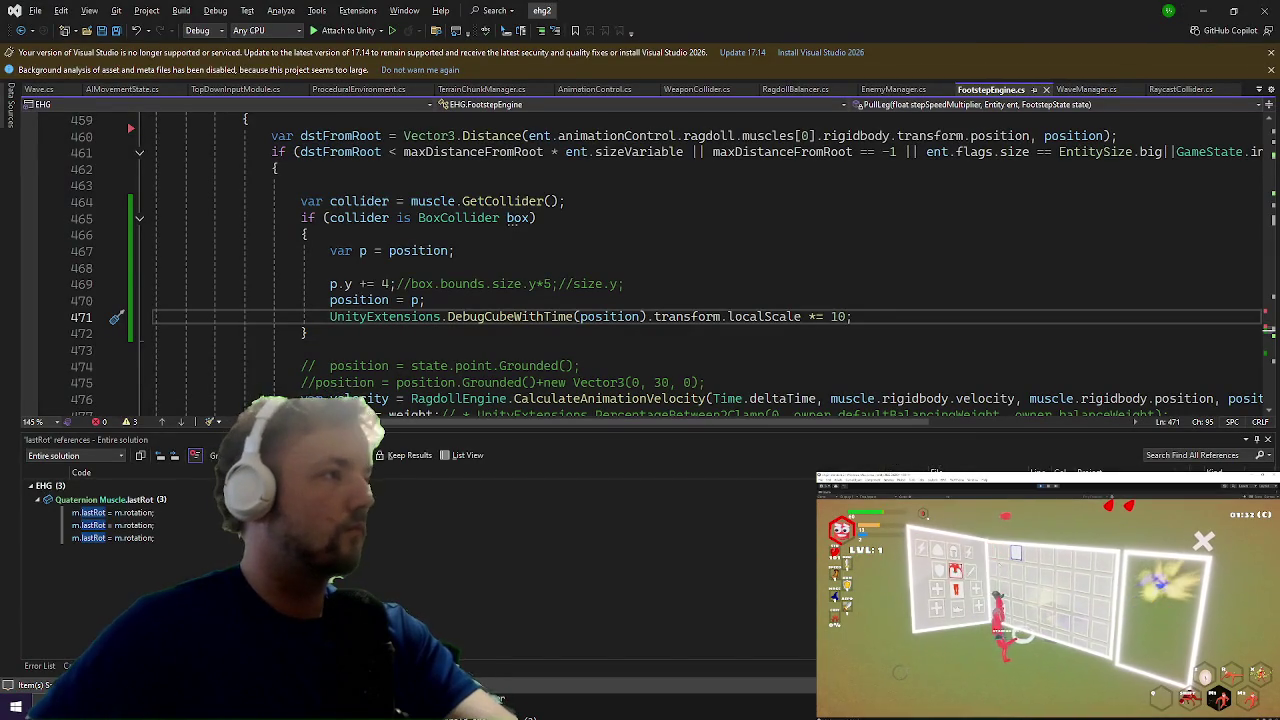
pyautogui.hotkey('alt', 'Tab')
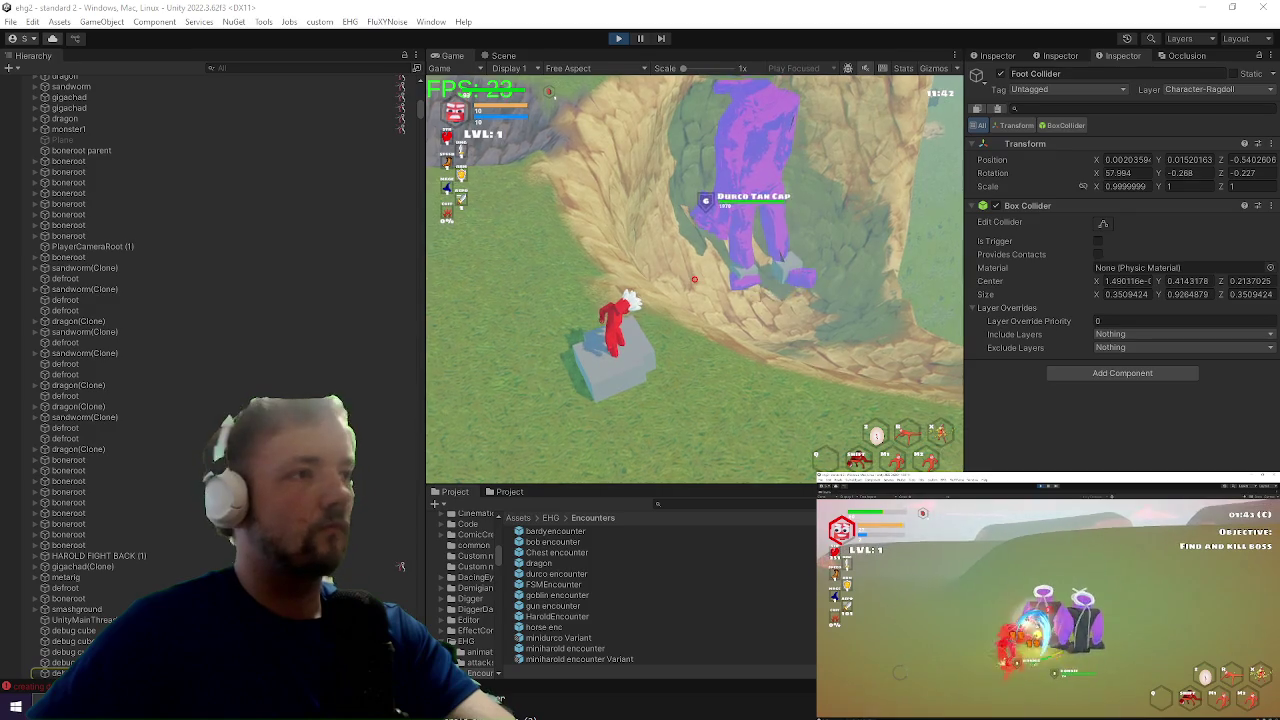
# Step: Comment out the scaled debug-cube line 471 with // and check the game in Unity
pyautogui.hotkey('alt', 'Tab')
pyautogui.click(308, 316)
pyautogui.write('//')
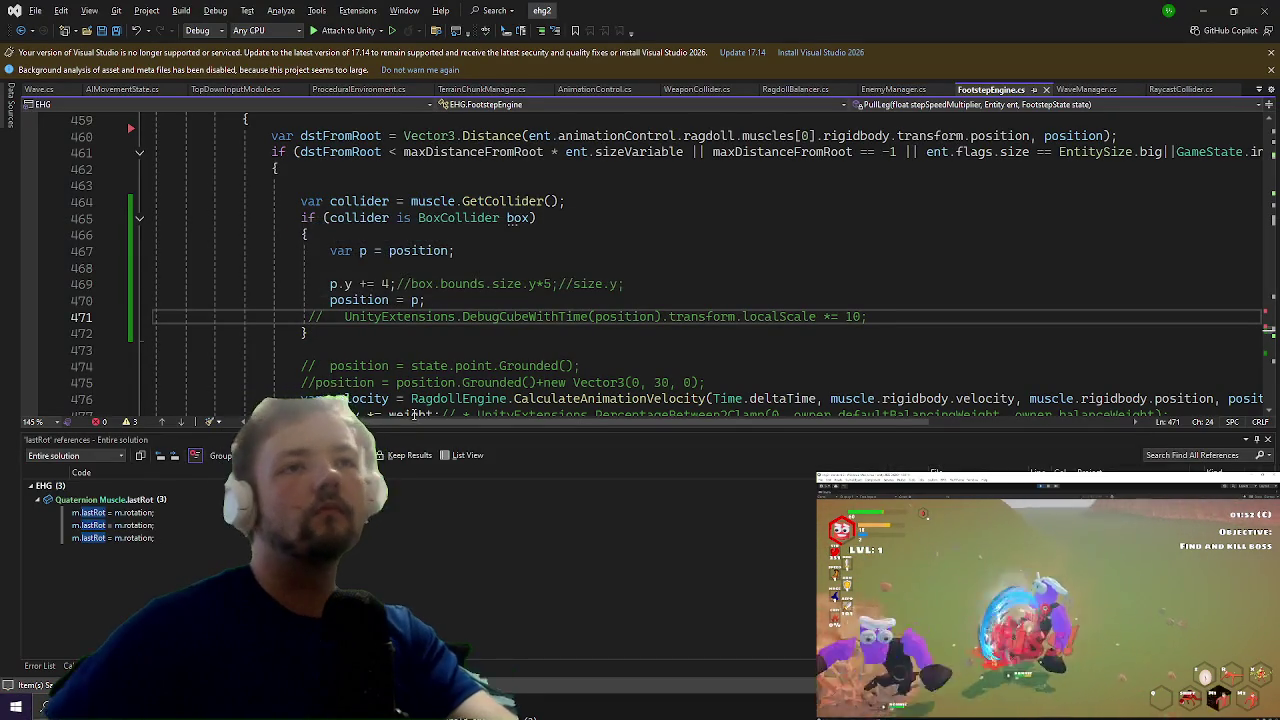
pyautogui.scroll(-14, 714, 206)
pyautogui.scroll(-5, 714, 206)
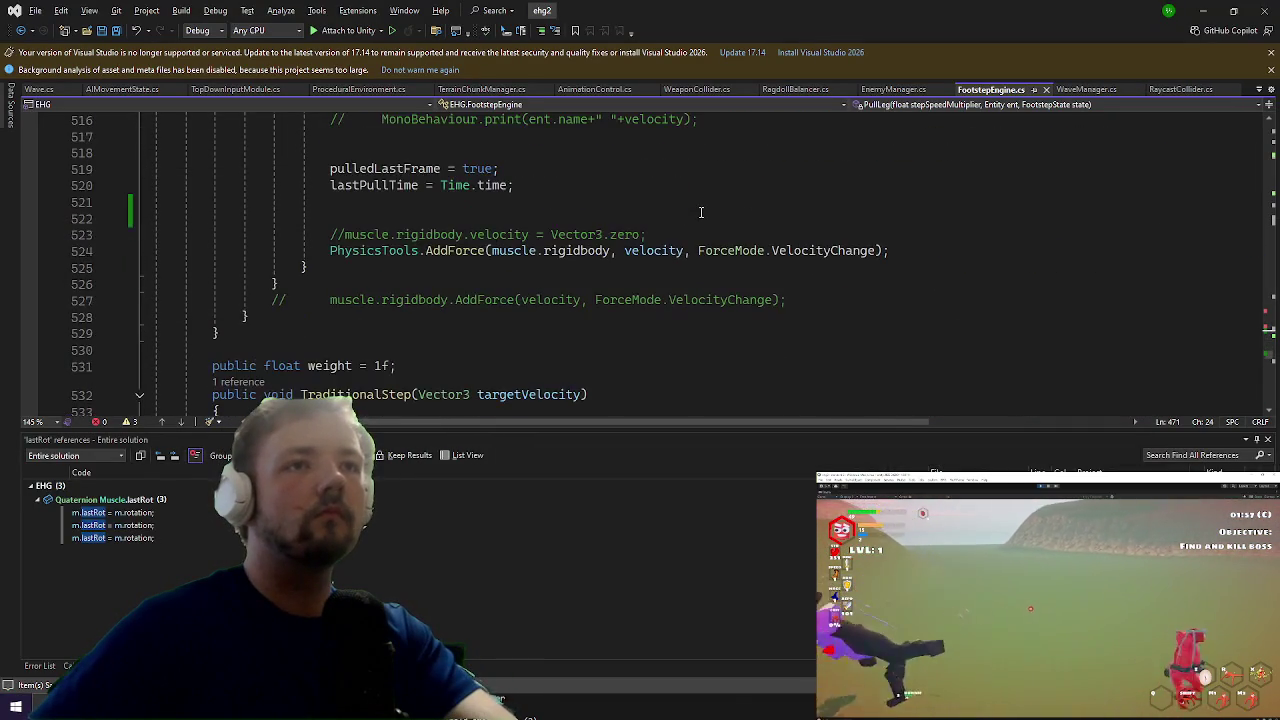
pyautogui.click(1197, 10)
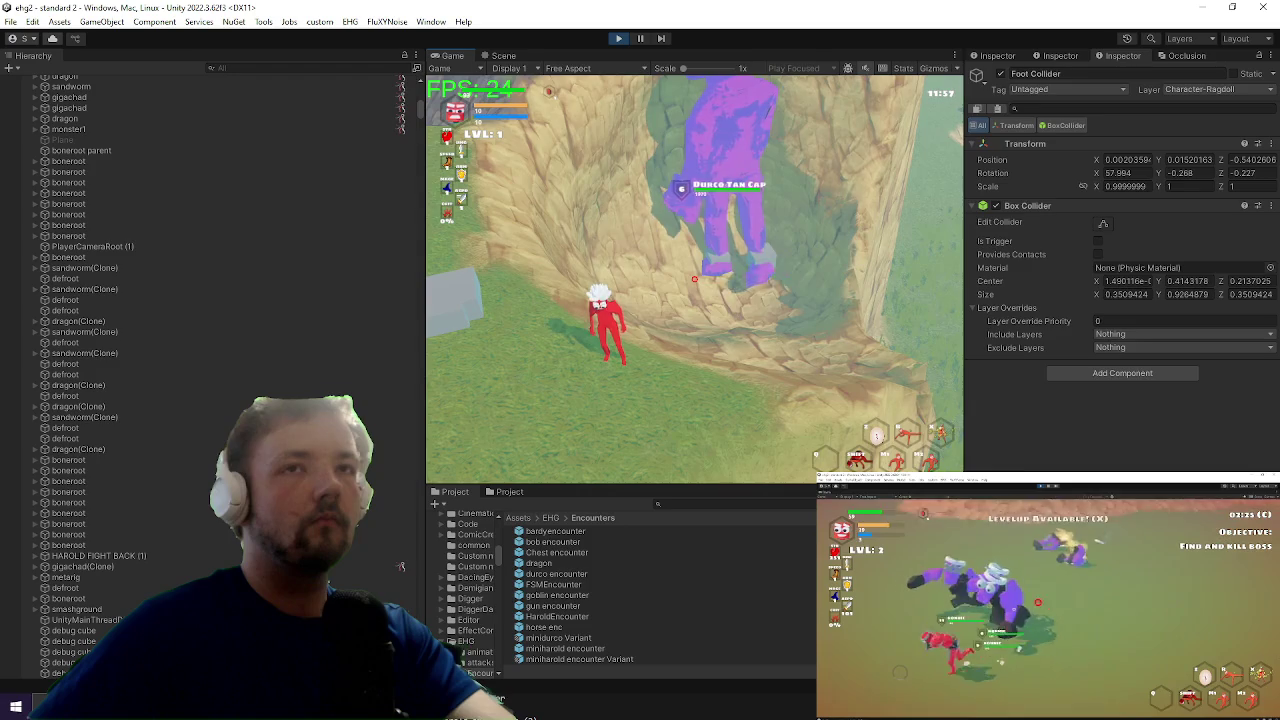
# Step: Undo the comment to restore line 471's debug-cube call, then view Unity again
pyautogui.hotkey('alt', 'Tab')
pyautogui.hotkey('ctrl', 'z')
pyautogui.hotkey('ctrl', 'z')
pyautogui.hotkey('ctrl', 'z')
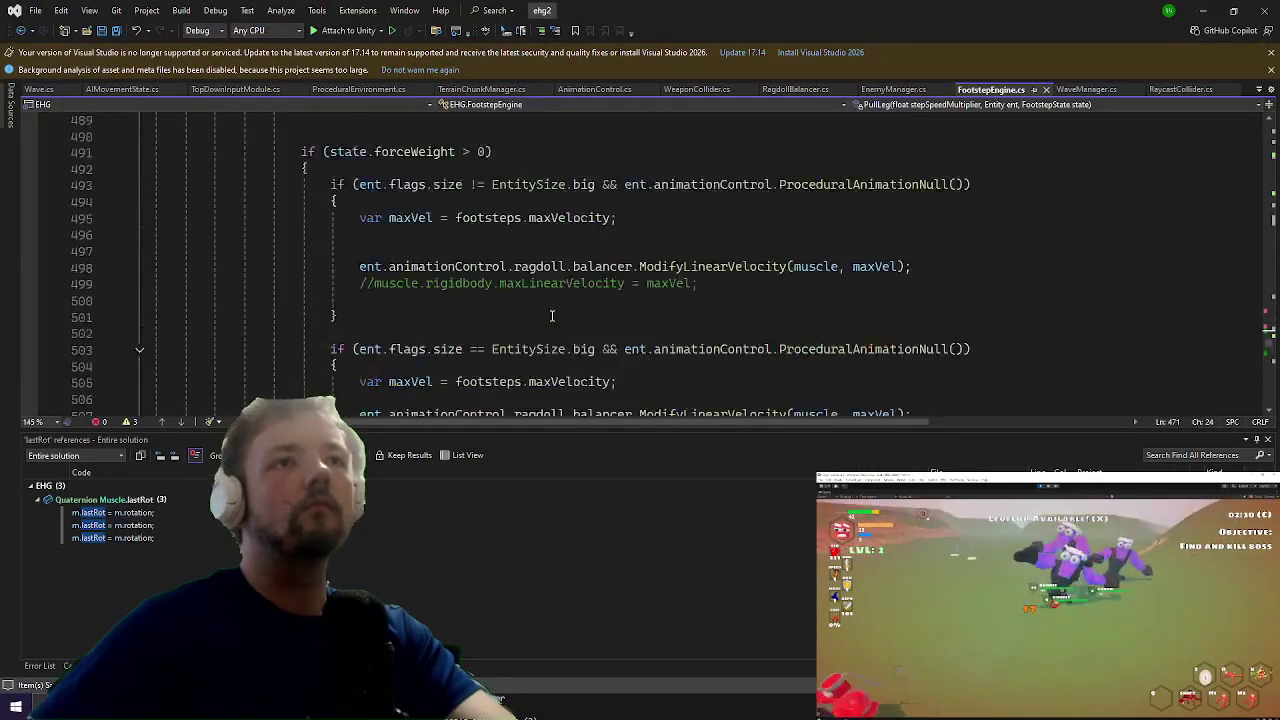
pyautogui.scroll(2, 537, 323)
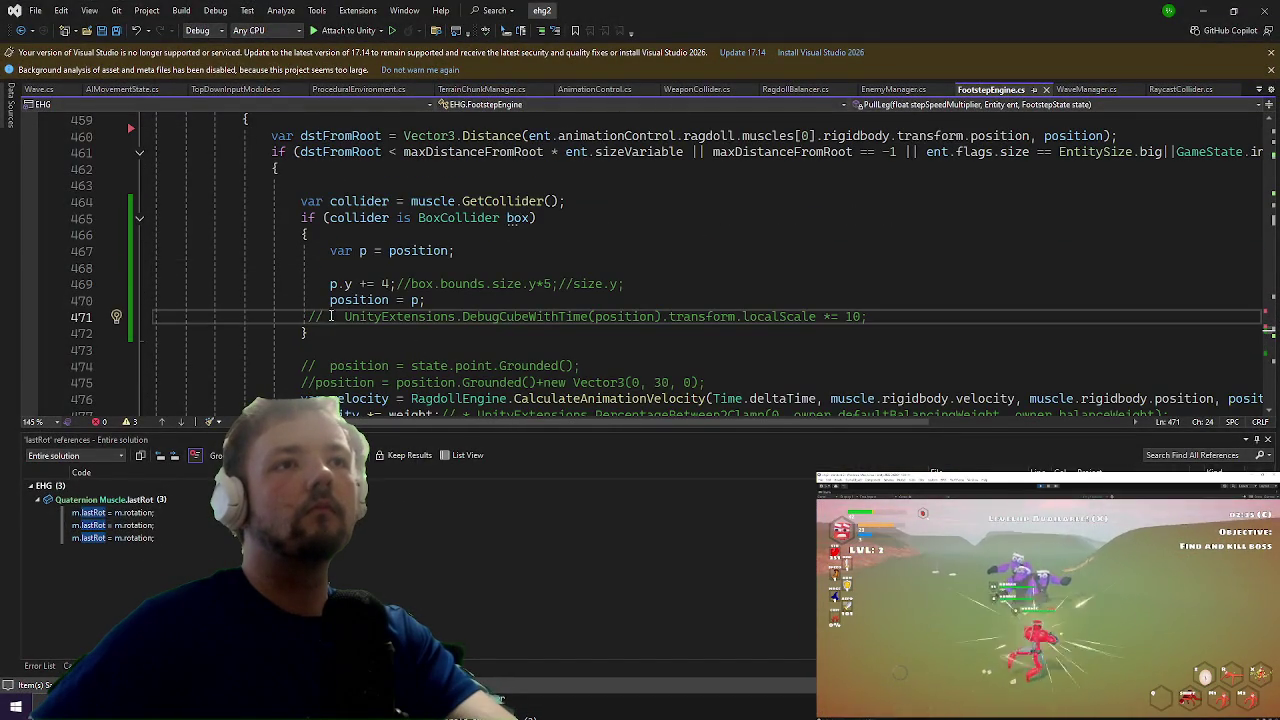
pyautogui.hotkey('ctrl', 'z')
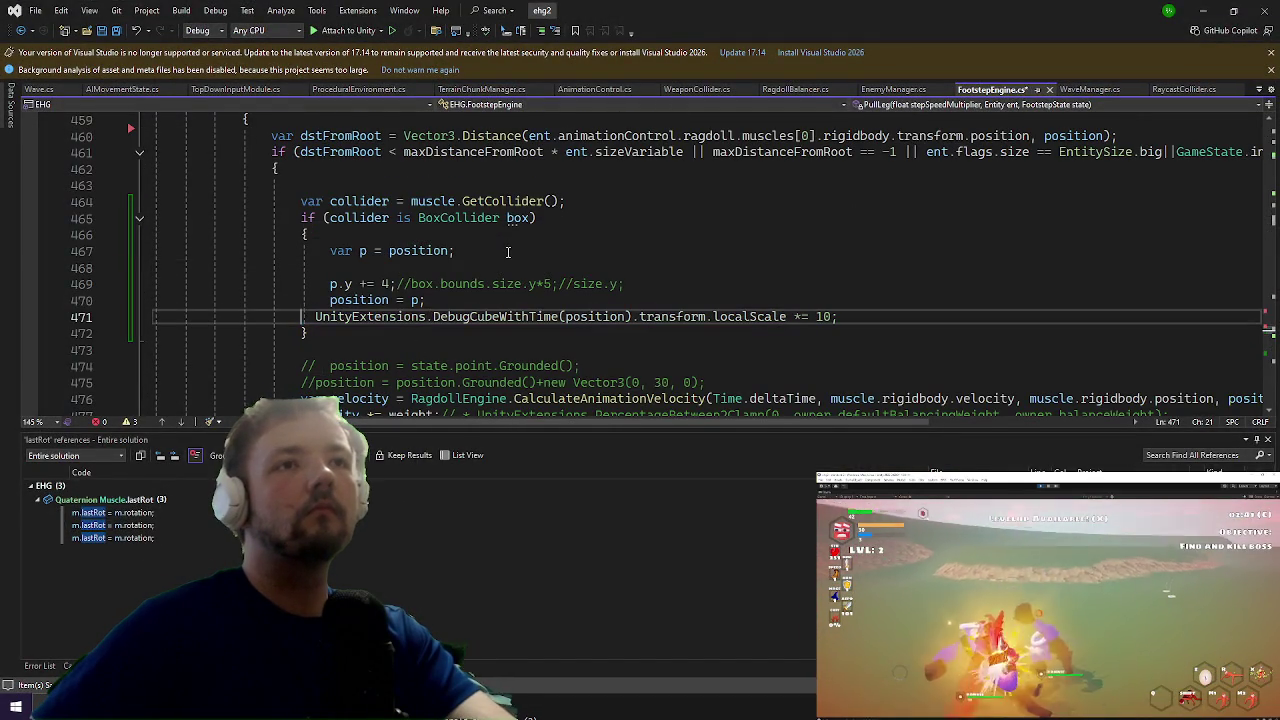
pyautogui.click(1200, 9)
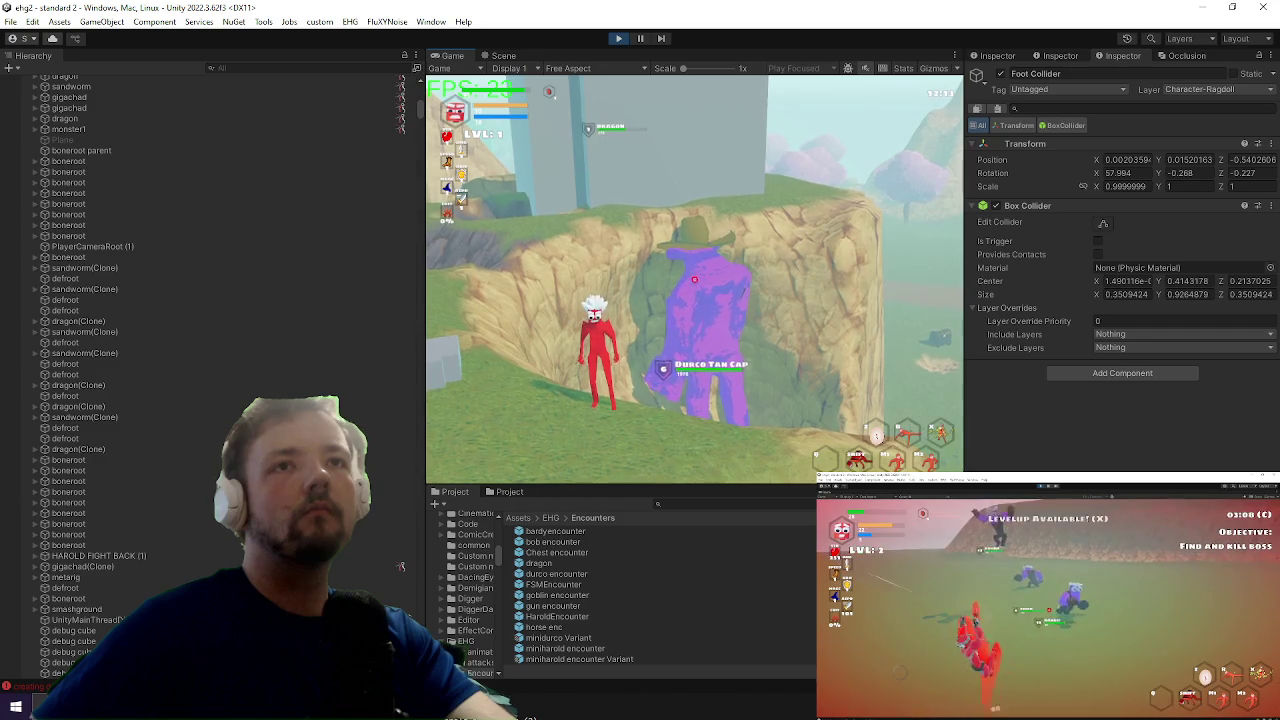
pyautogui.hotkey('alt', 'Tab')
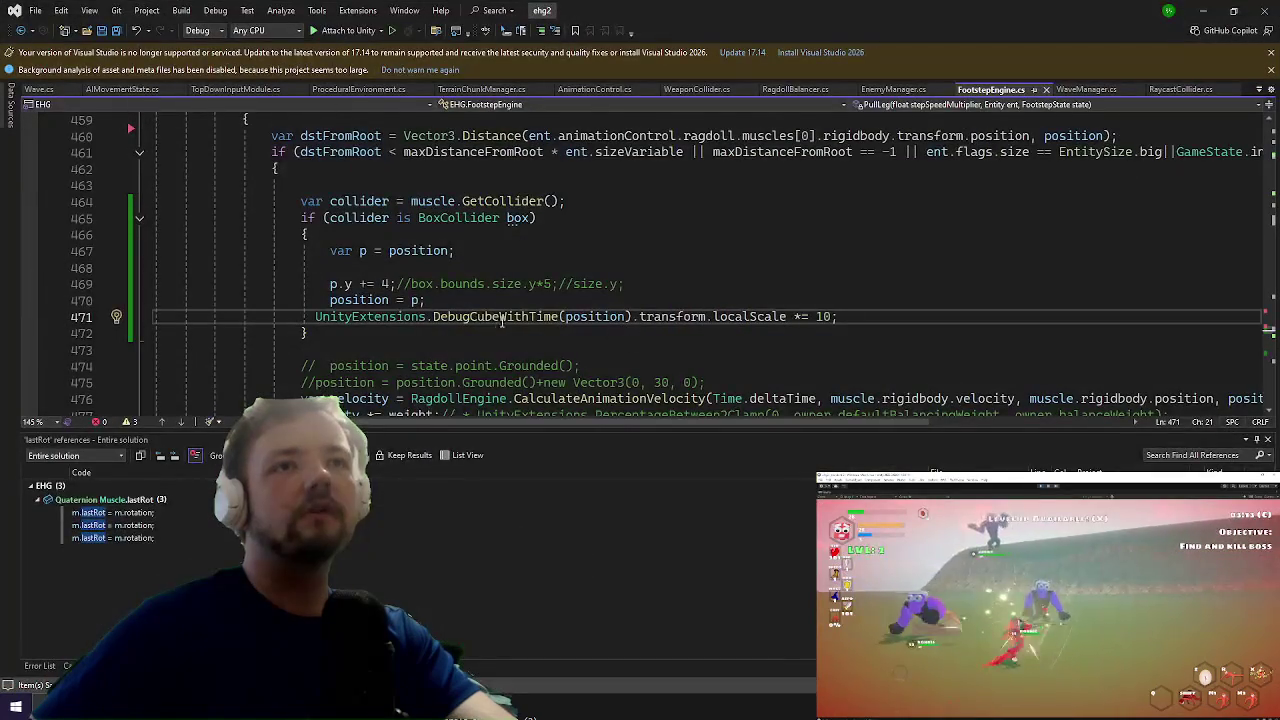
# Step: Comment out the debug-cube line 471 again and save FootstepEngine.cs
pyautogui.write('//')
pyautogui.hotkey('ctrl', 's')
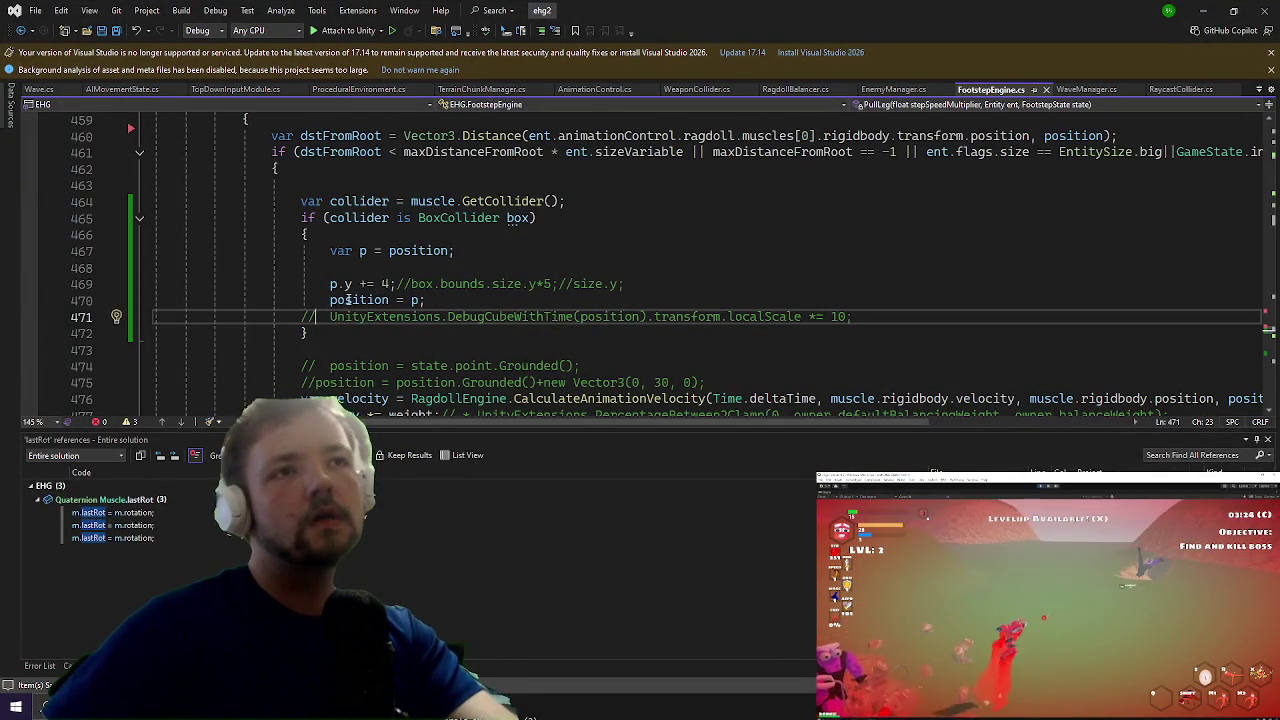
pyautogui.click(351, 284)
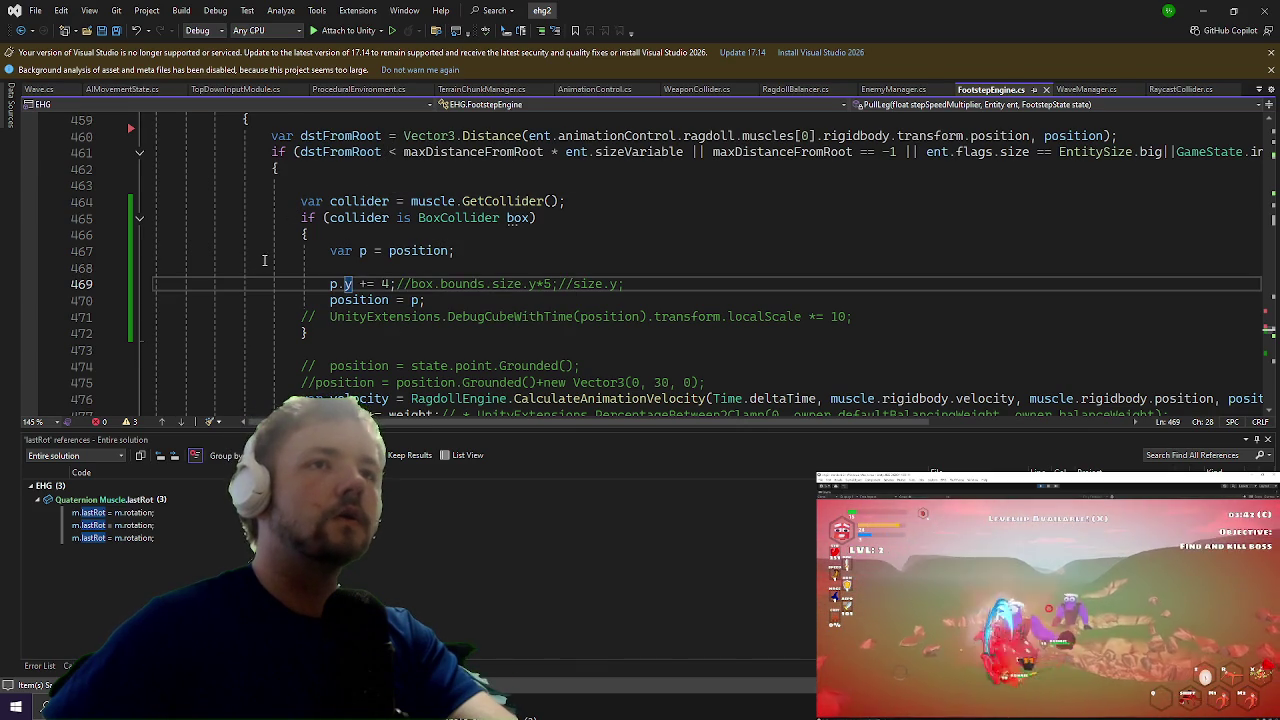
# Step: Scroll over the foot-lift code, then view the running game in Unity
pyautogui.scroll(-3, 465, 213)
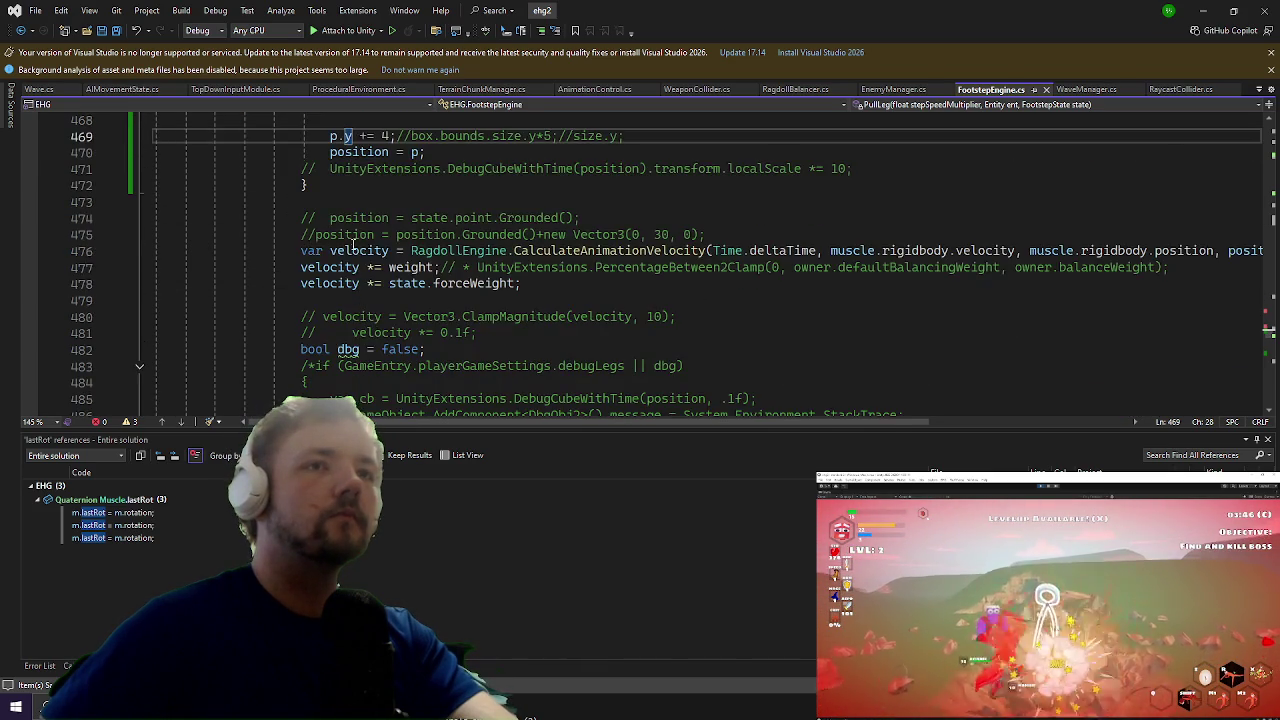
pyautogui.scroll(1, 352, 241)
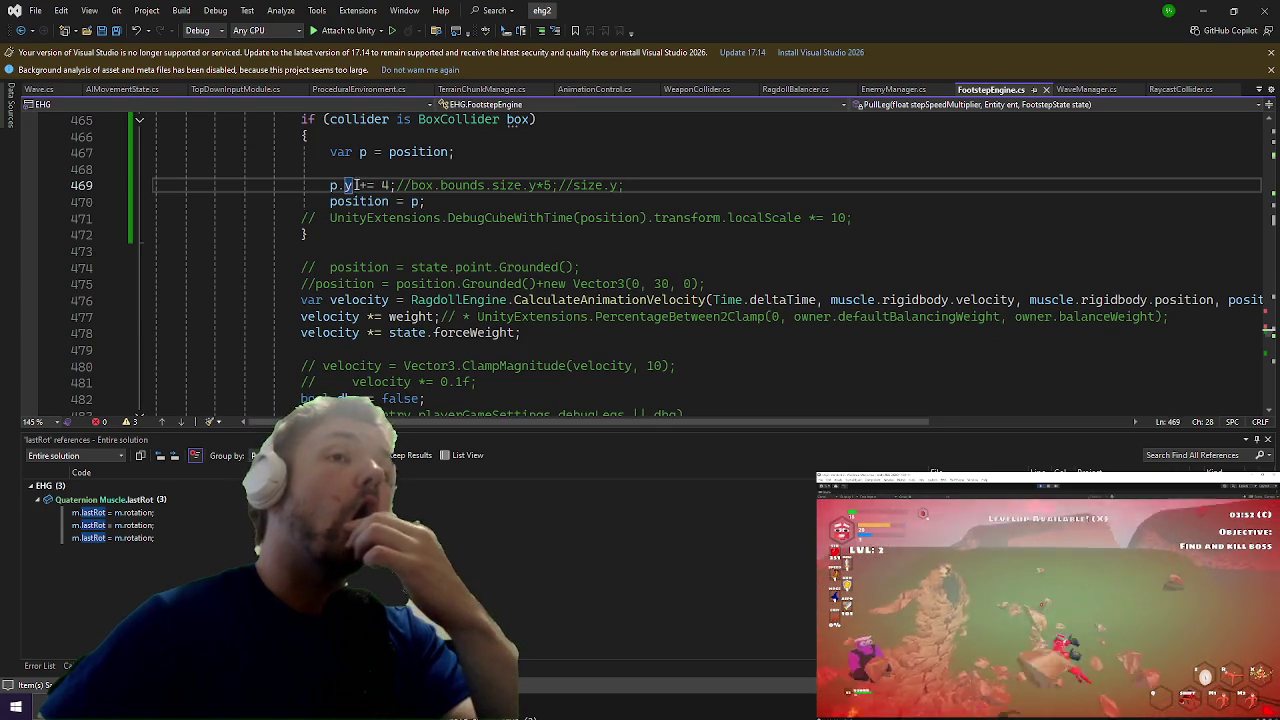
pyautogui.scroll(3, 335, 165)
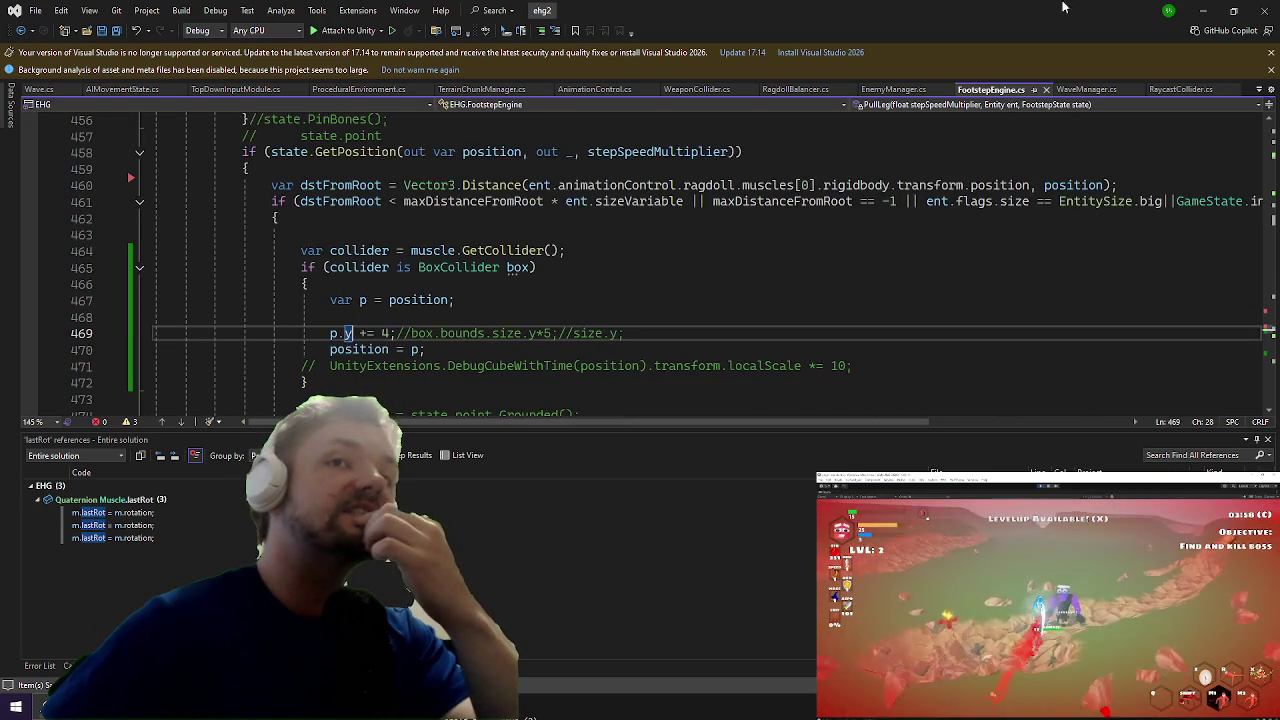
pyautogui.click(1212, 8)
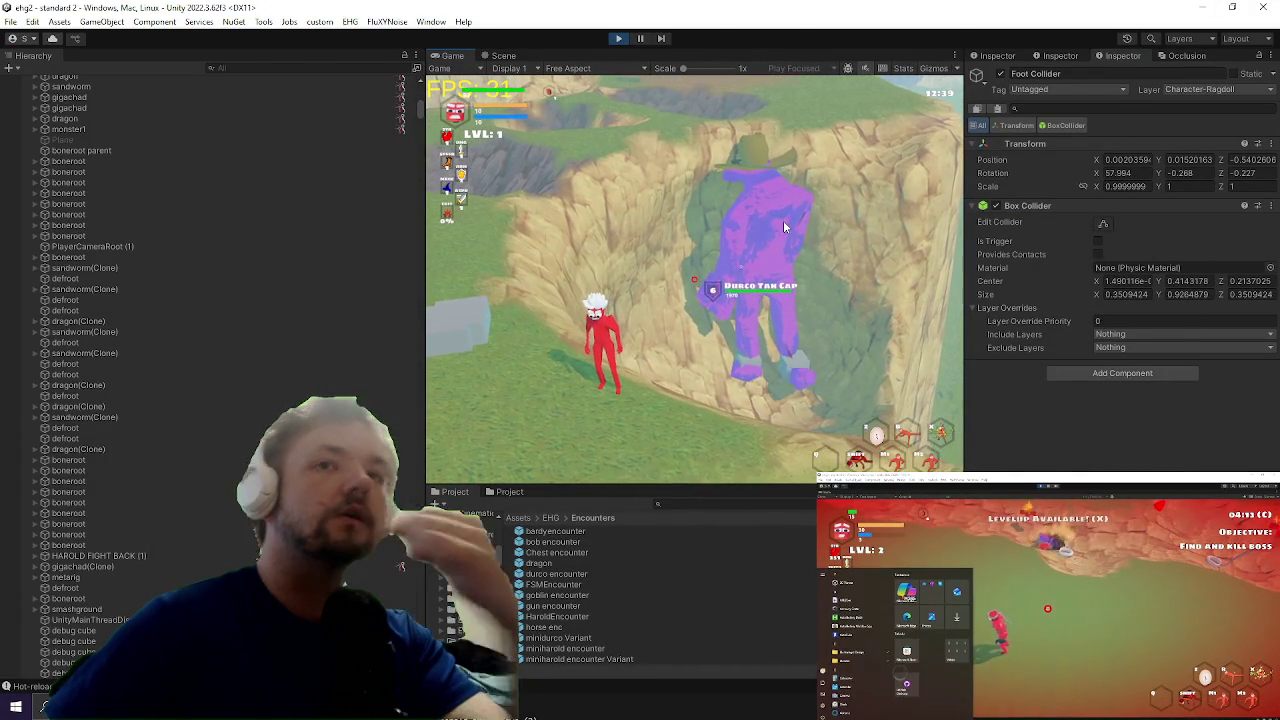
pyautogui.hotkey('alt', 'Tab')
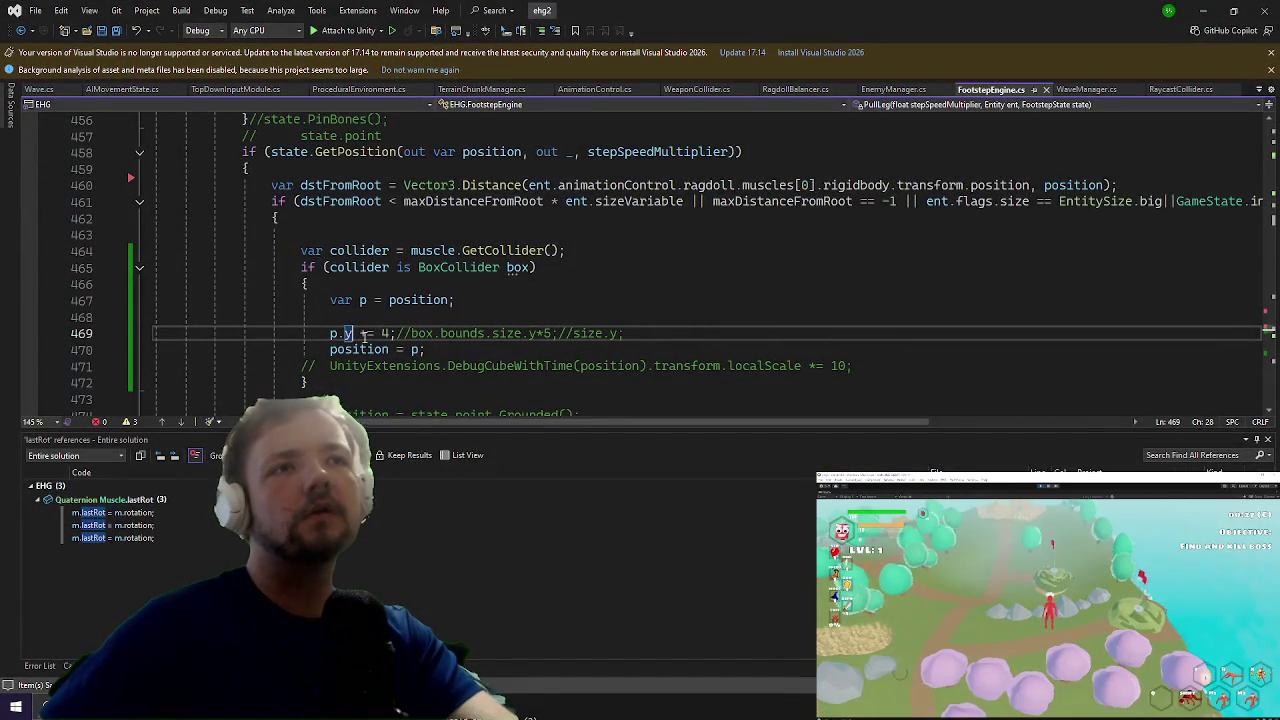
# Step: Close the collider foot-lift block comment with */ and open a new line above it
pyautogui.click(370, 382)
pyautogui.write('*/')
pyautogui.press('Up')
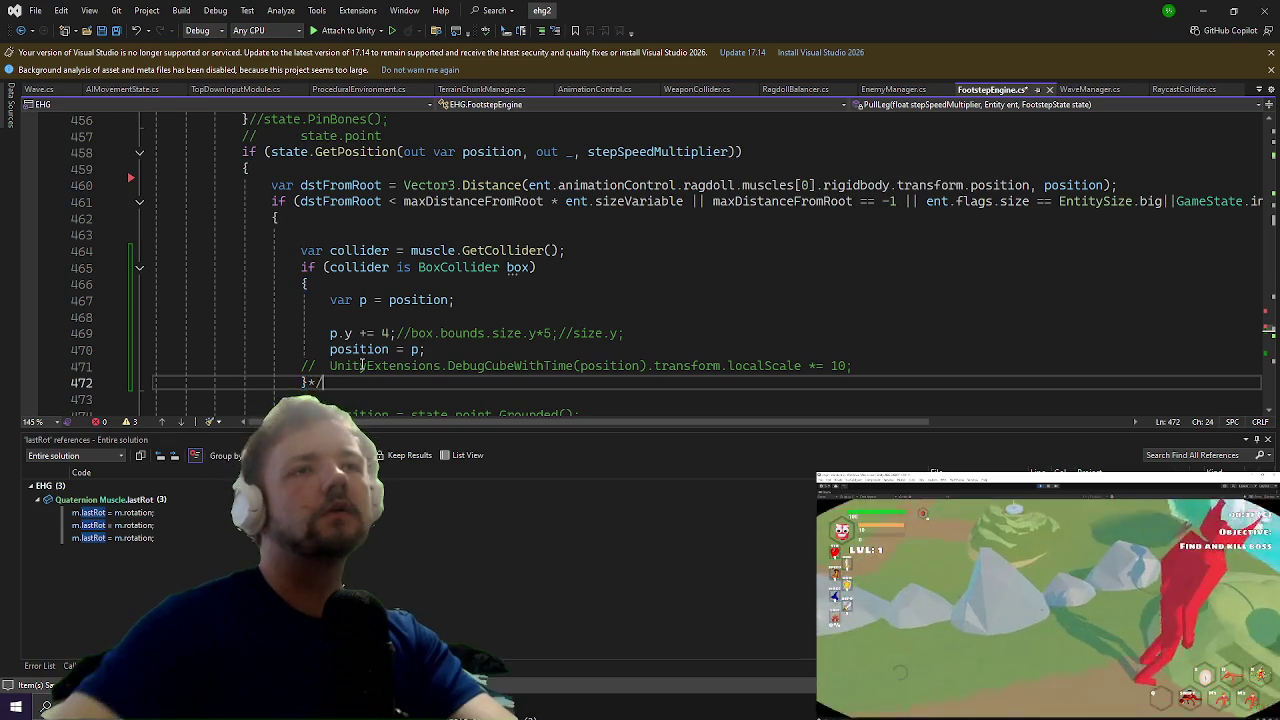
pyautogui.press('Up')
pyautogui.press('Up')
pyautogui.press('Up')
pyautogui.press('Home')
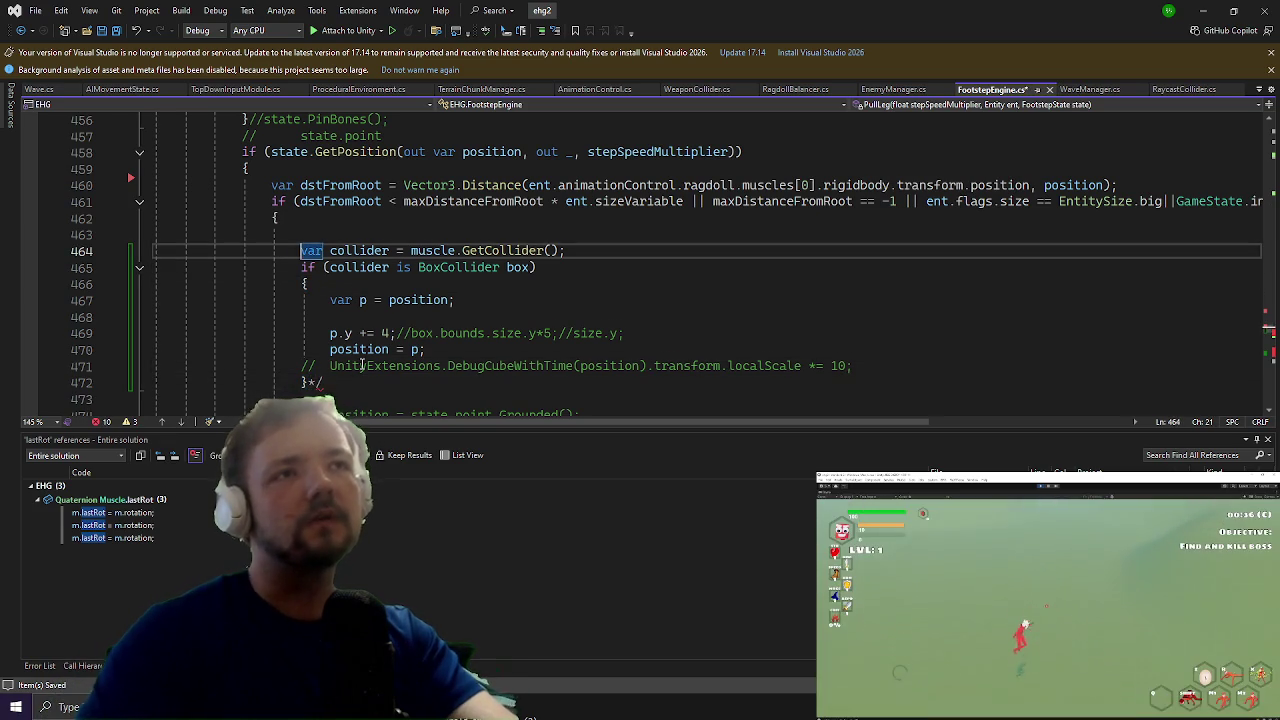
pyautogui.hotkey('ctrl', 'Return')
# Step: Add UnityExtensions.DebugCubeWithTime(position) above the block and check the cubes in Unity
pyautogui.write('UnityExtensions.')
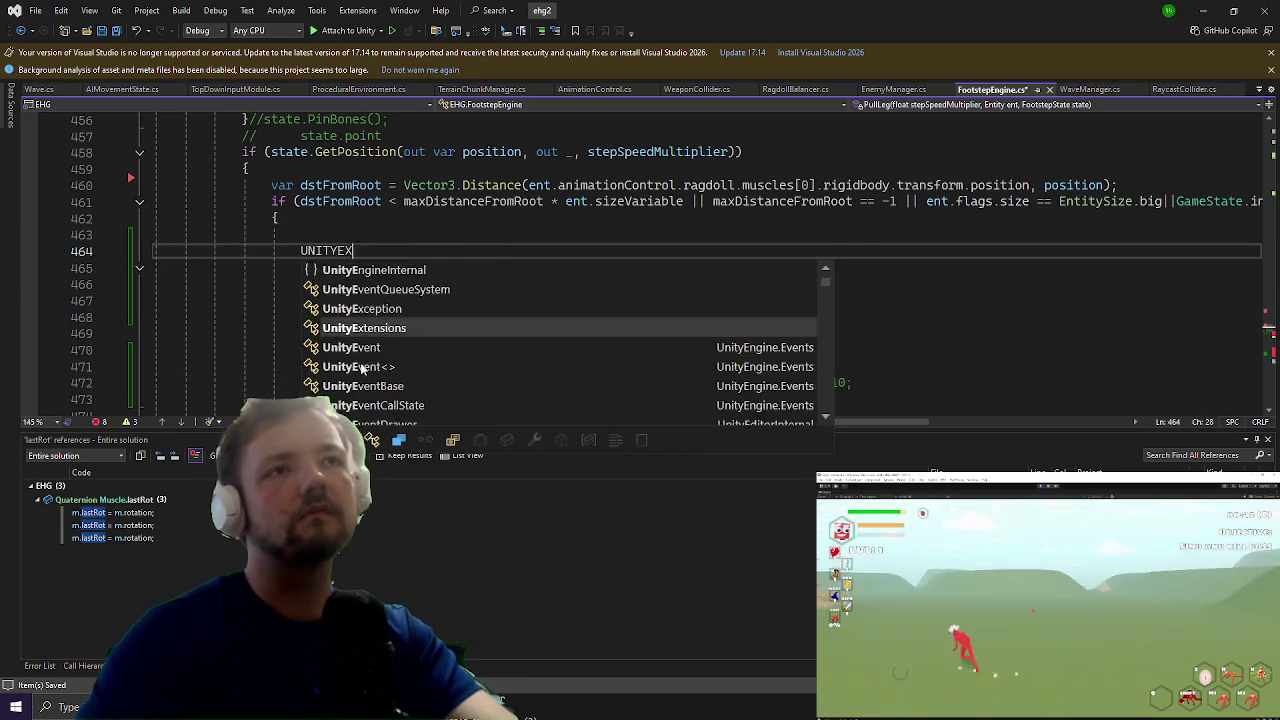
pyautogui.write('de')
pyautogui.press('Up')
pyautogui.press('Tab')
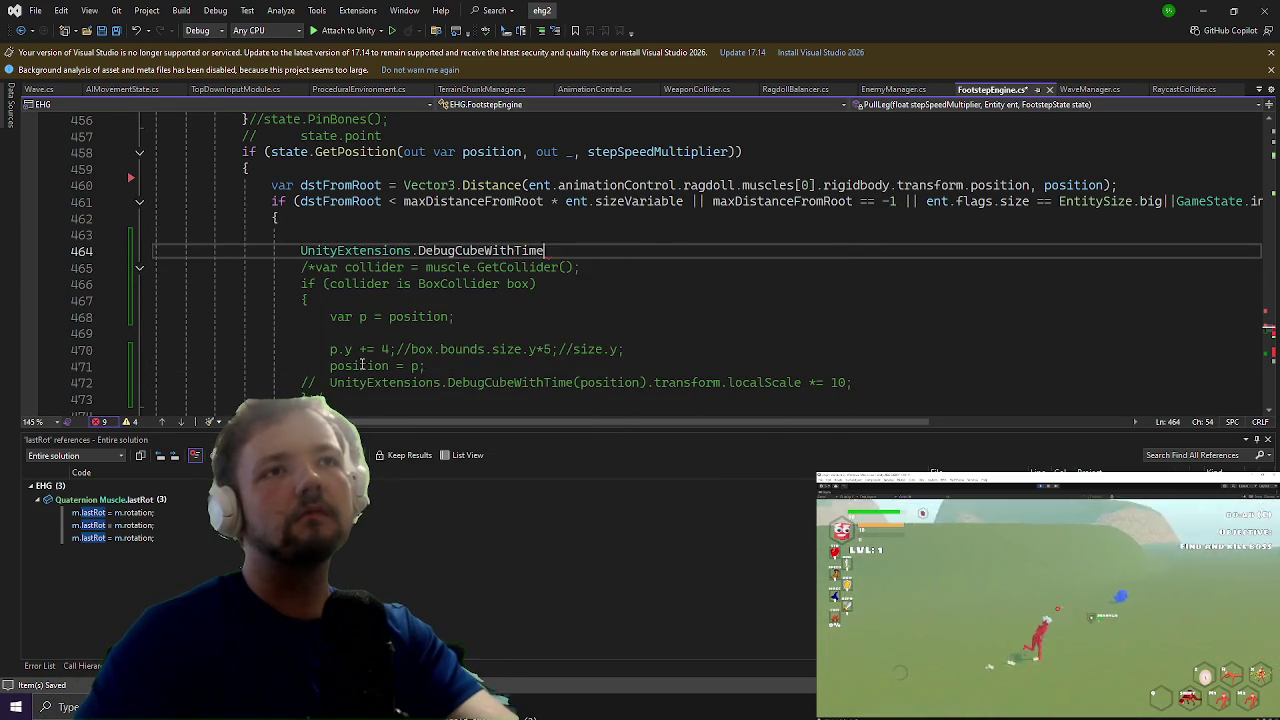
pyautogui.write('en')
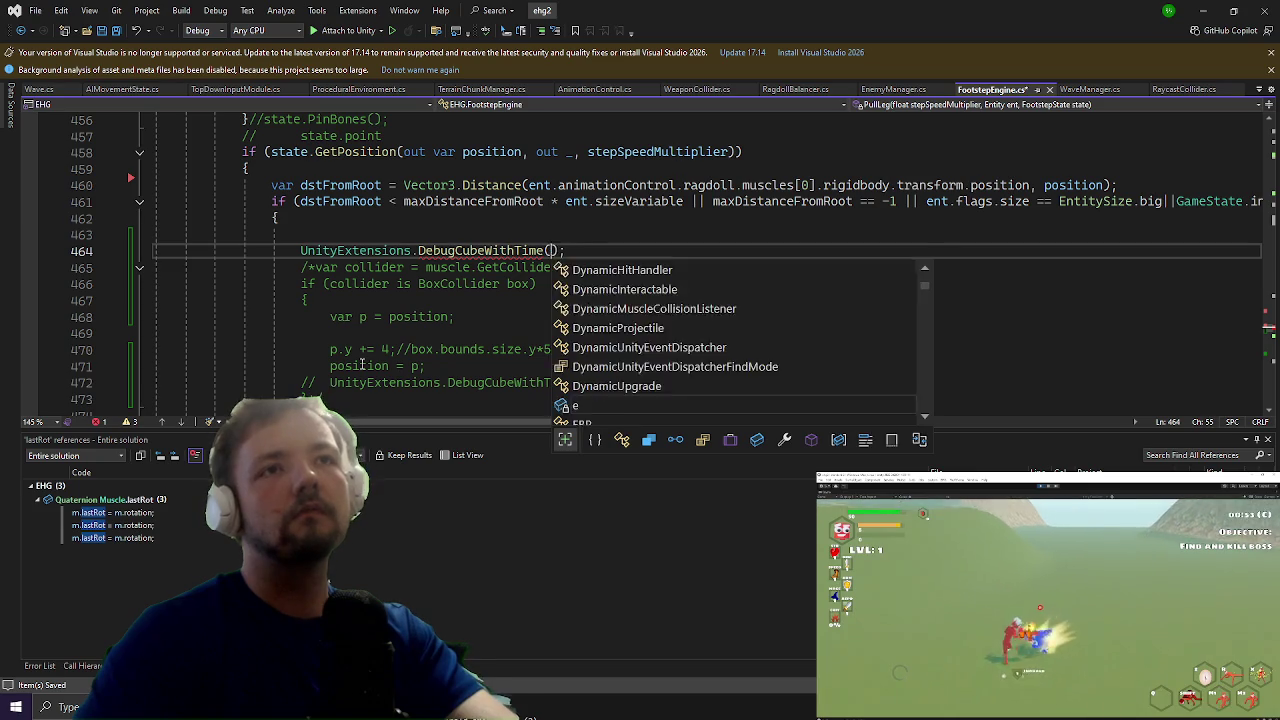
pyautogui.write('position')
pyautogui.hotkey('alt', 'Tab')
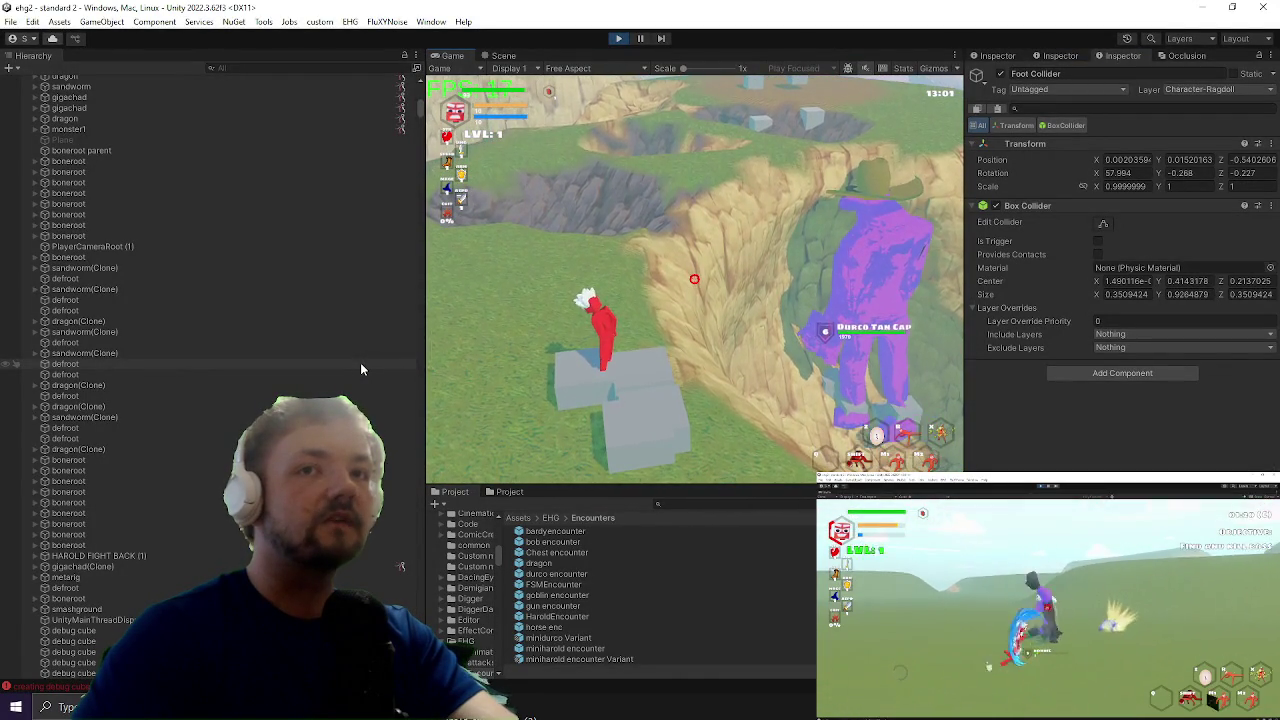
pyautogui.hotkey('alt', 'Tab')
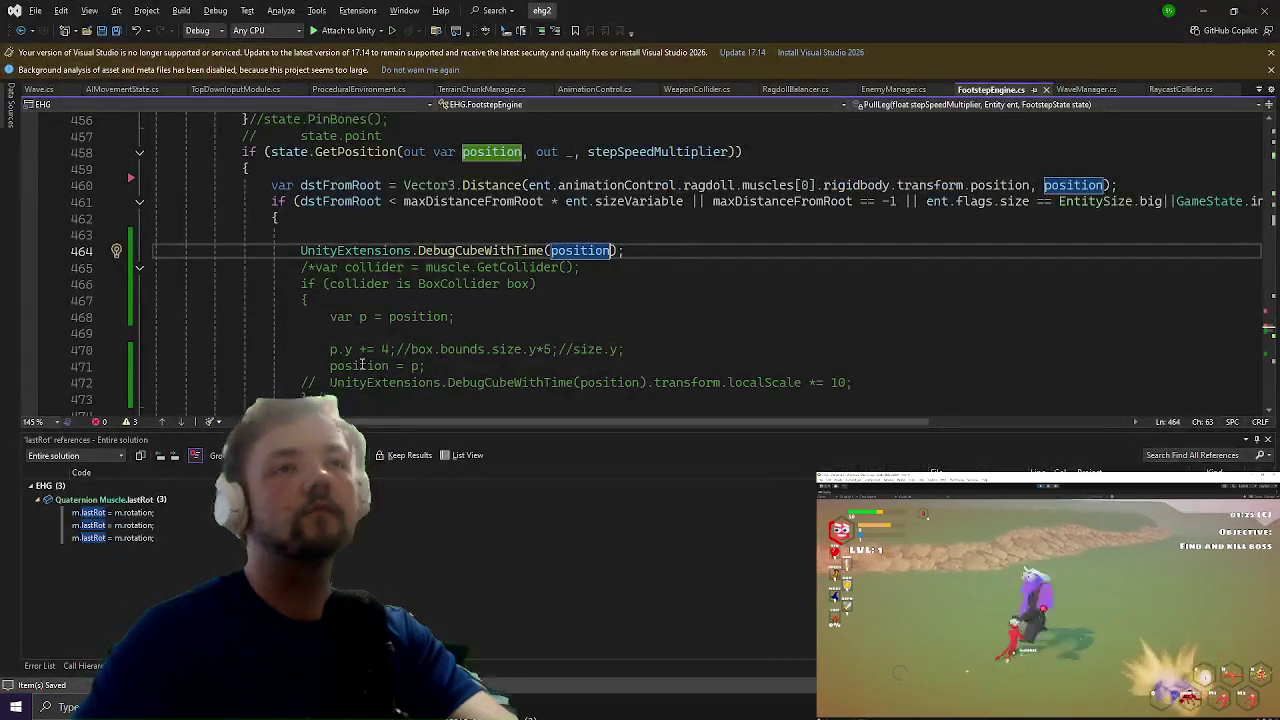
# Step: Temporarily swap the debug-cube line for MonoBehaviour.print(dstFromRoot), check Unity, then remove it
pyautogui.hotkey('shift', 'Home')
pyautogui.press('BackSpace')
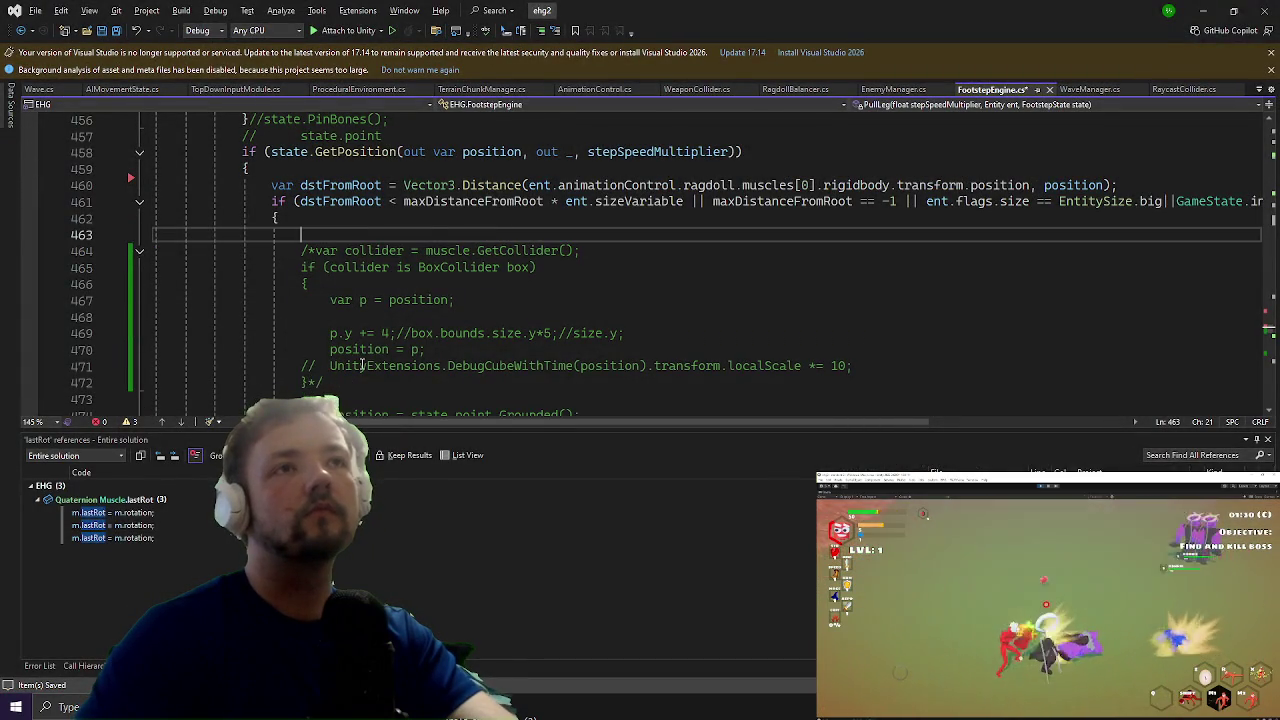
pyautogui.write('mono.')
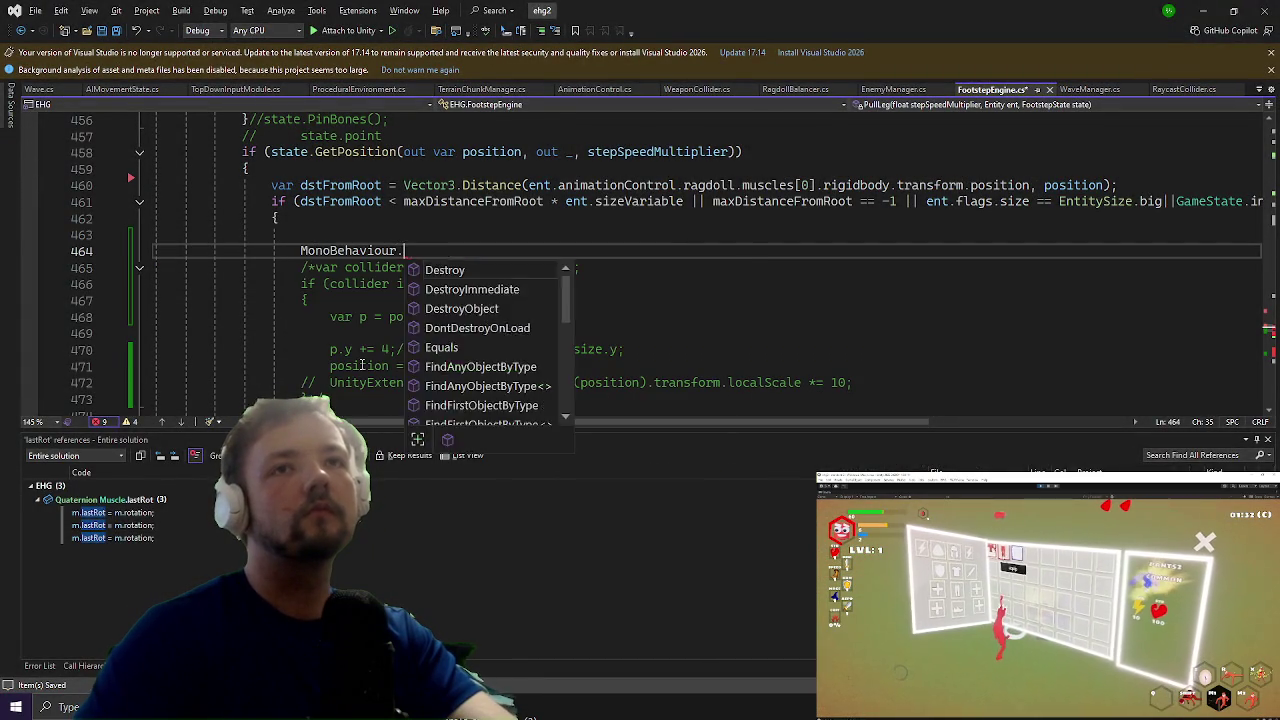
pyautogui.write('printd')
pyautogui.press('Tab')
pyautogui.hotkey('alt', 'Tab')
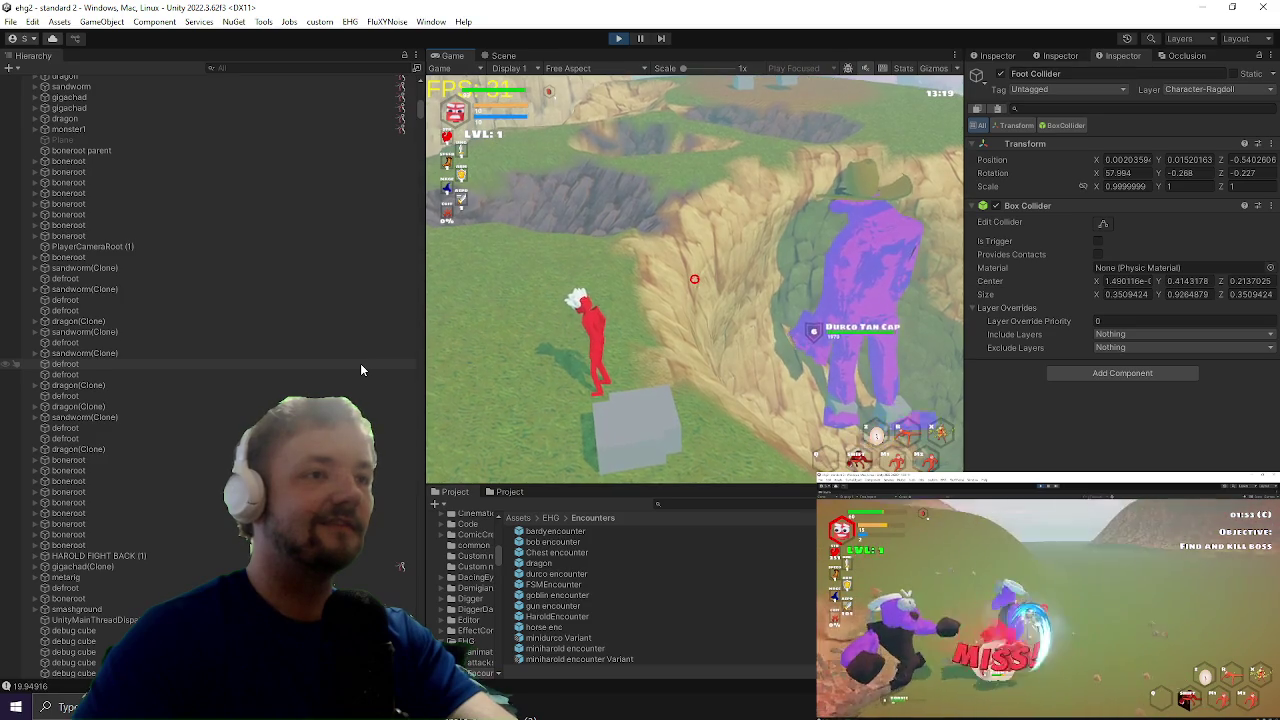
pyautogui.hotkey('alt', 'Tab')
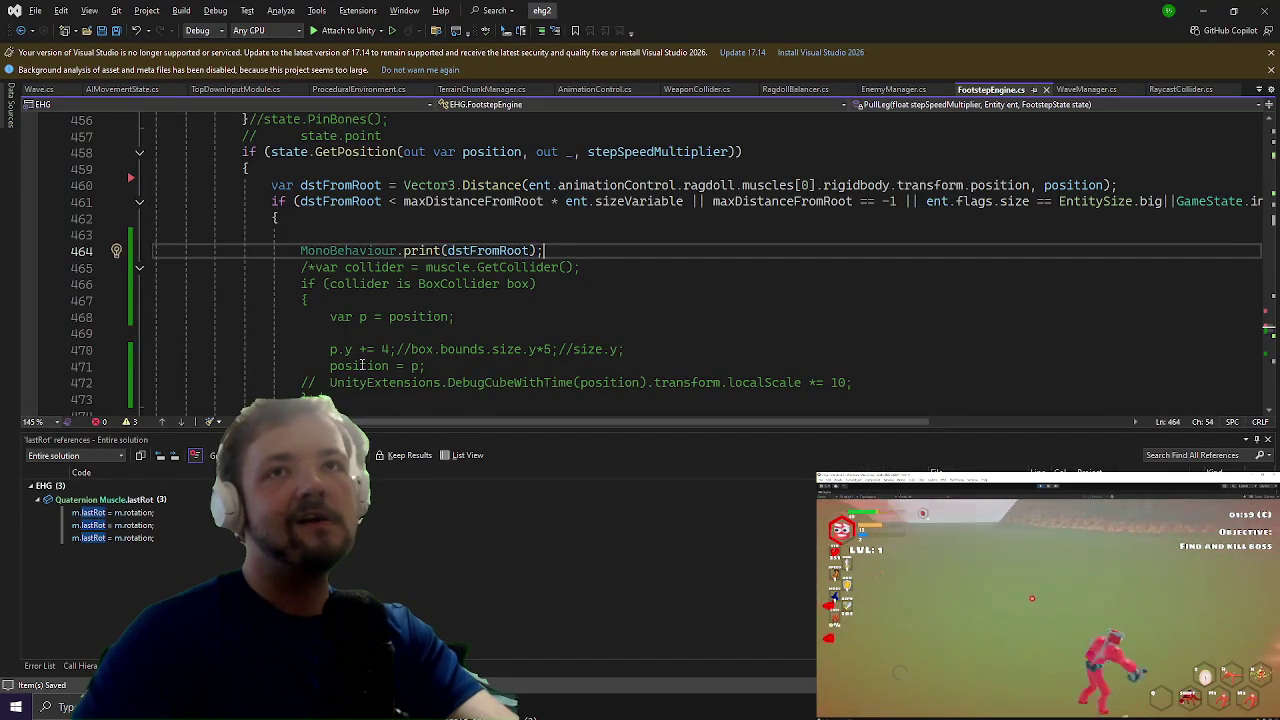
pyautogui.hotkey('ctrl', 'z')
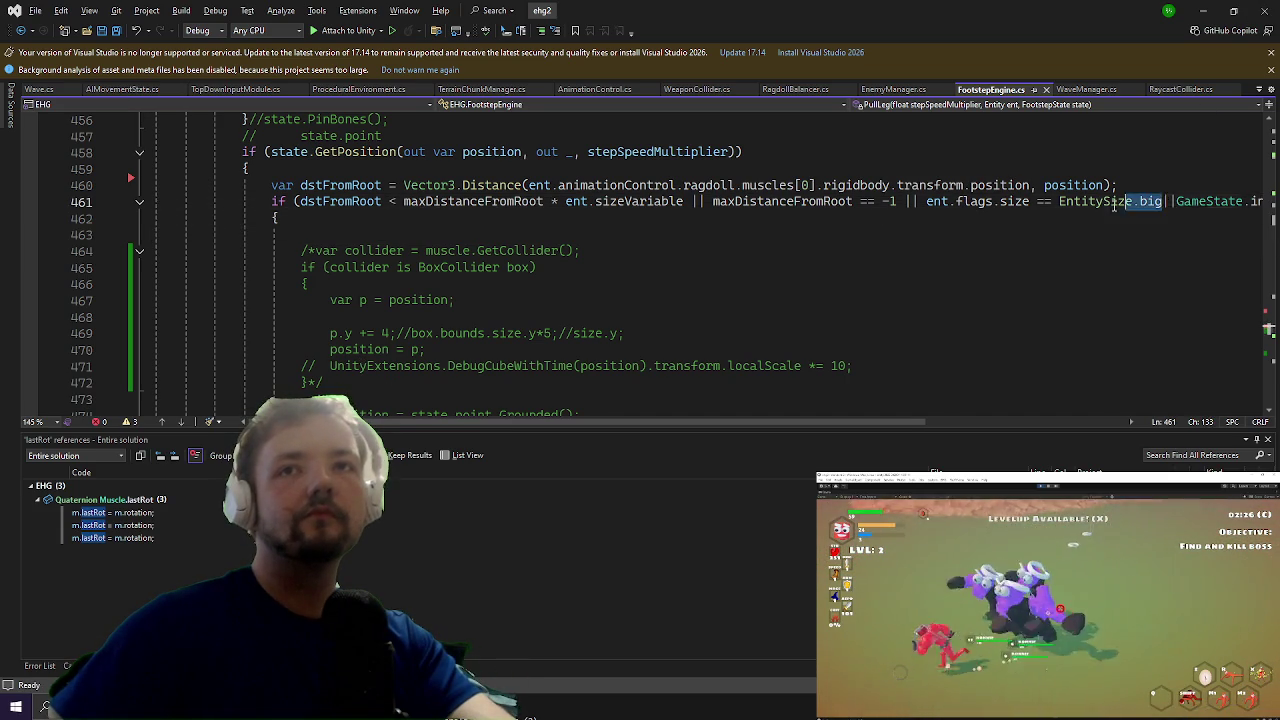
# Step: Move '|| ent.flags.size == EntitySize.big' out of the distance condition into a // comment below
pyautogui.moveTo(1162, 201); pyautogui.dragTo(905, 201)
pyautogui.hotkey('ctrl', 'c')
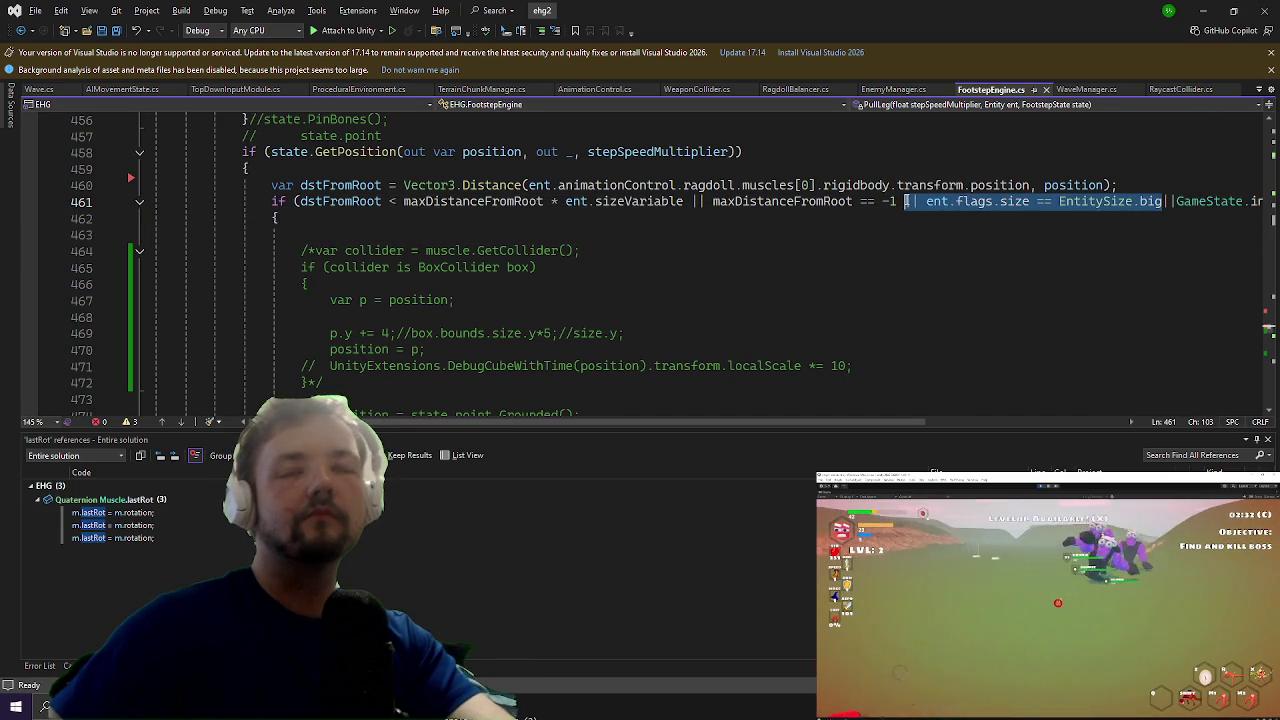
pyautogui.press('Delete')
pyautogui.click(566, 237)
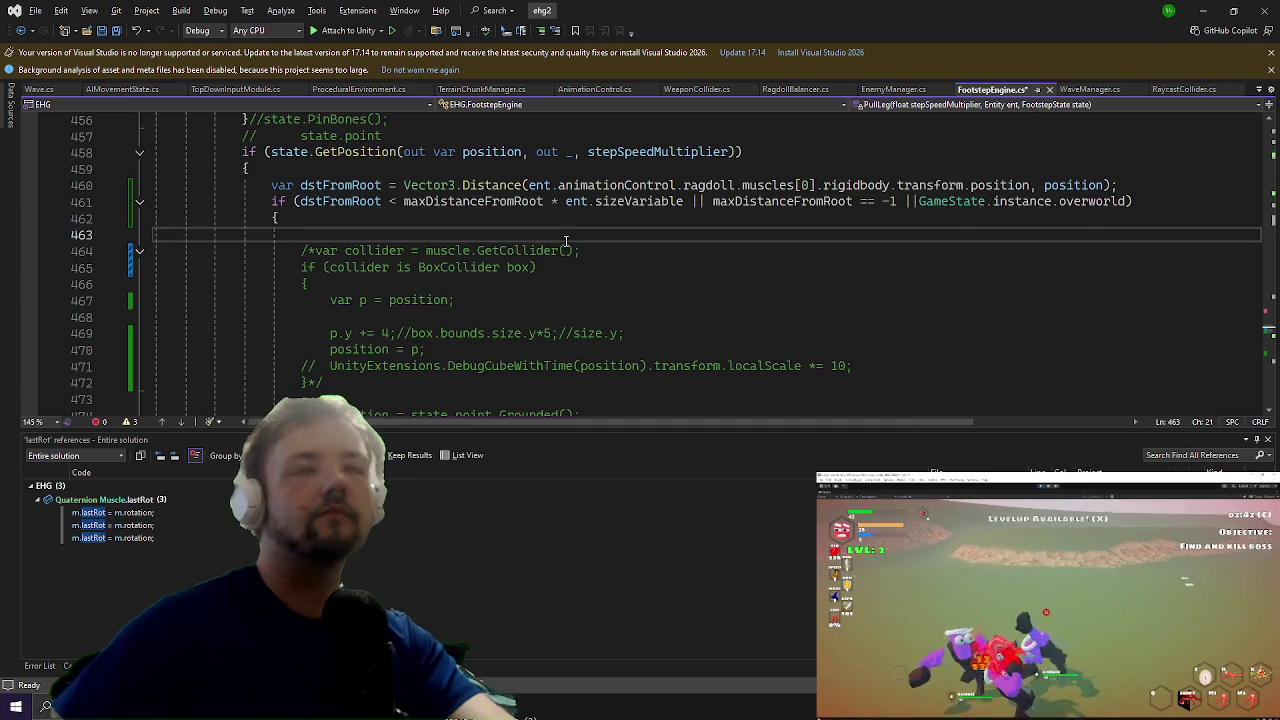
pyautogui.write('//')
pyautogui.hotkey('ctrl', 'v')
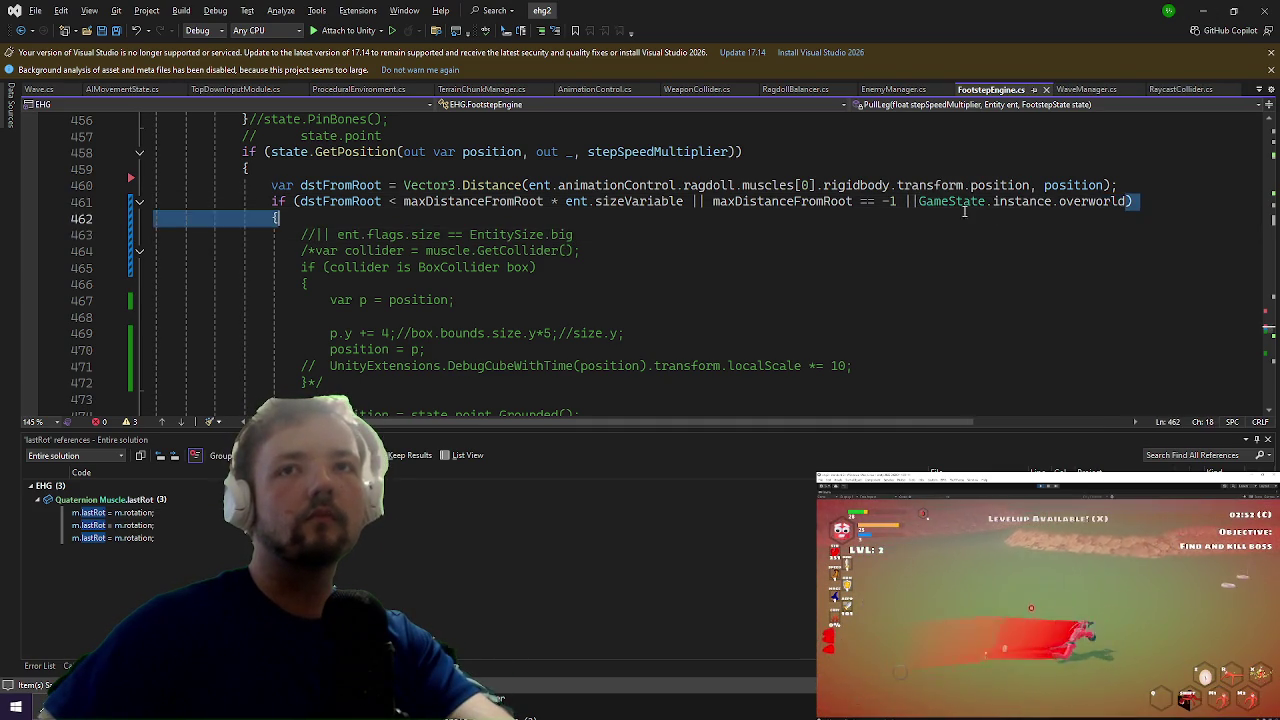
# Step: Move '||GameState.instance.overworld' into a second // comment line, then switch to Unity
pyautogui.moveTo(1127, 201); pyautogui.dragTo(887, 203)
pyautogui.press('Delete')
pyautogui.click(716, 251)
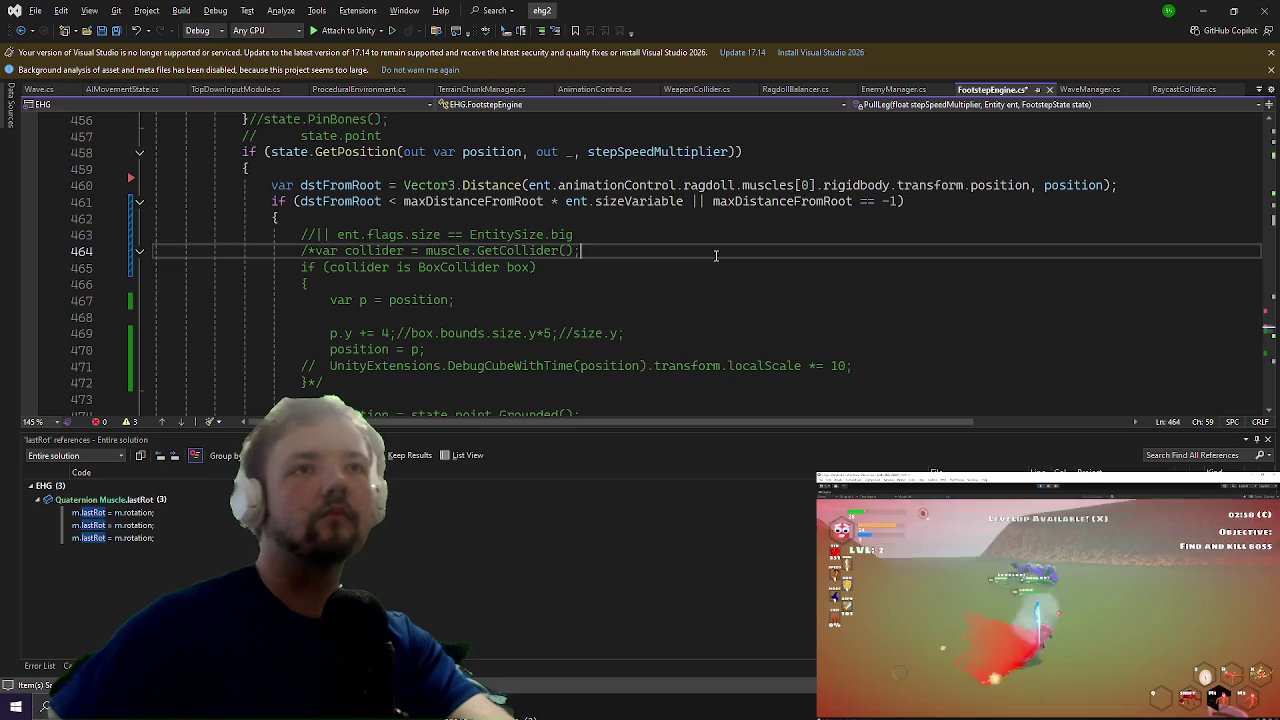
pyautogui.press('Up')
pyautogui.press('Return')
pyautogui.write('//')
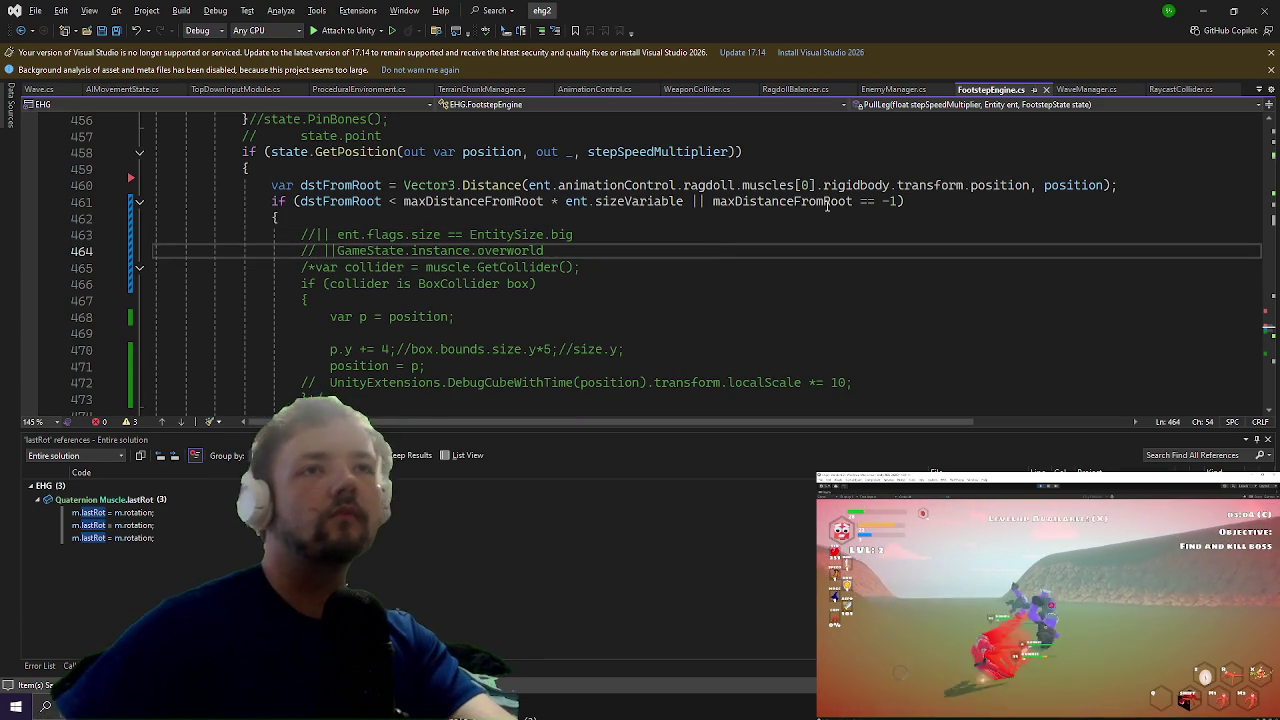
pyautogui.click(1207, 8)
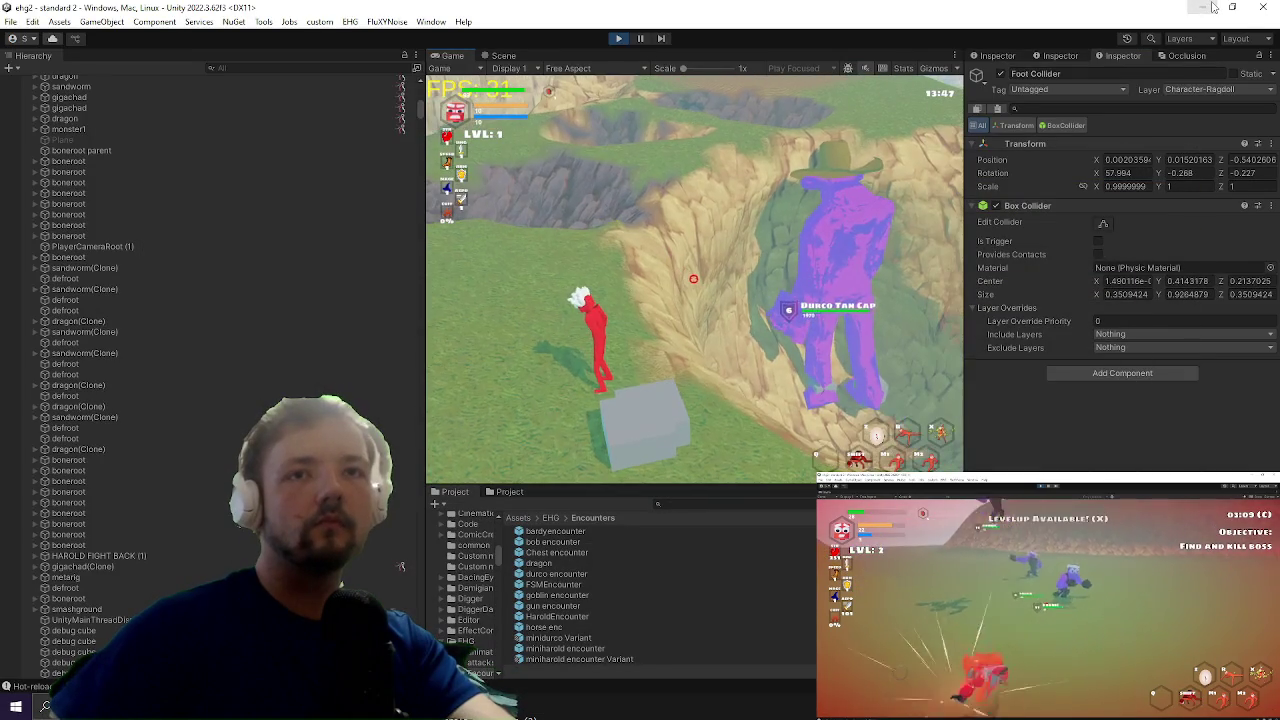
pyautogui.press('super')
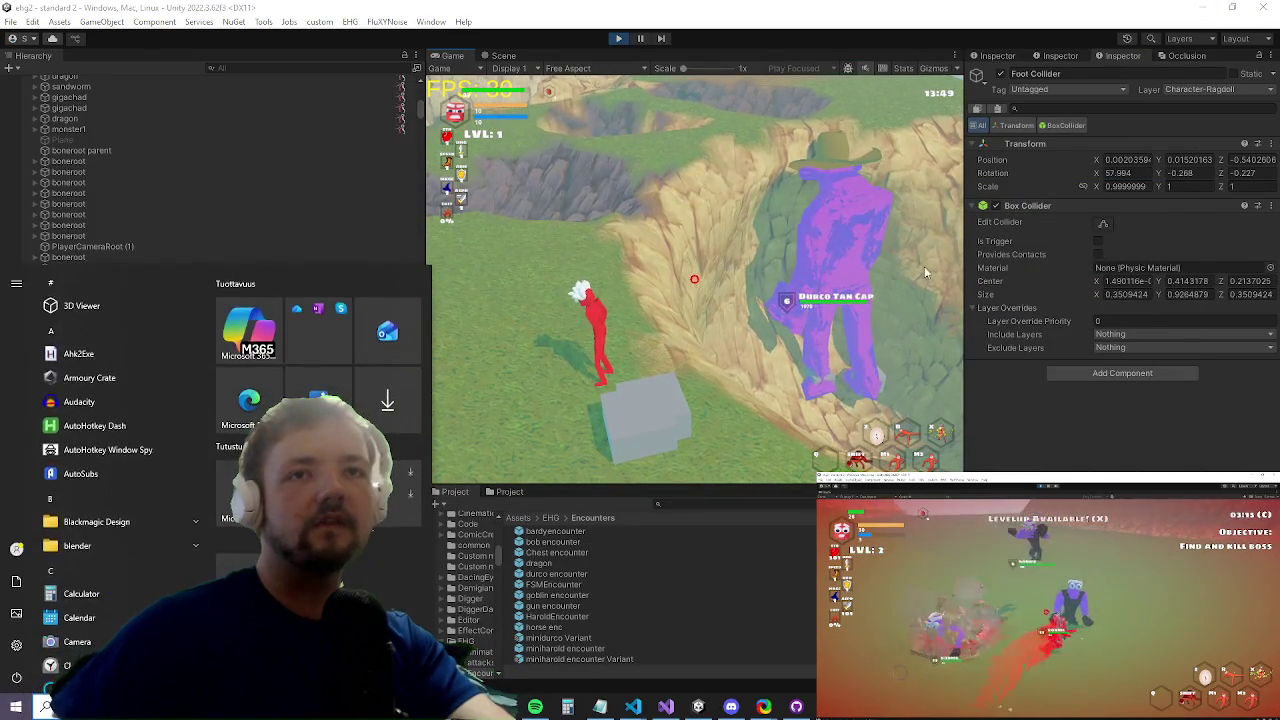
# Step: Maximize the Game view, pause and resume, play, then open the in-game Settings menu
pyautogui.click(694, 279)
pyautogui.hotkey('shift', 'space')
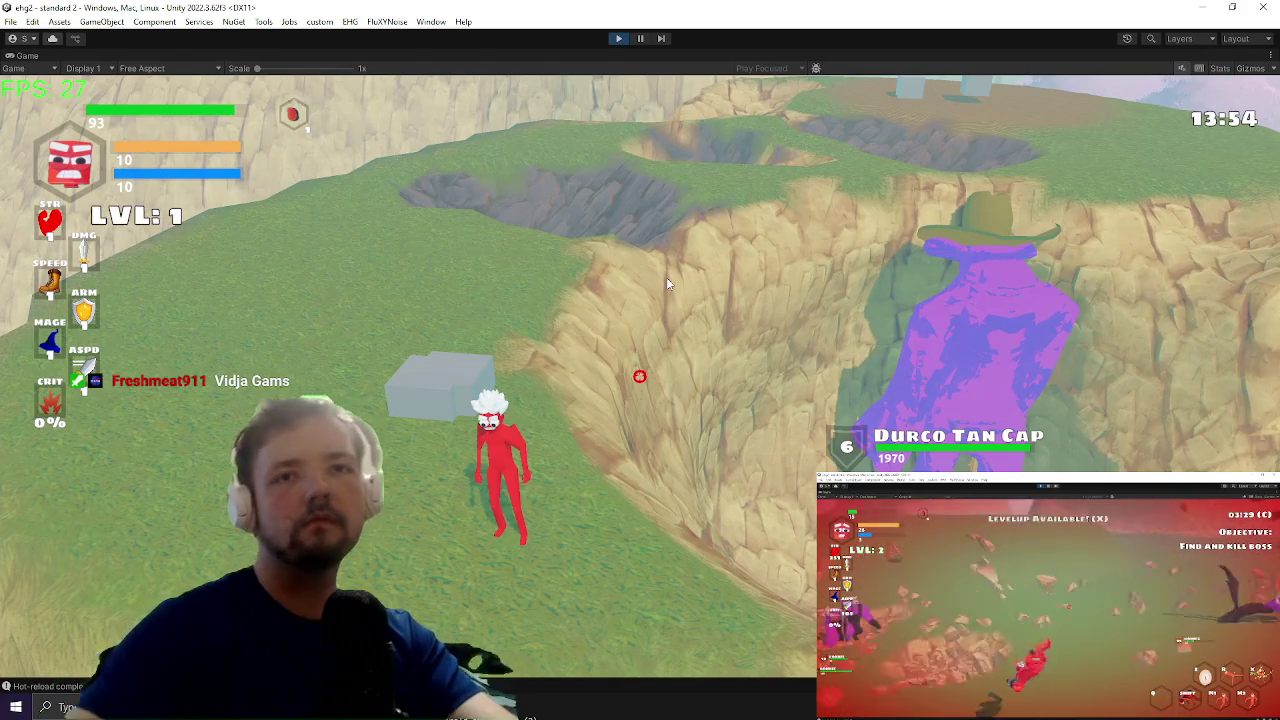
pyautogui.press('Escape')
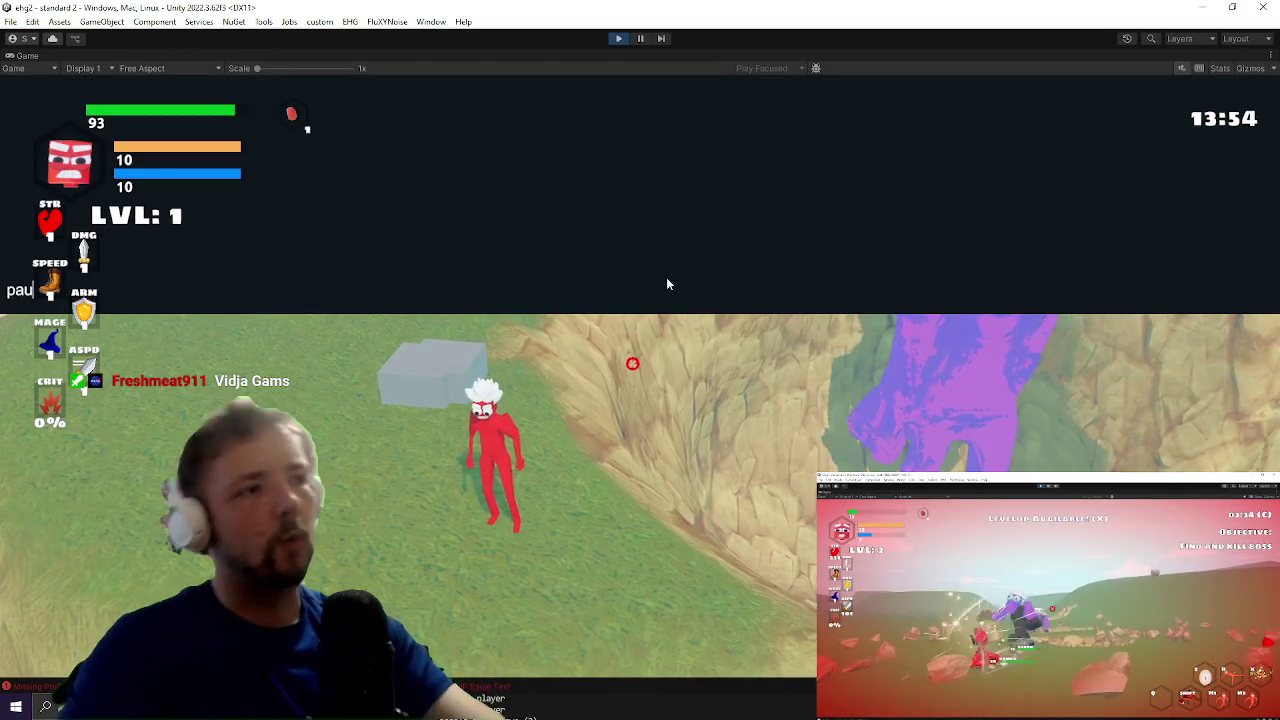
pyautogui.press('Escape')
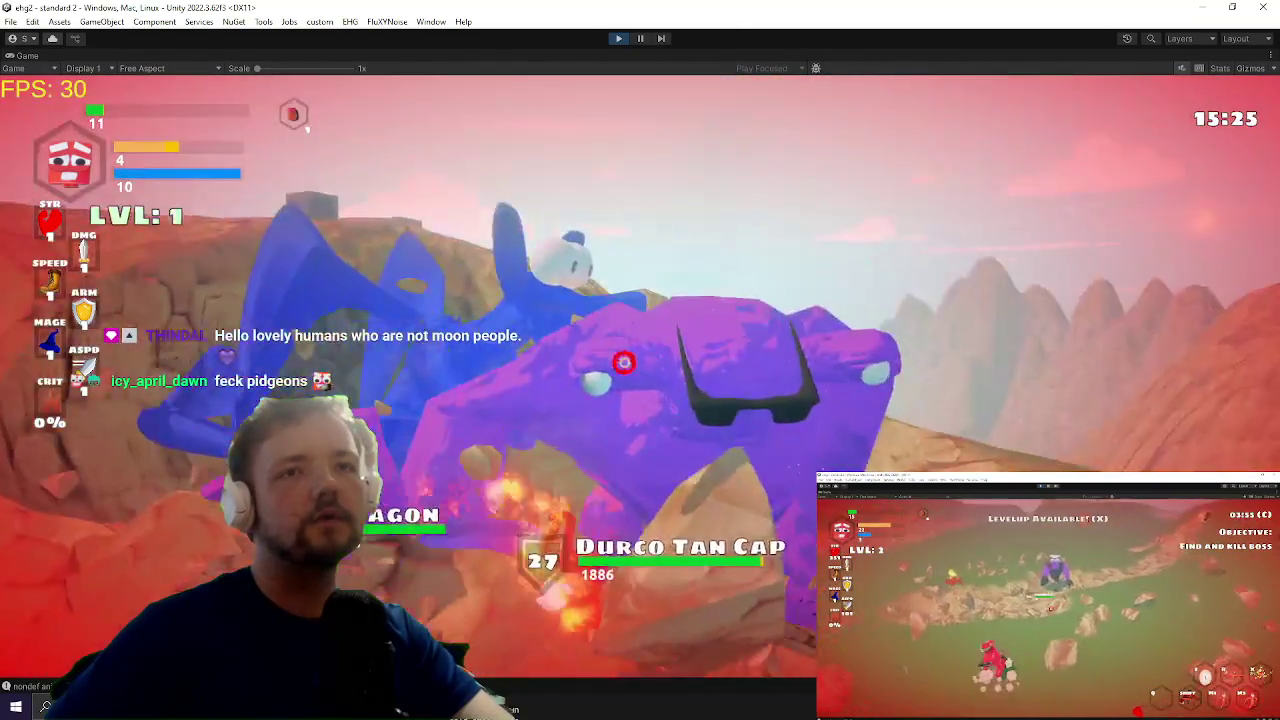
pyautogui.press('Escape')
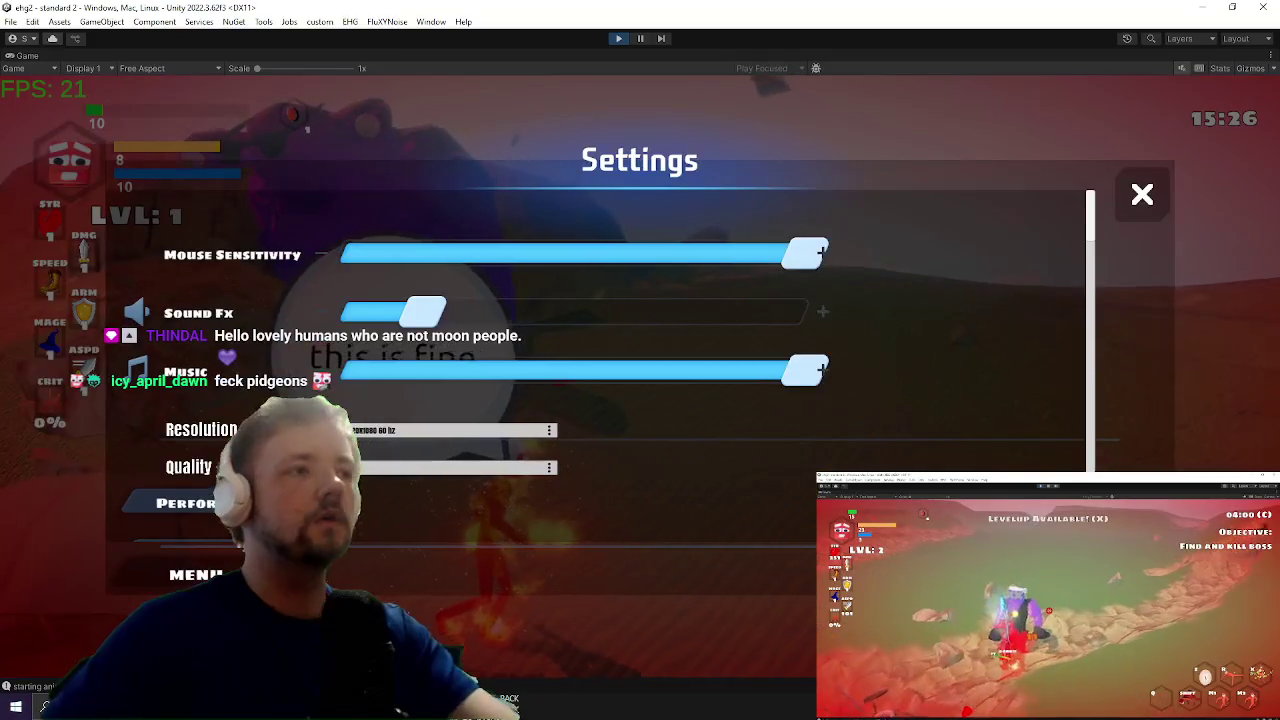